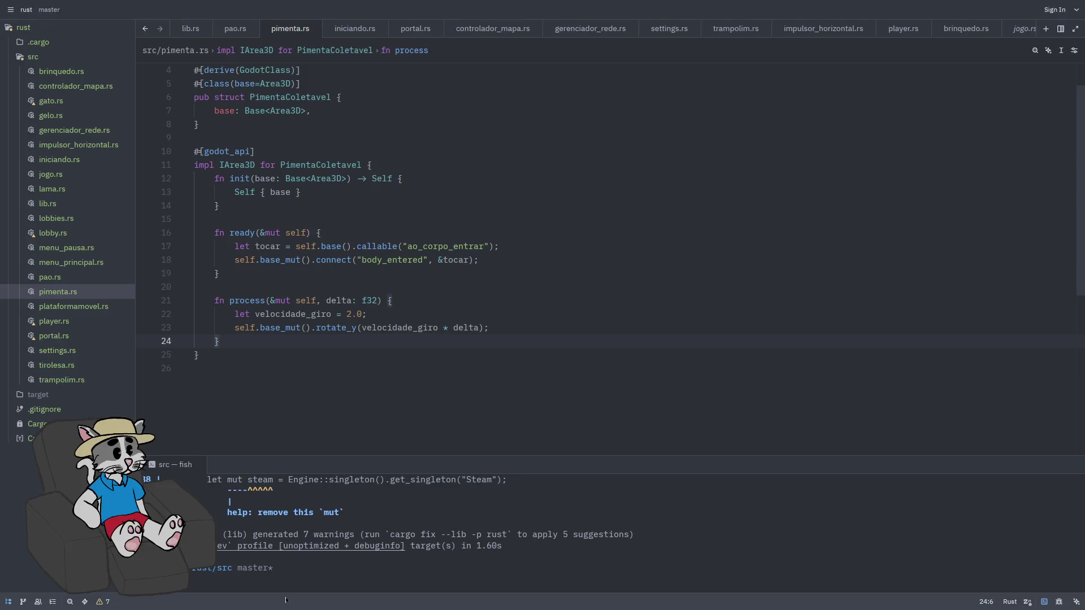
Add a #[godot_api] impl PimentaColetavel block at the end of pimenta.rs
left_click(351, 370)
key("Return")
type("#[godot")
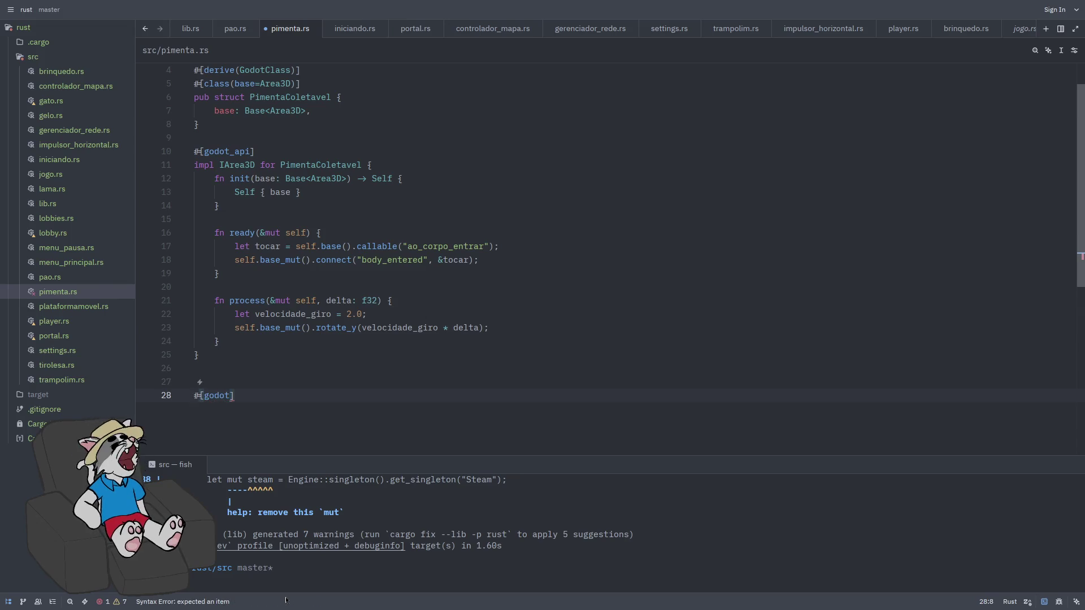
type("_api")
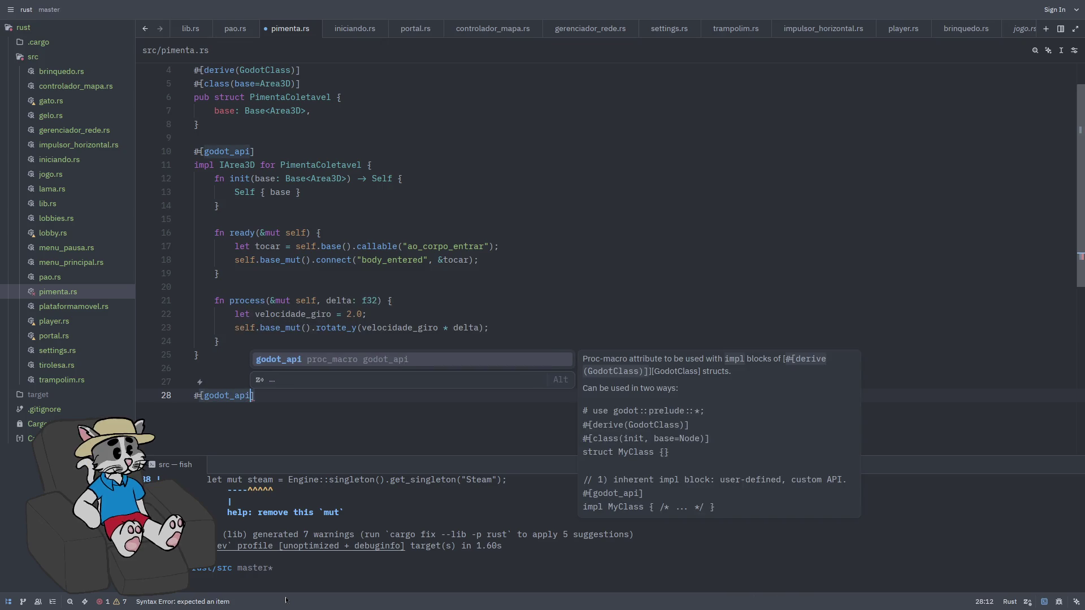
key("Tab")
key("Return")
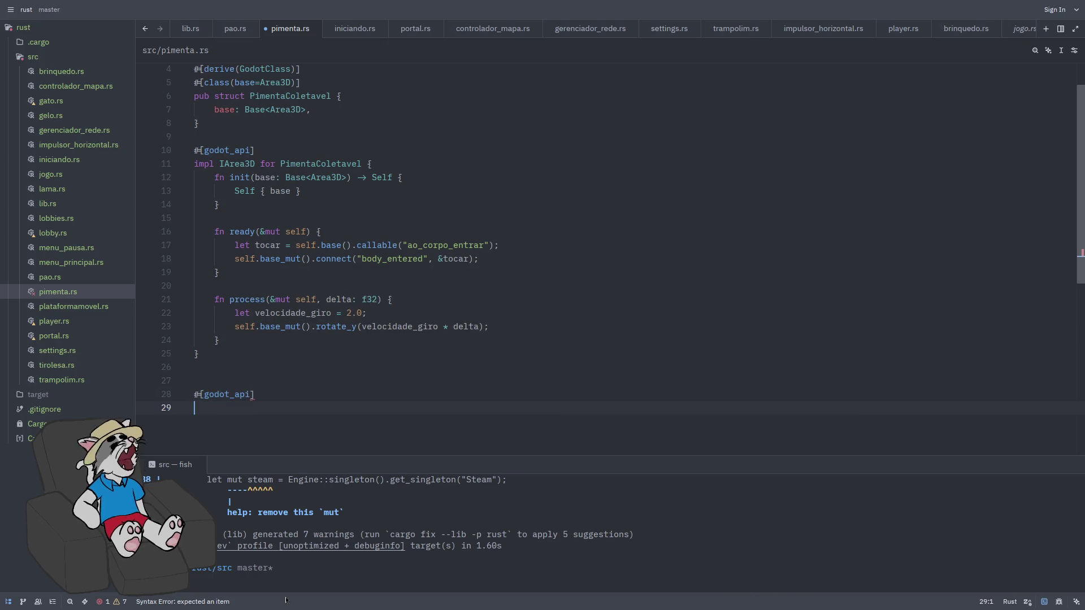
type("impl ")
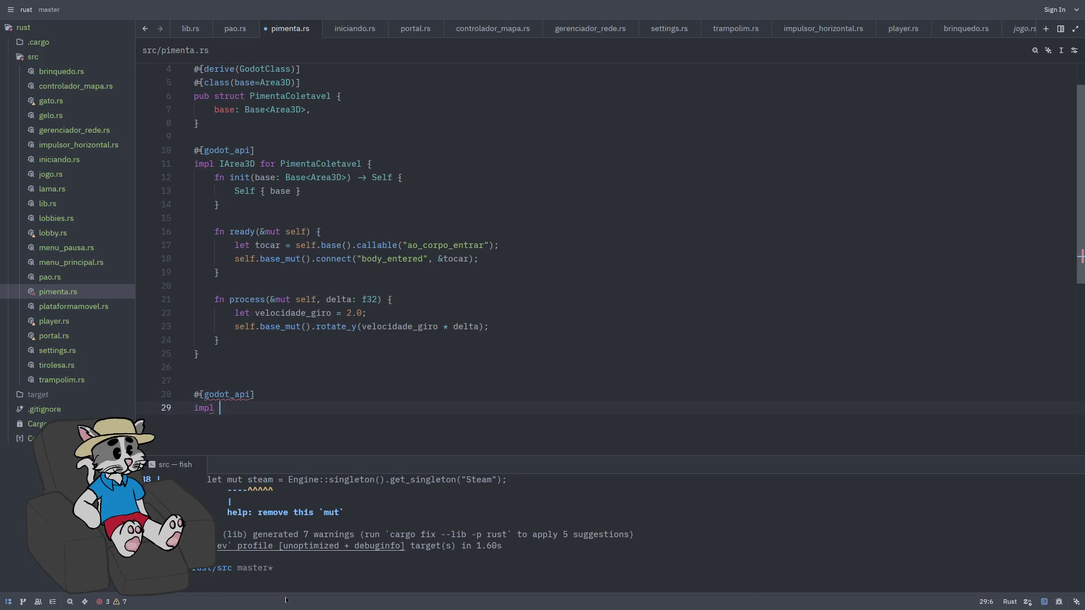
type("pr")
type("i")
key("BackSpace")
type("imenta")
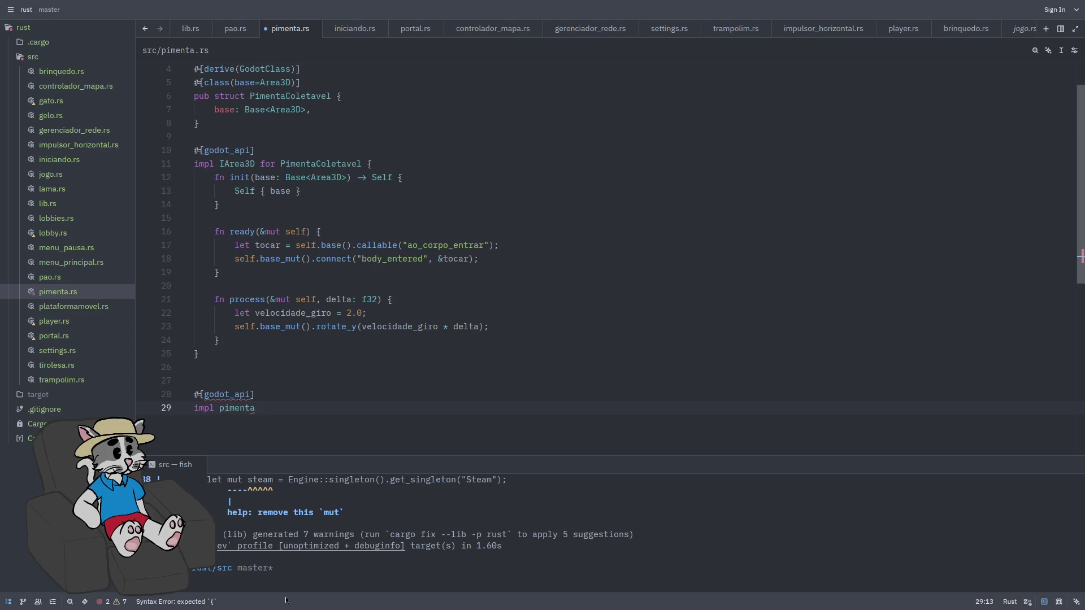
key("Down")
key("Return")
key("Return")
key("Return")
key("Return")
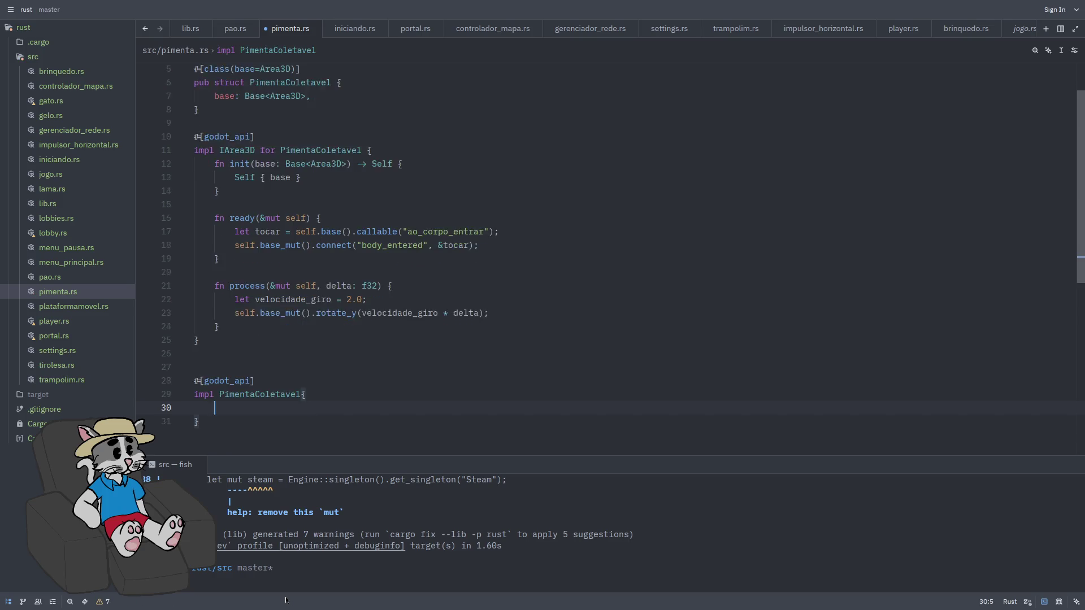
Inside it, declare #[func] pub fn ao_corpo_entrar(&mut self, mut corpo: Gd<Node3D>) with an empty body
key("Up")
key("Up")
key("Up")
type("#")
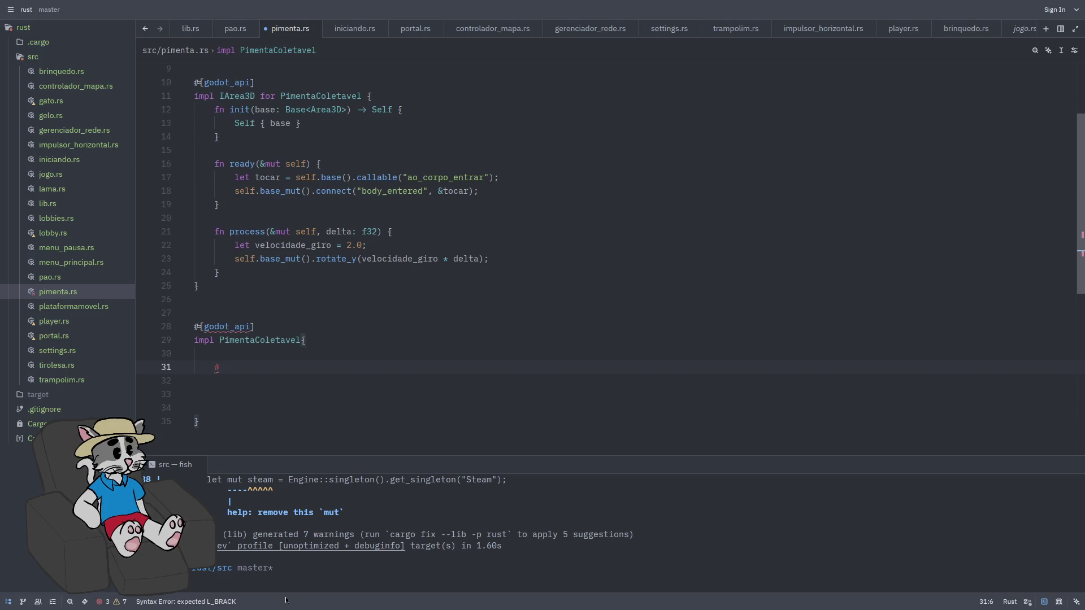
type("[func]")
key("Return")
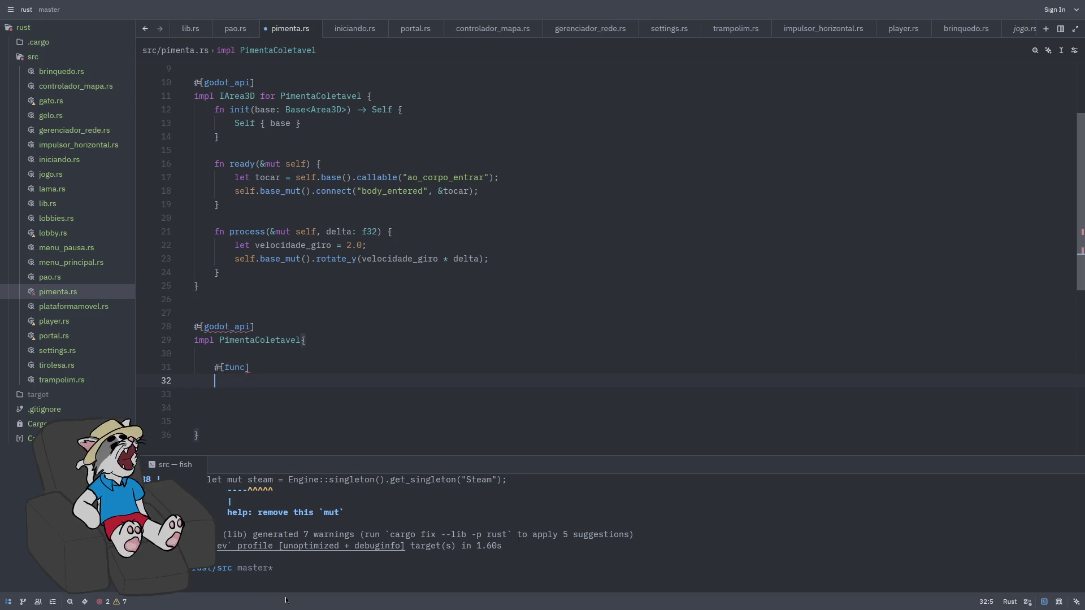
type("pub fn ao_c")
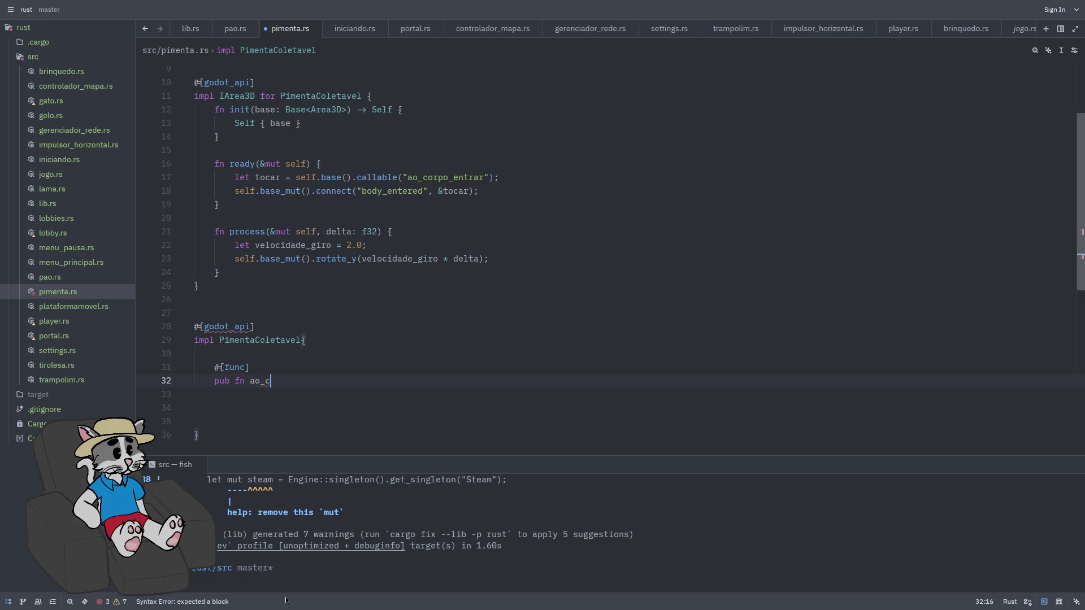
type("orpo_entrar(")
type("&mut self")
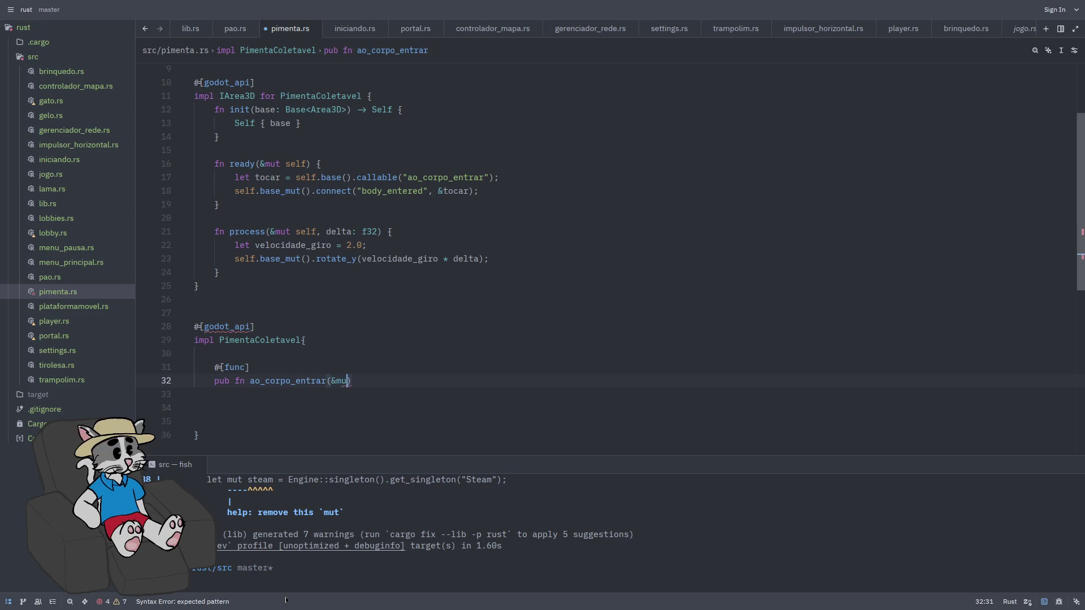
key("Right")
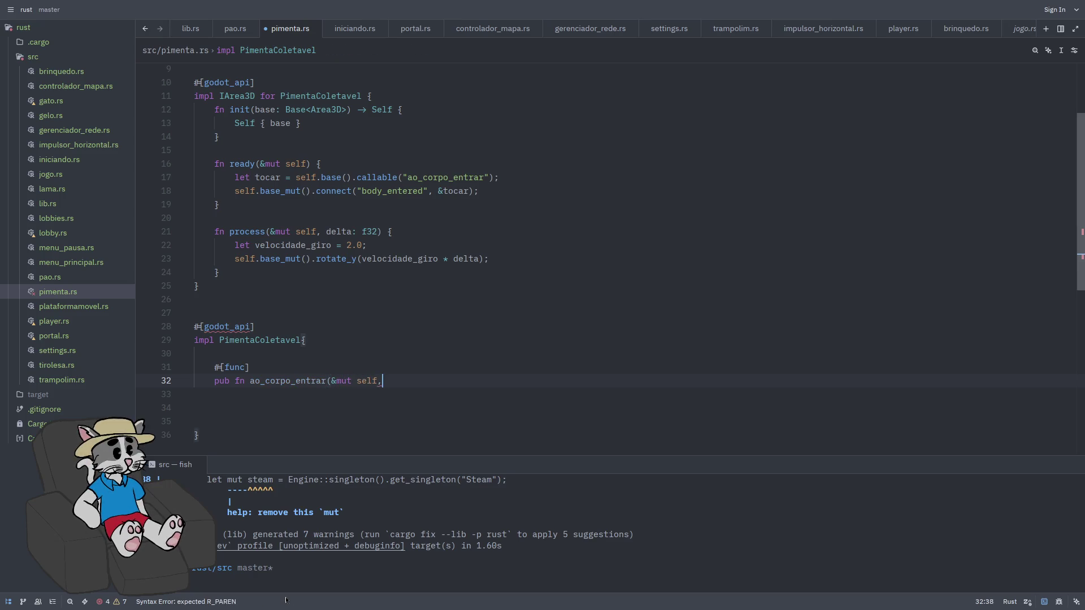
type(")")
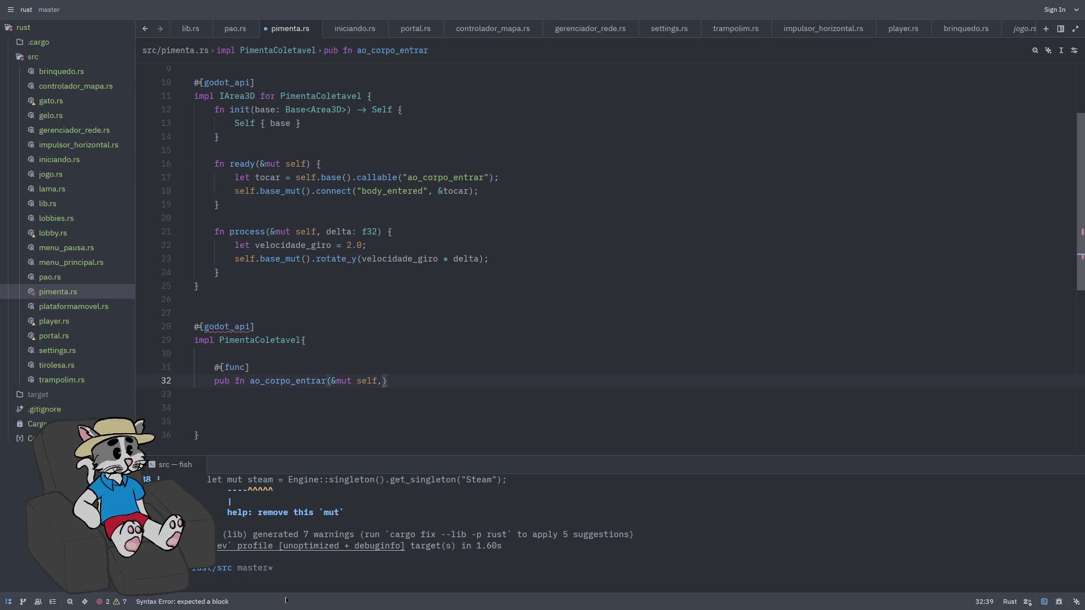
type(" cp: Gd")
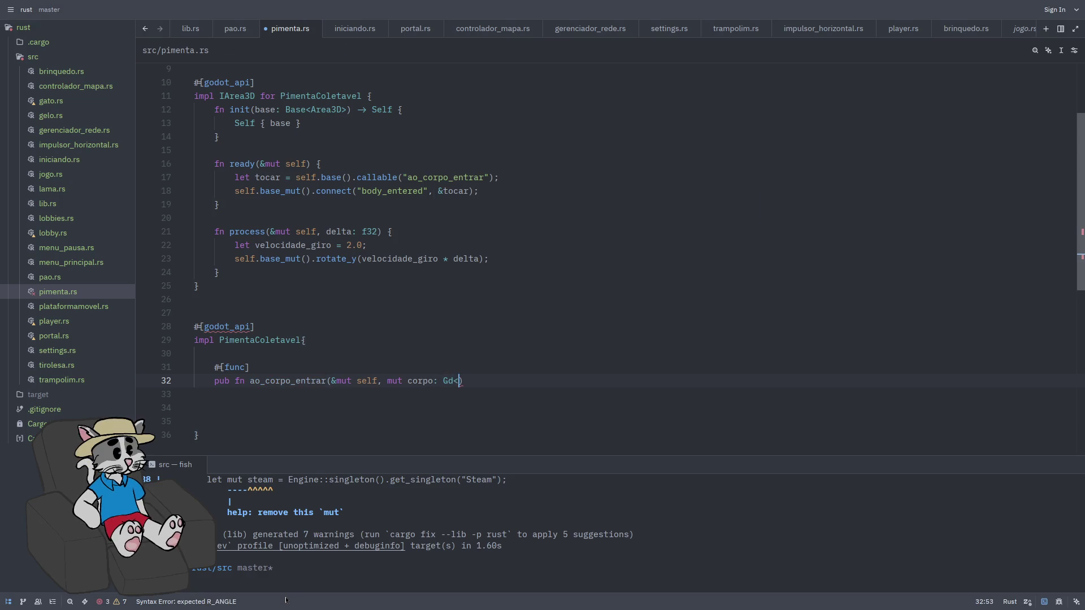
type("<Node3D>)")
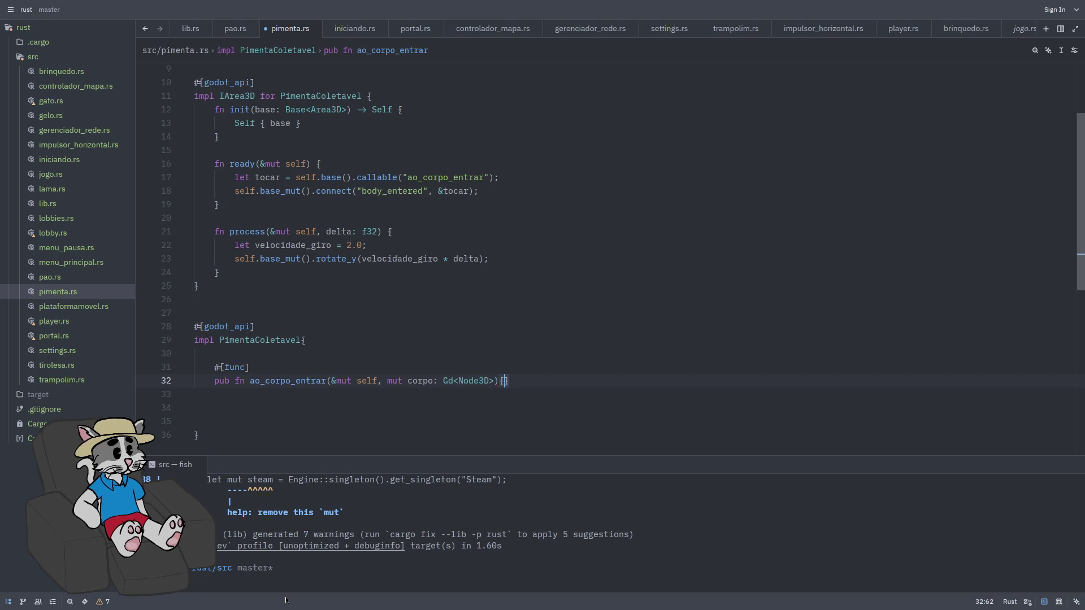
key("Return")
key("Return")
key("Return")
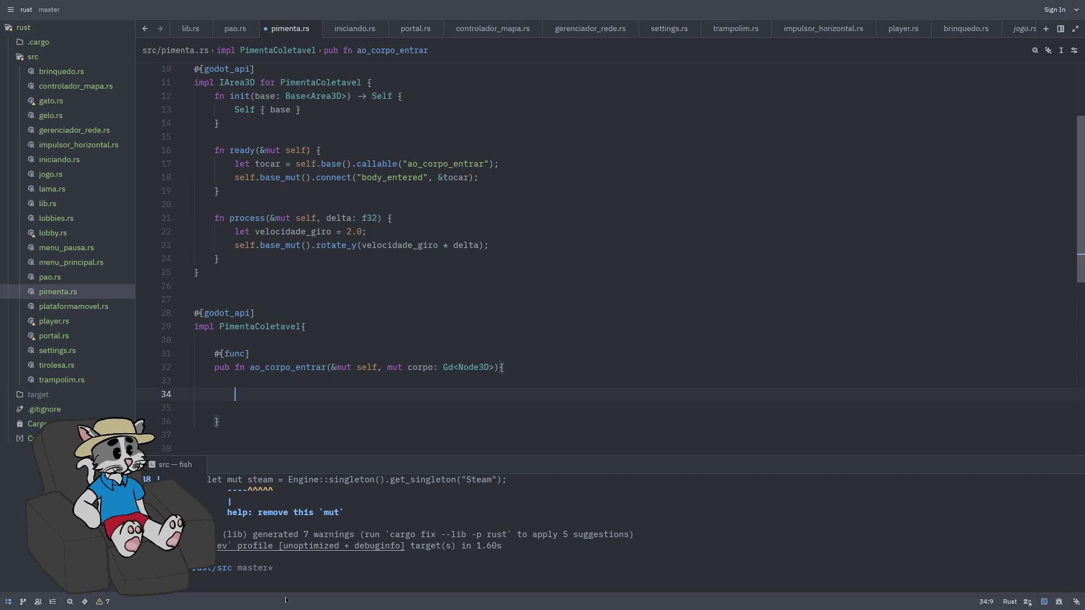
Add an if corpo.has_method("pegar_pimenta") block that calls corpo.call("pegar_pimenta", &[]), and save
type("if corpo.has_method")
key("Return")
key("BackSpace")
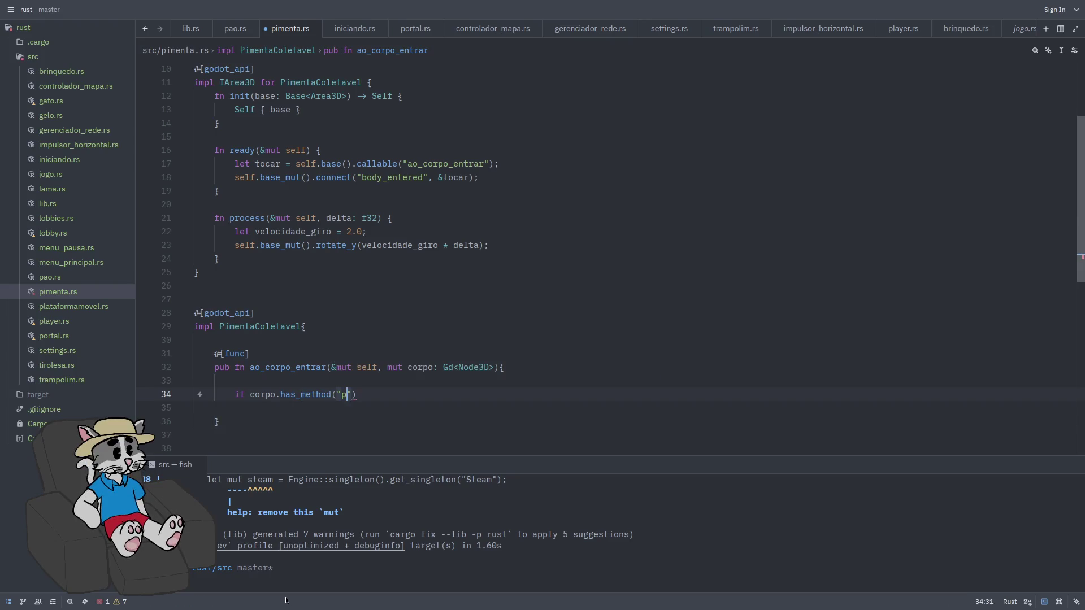
type("egar_pimenta")
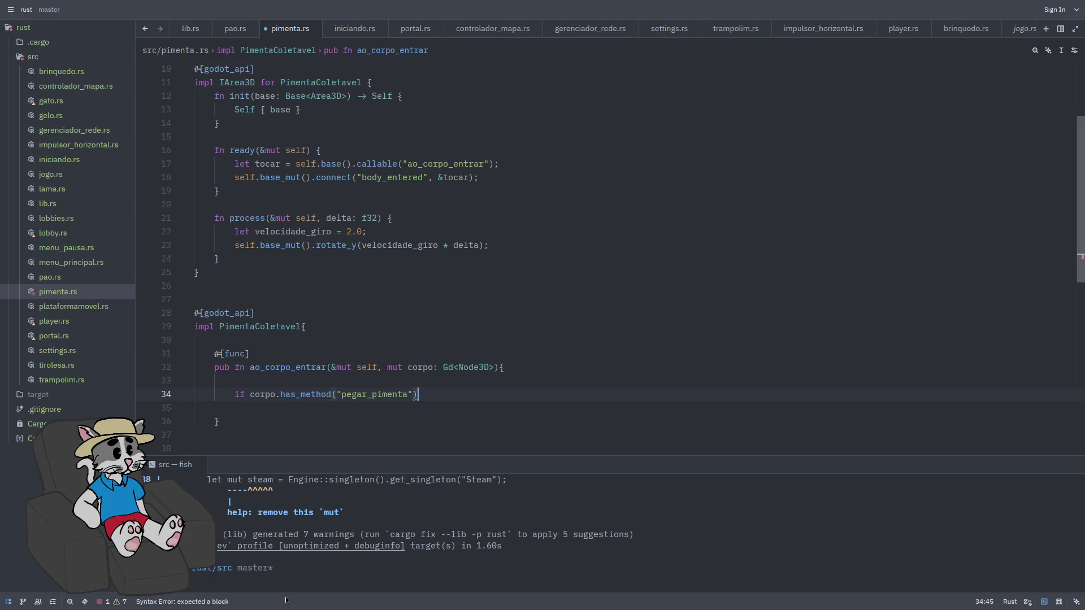
type("{")
key("Return")
key("Return")
key("Return")
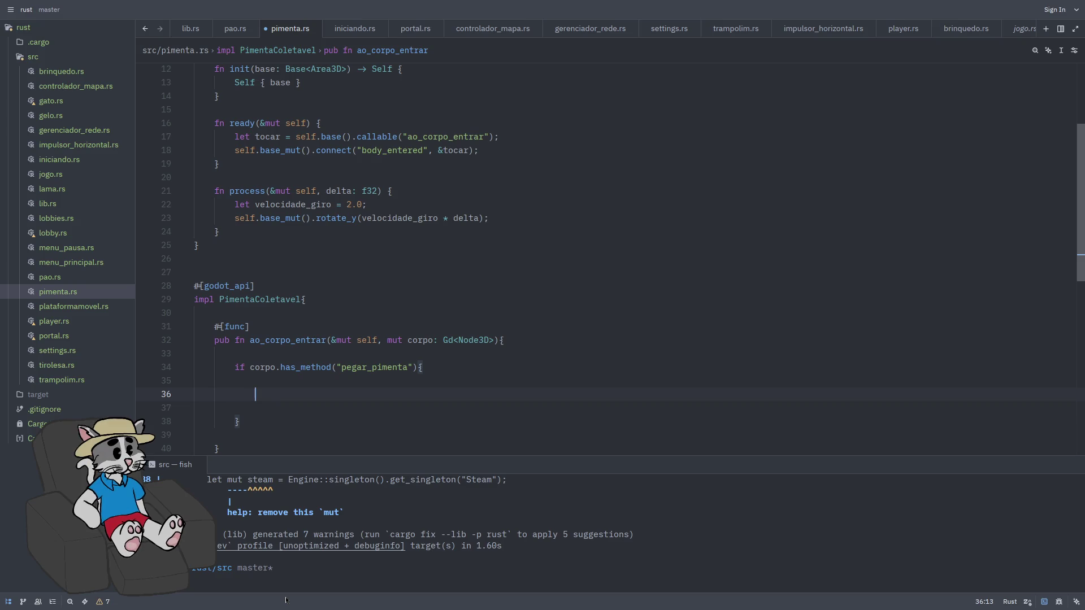
type("corpo.call(\"pegar")
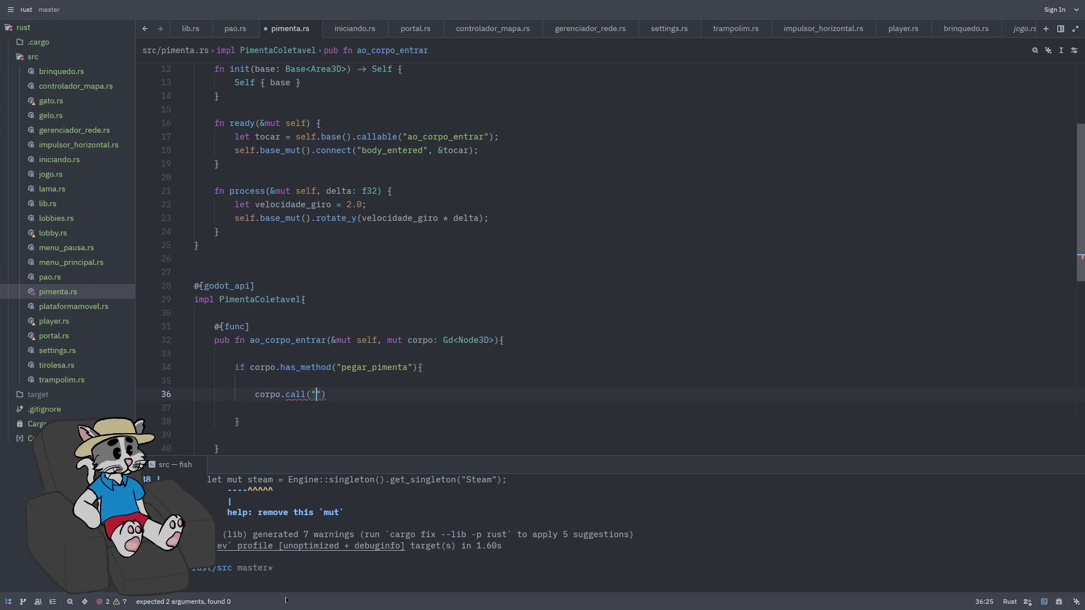
type("_pimenta\"")
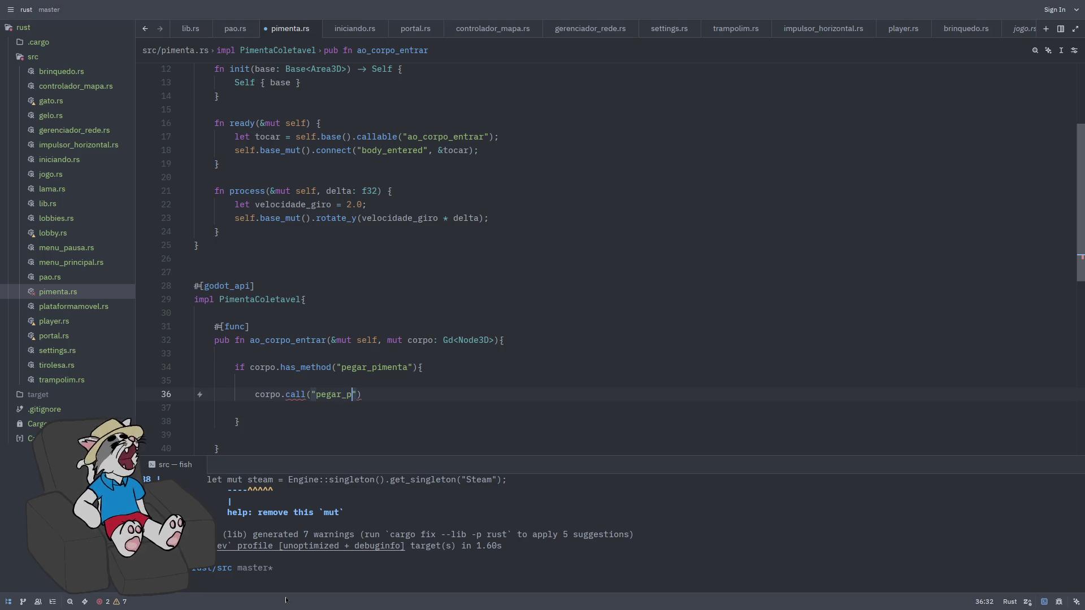
type(", ")
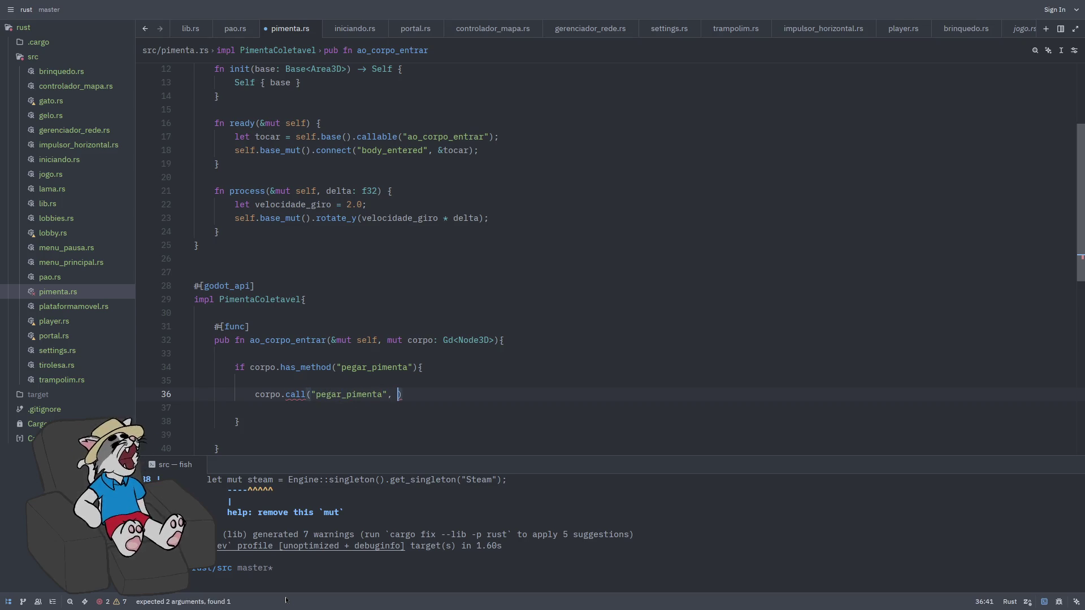
type("&[]")
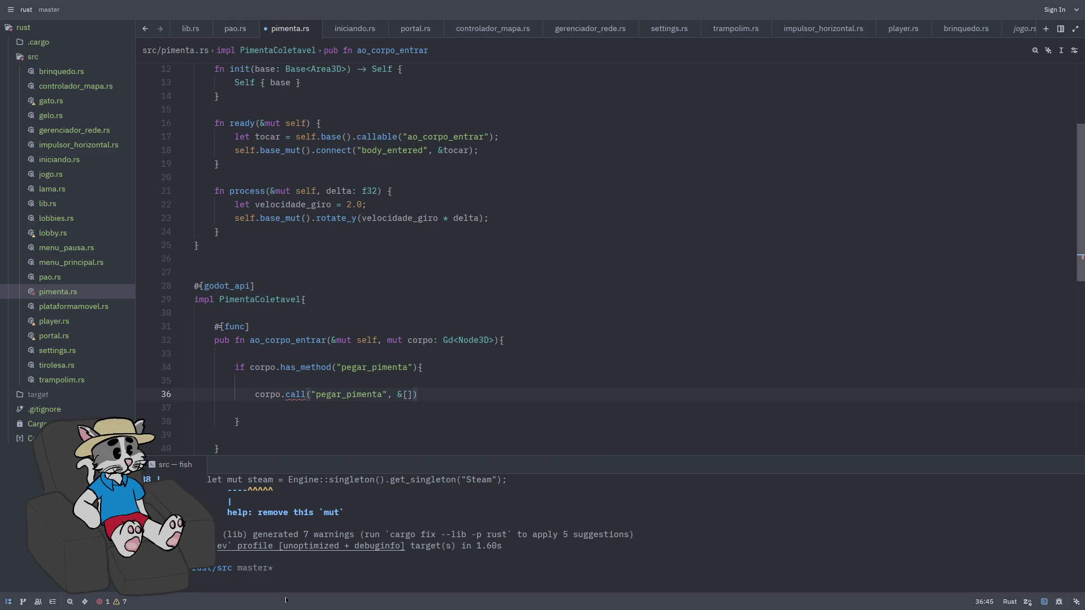
type(";")
key("ctrl+s")
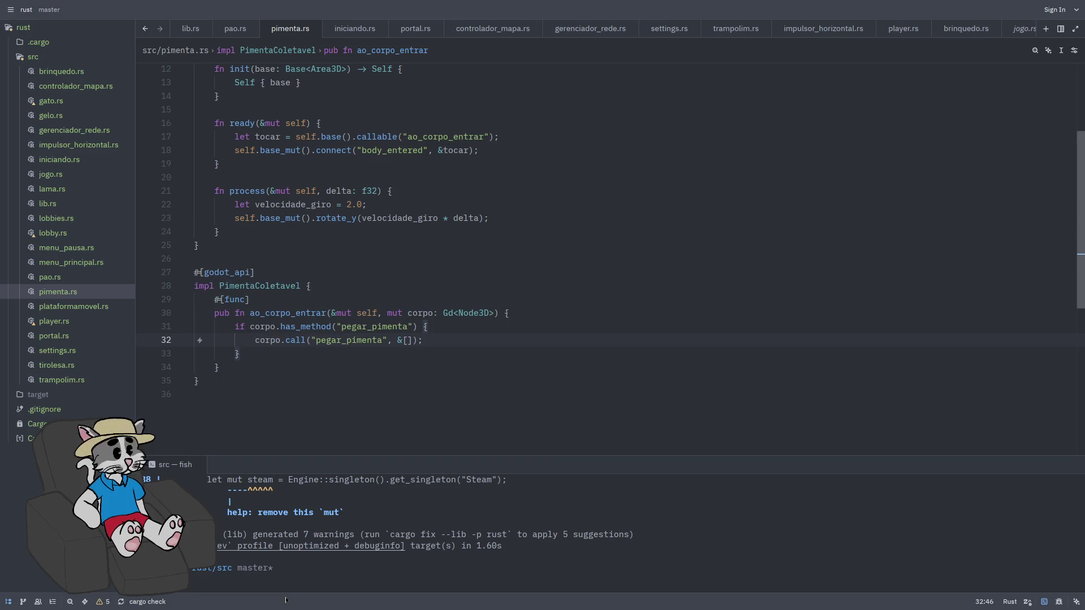
Follow the call with self.base_mut().queue_free(); and save the formatted file
key("Return")
type("self.base_mut")
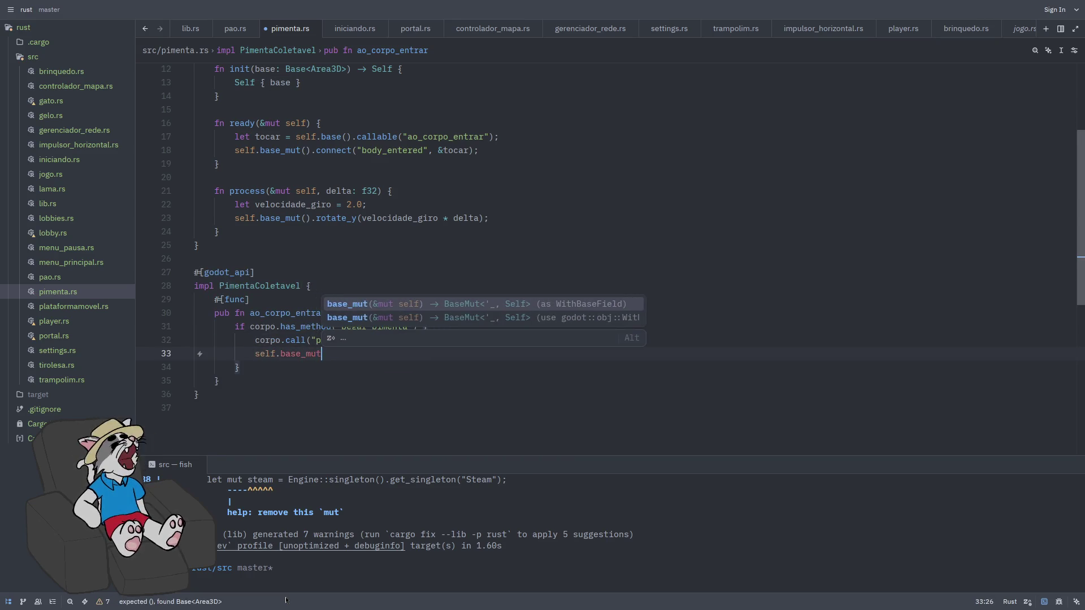
key("Return")
type(".queu")
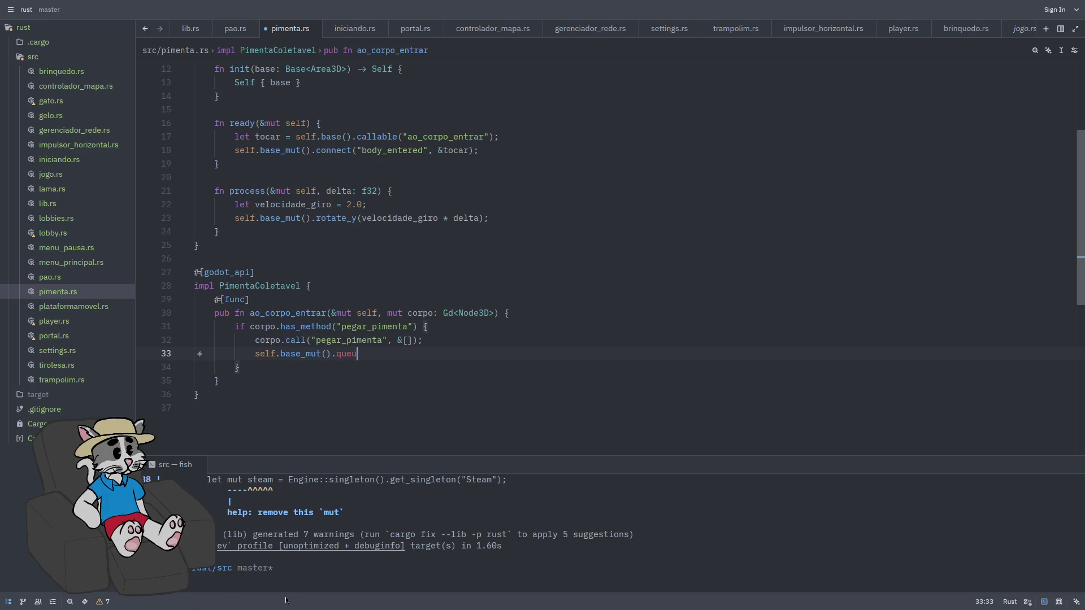
key("Return")
type(";")
key("ctrl+s")
left_click(54, 321)
Scroll player.rs down to pegar_pimenta, run cargo build, and switch to the Godot editor
scroll(613, 318, "down", 20)
scroll(614, 319, "down", 12)
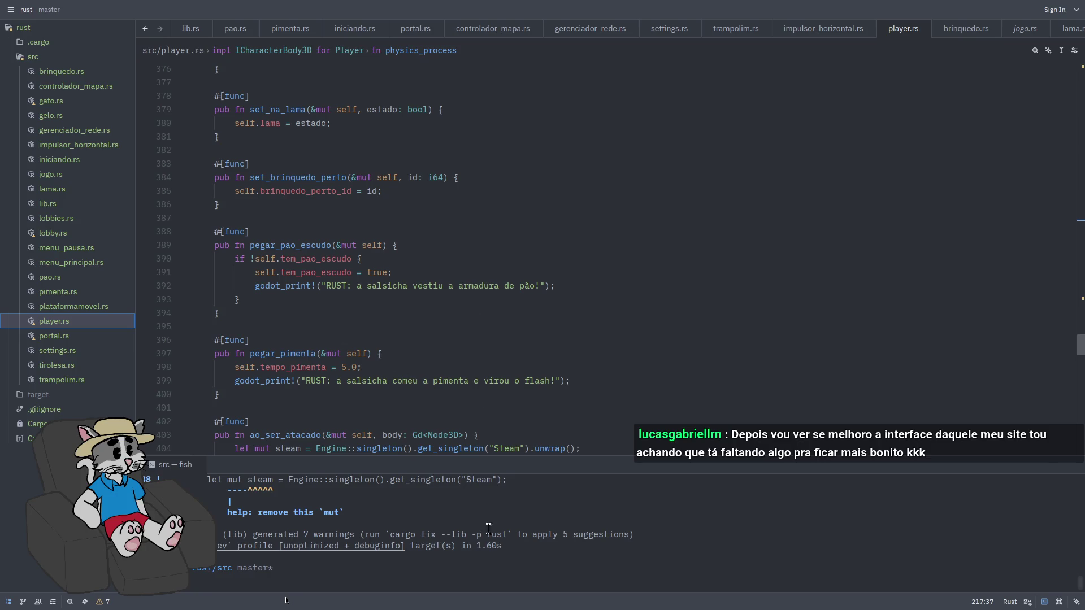
key("Return")
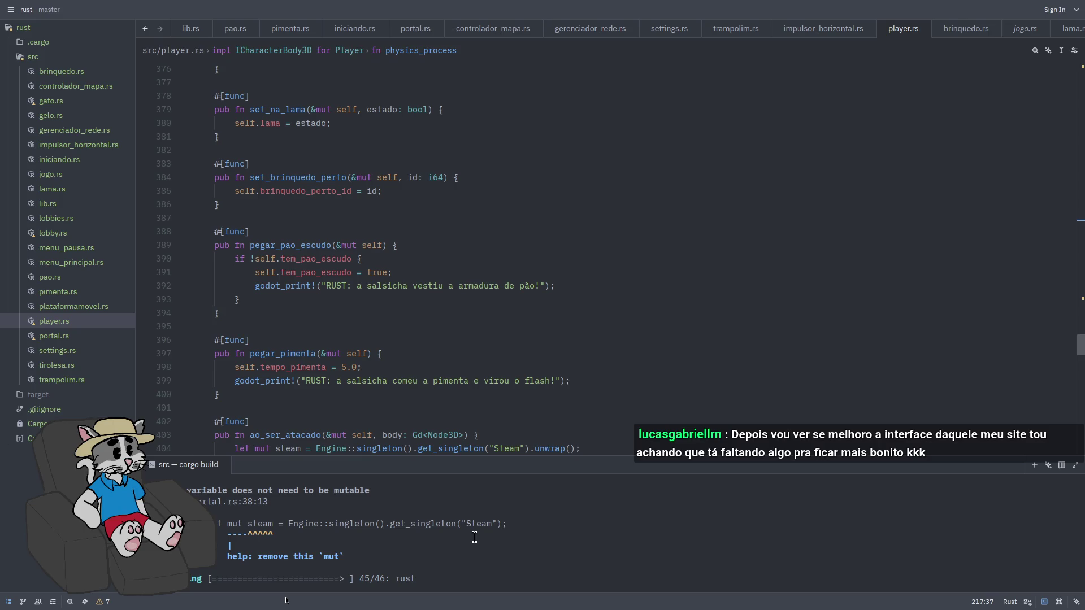
key("alt+Tab")
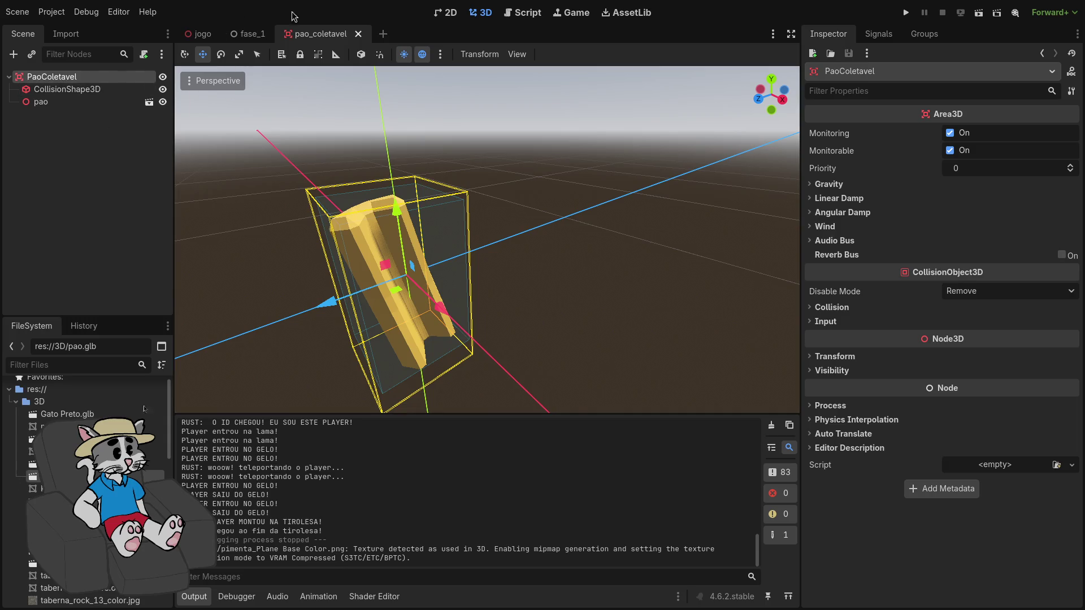
Create a new scene with a PimentaColetavel root node, found by searching 'pimenta'
left_click(385, 36)
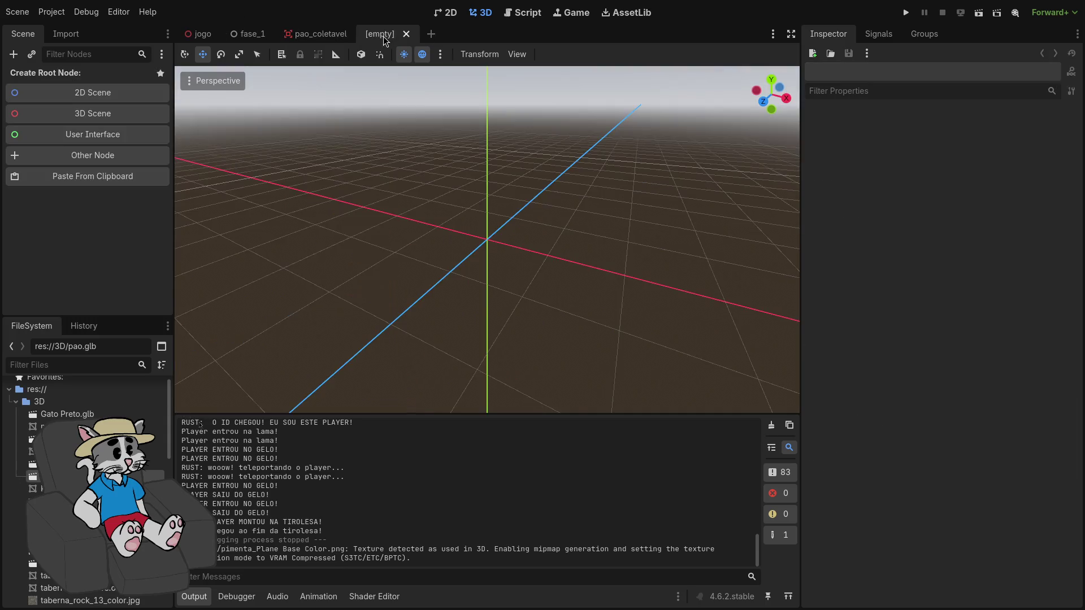
left_click(94, 164)
type("pegar")
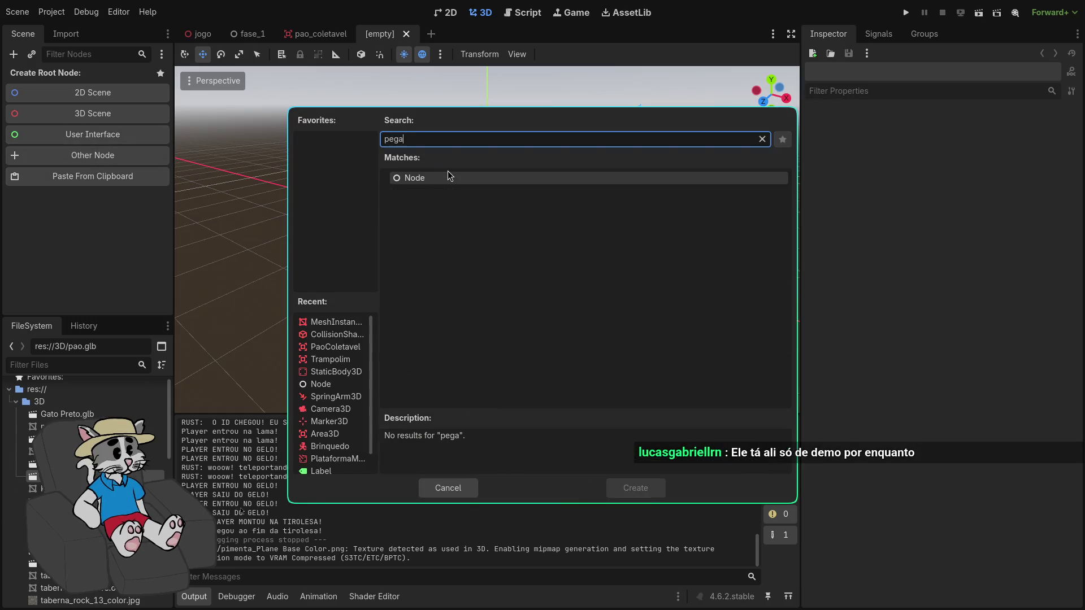
key("BackSpace")
key("BackSpace")
key("BackSpace")
type("imenta")
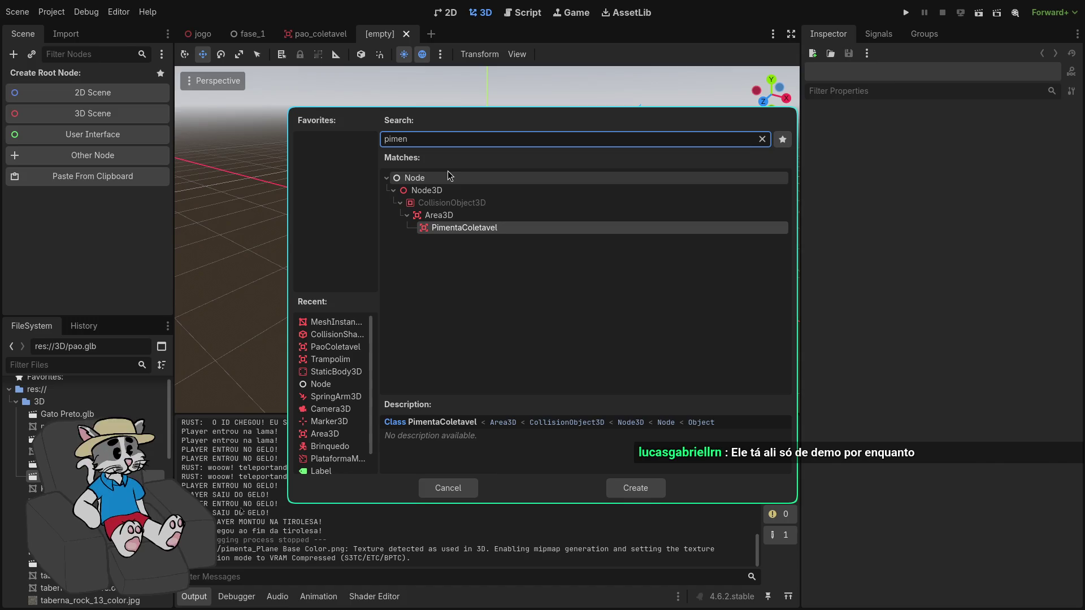
key("Return")
Drag the pimenta.glb bottle model into the new pepper scene's viewport
right_click(90, 77)
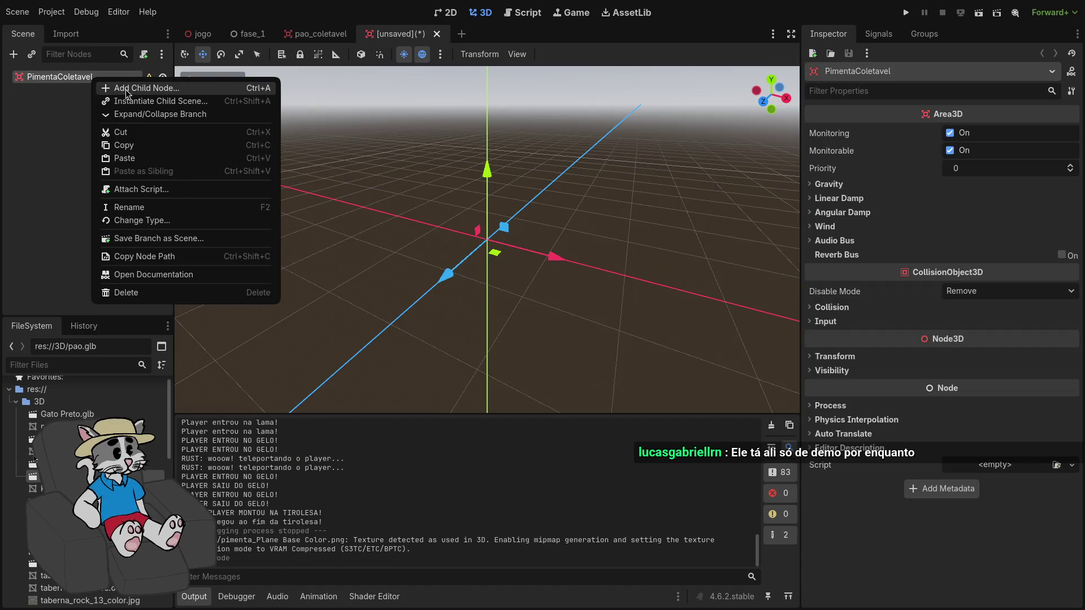
left_click(124, 90)
key("Escape")
scroll(85, 492, "down", 5)
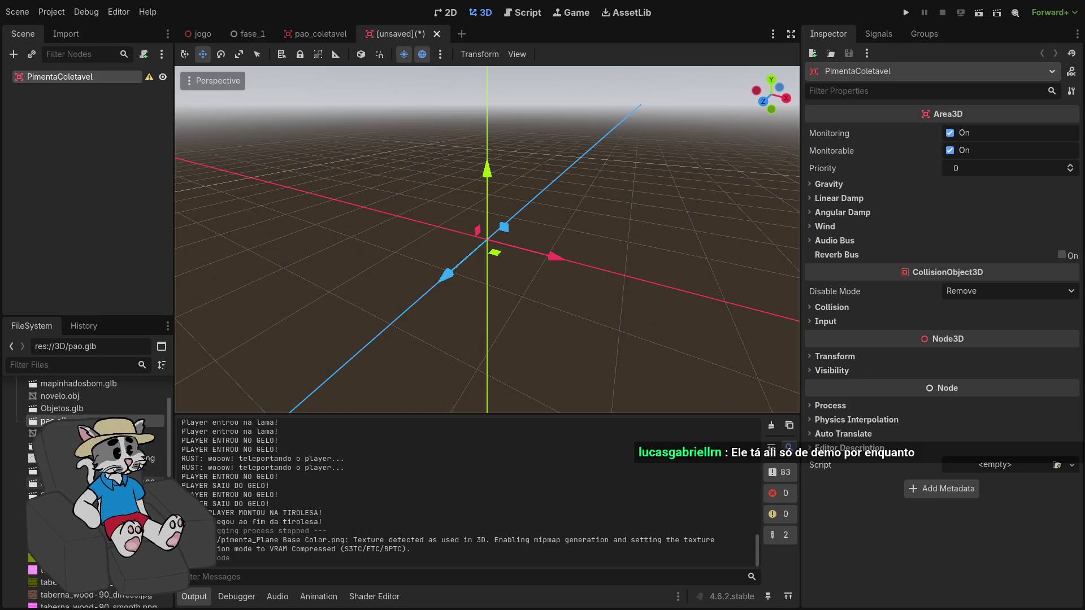
left_click(329, 35)
left_click(396, 35)
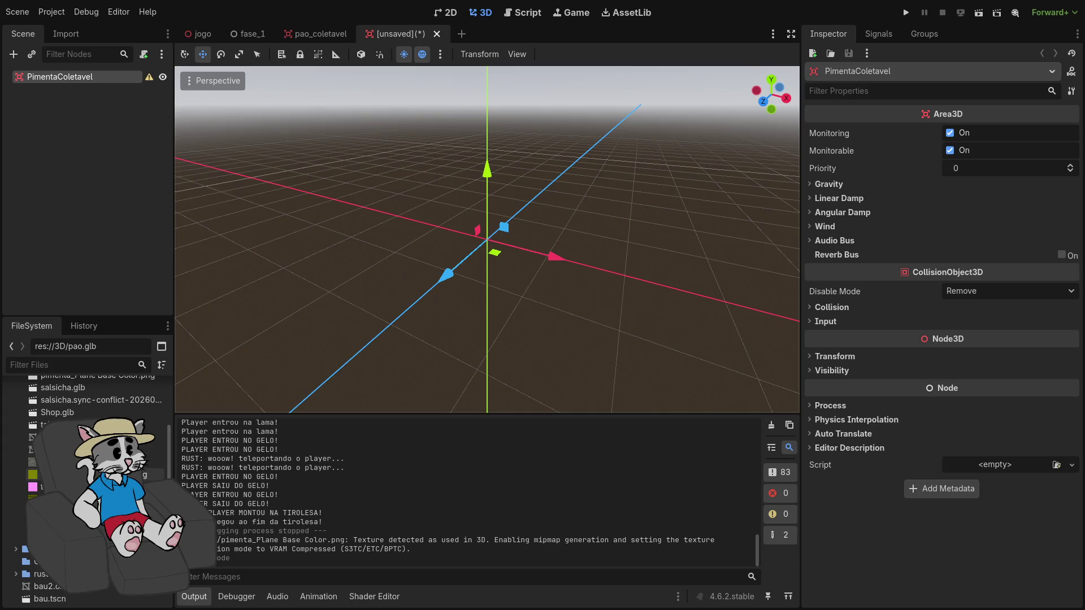
mouse_move(68, 446)
left_mouse_down()
mouse_move(452, 328)
mouse_move(502, 273)
left_mouse_up()
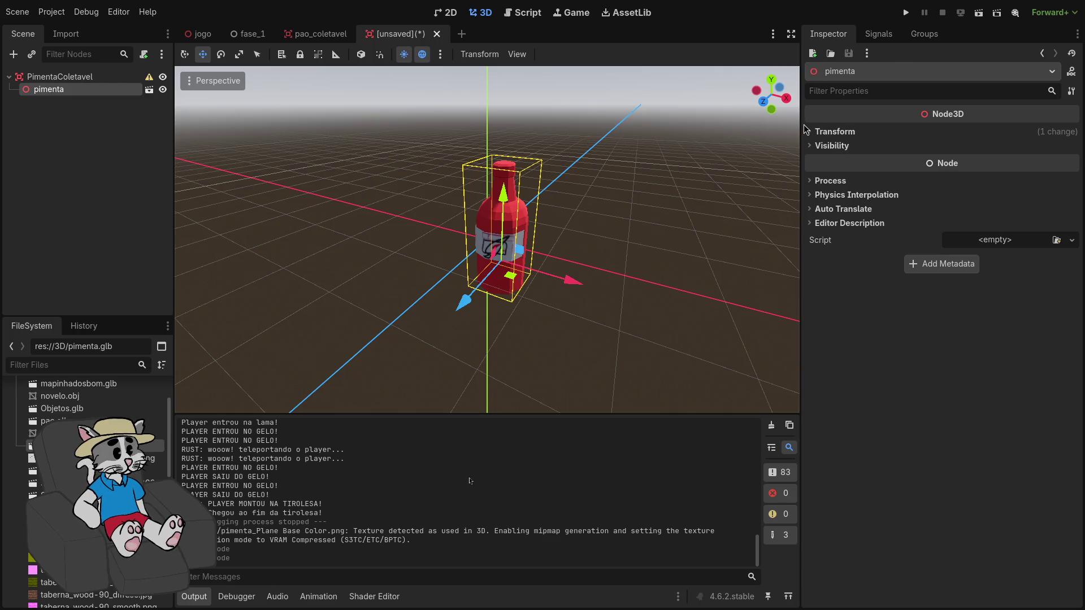
Revert the pimenta model's Position so the bottle sits at the origin
left_click(810, 132)
left_click(1071, 147)
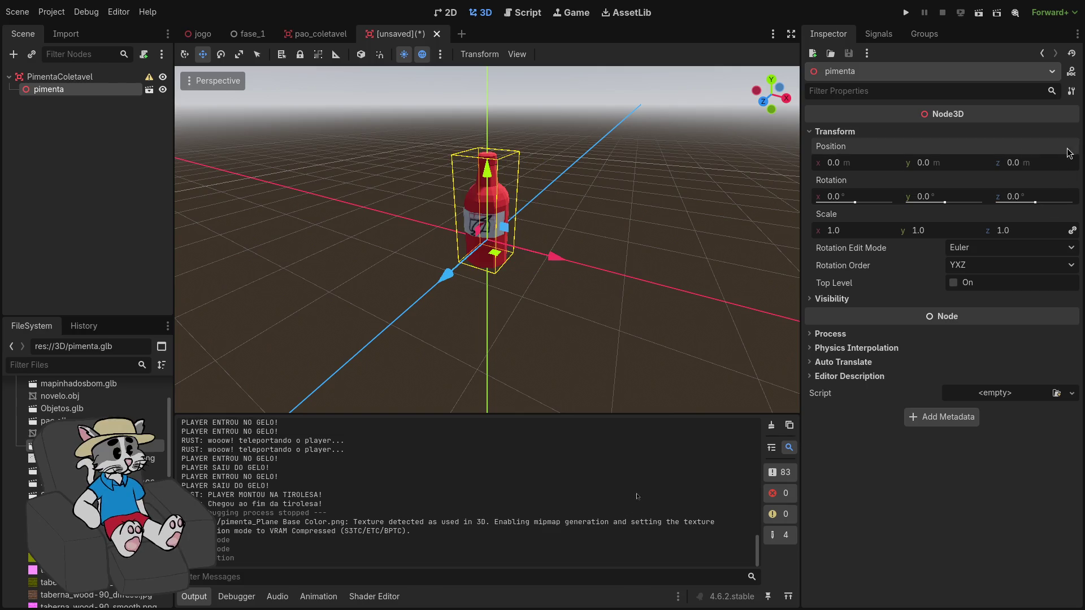
left_click(813, 132)
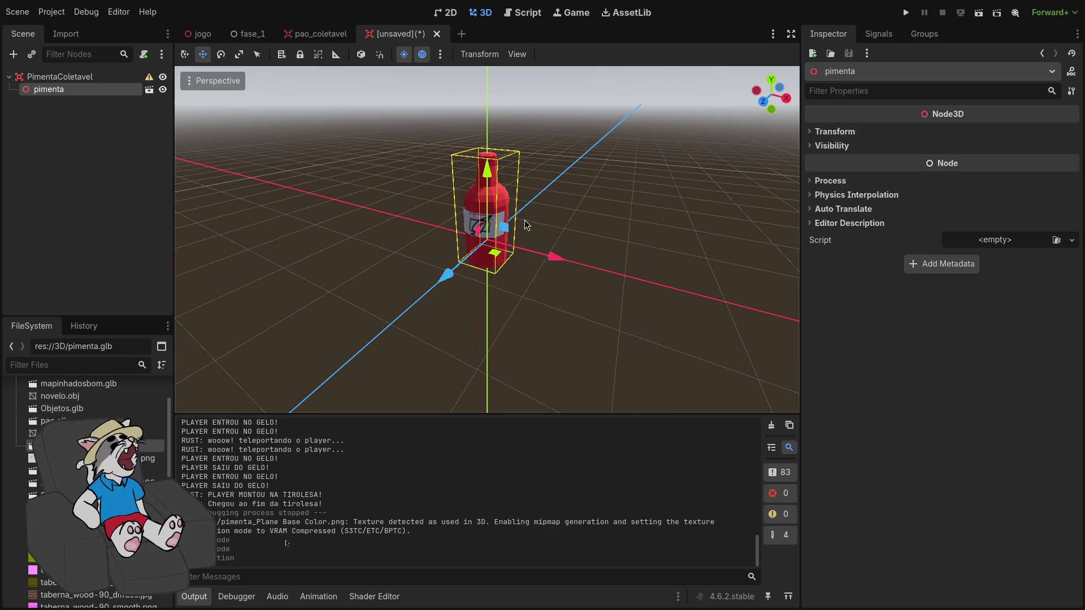
Add a CollisionShape3D child under the PimentaColetavel root
left_click(90, 76)
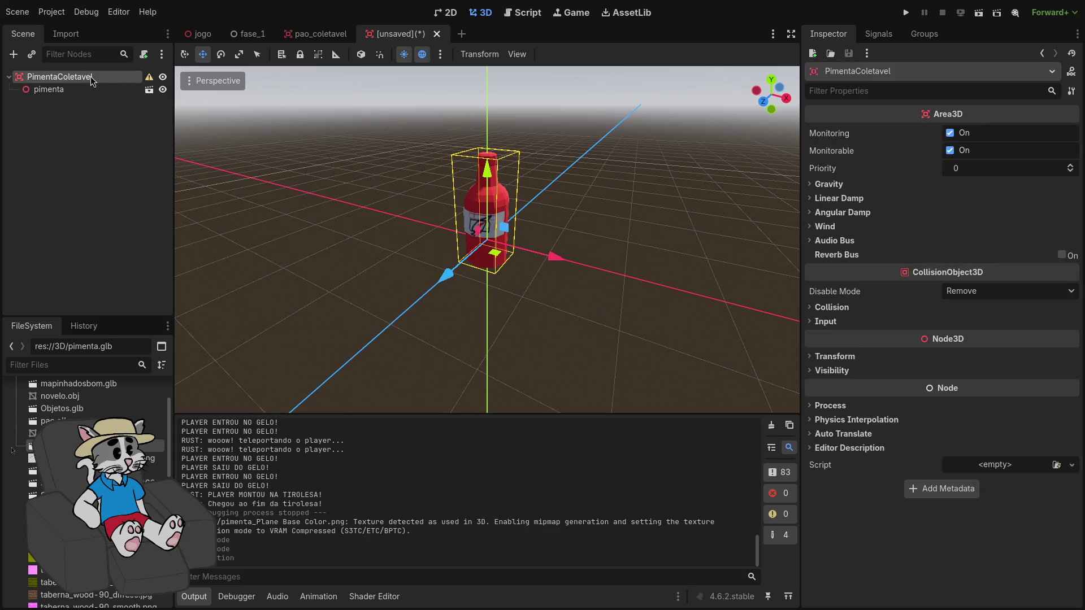
right_click(51, 86)
left_click(88, 90)
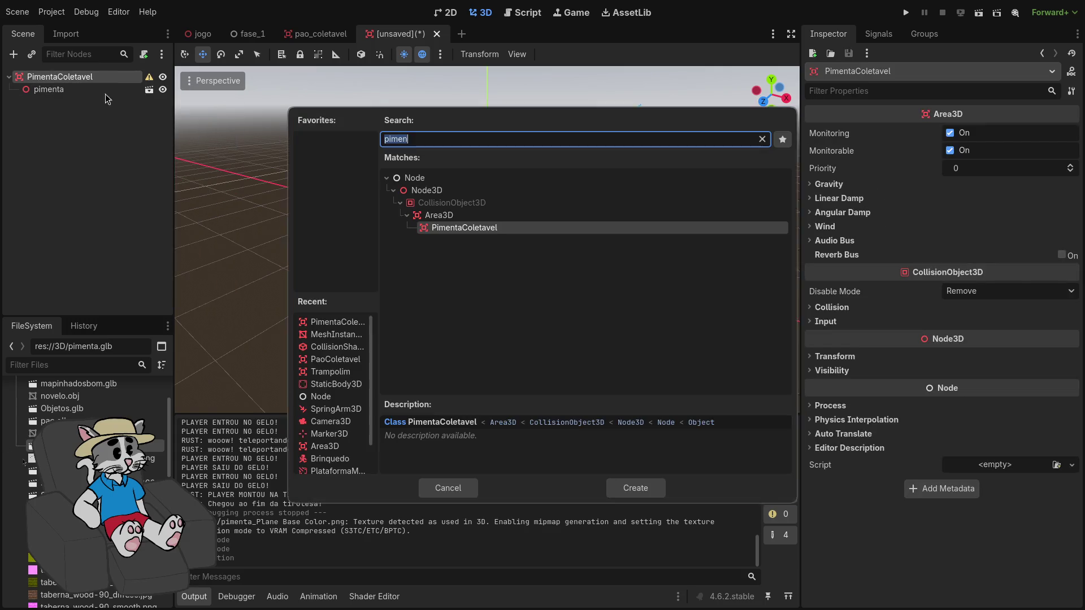
type("colli")
key("Return")
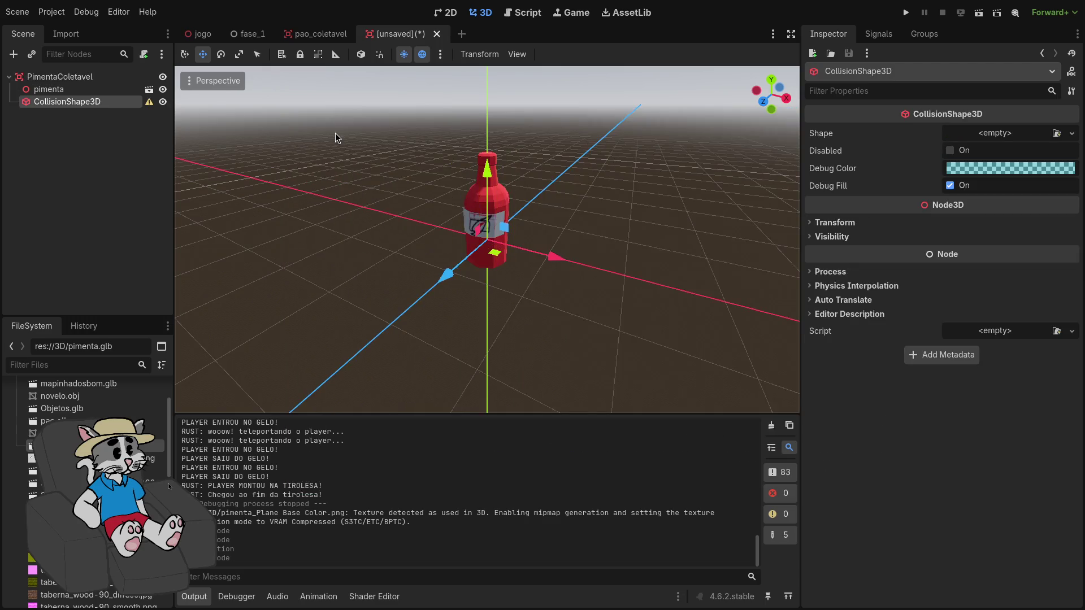
left_click(1027, 134)
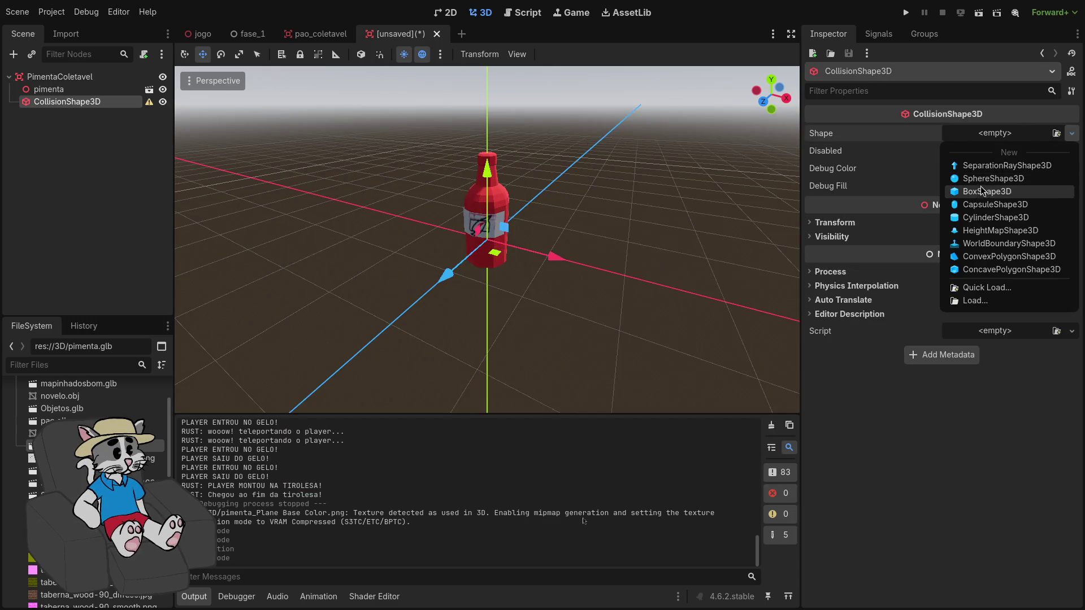
Assign a new BoxShape3D and stretch it taller and narrower around the bottle
left_click(986, 186)
left_click_drag(487, 210, 487, 155)
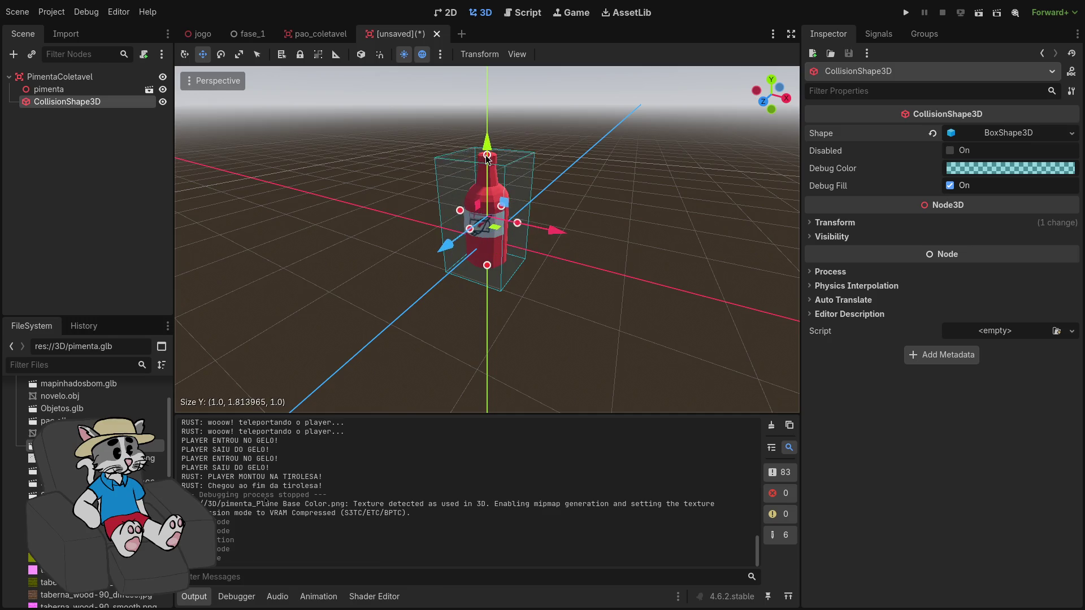
scroll(486, 155, "up", 2)
scroll(543, 260, "up", 3)
left_click_drag(555, 260, 520, 270)
Refine the box to about 0.67×1.82×0.68 and save the scene as pimenta_coletavel.tscn
left_click(402, 263)
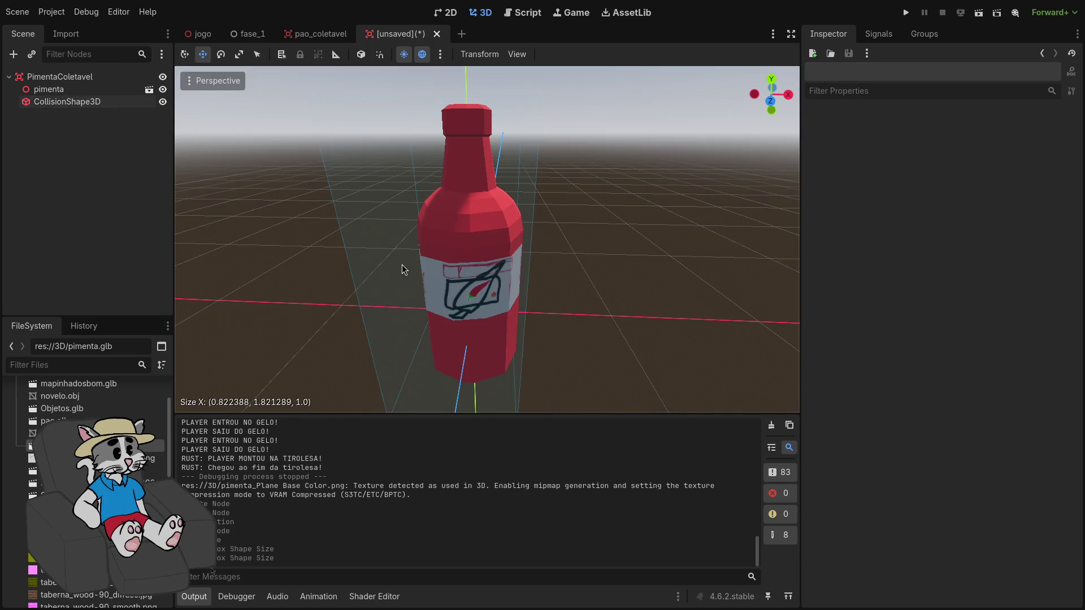
left_click(71, 102)
mouse_move(399, 270)
left_mouse_down()
mouse_move(441, 266)
mouse_move(516, 296)
left_mouse_up()
scroll(441, 265, "up", 2)
mouse_move(468, 255)
left_mouse_down()
mouse_move(452, 255)
mouse_move(520, 240)
mouse_move(475, 243)
mouse_move(405, 208)
mouse_move(473, 203)
mouse_move(554, 309)
left_mouse_up()
left_click_drag(487, 208, 430, 181)
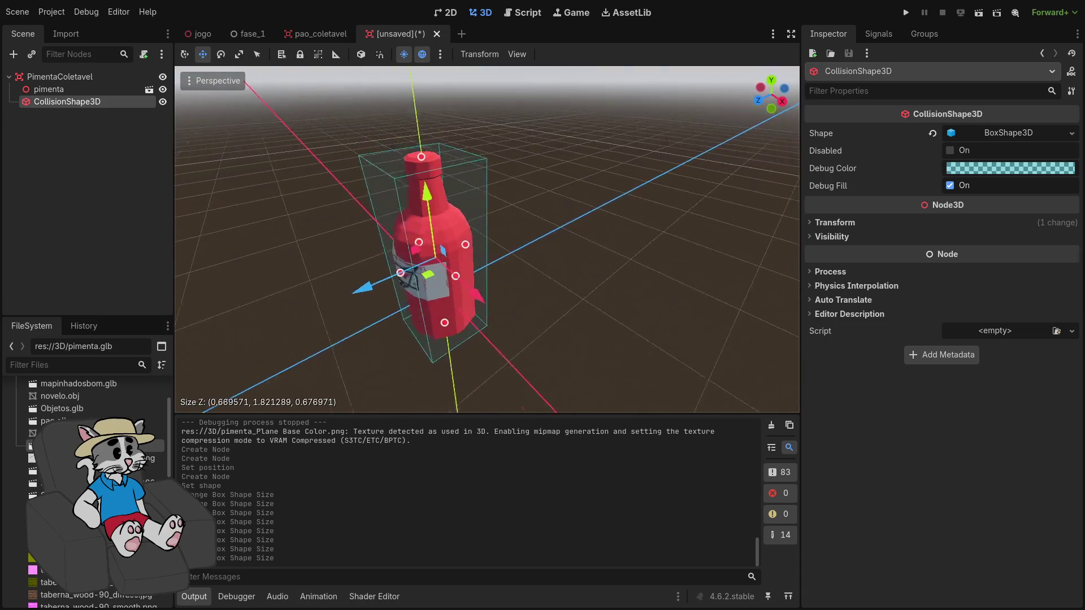
key("ctrl+s")
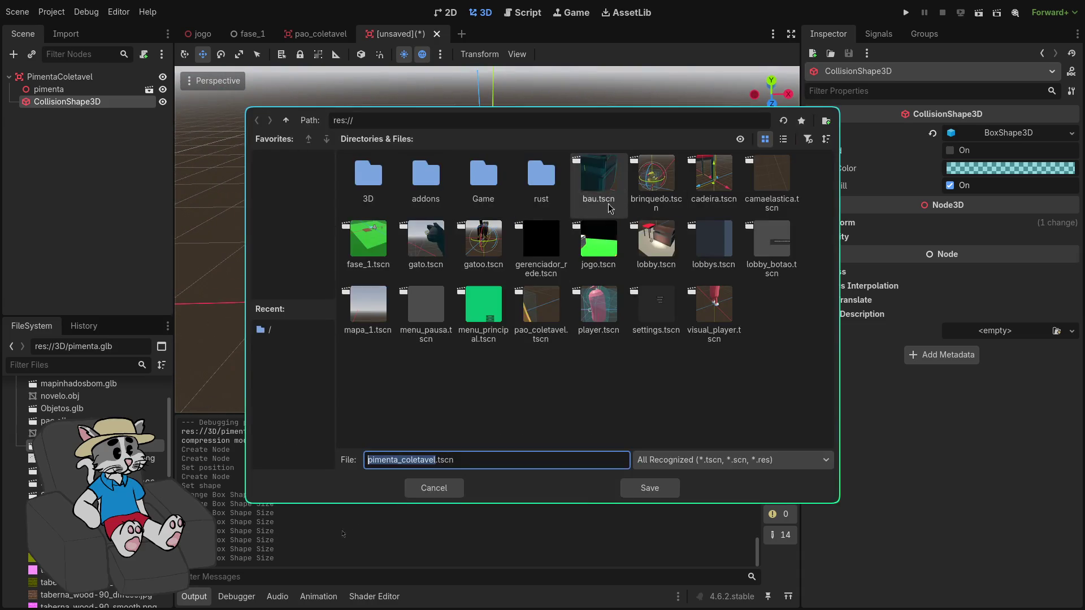
left_click(648, 488)
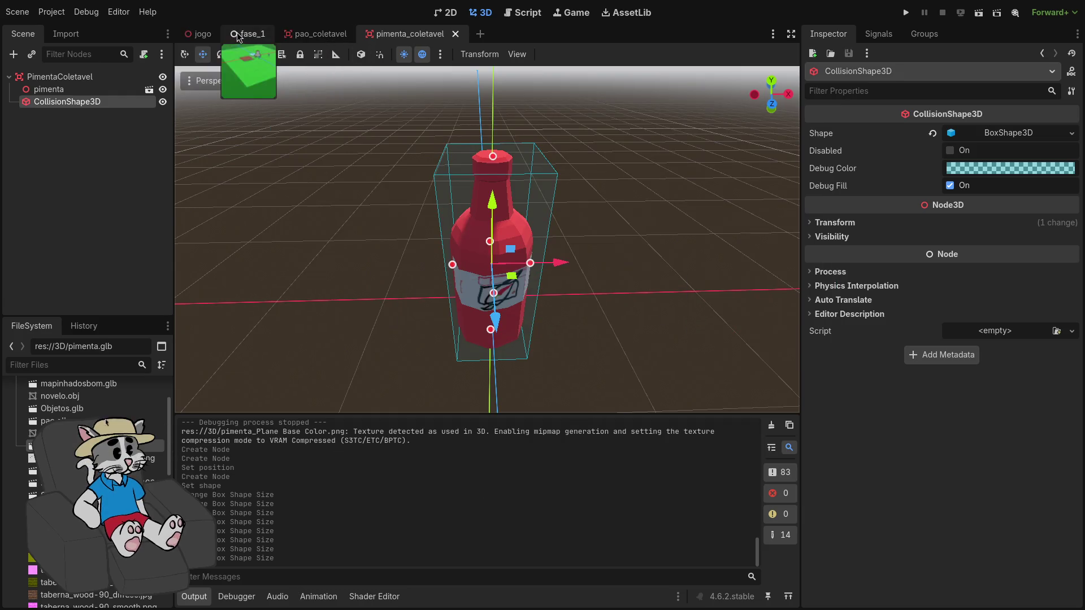
Instance pimenta_coletavel.tscn into the jogo scene and move the bottle to the right
left_click(215, 40)
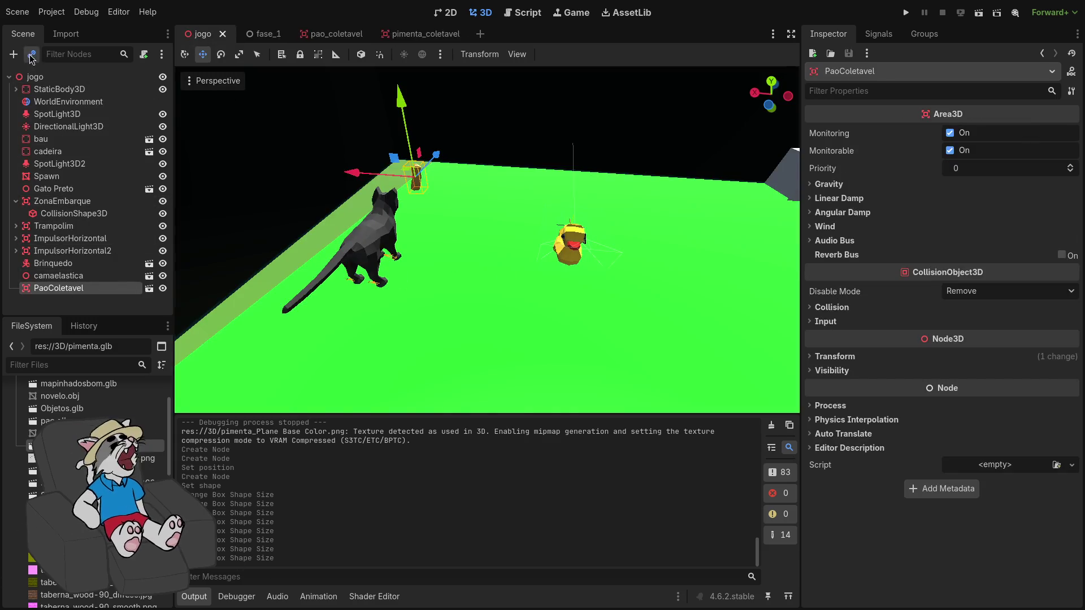
key("ctrl+shift+o")
type("pimen")
key("Down")
key("Return")
left_click_drag(390, 171, 455, 173)
In pimenta_coletavel, set the pimenta model's Scale to 0.3
left_click(455, 40)
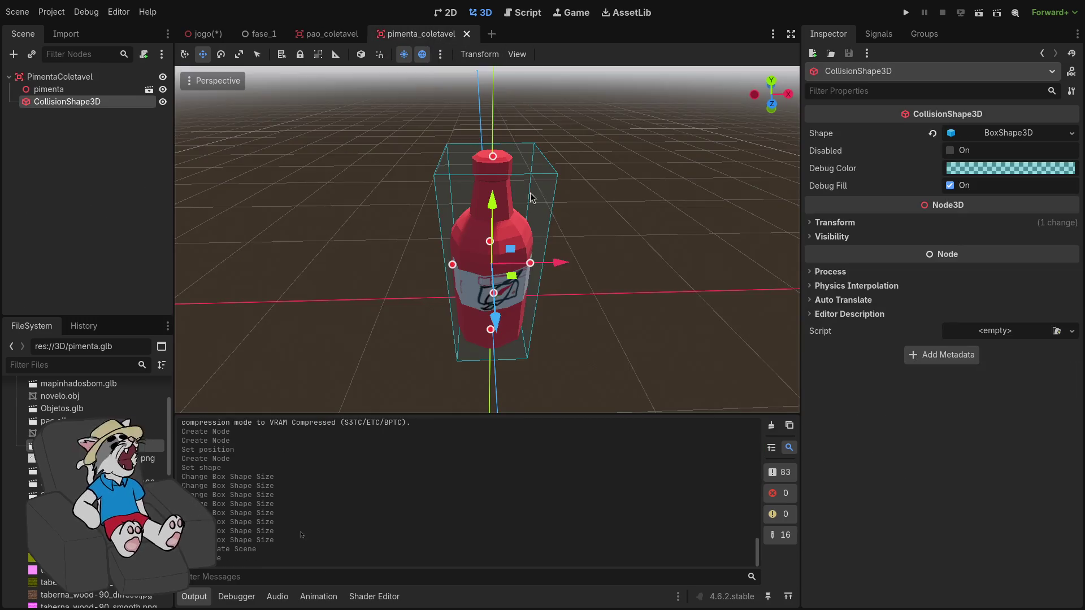
left_click(827, 133)
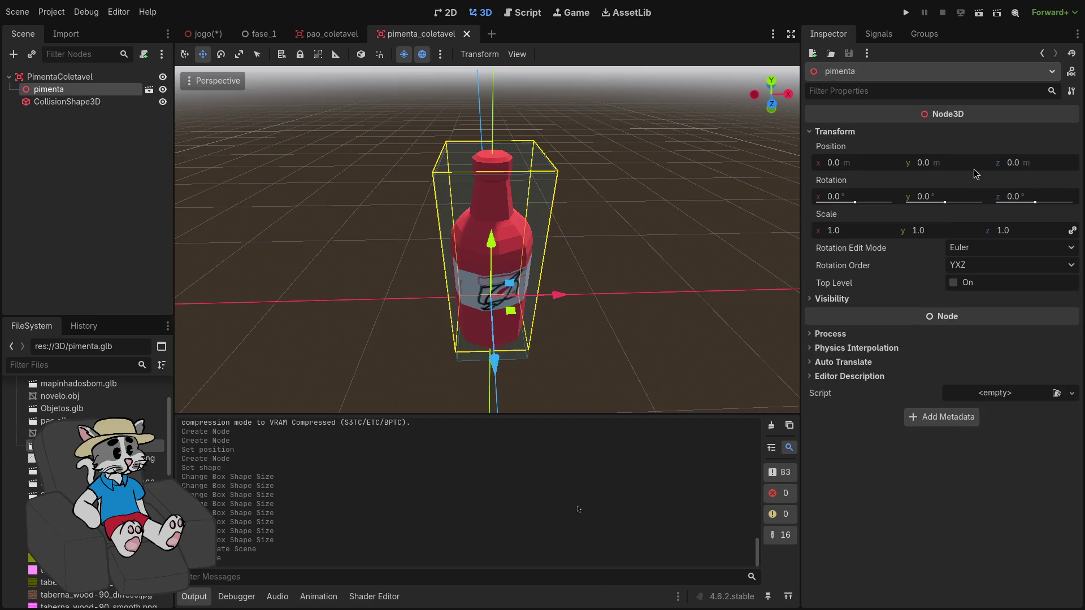
left_click(848, 235)
type(".3")
key("Return")
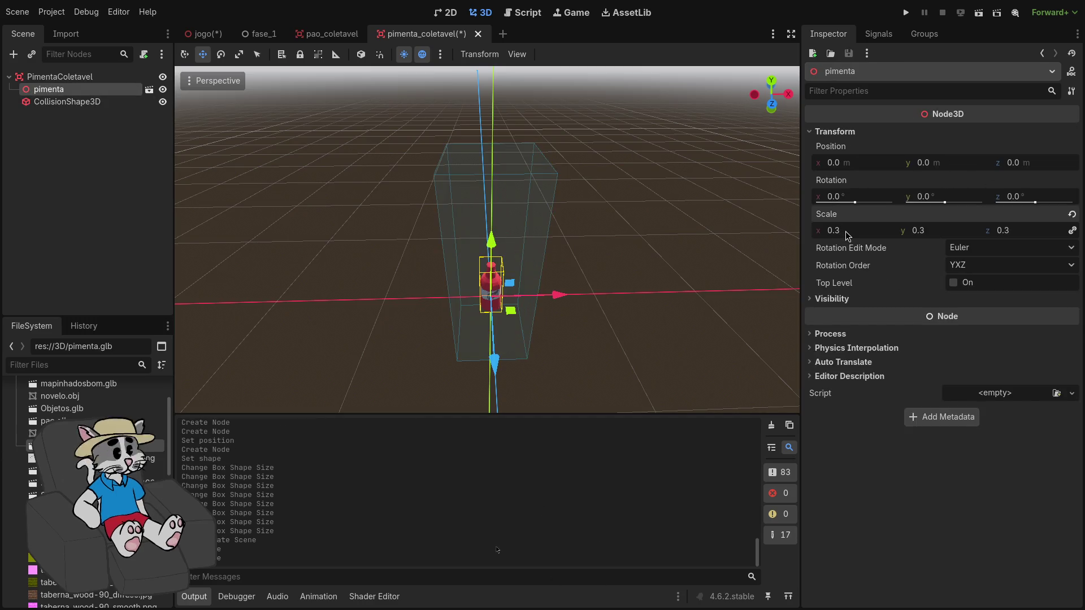
Shrink the collision box's width and depth to fit the smaller bottle
left_click(62, 104)
left_click_drag(468, 170, 468, 254)
scroll(486, 255, "up", 3)
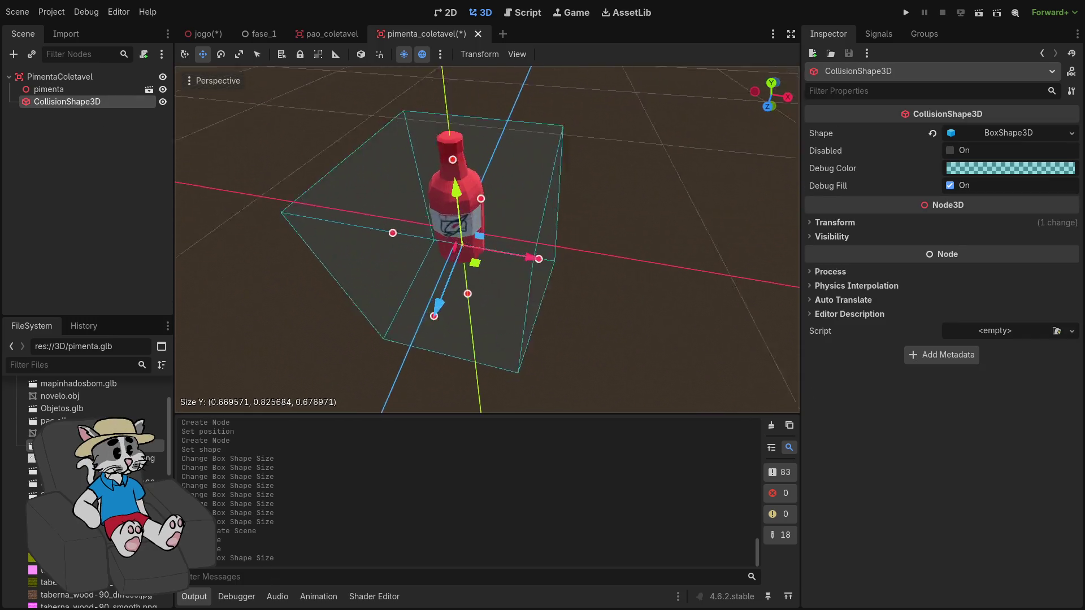
key("ctrl+z")
scroll(540, 304, "up", 3)
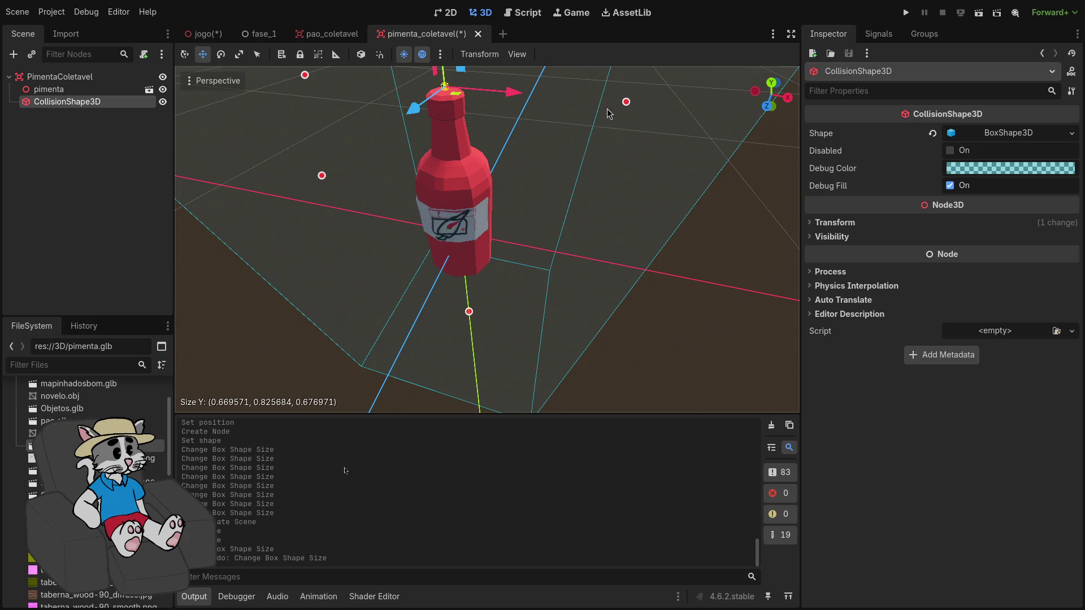
left_click(605, 121)
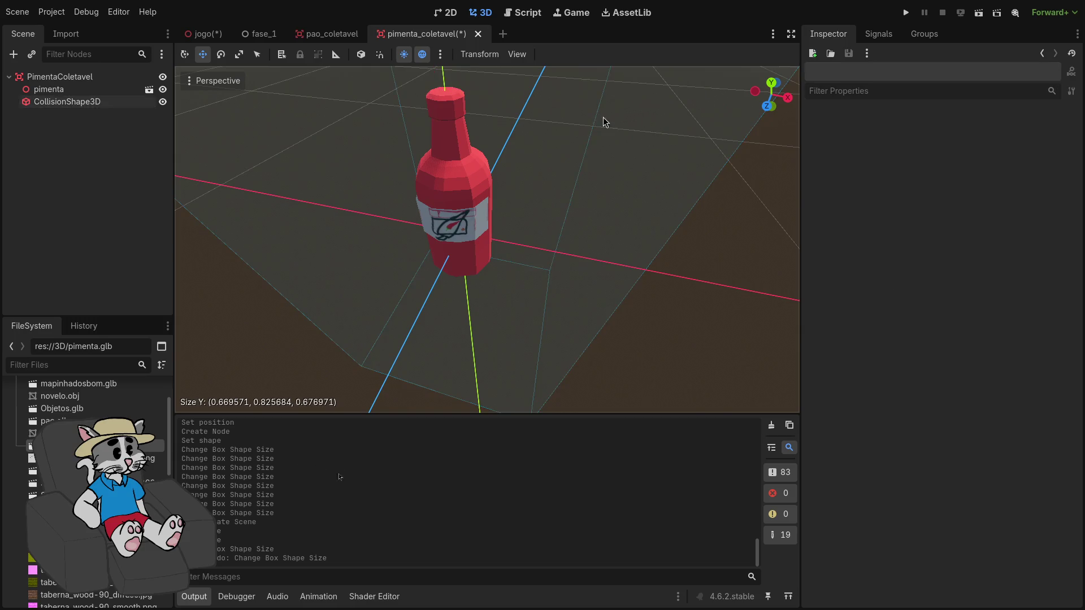
left_click(610, 113)
mouse_move(611, 111)
left_mouse_down()
mouse_move(484, 109)
mouse_move(493, 126)
left_mouse_up()
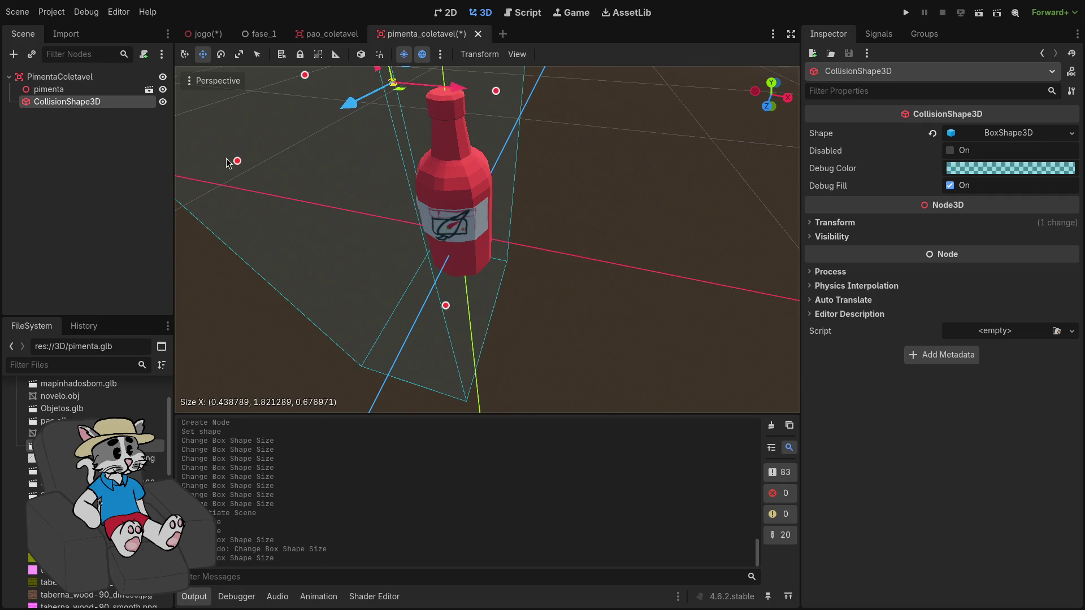
mouse_move(370, 110)
left_mouse_down()
mouse_move(392, 111)
mouse_move(386, 124)
mouse_move(554, 121)
mouse_move(551, 108)
left_mouse_up()
mouse_move(551, 108)
left_mouse_down()
mouse_move(529, 128)
mouse_move(554, 236)
left_mouse_up()
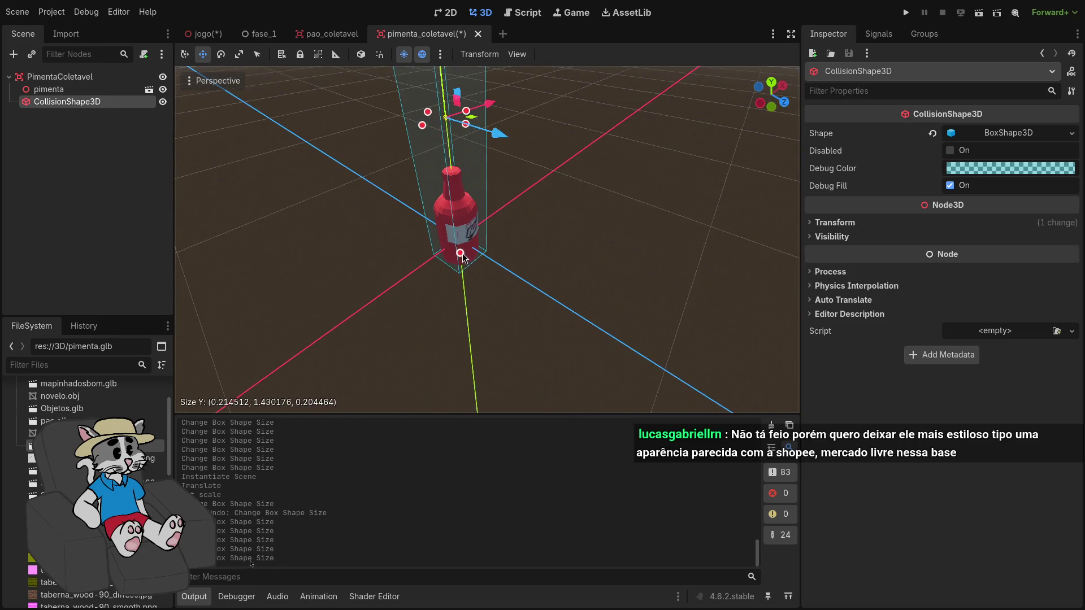
key("ctrl+z")
Set the collision box height to 0.5 (about 0.21×0.50×0.20) and save the pepper scene
left_click_drag(616, 273, 615, 280)
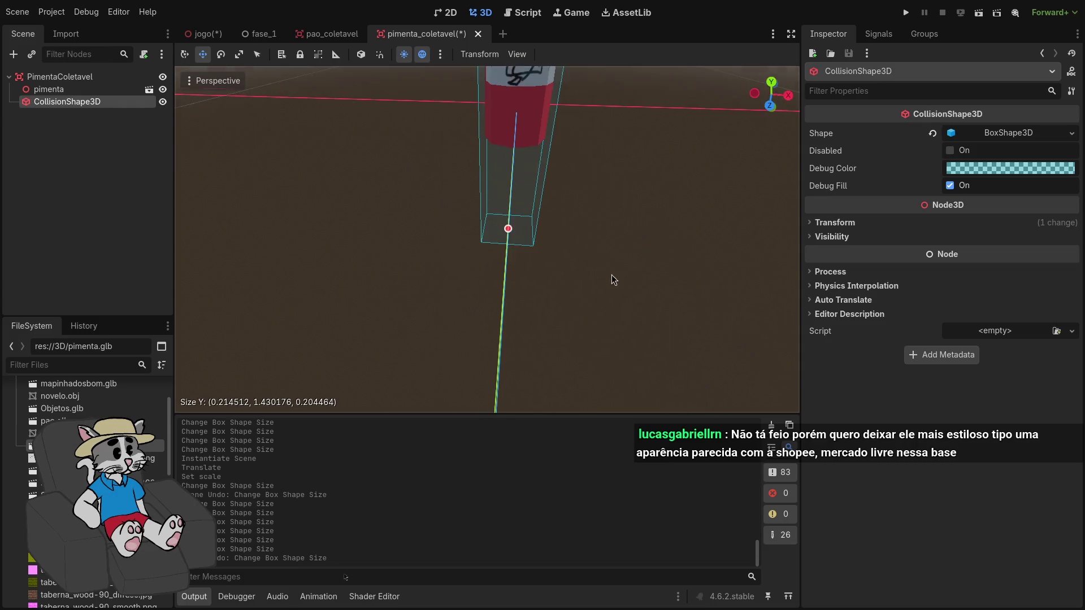
mouse_move(509, 229)
left_mouse_down()
mouse_move(519, 139)
mouse_move(522, 229)
mouse_move(512, 193)
left_mouse_up()
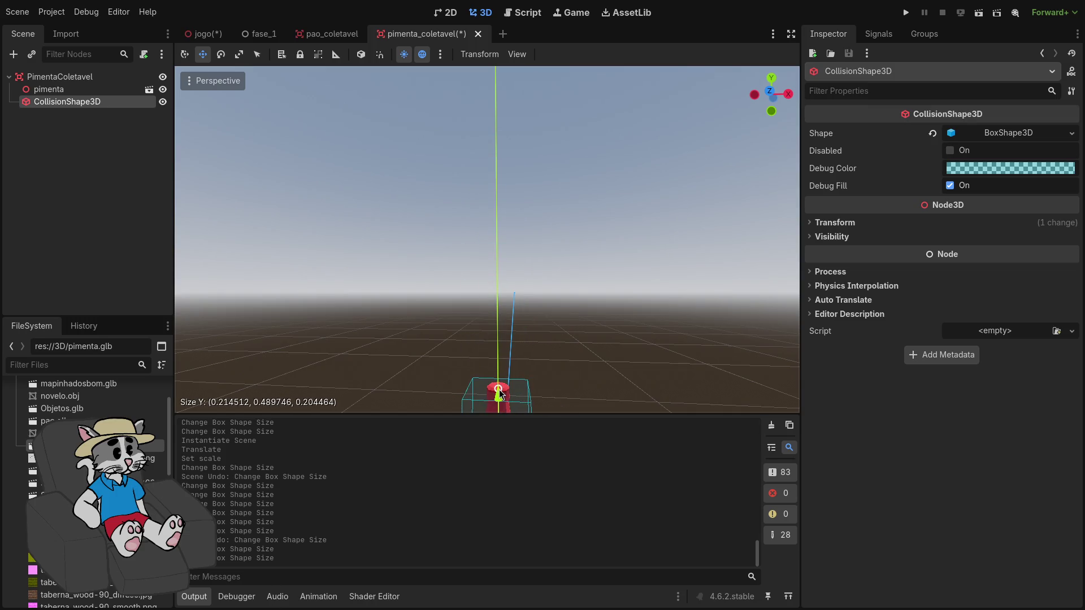
left_click_drag(499, 394, 499, 390)
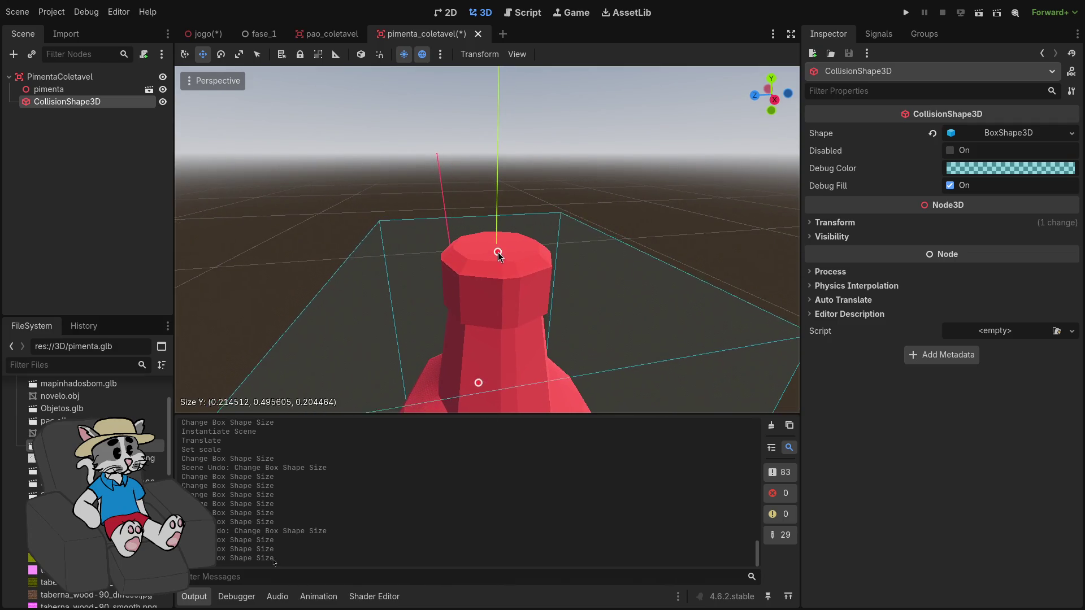
key("ctrl+s")
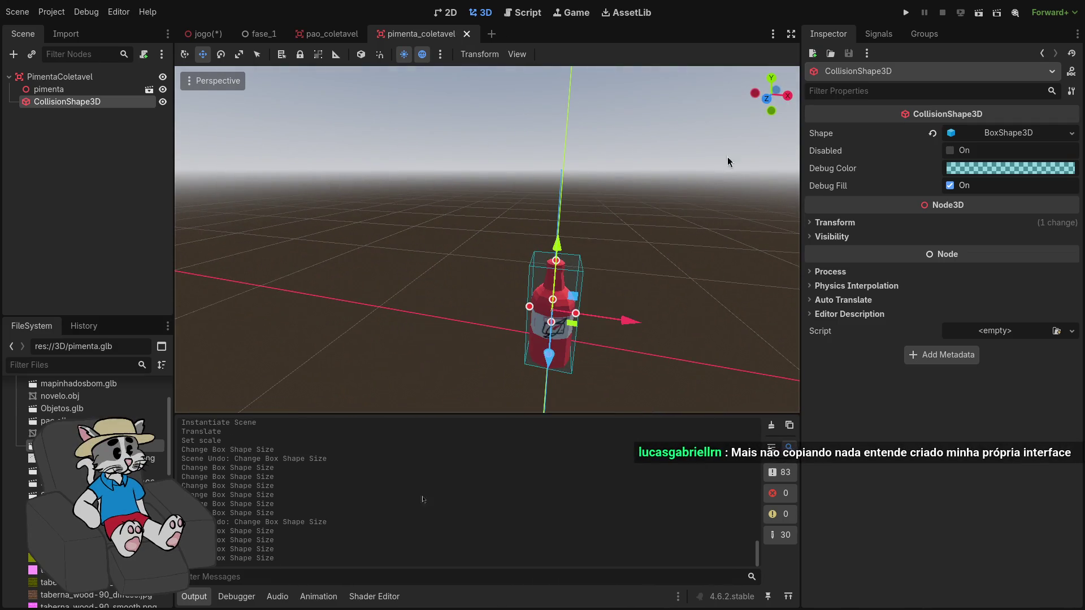
left_click(203, 34)
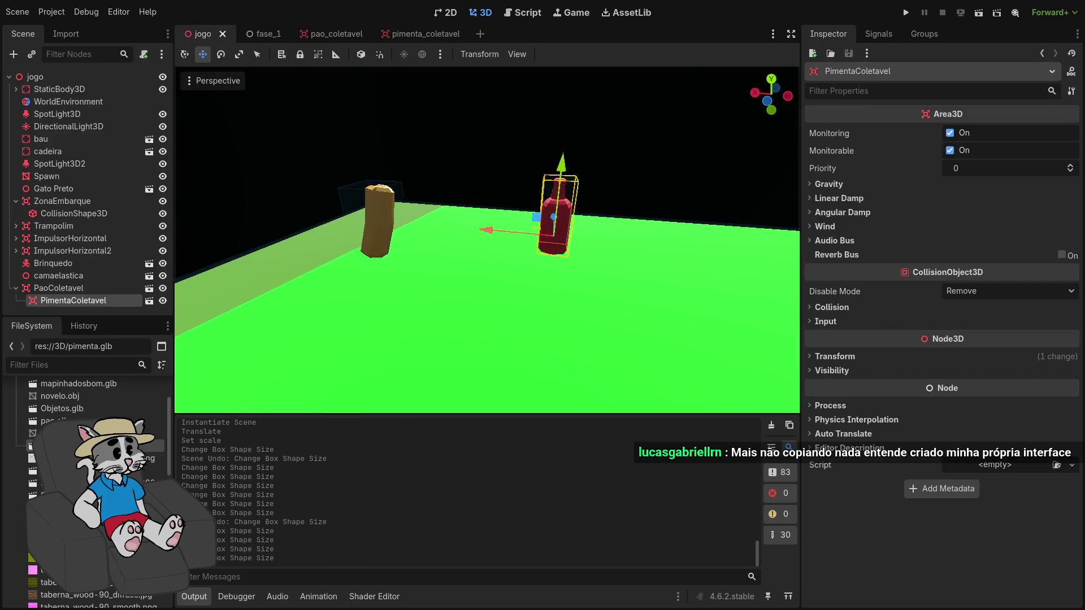
Move PimentaColetavel above PaoColetavel in jogo, then run the project and host a lobby
key("f")
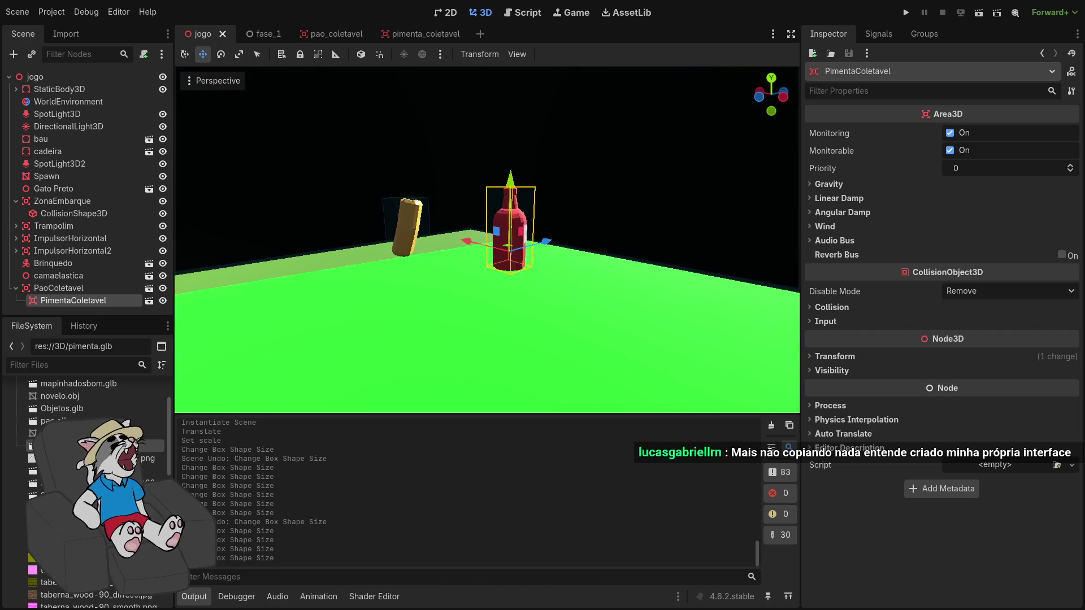
left_click_drag(66, 286, 67, 311)
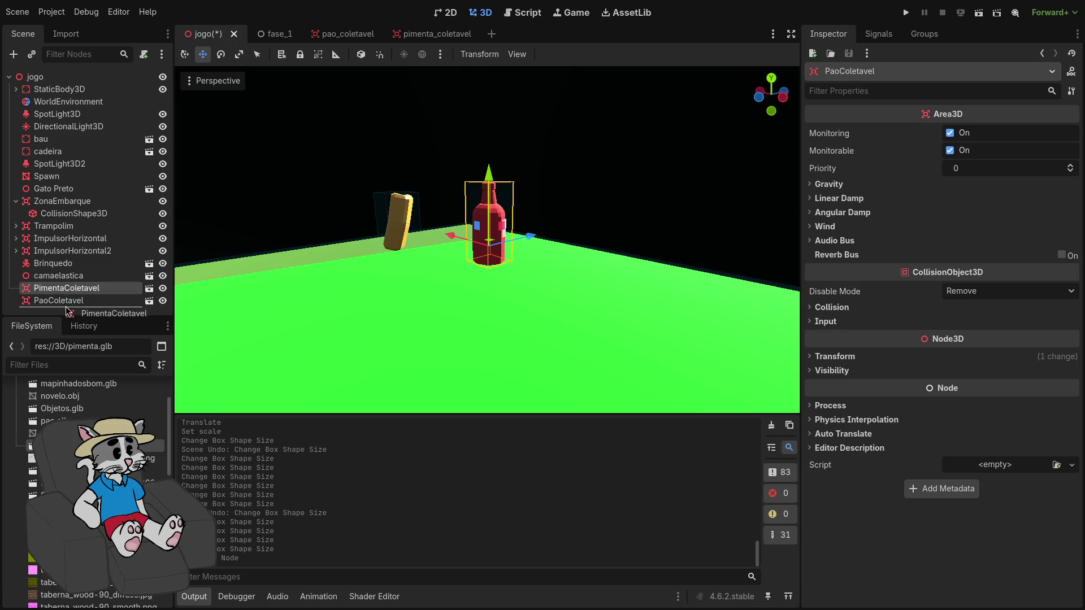
left_click(906, 12)
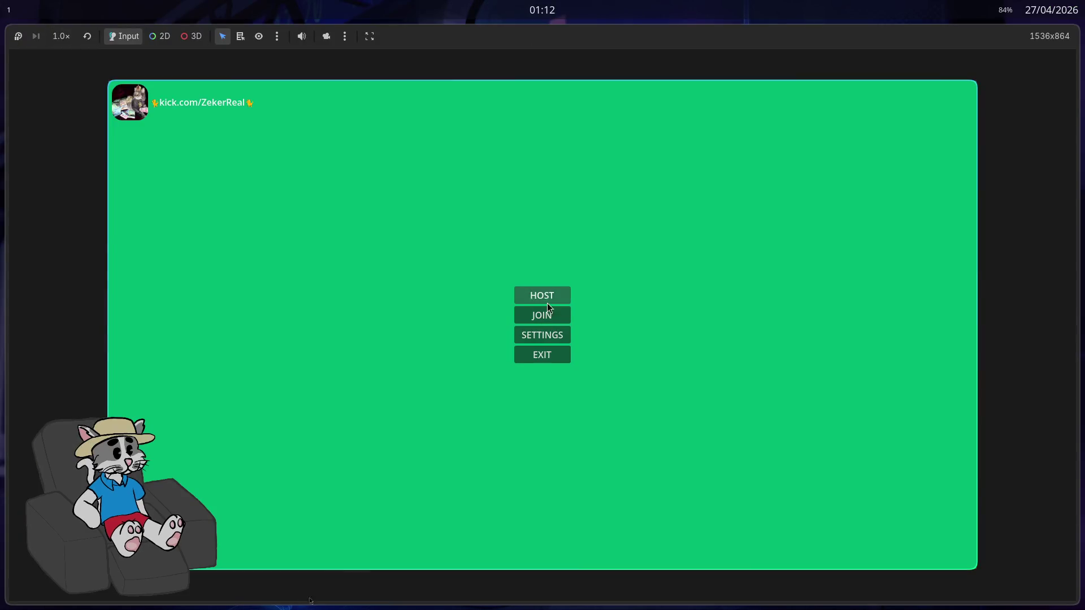
left_click(547, 303)
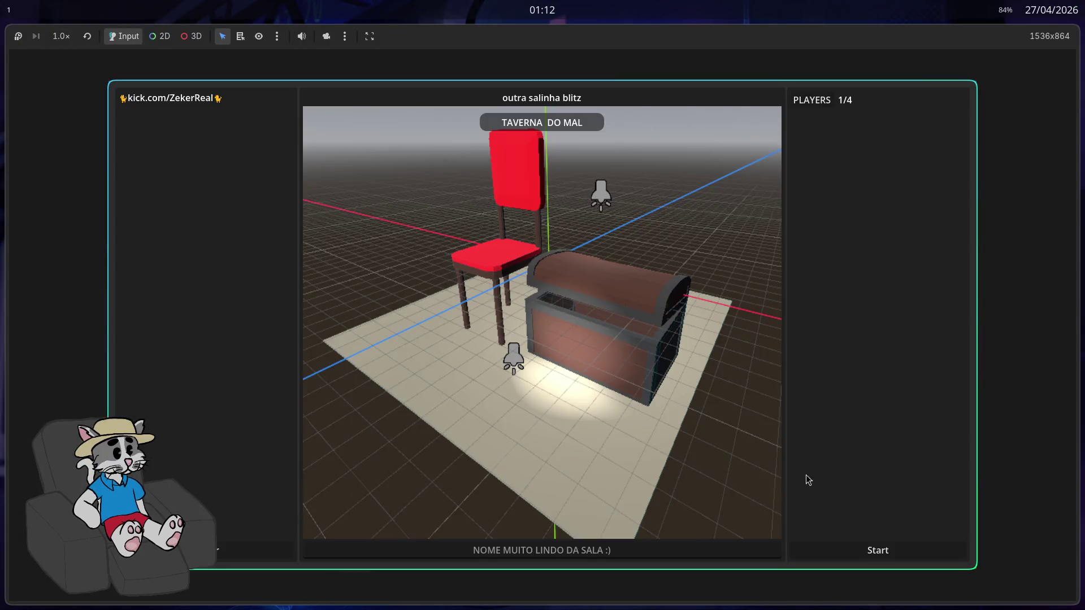
Start the match, walk past the pillar toward the duck and pepper bottle, then stop the game with F8
left_click(865, 551)
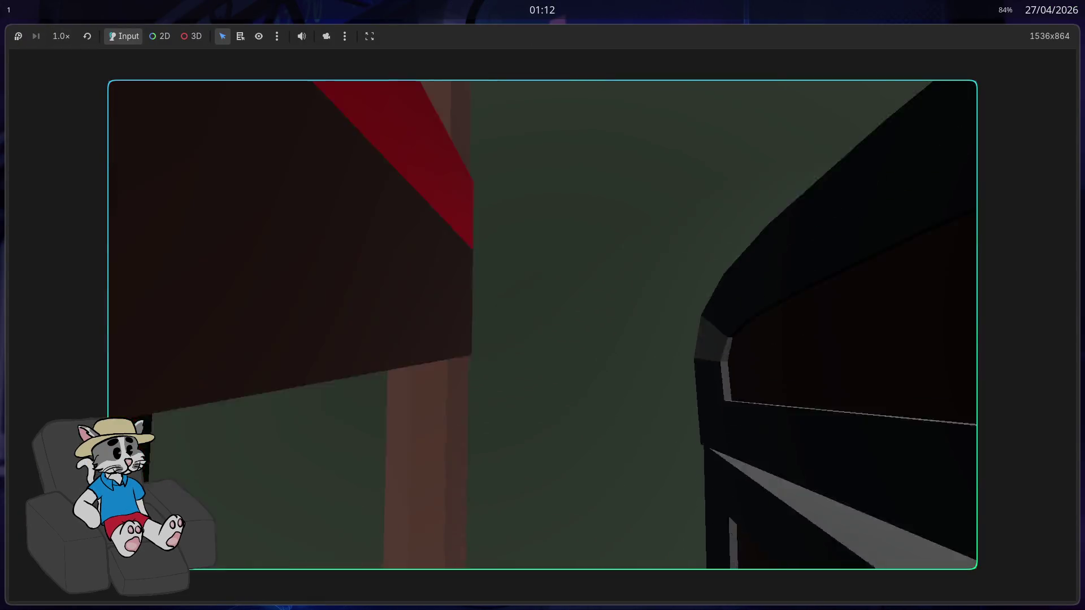
key("w")
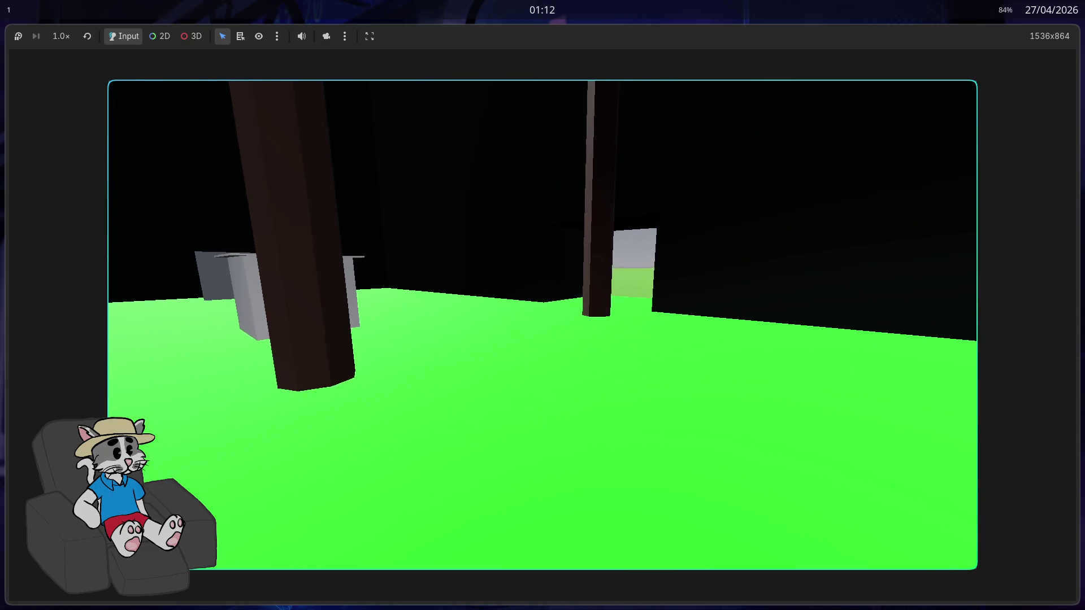
key("w")
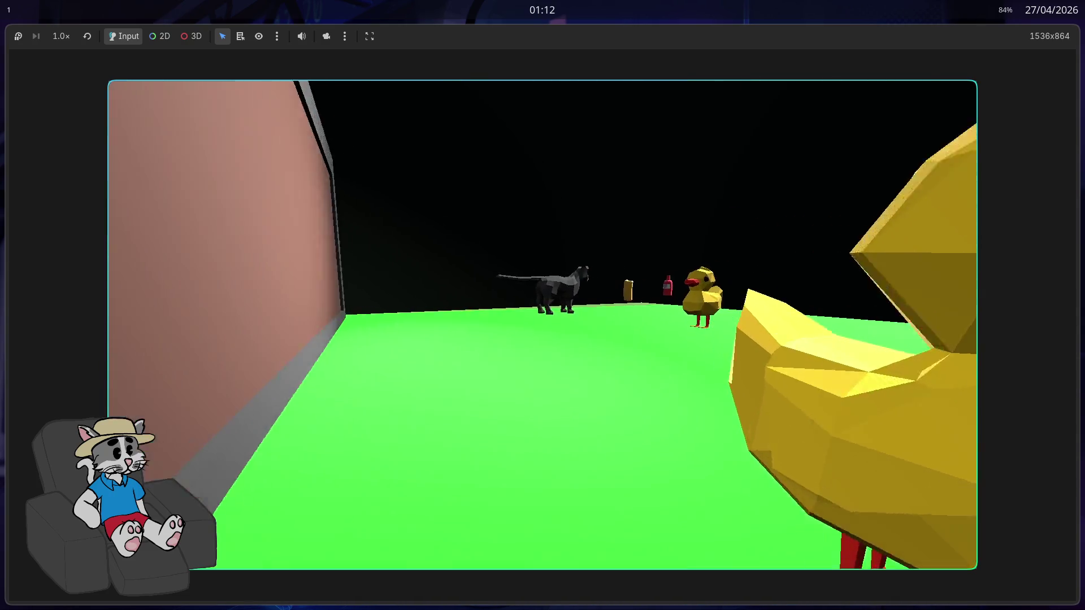
key("w")
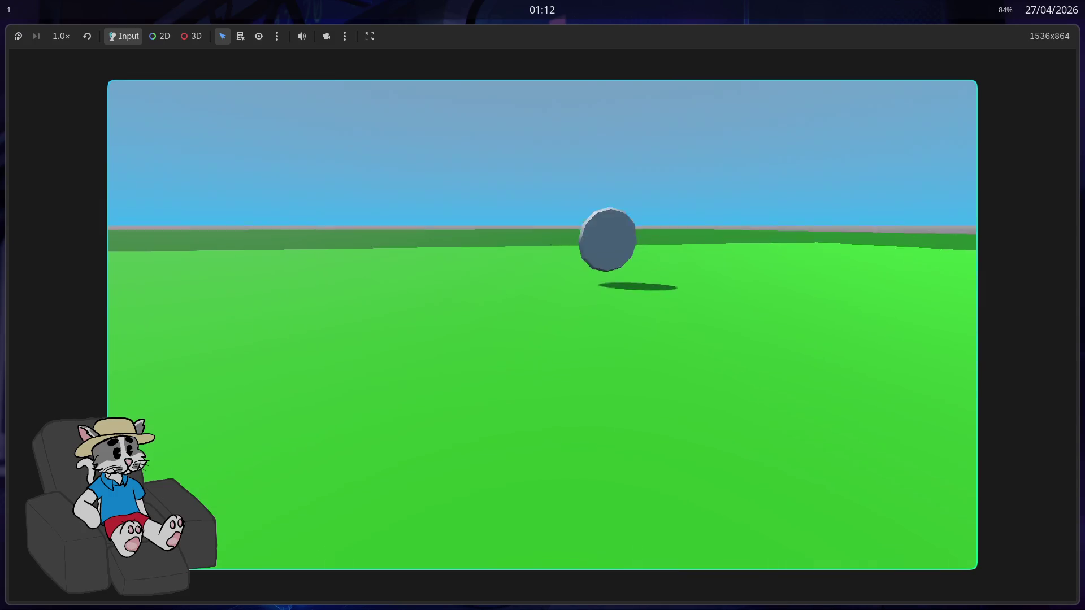
key("F8")
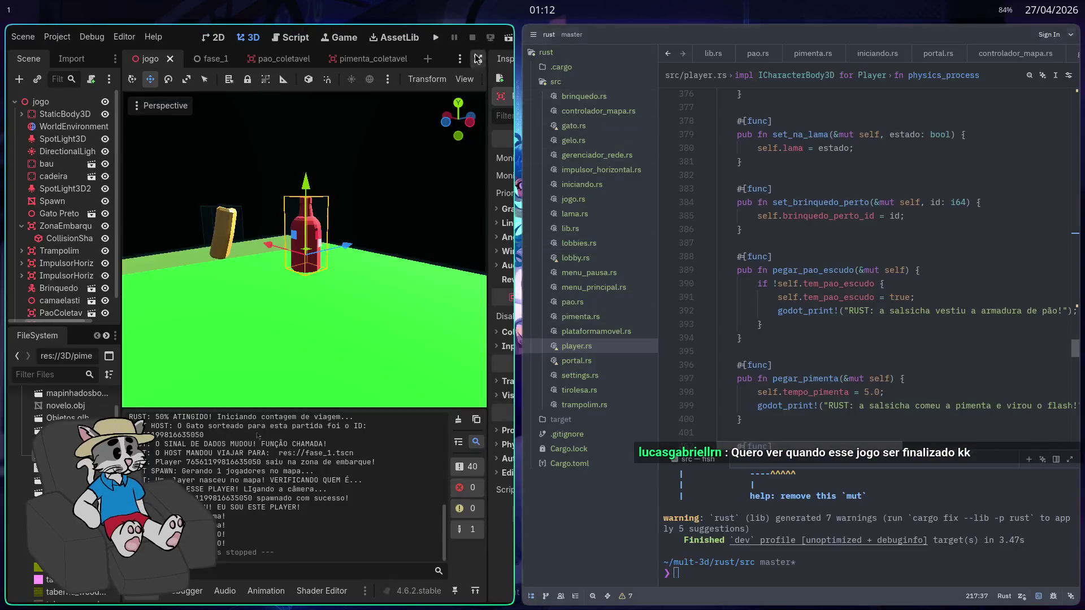
left_click(434, 38)
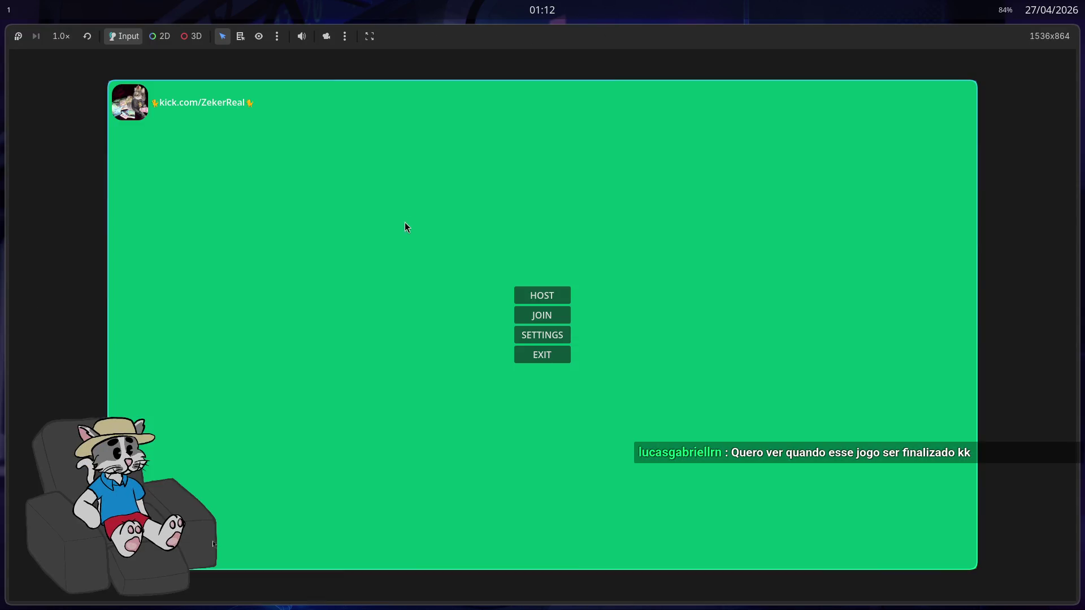
left_click(538, 297)
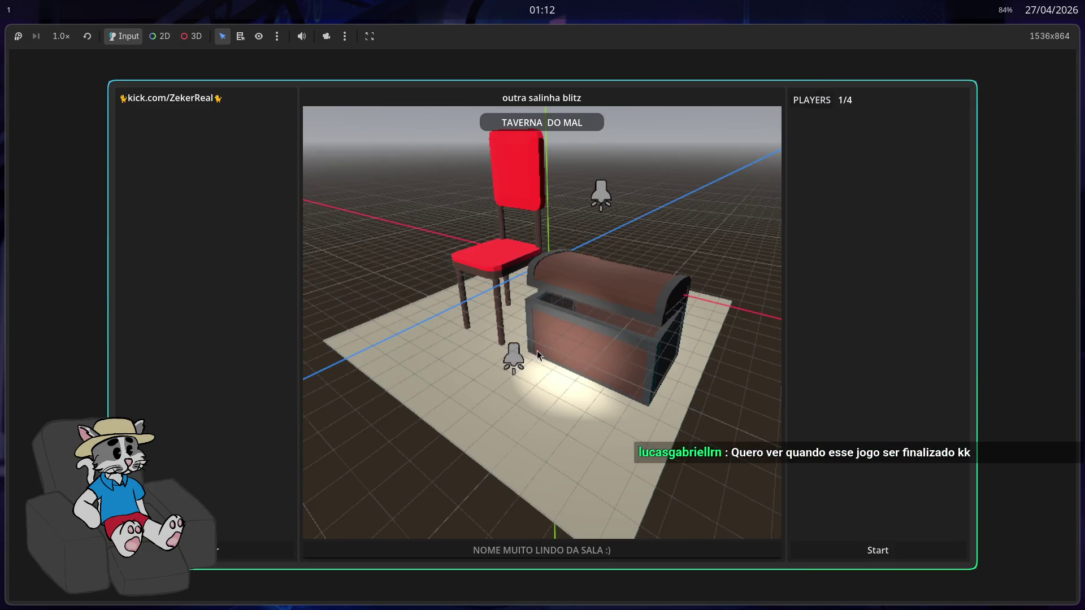
left_click(907, 551)
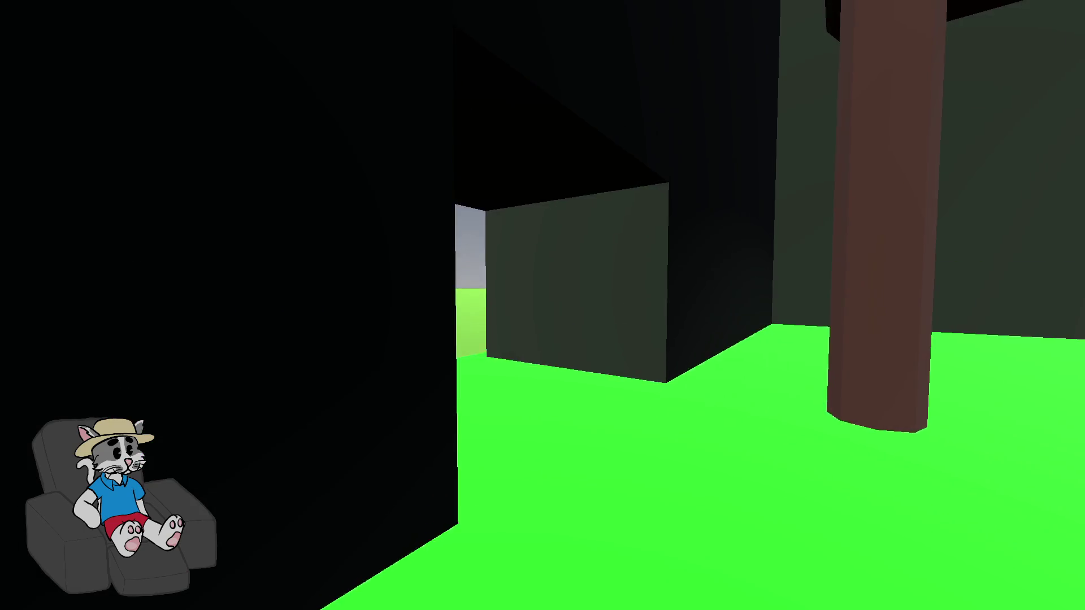
key("Escape")
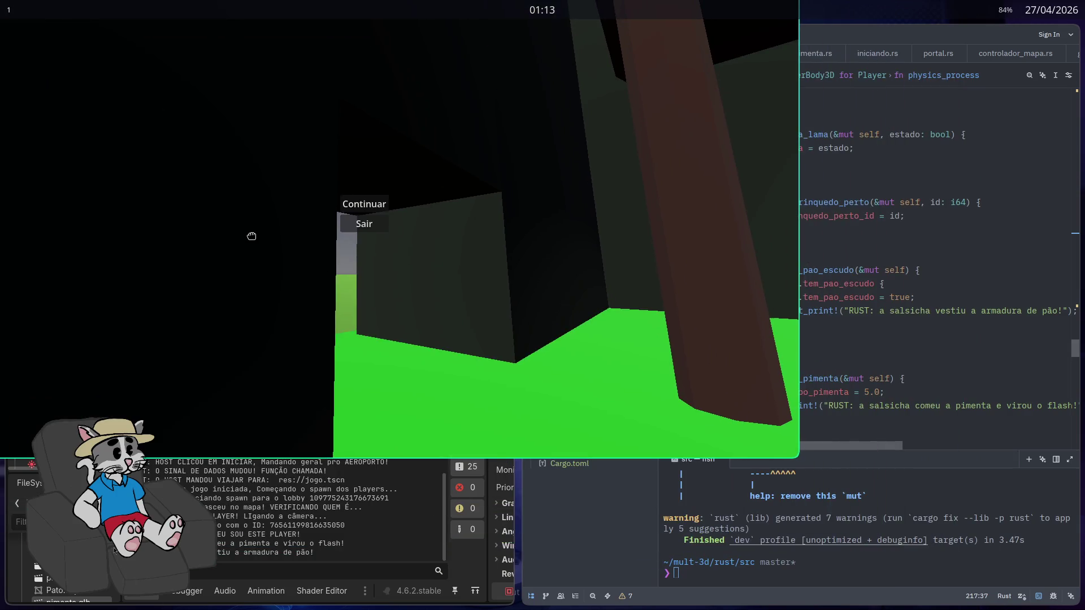
key("Escape")
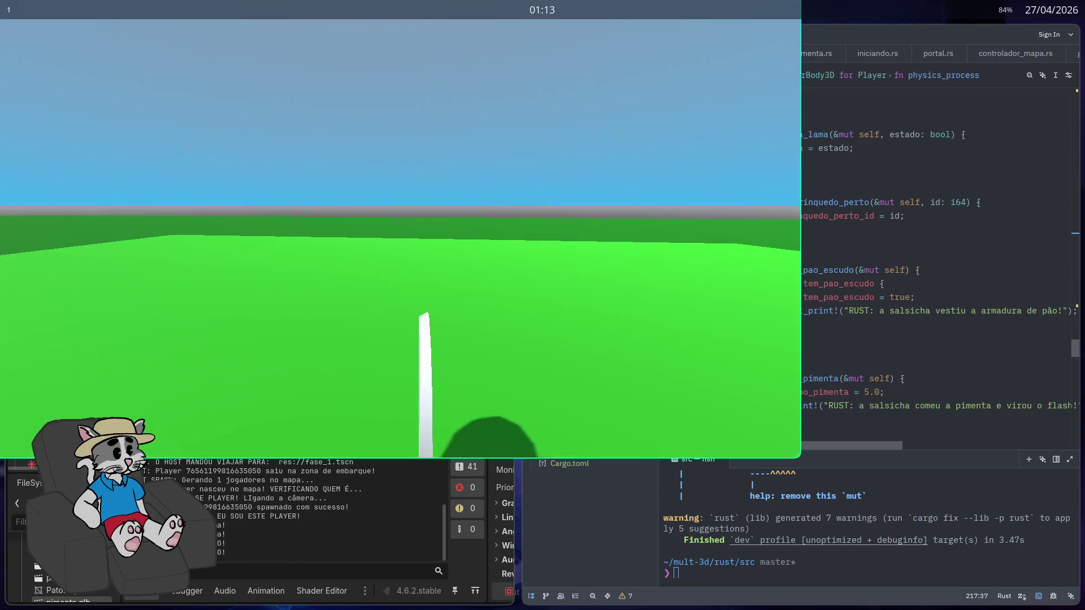
key("alt+F4")
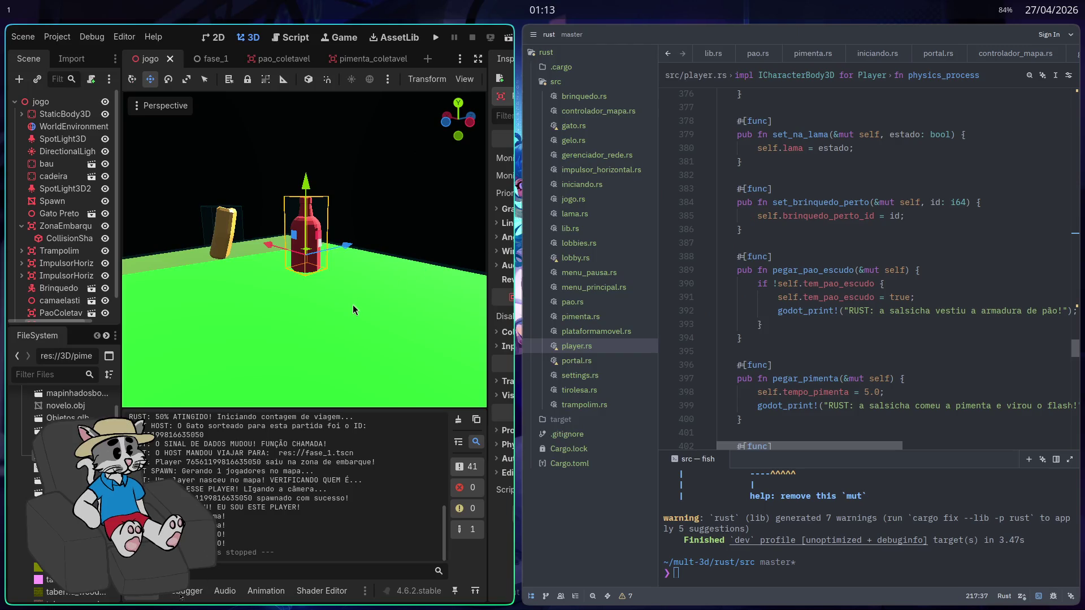
Expand the editor to fullscreen and review where tempo_pimenta is used in player.rs
key("super+f")
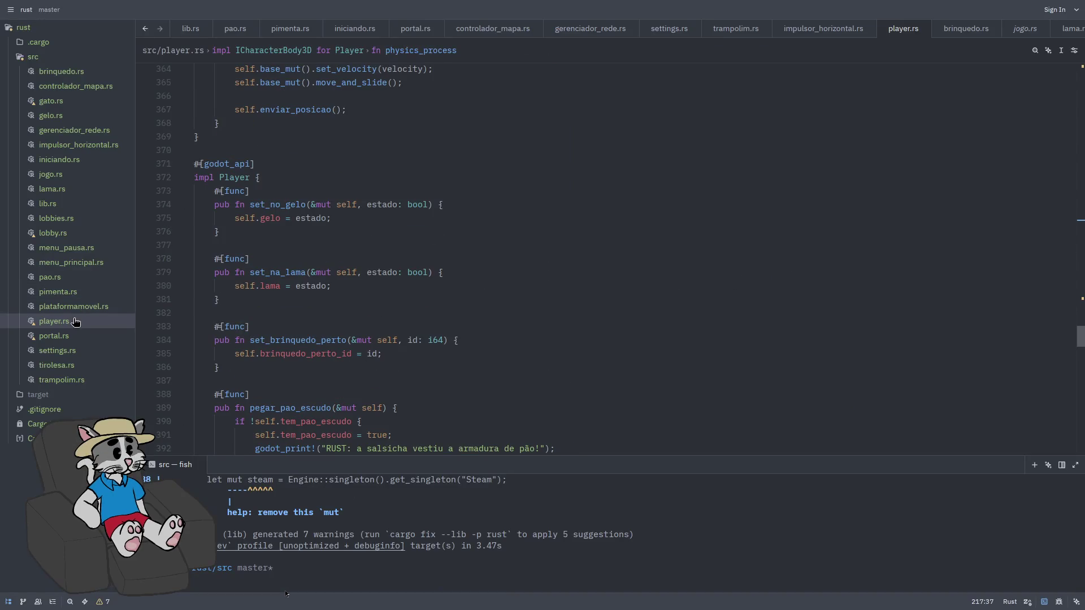
scroll(389, 314, "down", 3)
scroll(450, 320, "up", 20)
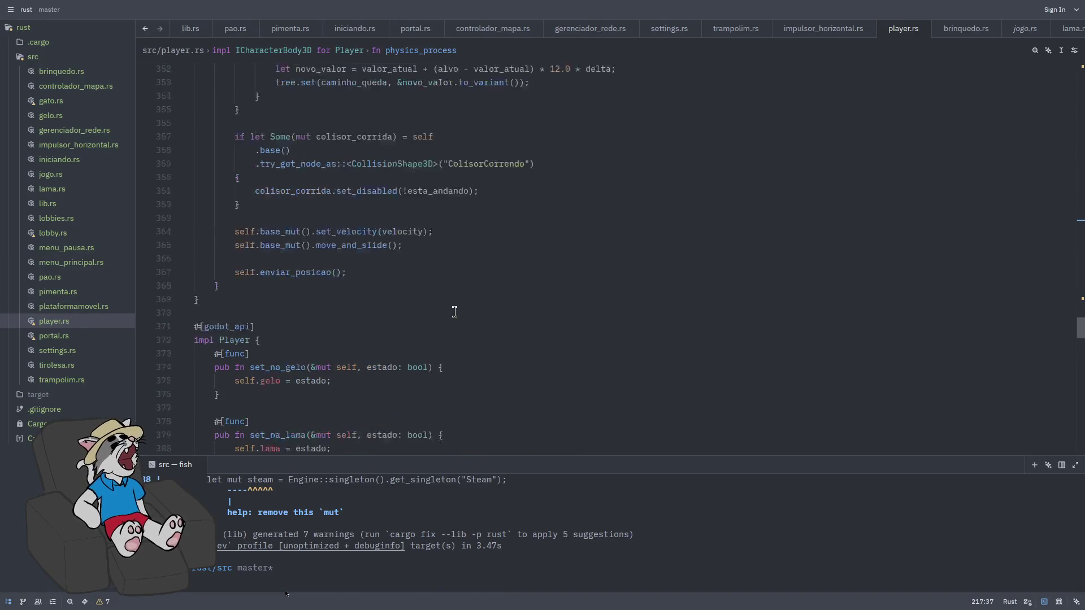
scroll(416, 355, "up", 20)
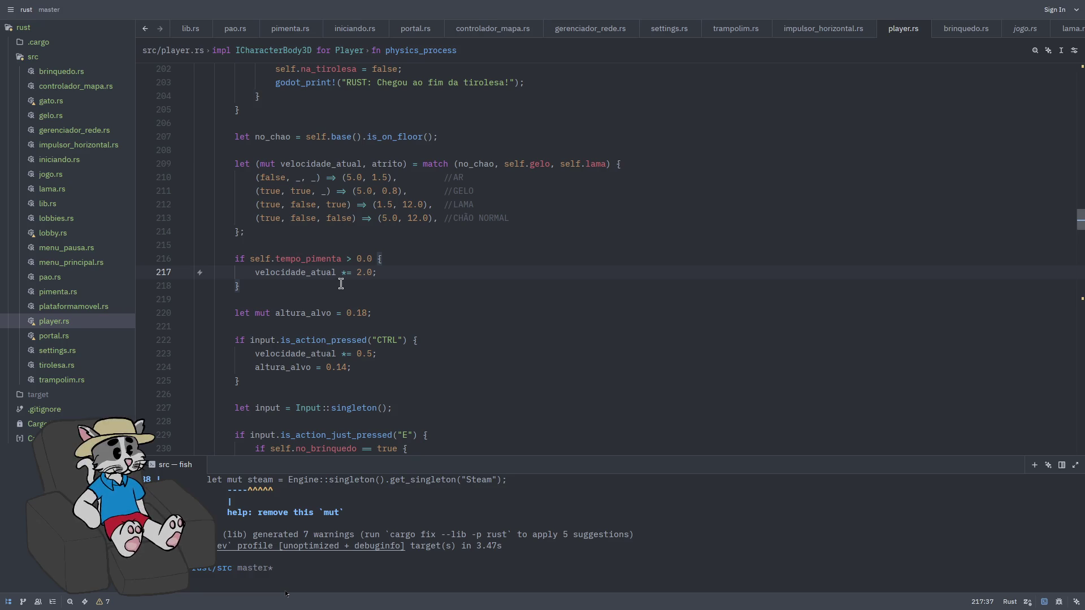
double_click(332, 259)
scroll(501, 343, "up", 10)
scroll(514, 343, "down", 19)
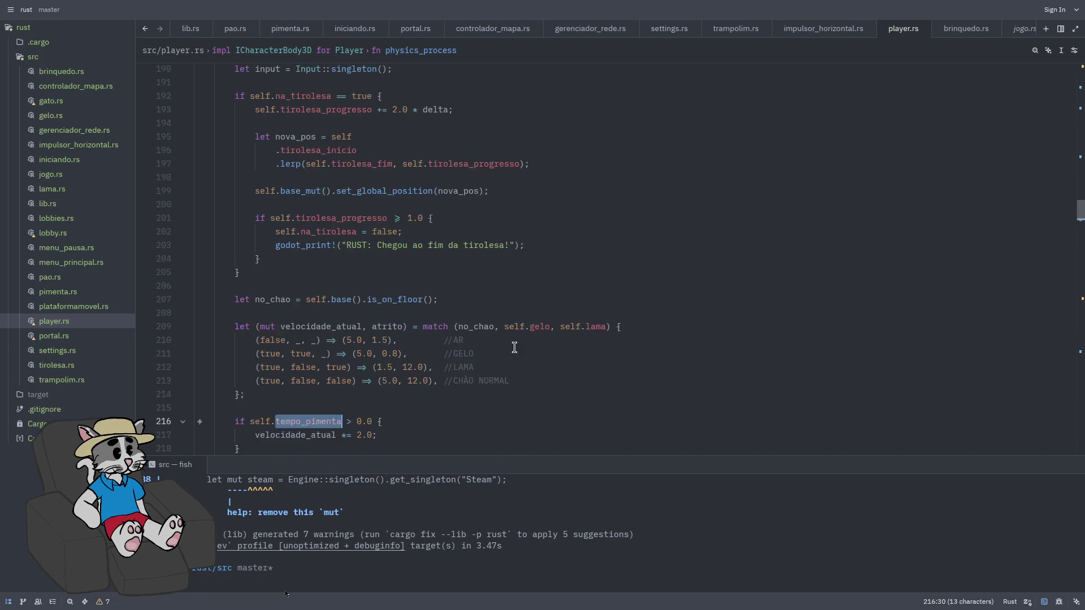
left_click_drag(1080, 238, 1080, 354)
mouse_move(1072, 264)
left_mouse_down()
mouse_move(1067, 100)
mouse_move(1061, 205)
left_mouse_up()
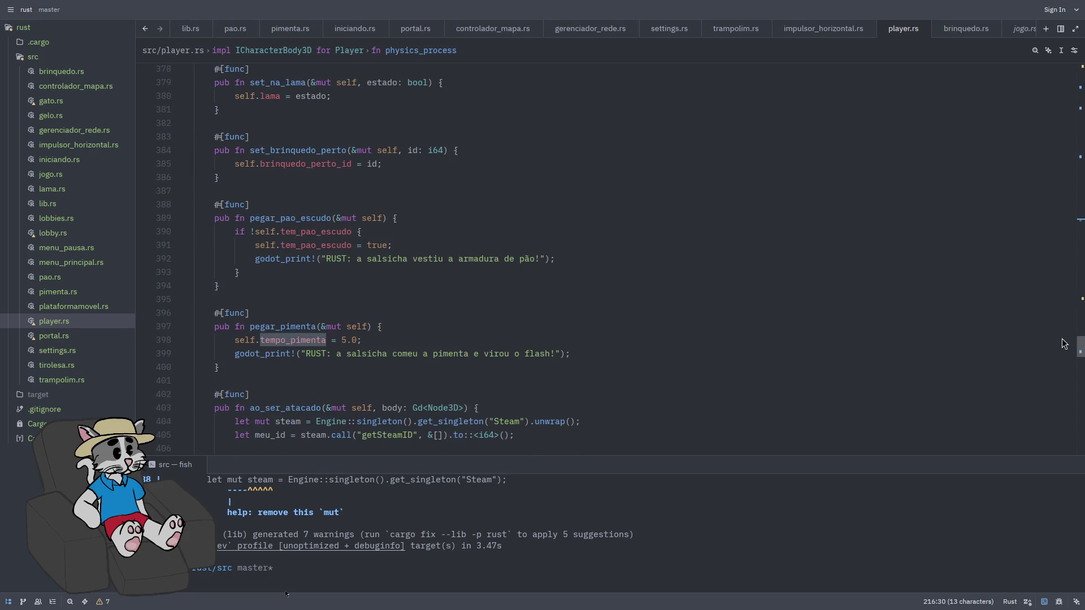
left_click_drag(1067, 154, 1075, 207)
scroll(762, 283, "down", 1)
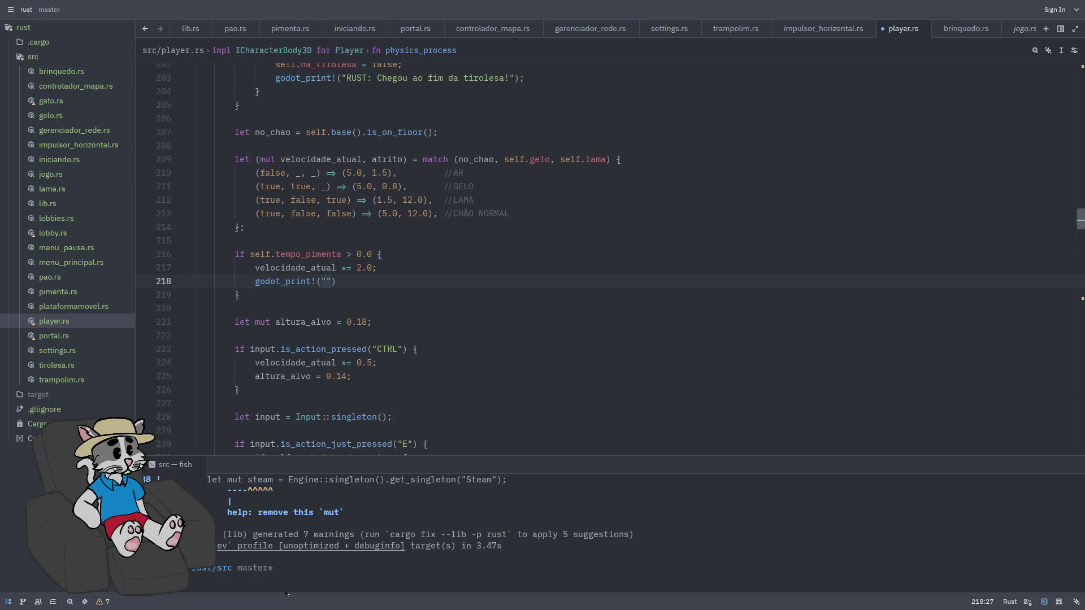
Add godot_print!("blablalbal"); on line 218 inside the tempo_pimenta block
type("f.tempo_pimenta")
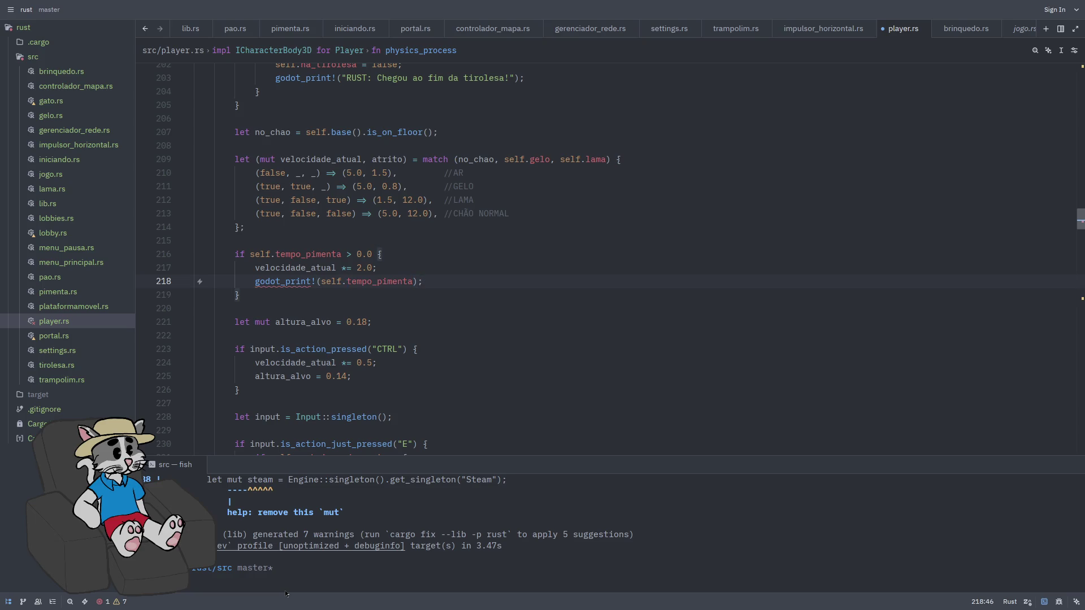
key("ctrl+Left")
type("form")
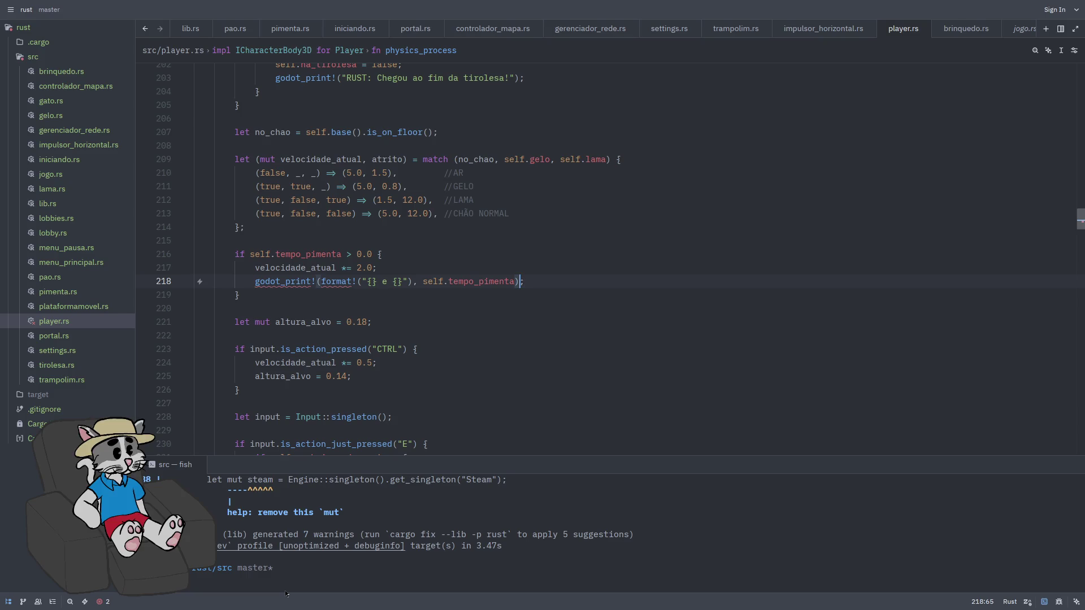
mouse_move(326, 280)
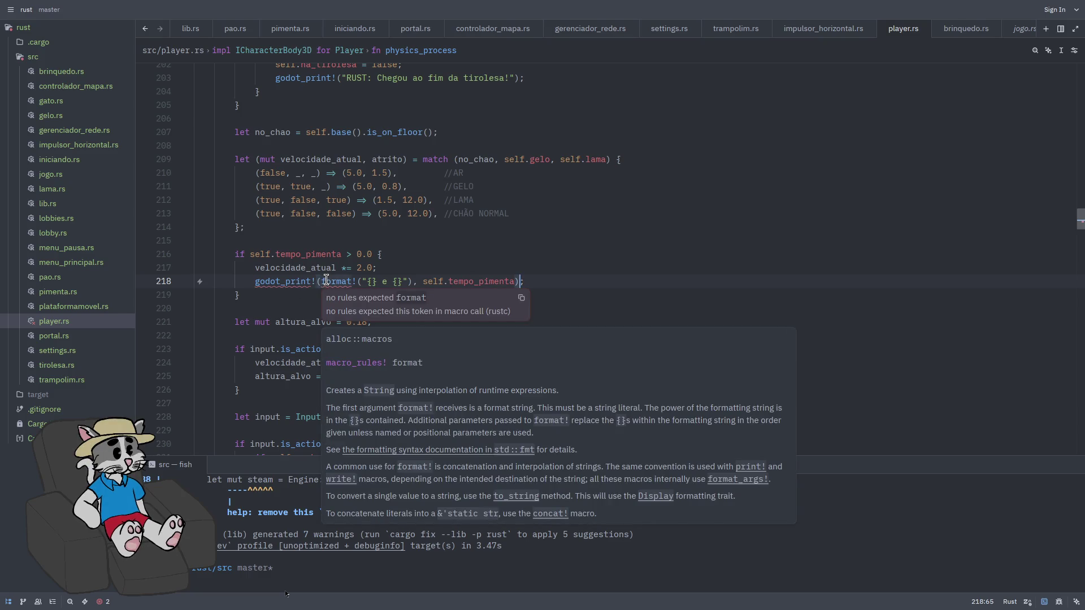
left_click(356, 281)
type("!")
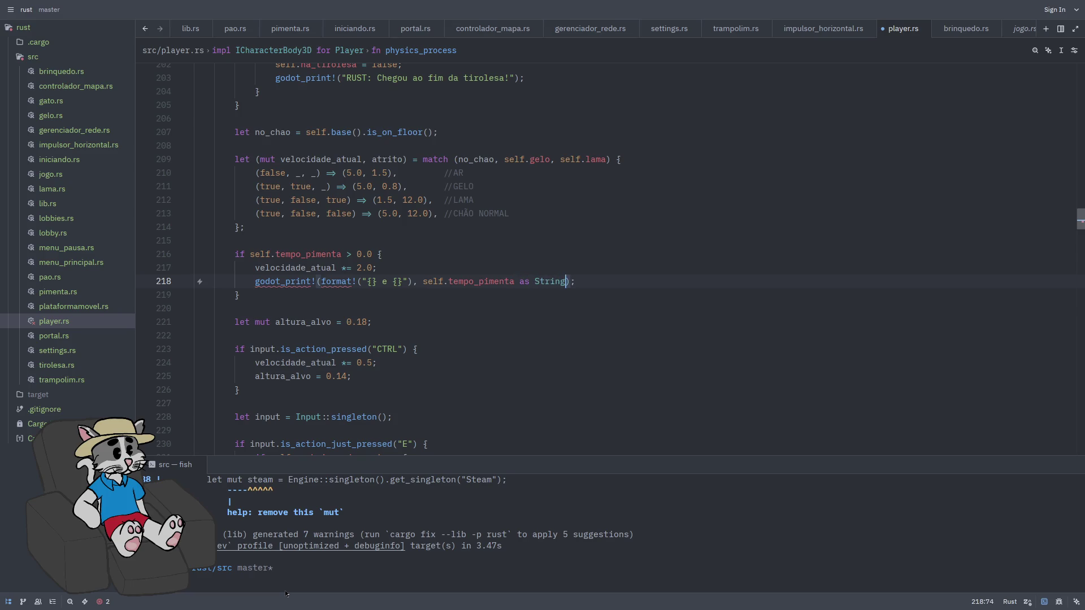
key("ctrl+z")
key("ctrl+z")
key("ctrl+z")
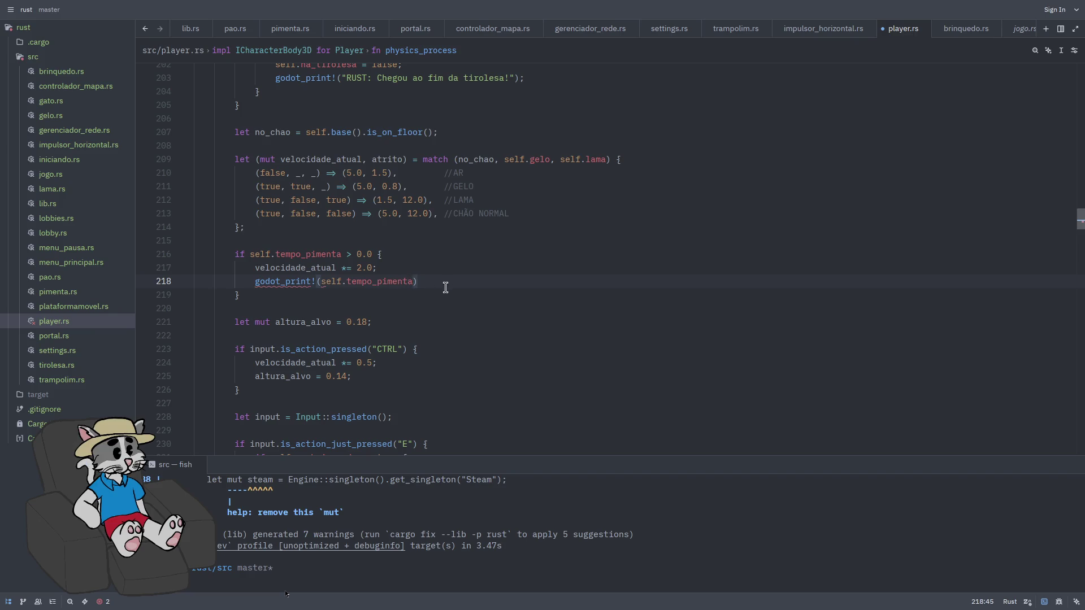
key("BackSpace")
key("BackSpace")
key("BackSpace")
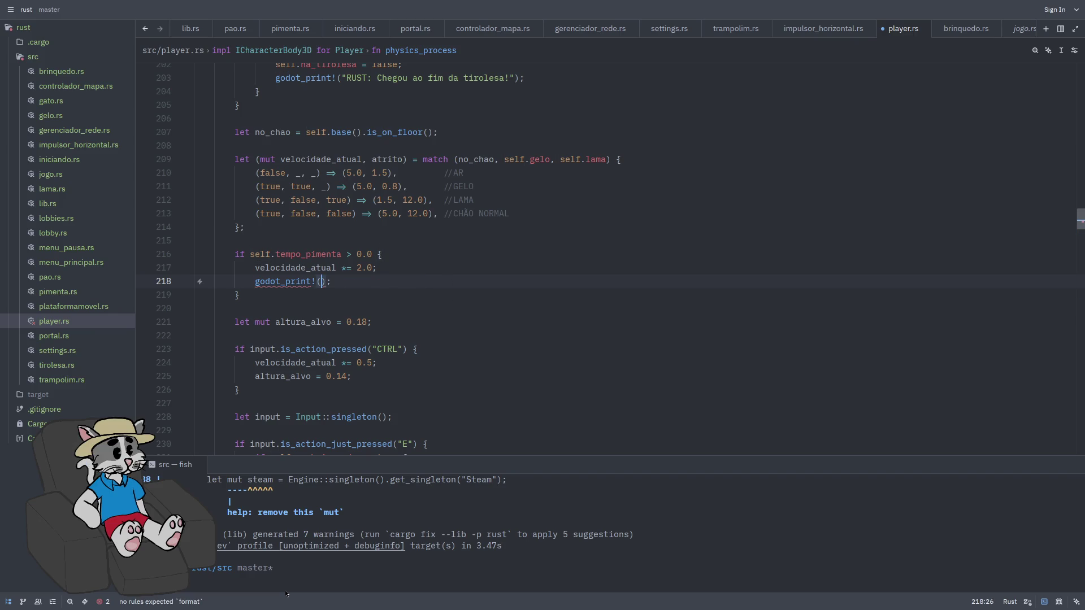
type("blablalbal\"")
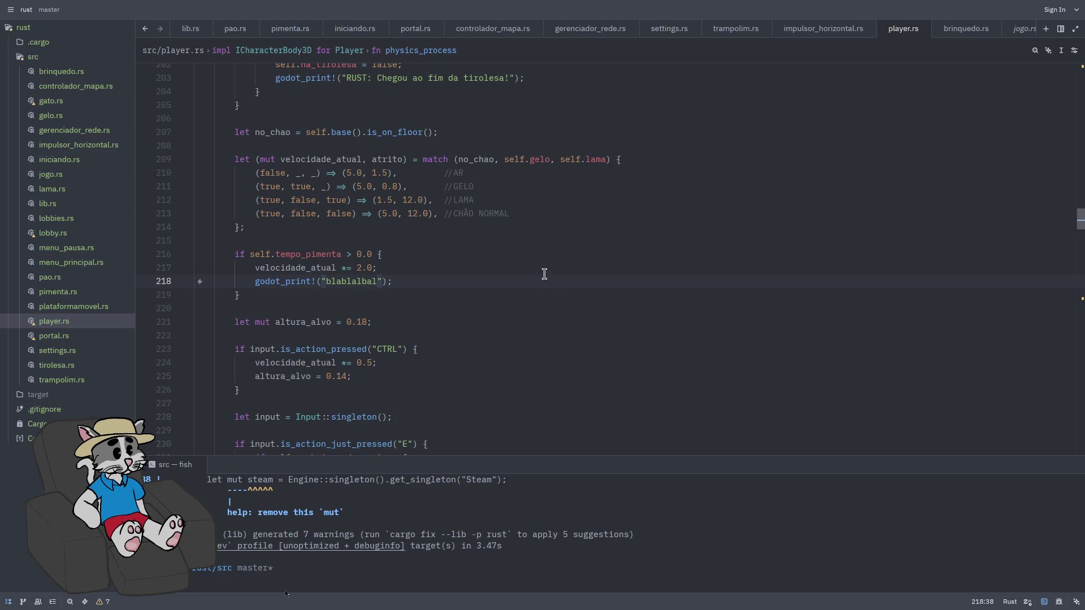
Leave fullscreen and run cargo build in the terminal
key("super+f")
left_click(851, 560)
type("car")
key("Right")
key("Return")
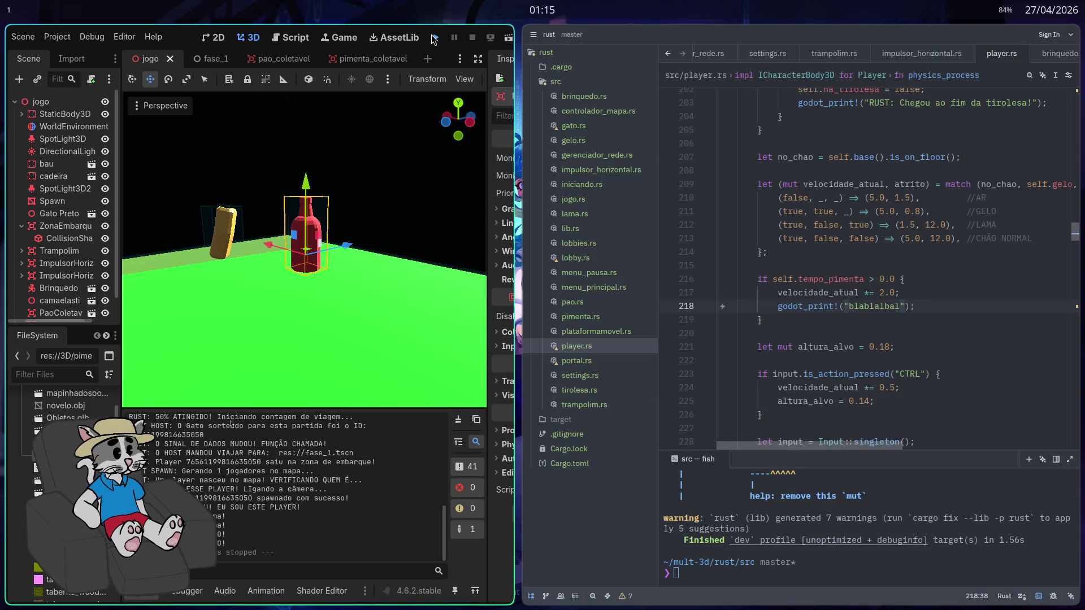
Run the project, host a lobby and start a match in a tiled game window
left_click(435, 38)
left_click(543, 302)
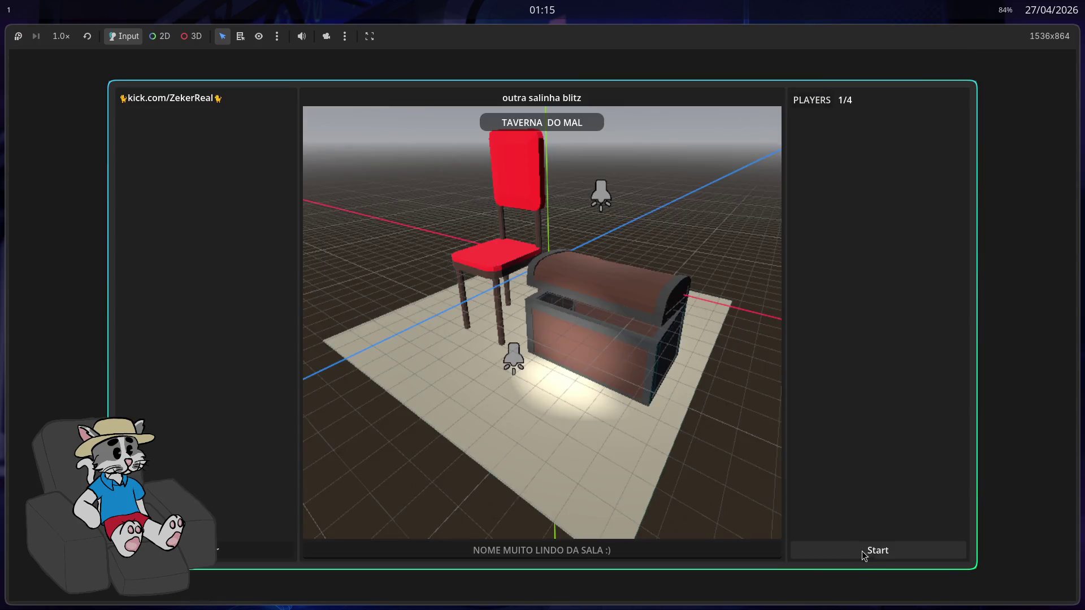
left_click(853, 548)
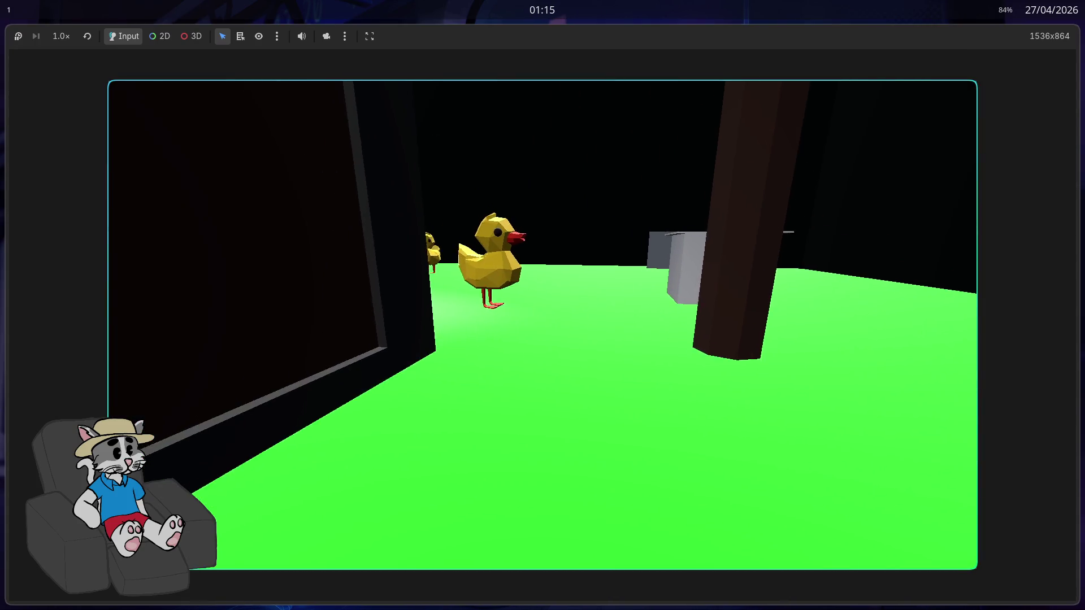
key("super+f")
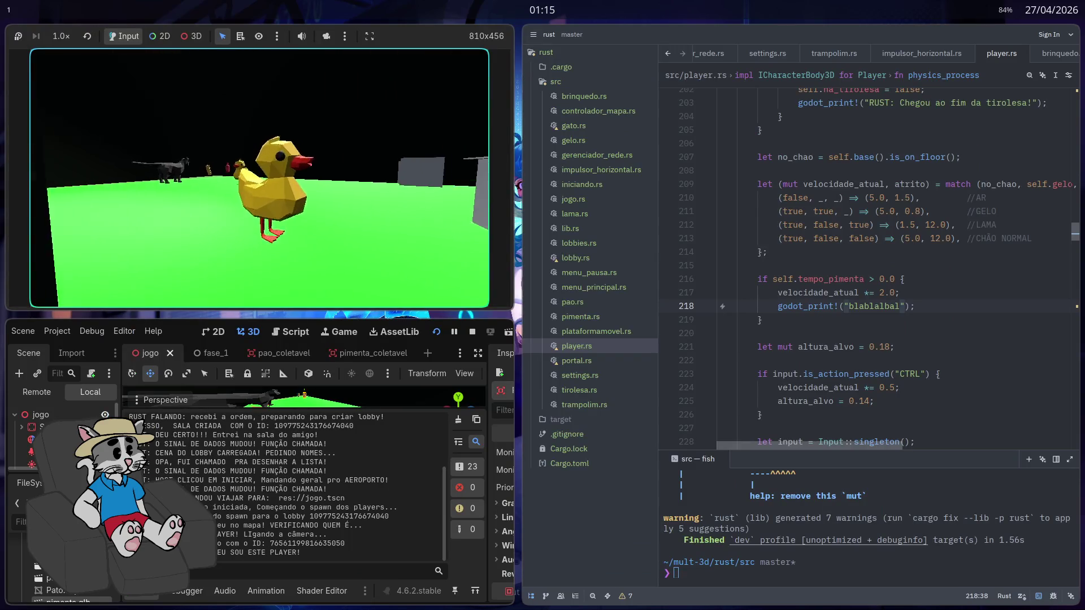
Walk the player past the red bottle into fase_1, then stop and relaunch the game
key("w")
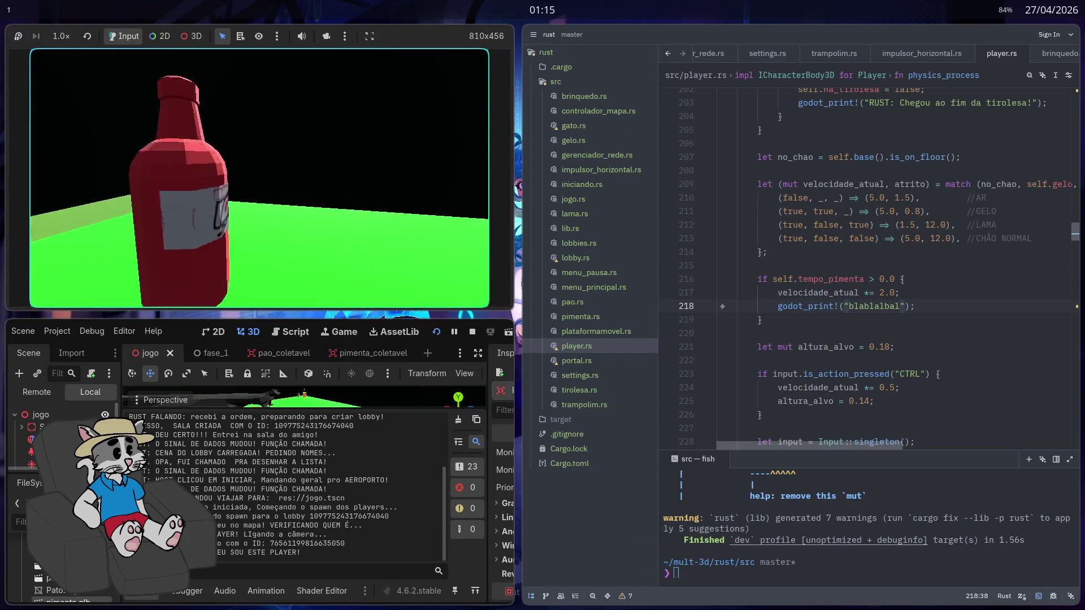
key("w")
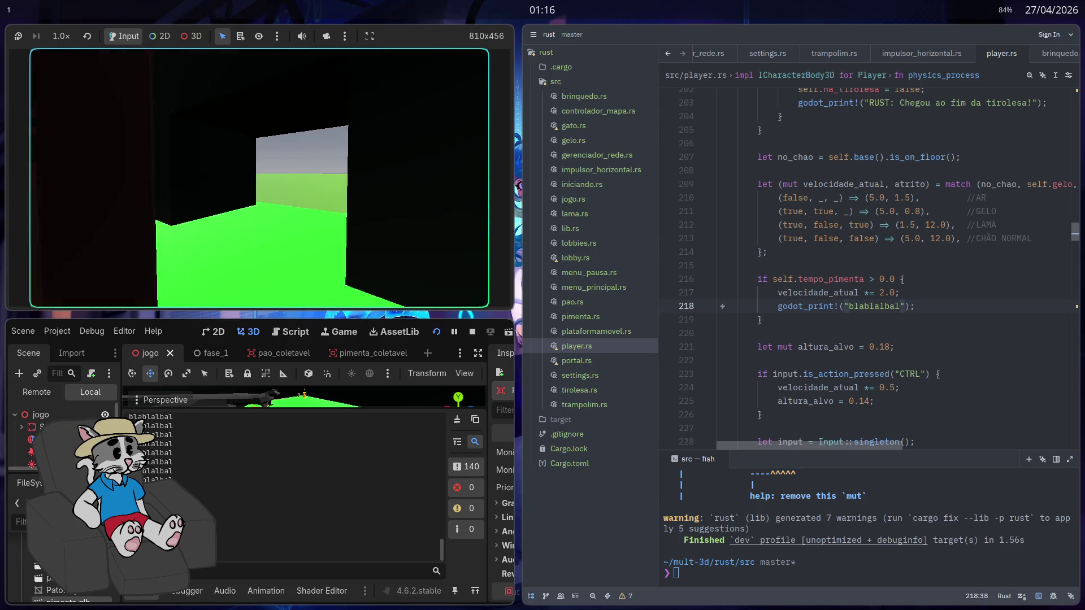
key("F8")
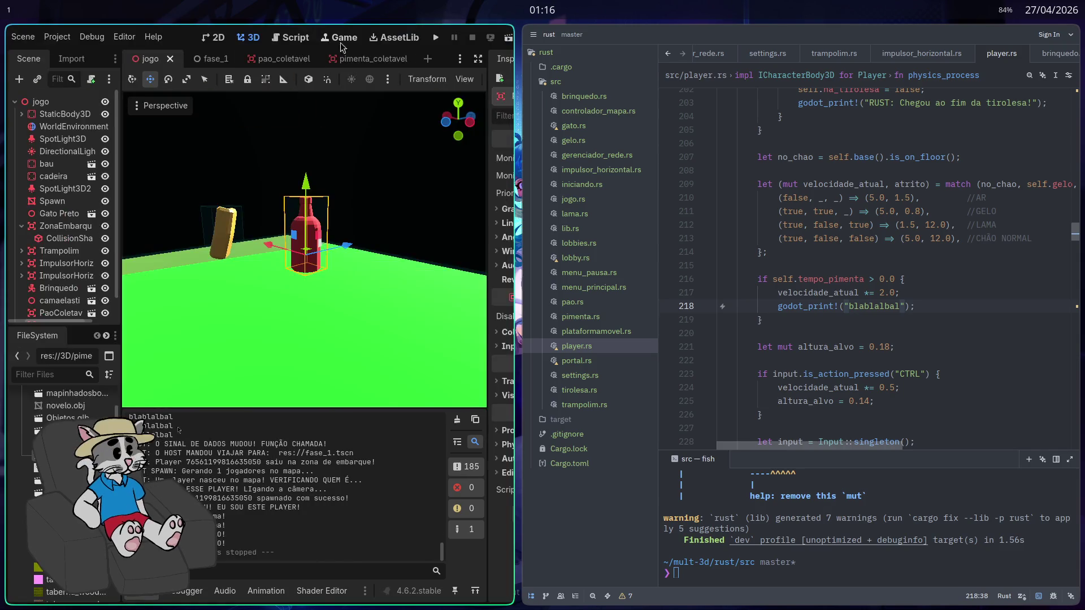
left_click(435, 39)
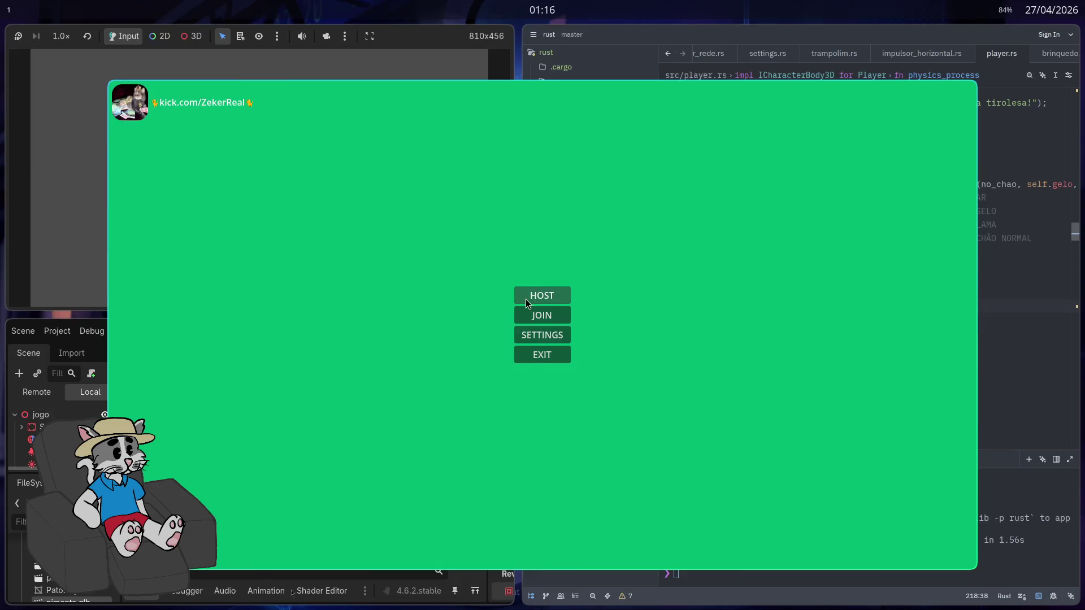
Host a lobby, start the match, and pause then resume the game
left_click(524, 296)
left_click(878, 551)
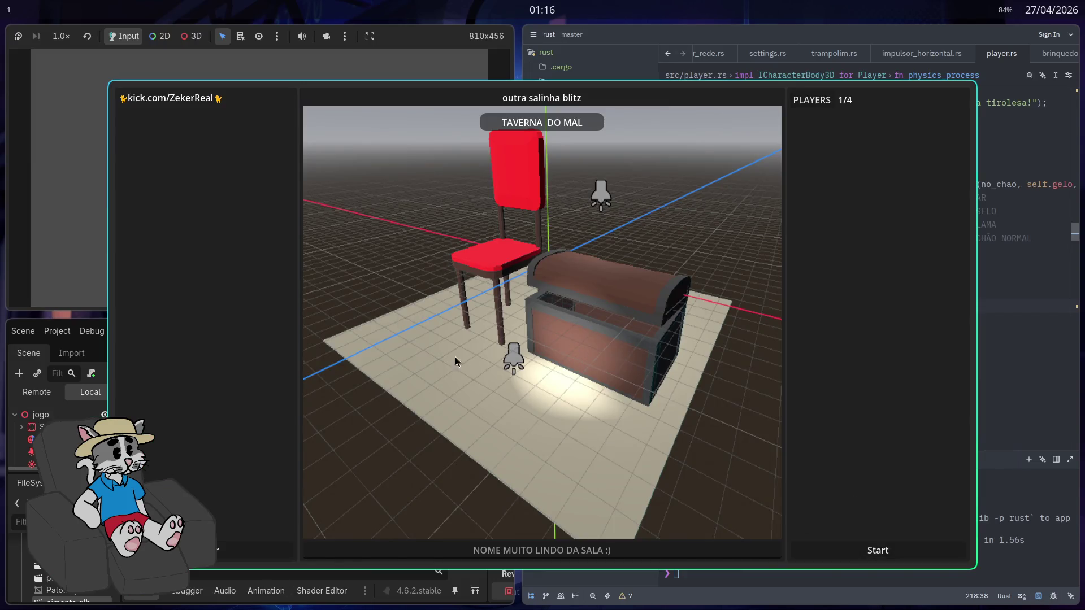
key("Escape")
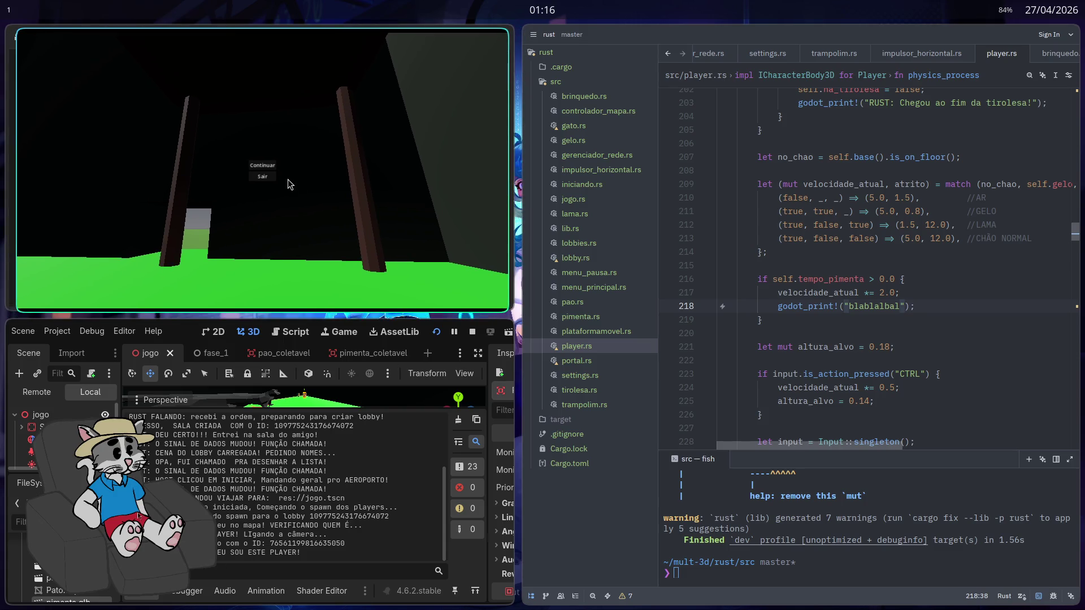
left_click(263, 165)
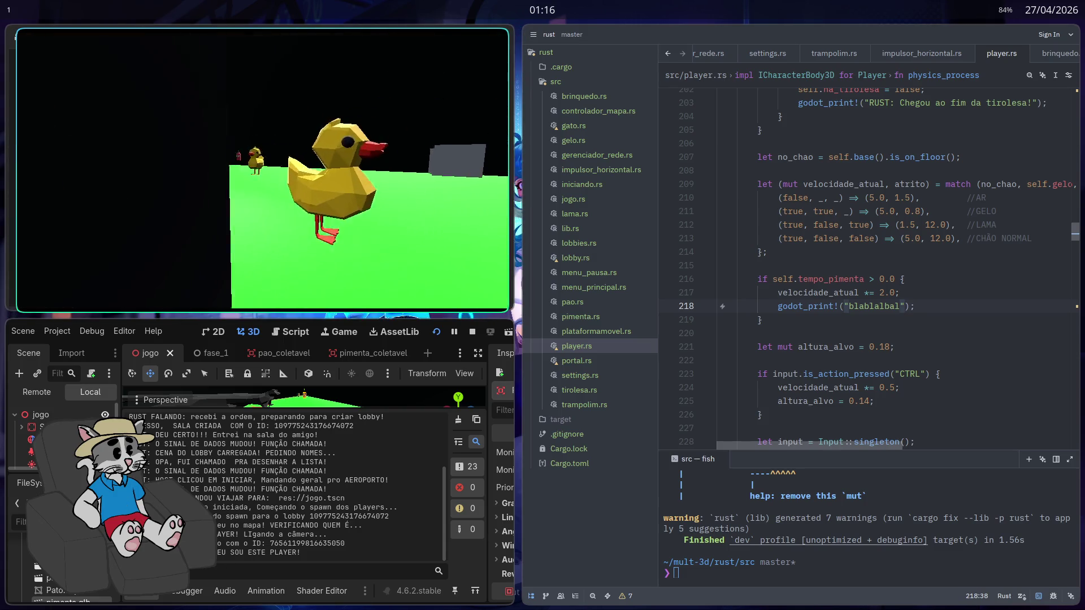
Pick up the pepper and walk the player toward the blue trampoline
key("w")
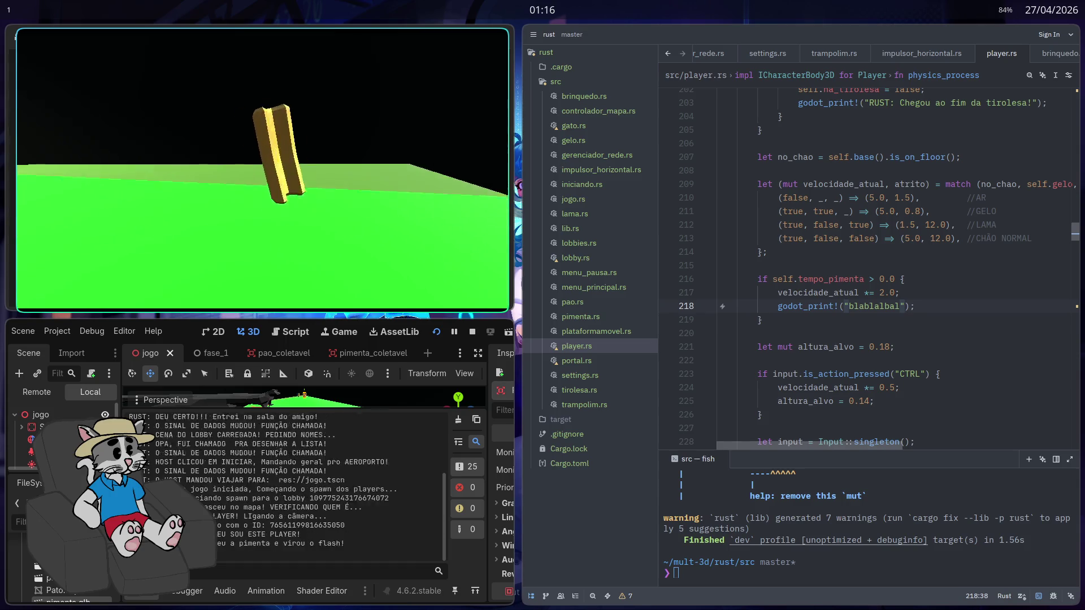
key("w")
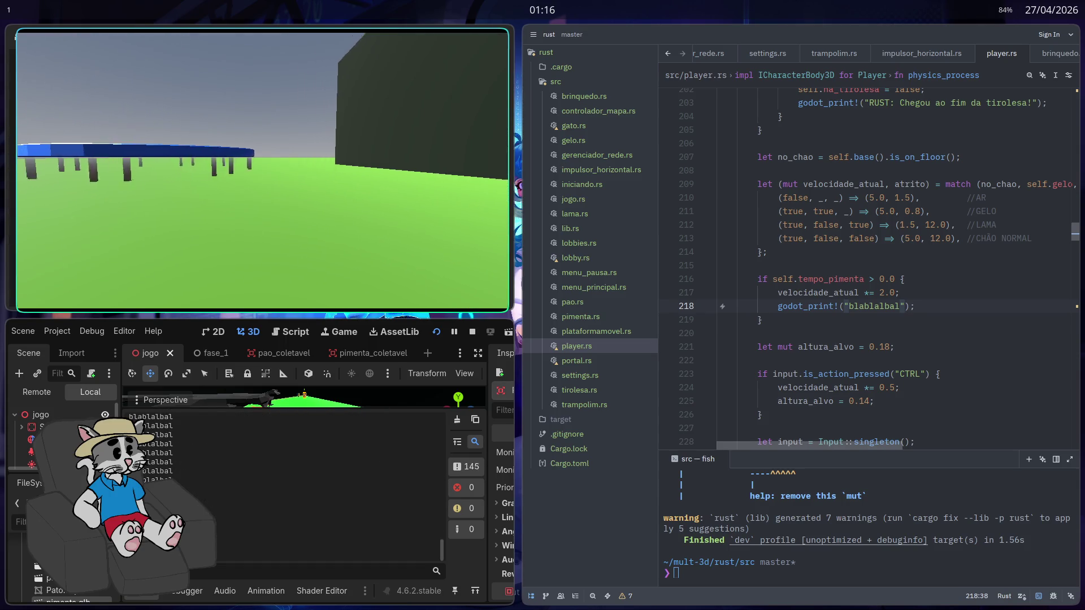
key("w")
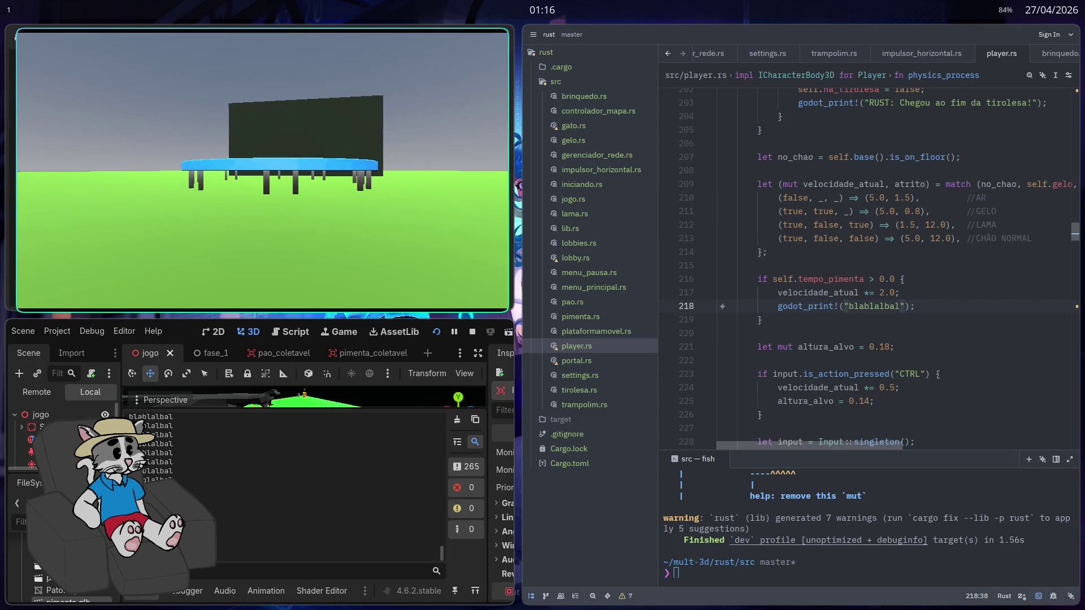
key("w")
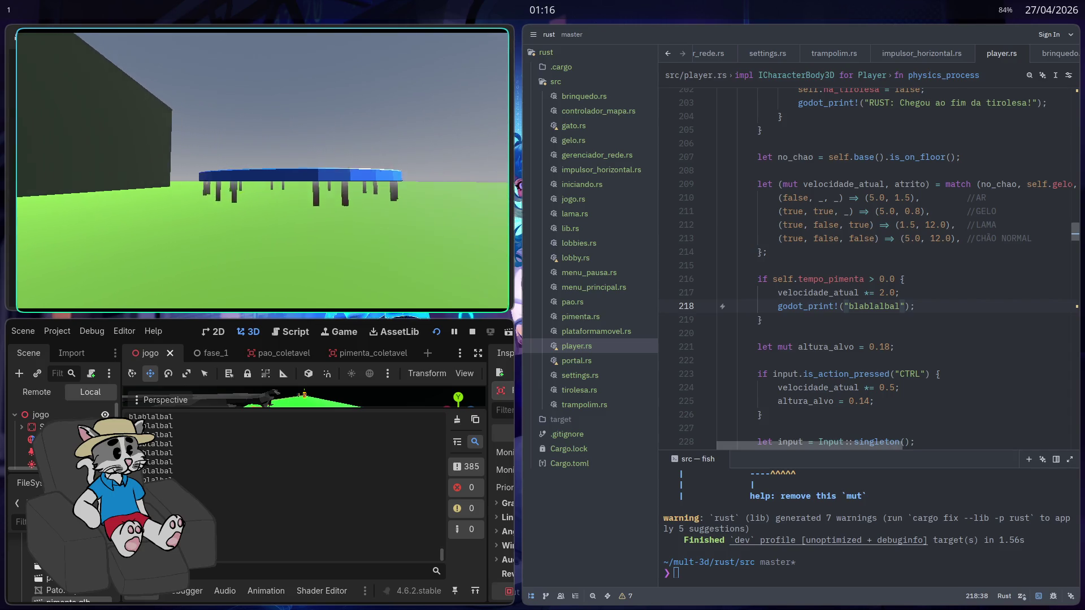
key("w")
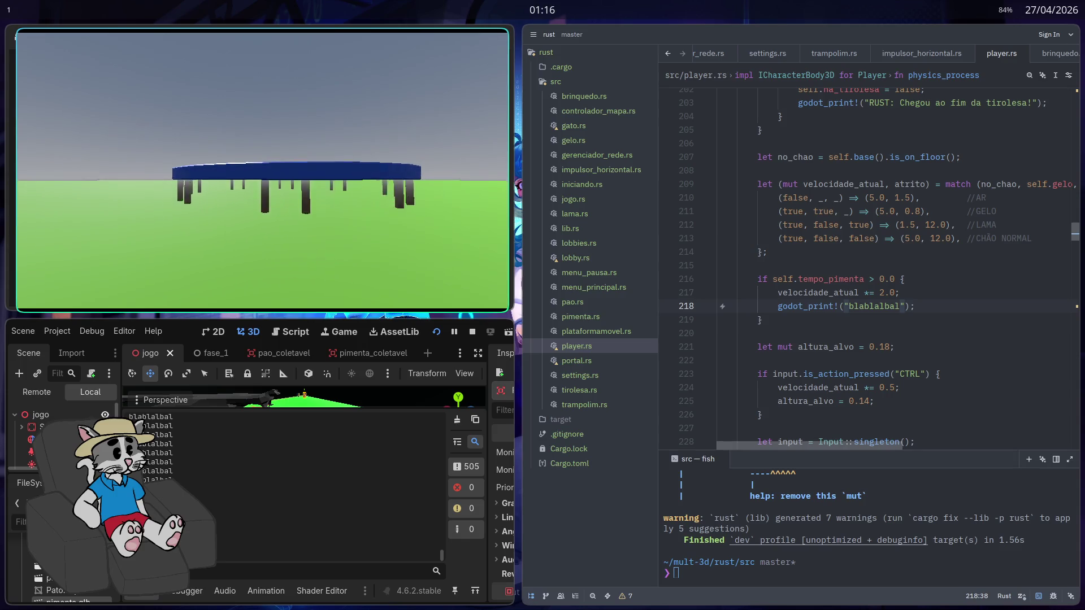
key("w")
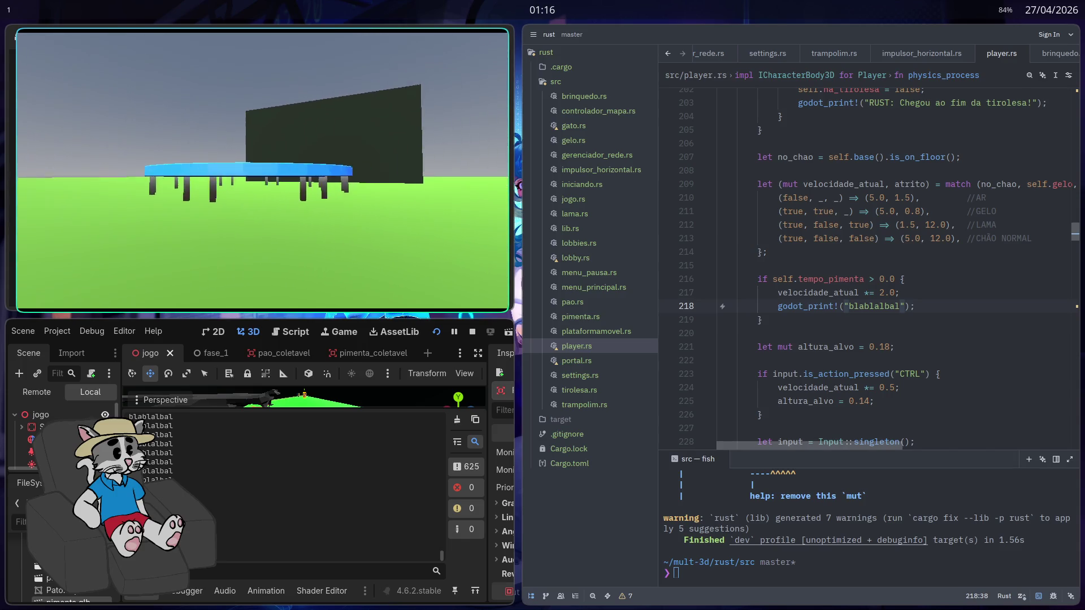
key("w")
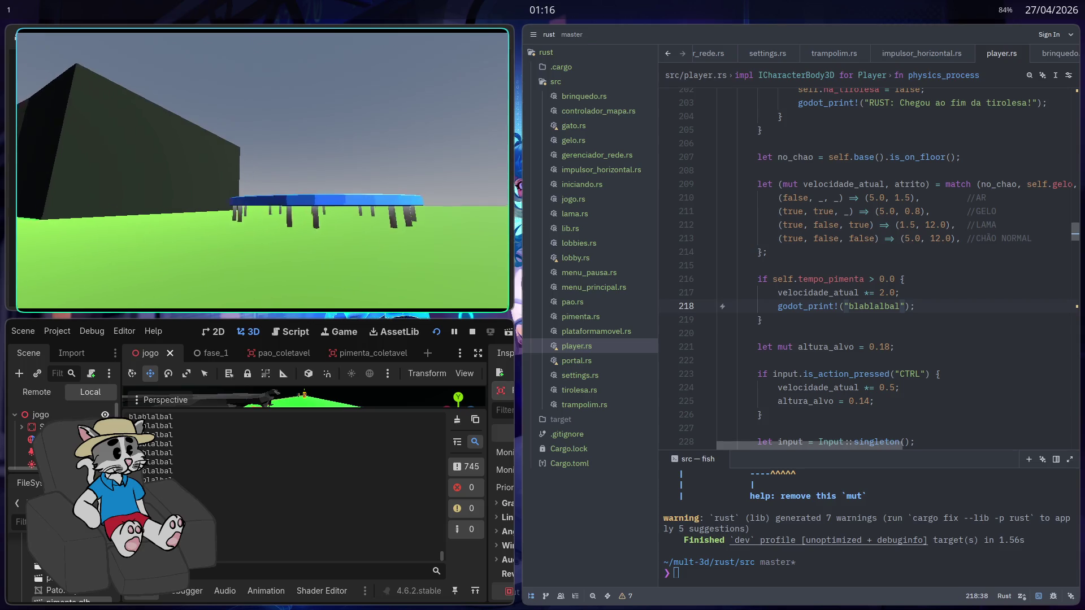
Manoeuvre around the dark wall up to the trampoline and bounce on it
key("d")
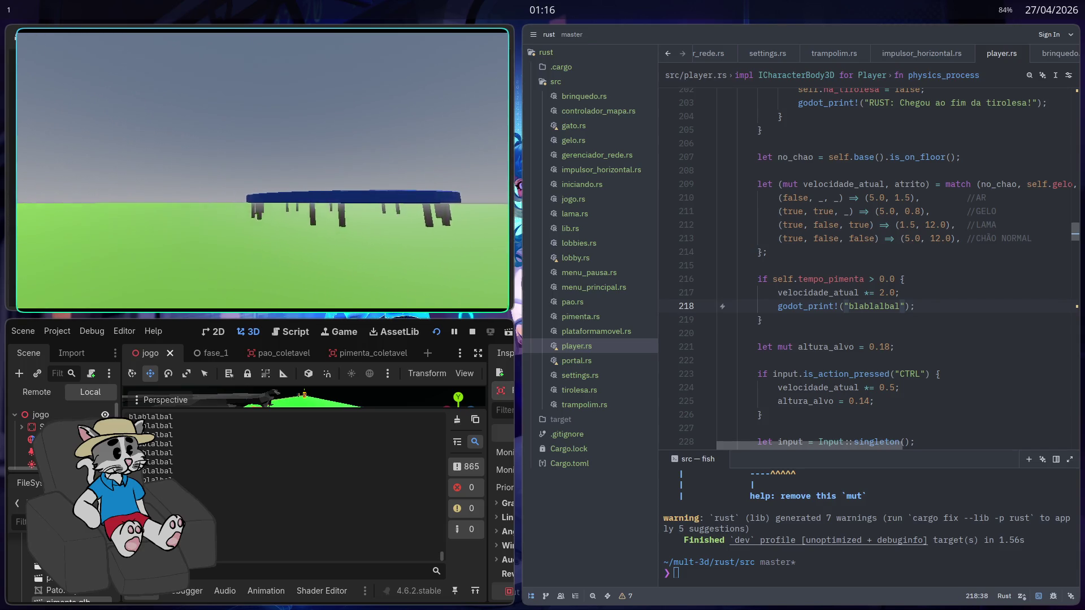
key("w")
key("d")
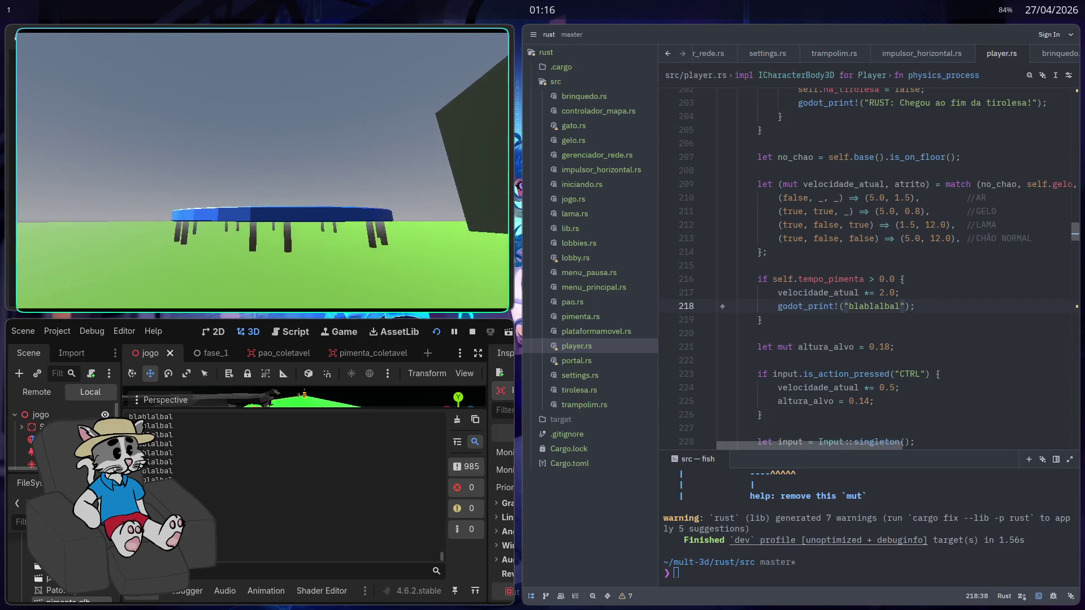
key("a")
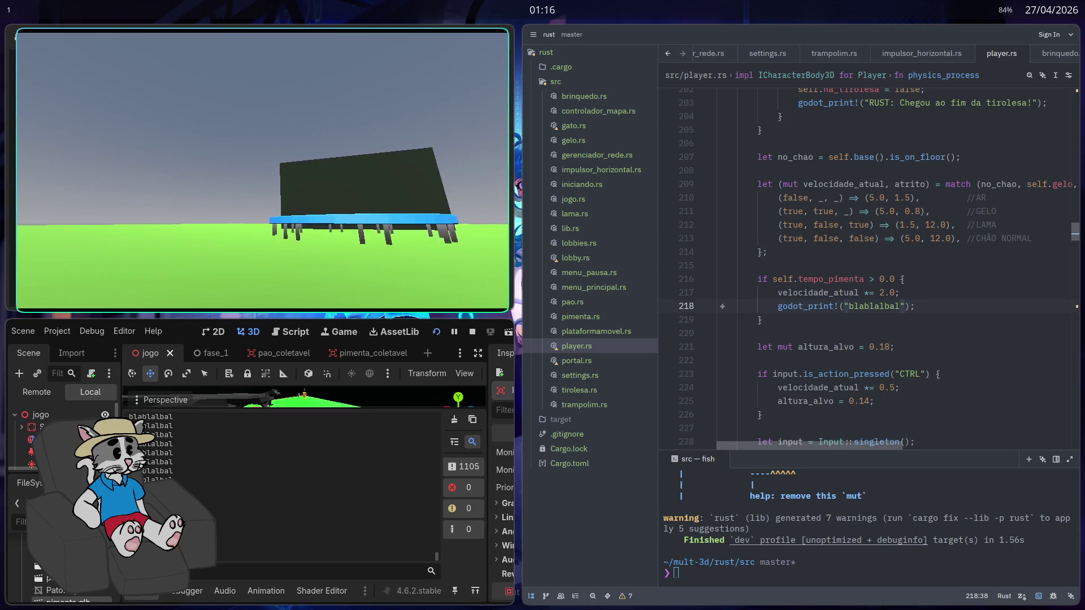
key("d")
key("w")
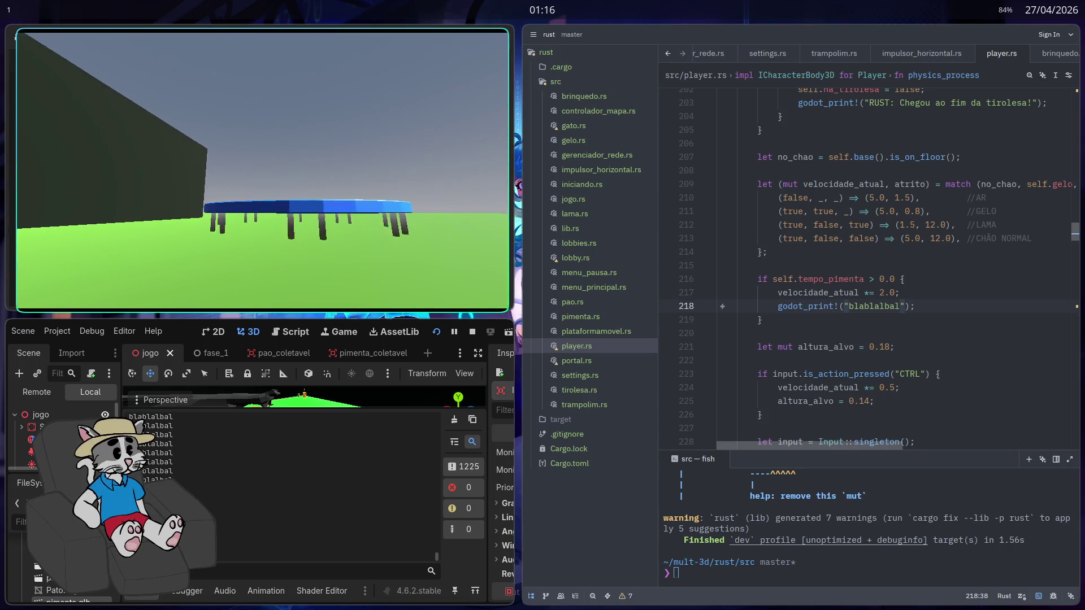
key("w")
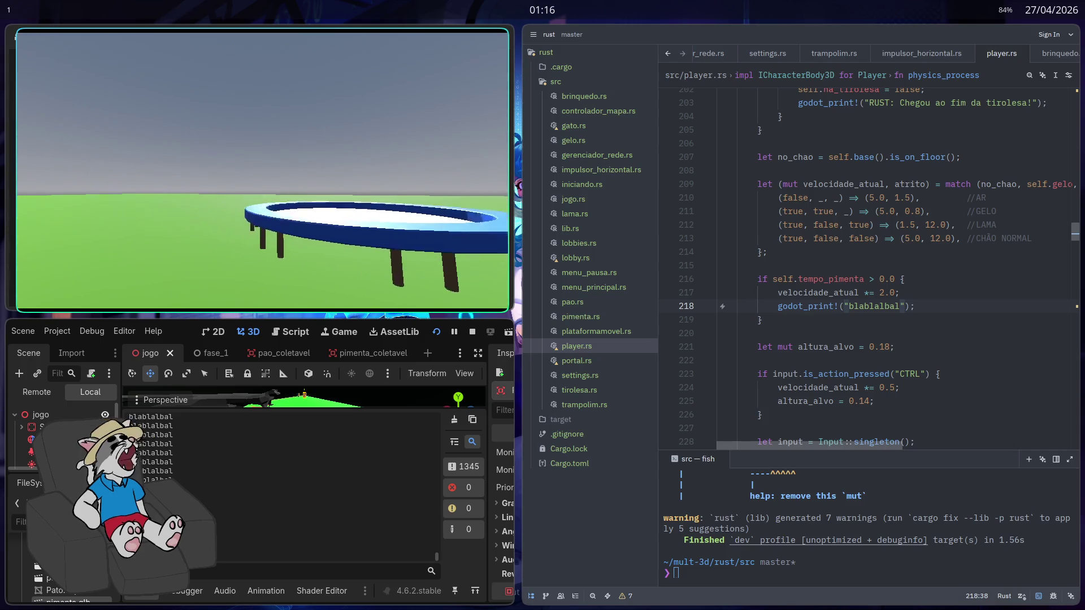
key("w")
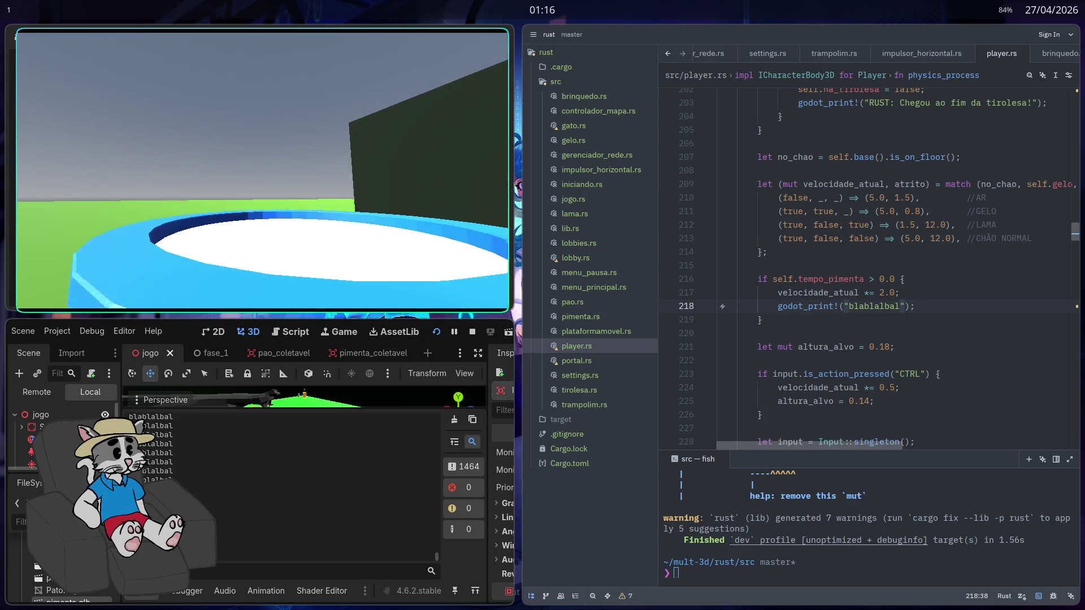
Back away, jump onto the trampoline to launch upward, then stop the game
key("s")
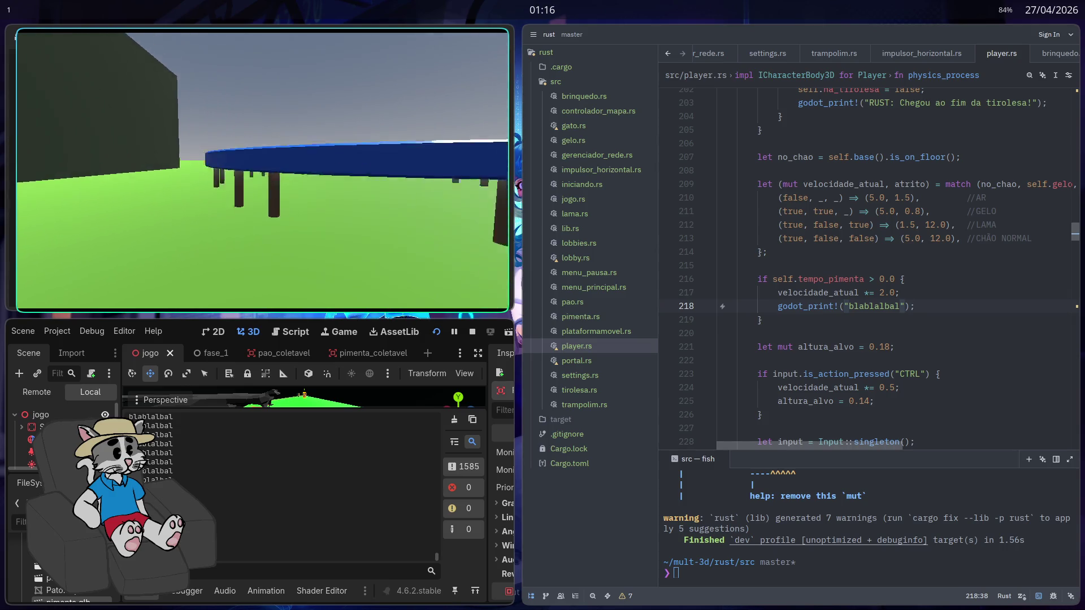
key("w")
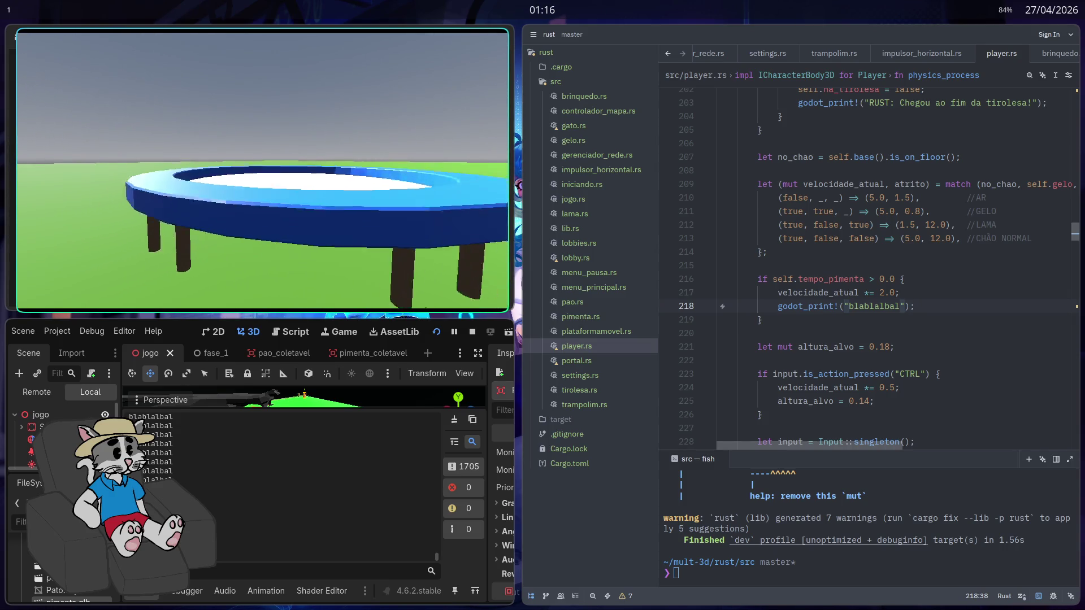
key("d")
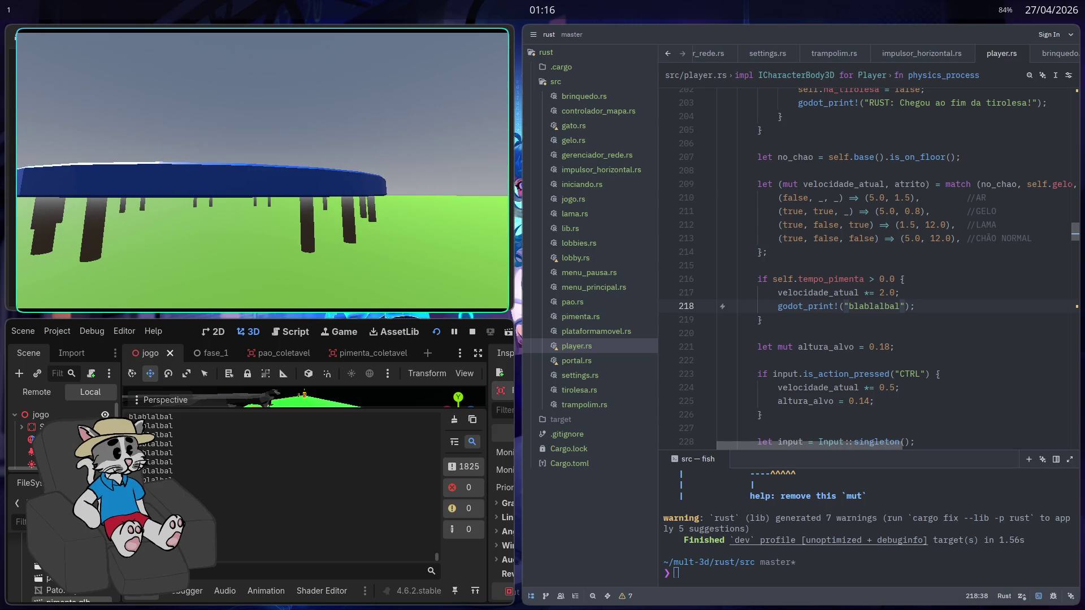
key("a")
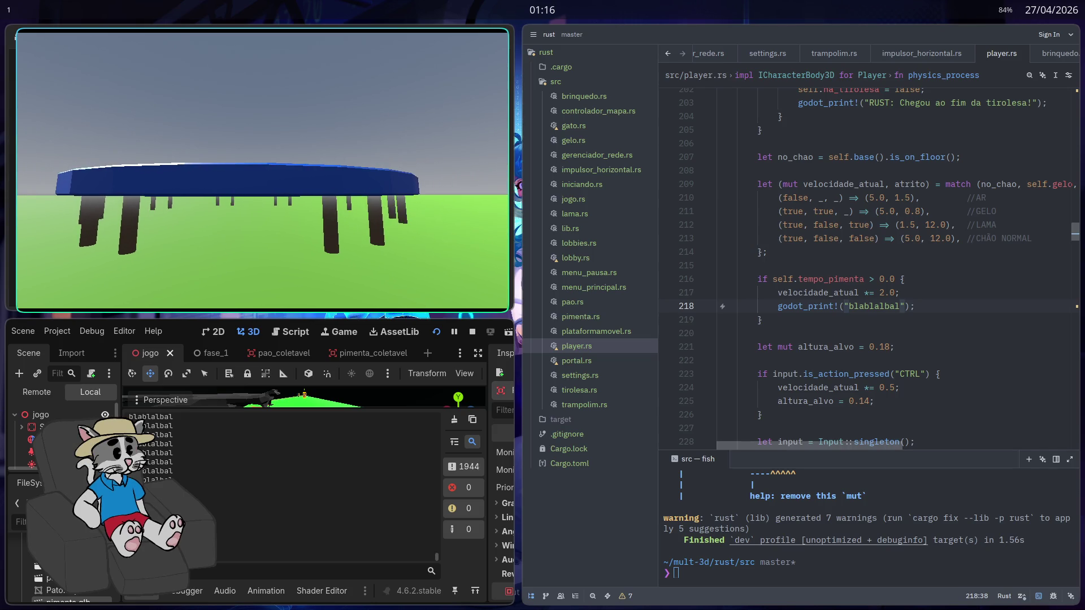
key("w")
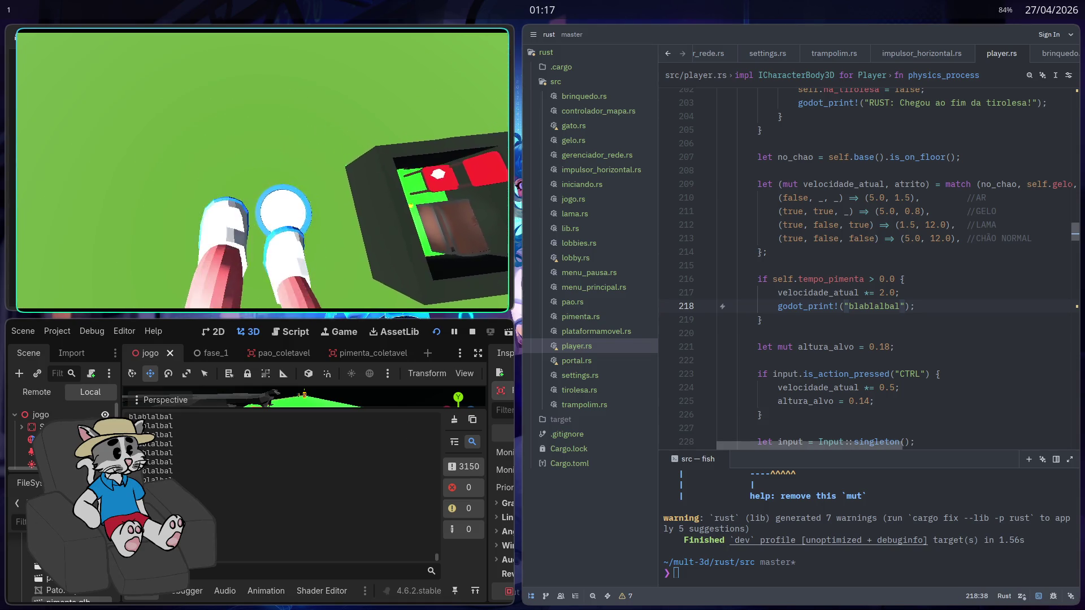
key("F8")
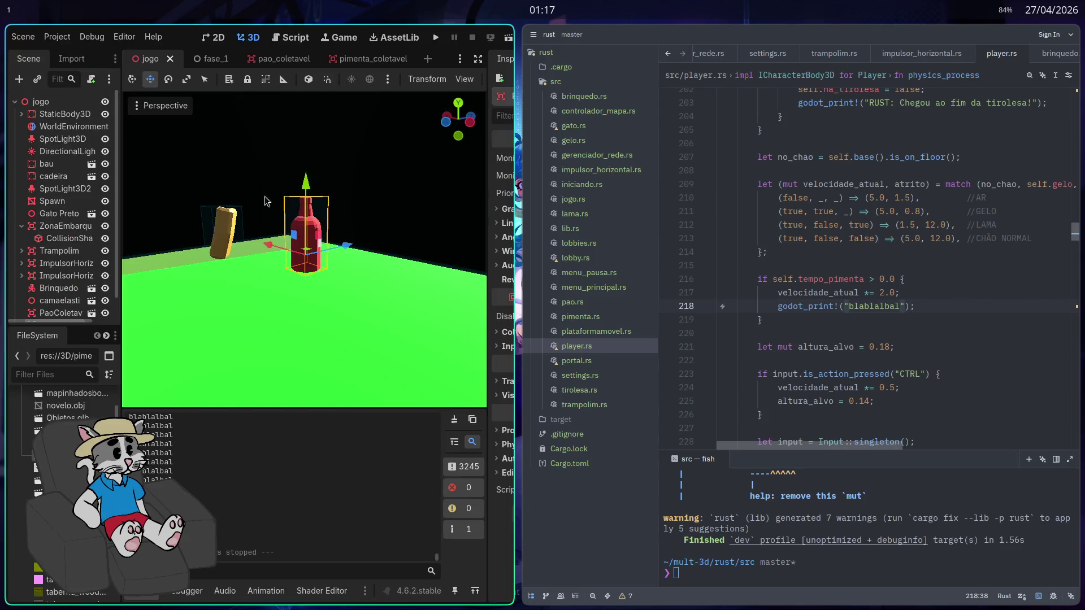
Delete the godot_print!("blablalbal") line 218 in player.rs and scroll through the file
key("super+f")
left_click_drag(405, 280, 269, 282)
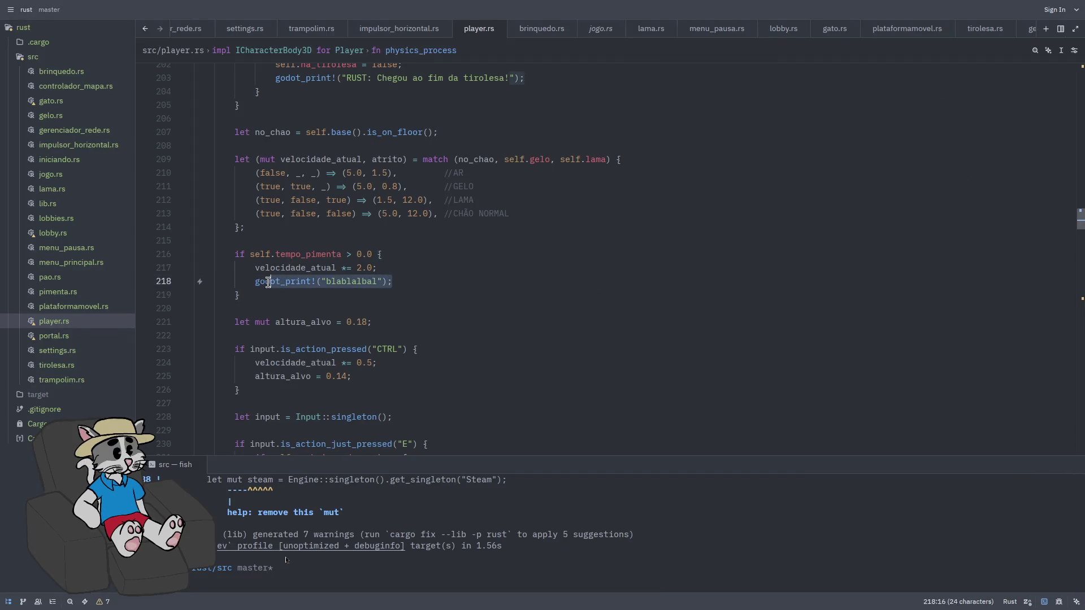
key("BackSpace")
key("BackSpace")
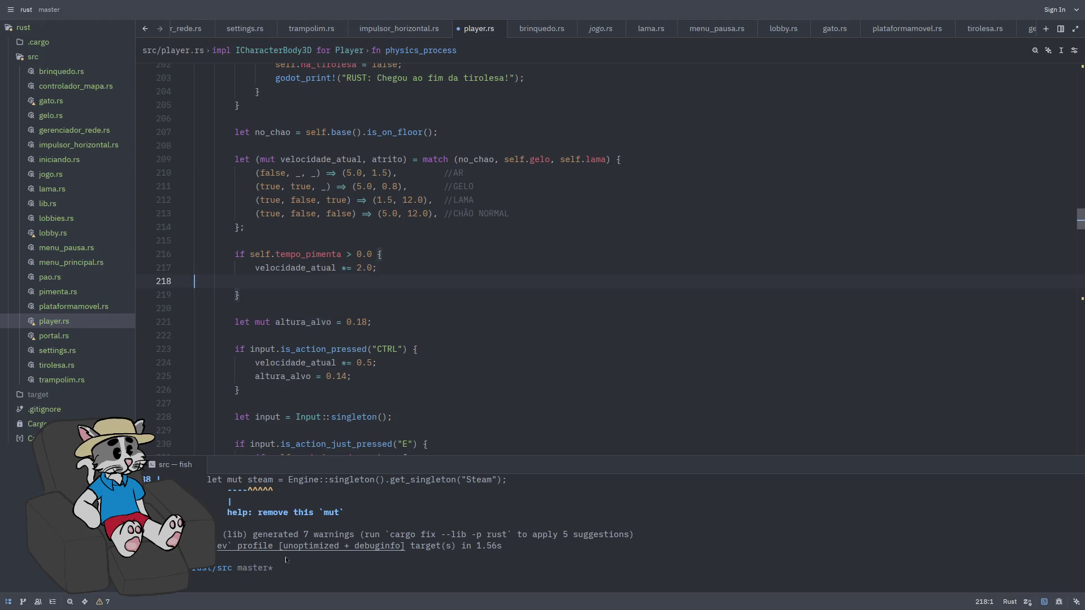
scroll(373, 289, "up", 2)
scroll(397, 307, "up", 20)
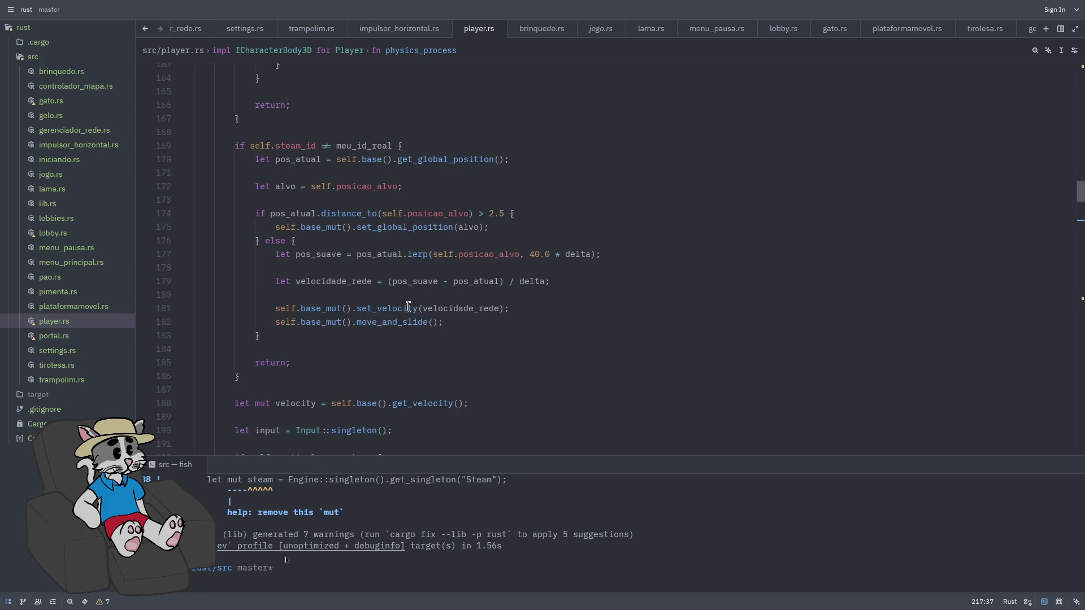
scroll(397, 307, "up", 6)
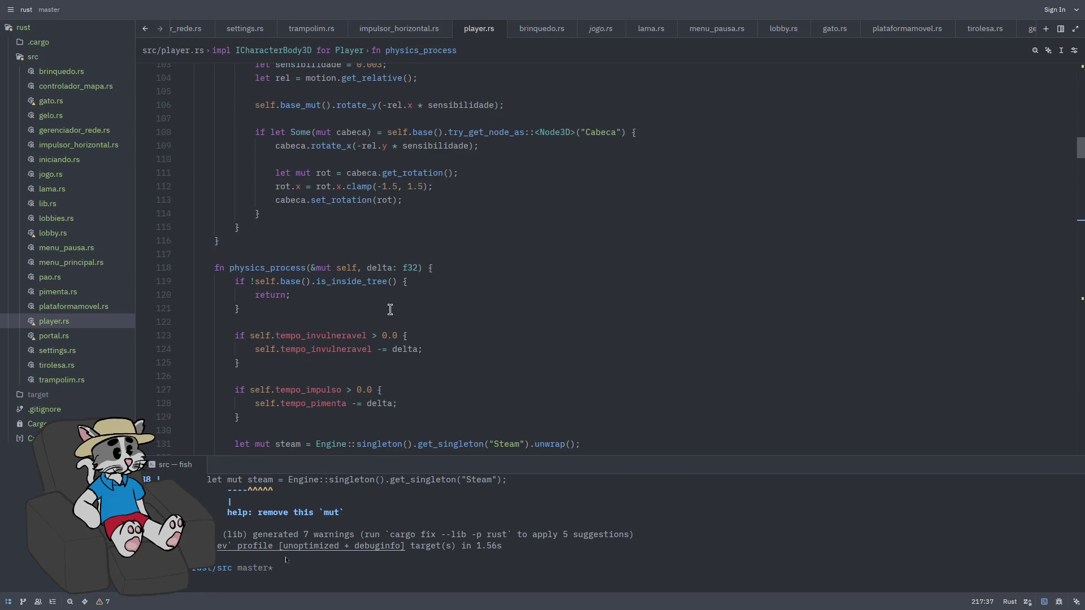
scroll(442, 311, "down", 1)
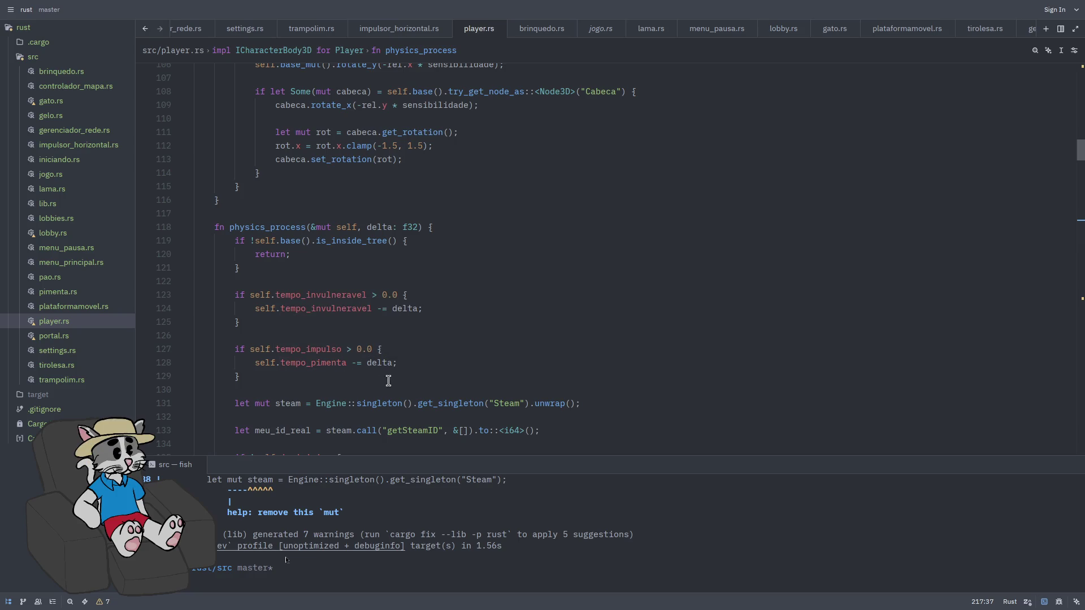
Replace tempo_impulso on line 127 with tempo_pimenta using autocomplete
double_click(321, 352)
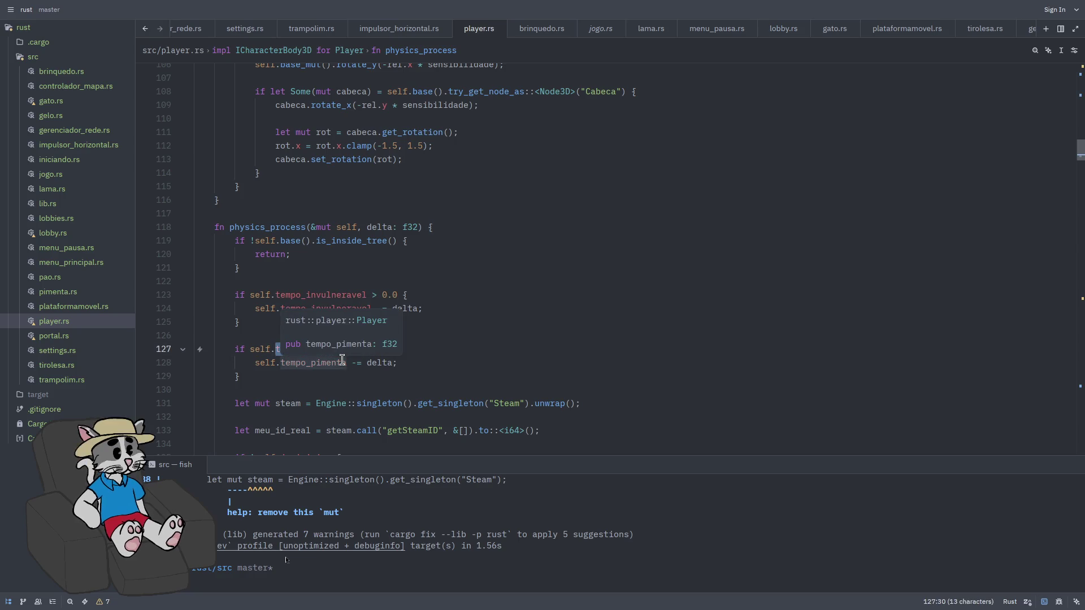
type("tempo")
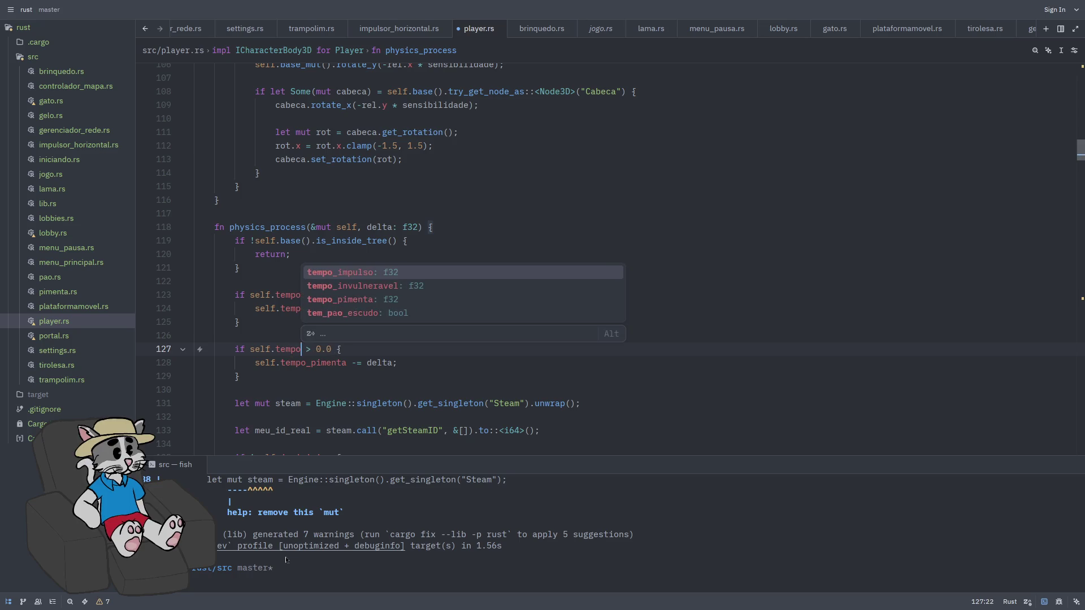
key("Down")
key("Down")
key("Return")
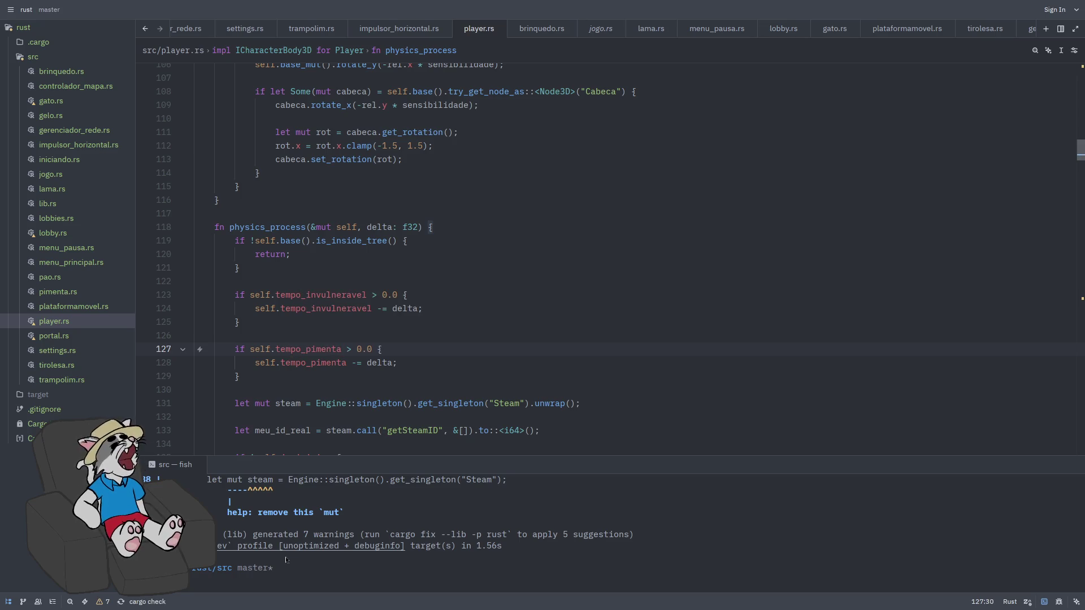
Save player.rs, run cargo build, and relaunch the Godot project
key("ctrl+s")
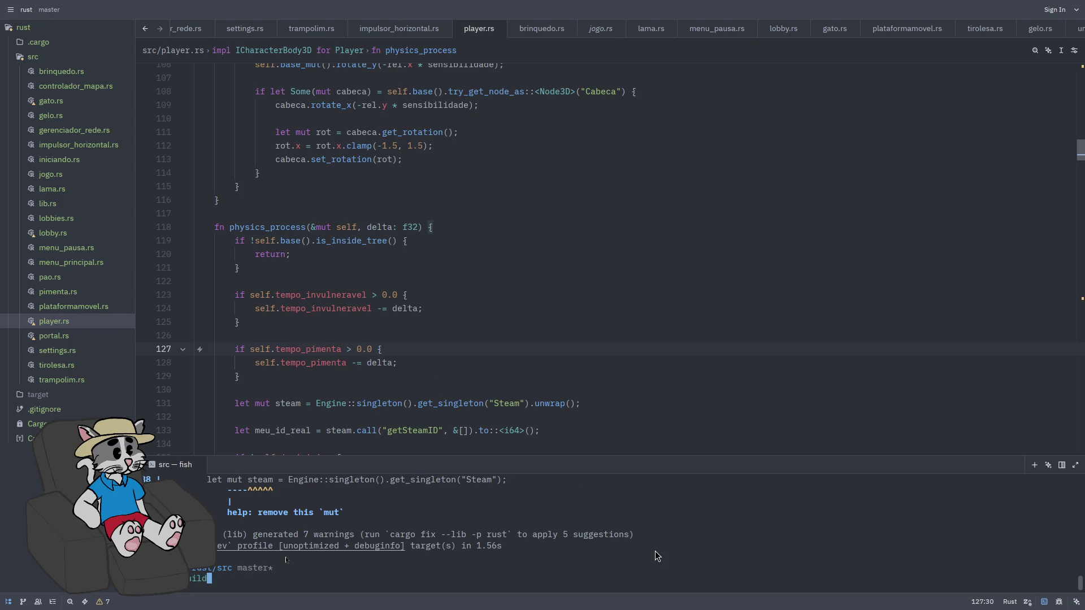
key("Return")
key("super+f")
left_click(436, 39)
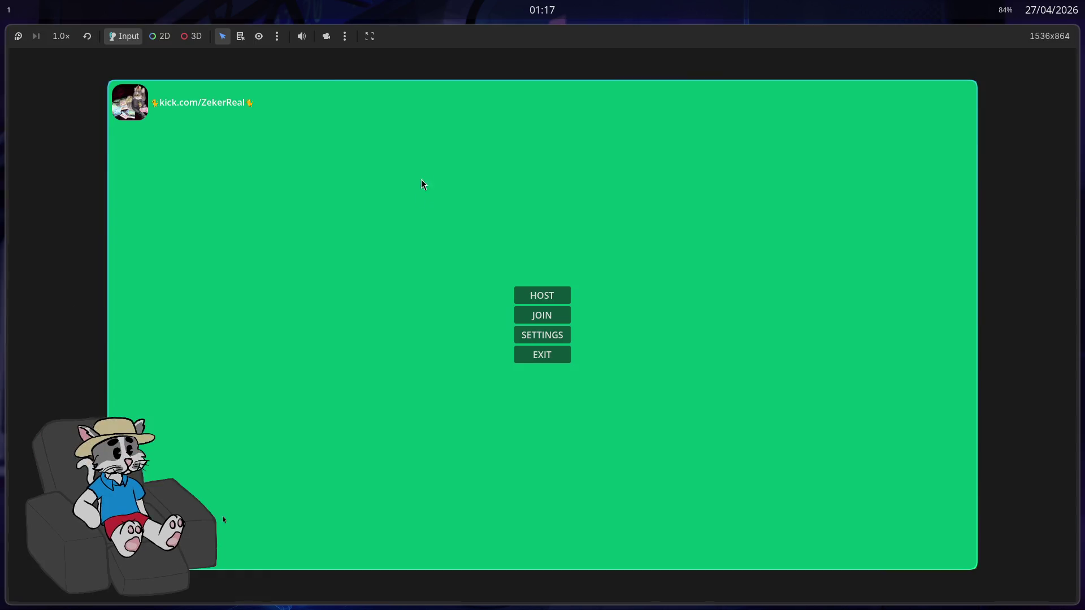
Host a lobby, start a test match, and stop the game with F8
left_click(552, 294)
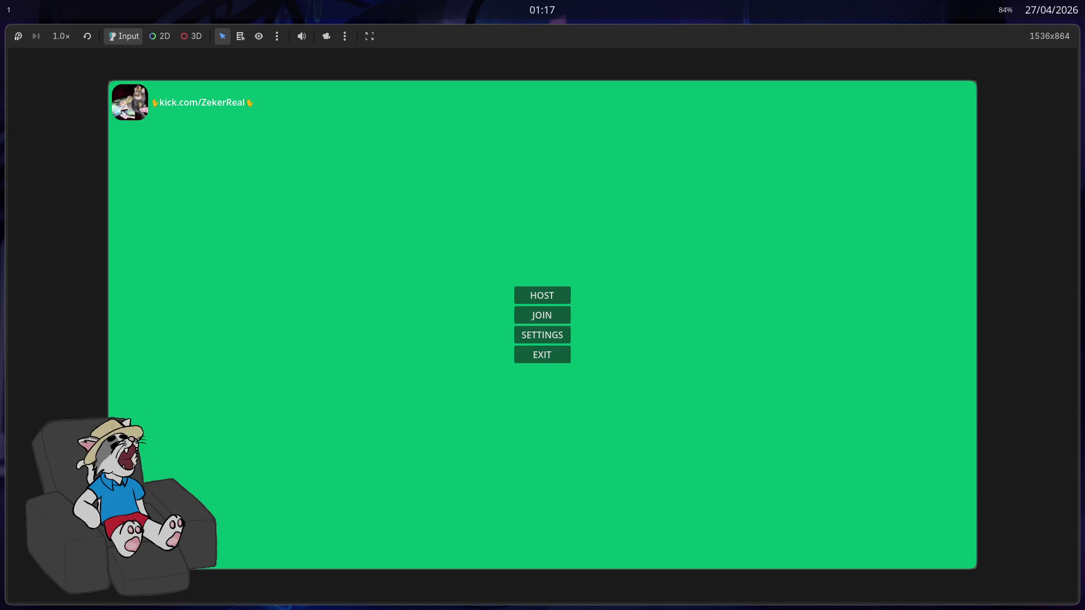
left_click(561, 294)
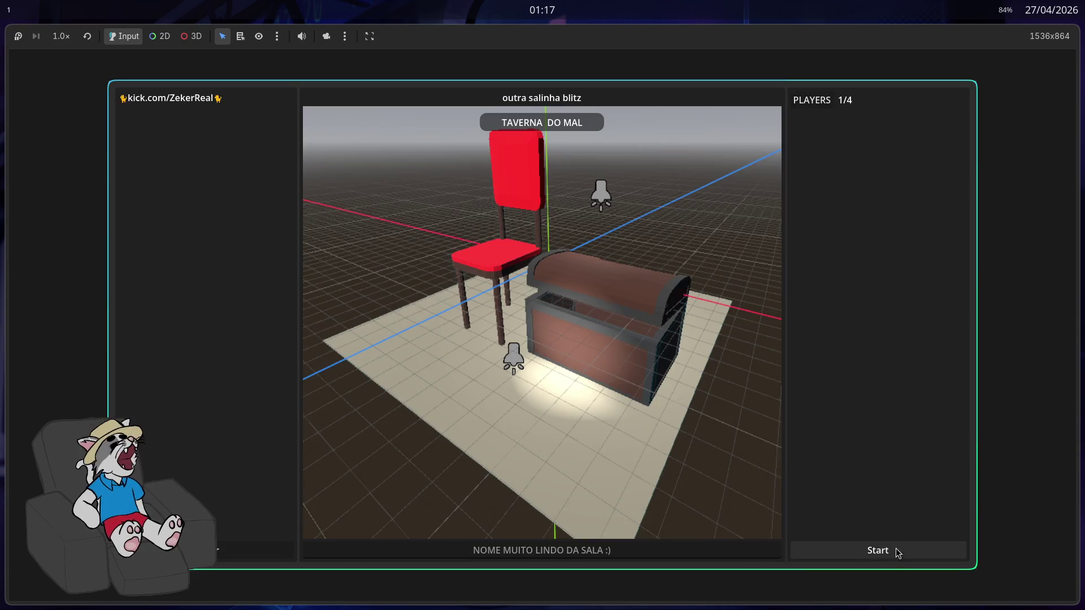
left_click(897, 549)
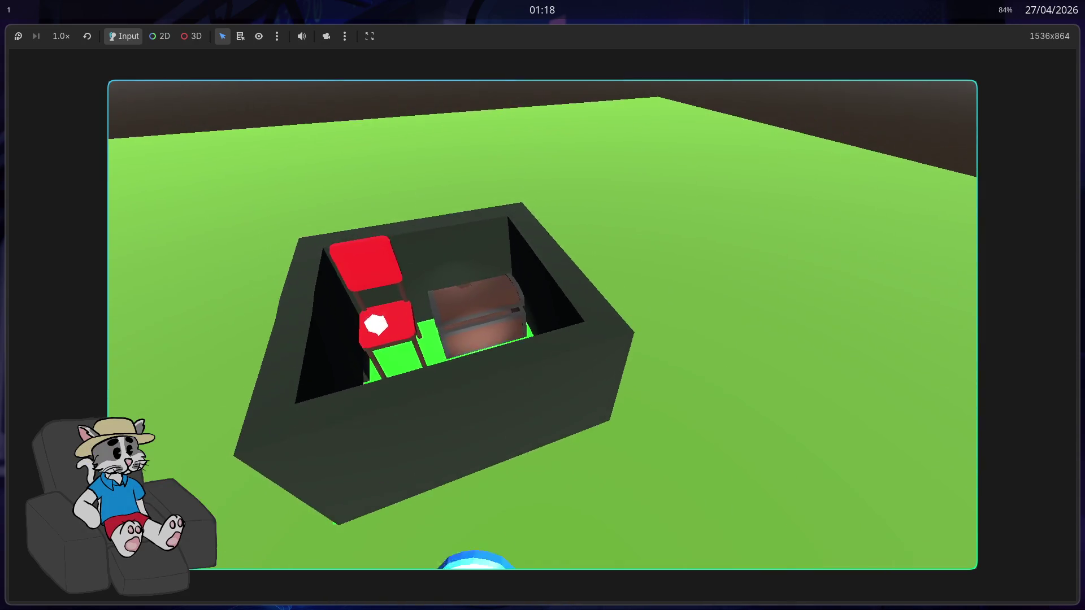
key("F8")
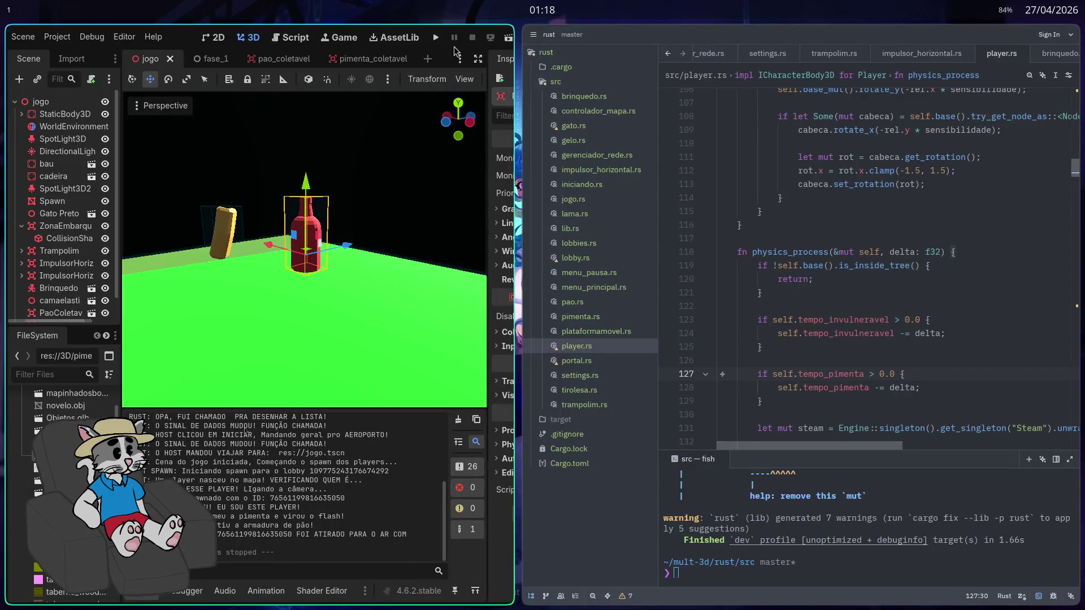
Run the project, host and start a match, and walk past the cat, bottle and duck
left_click(436, 37)
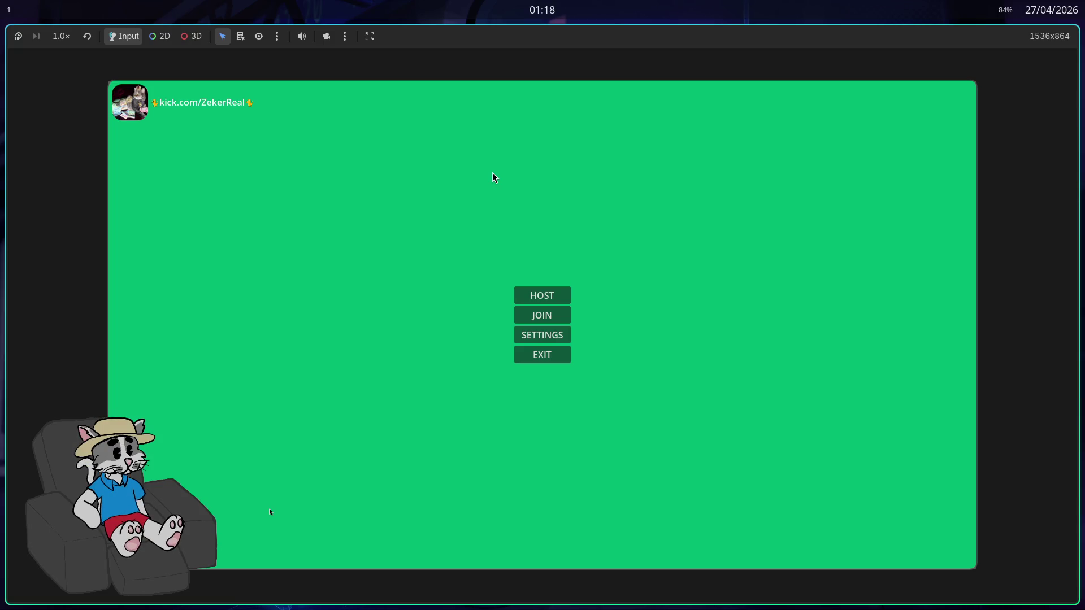
left_click(550, 301)
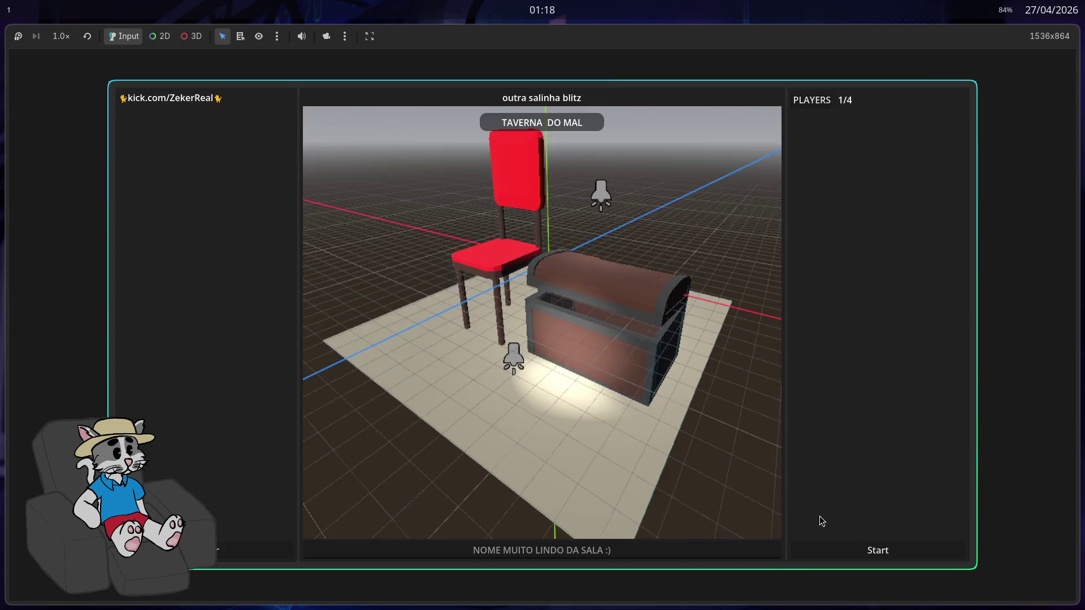
left_click(864, 551)
key("w")
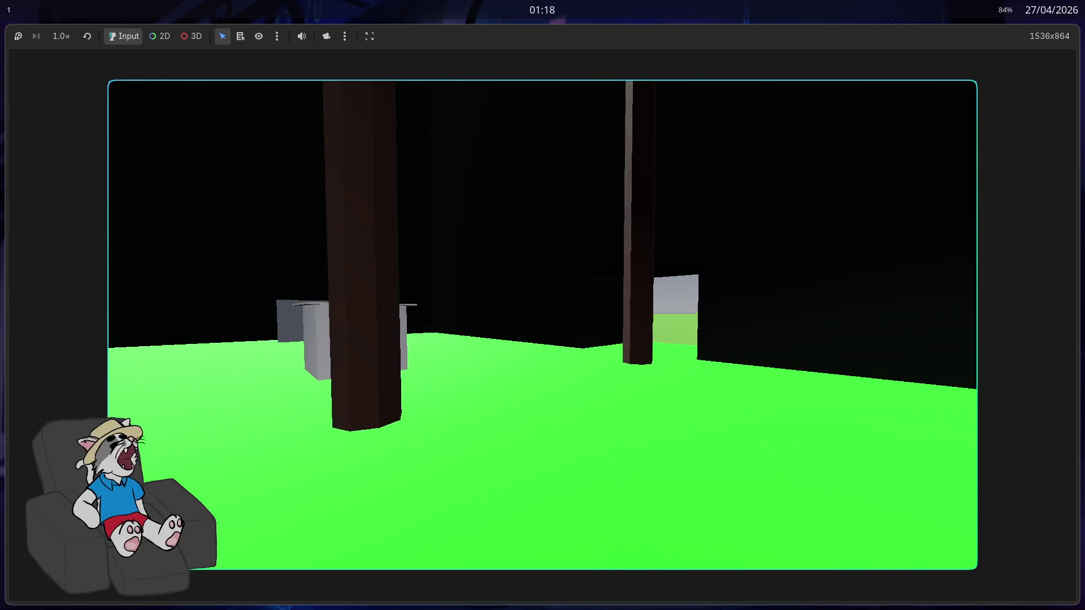
key("w")
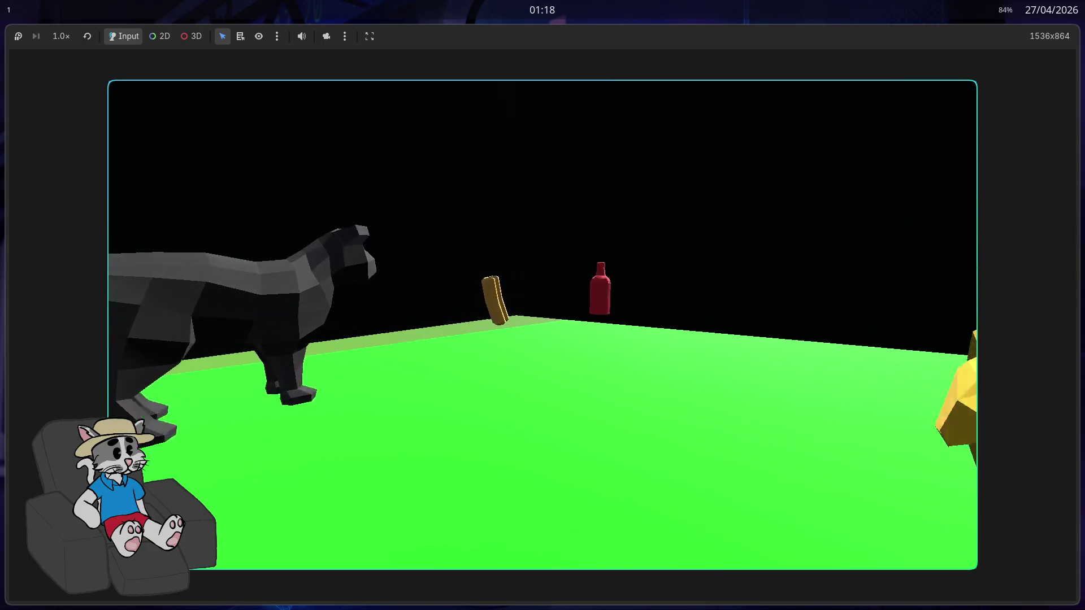
key("w")
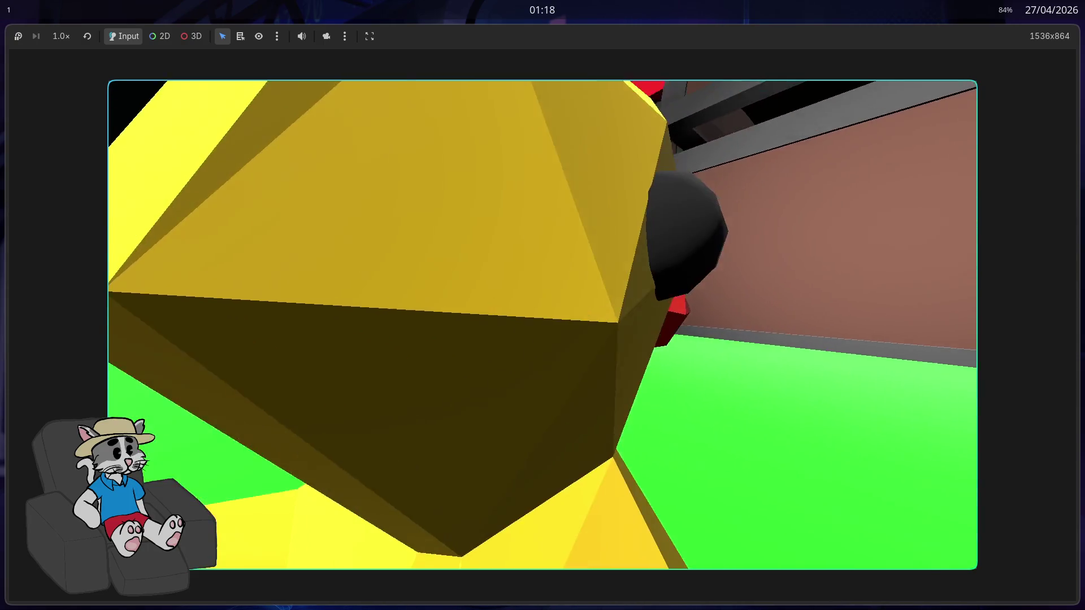
key("w")
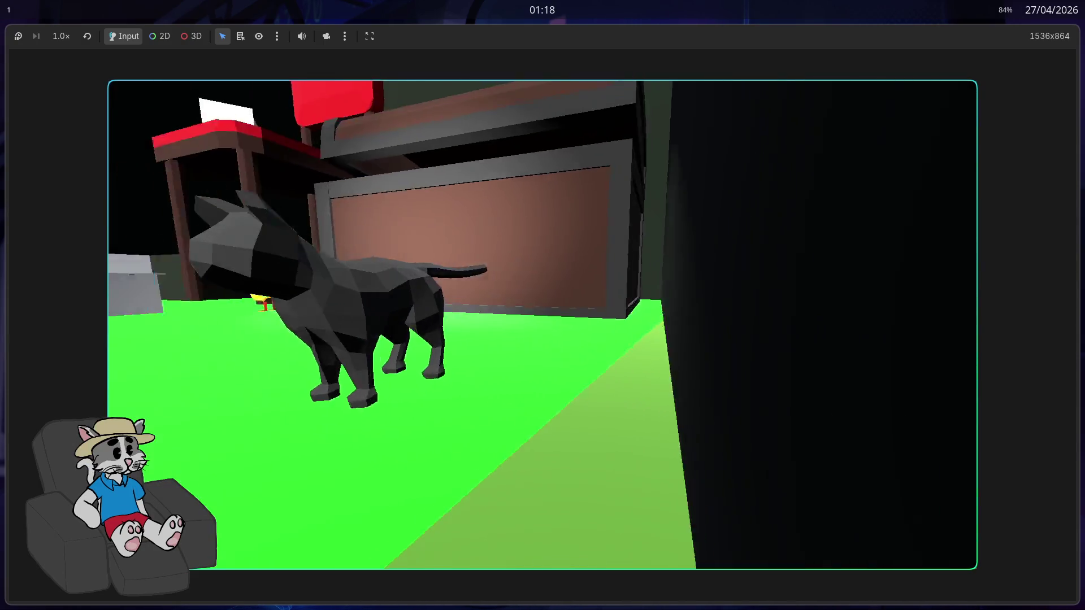
key("w")
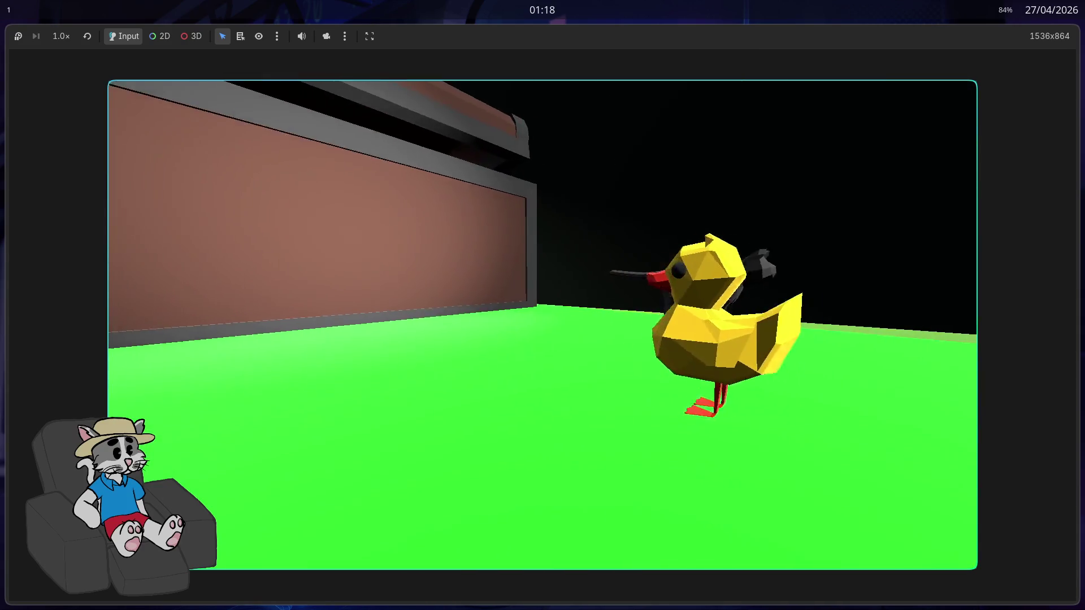
key("w")
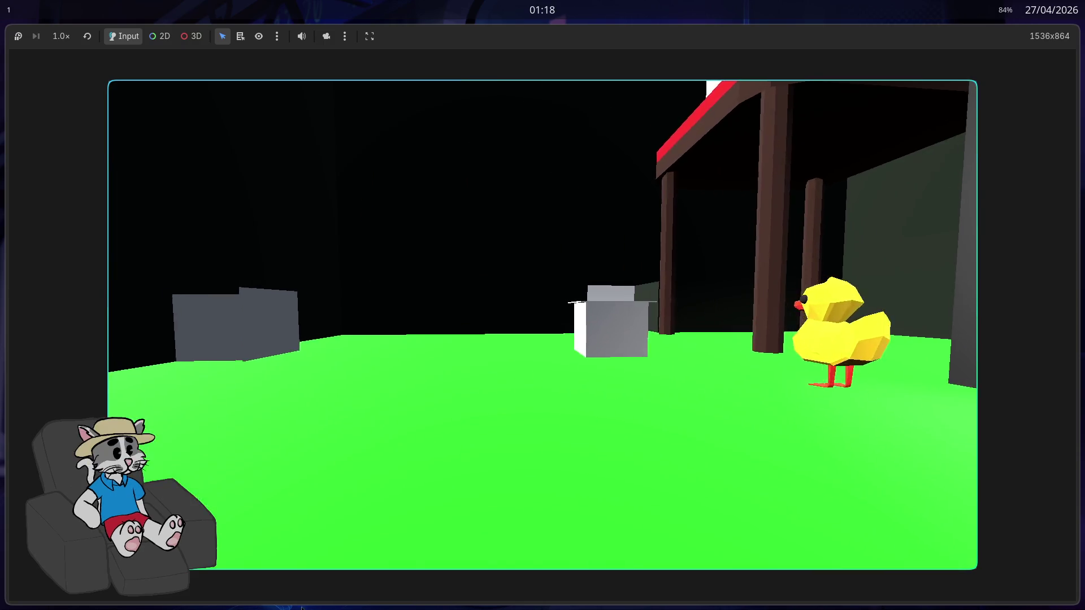
Restart the game, host and start another match, then stop it
key("F5")
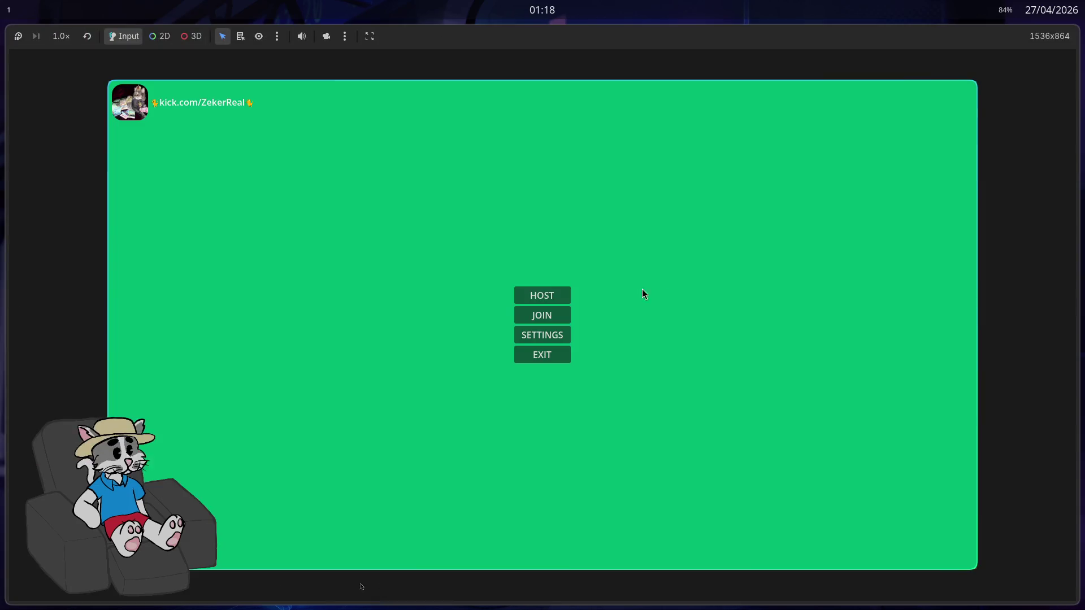
left_click(540, 298)
left_click(871, 550)
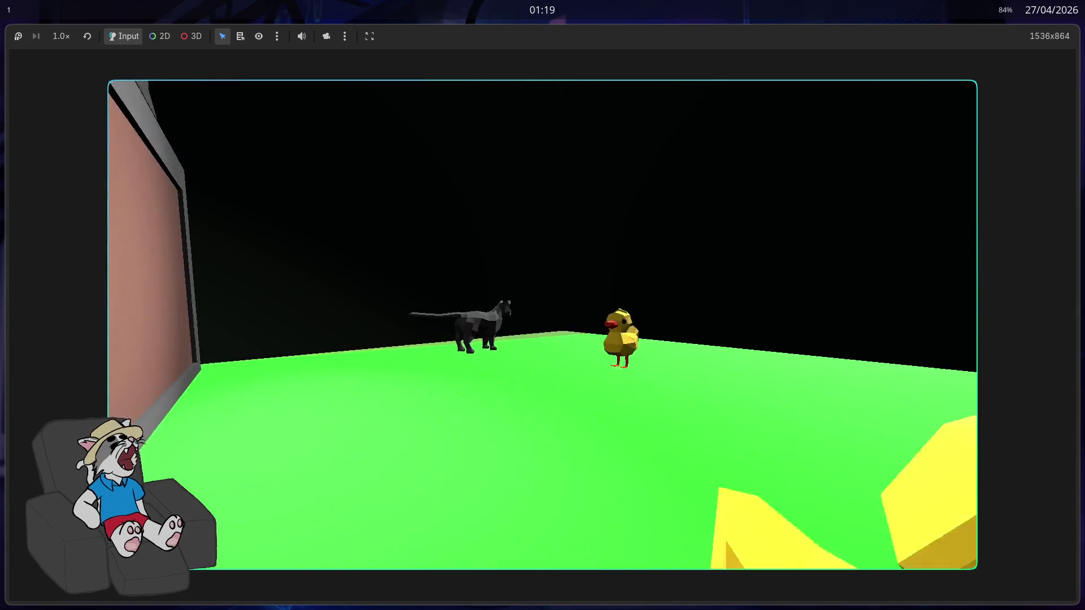
key("F8")
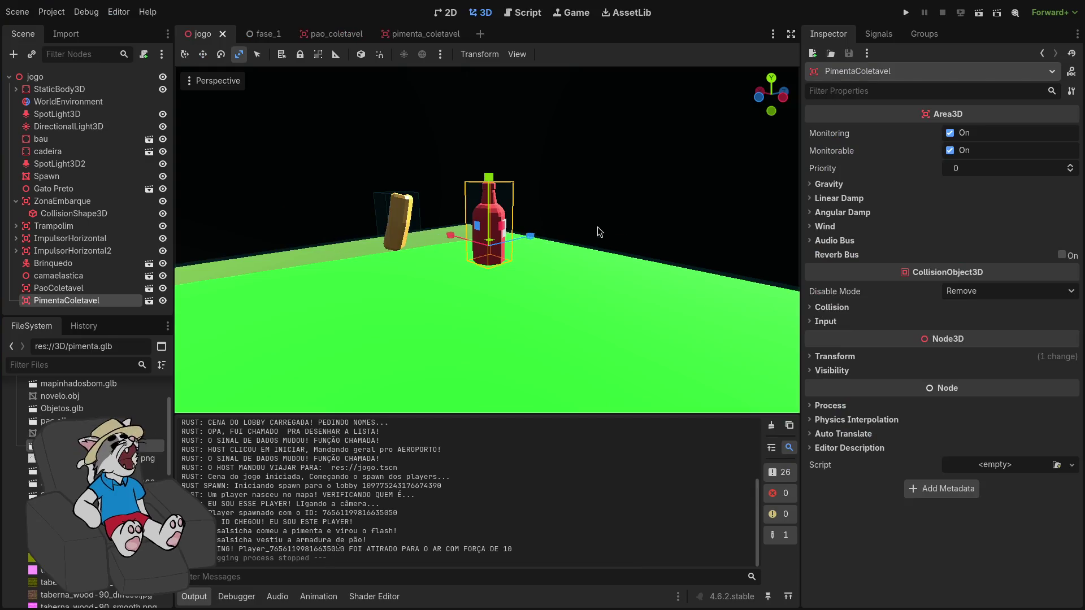
Rotate the PimentaColetavel bottle around its vertical axis, undoing a first tilt, and run the game
left_click_drag(532, 242, 522, 232)
key("ctrl+z")
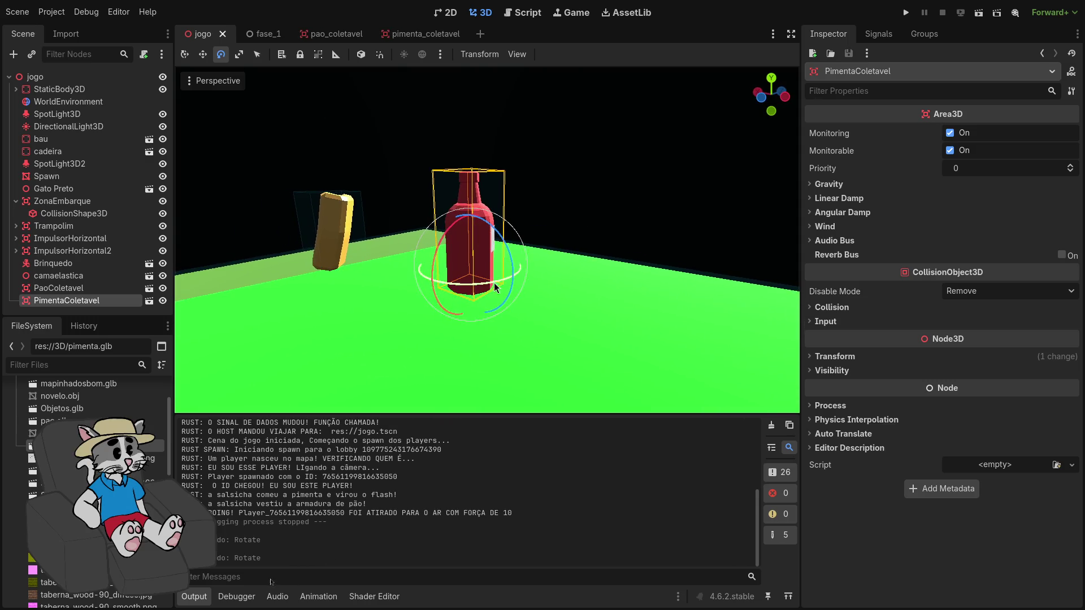
mouse_move(433, 268)
left_mouse_down()
mouse_move(435, 257)
mouse_move(537, 269)
mouse_move(694, 108)
left_mouse_up()
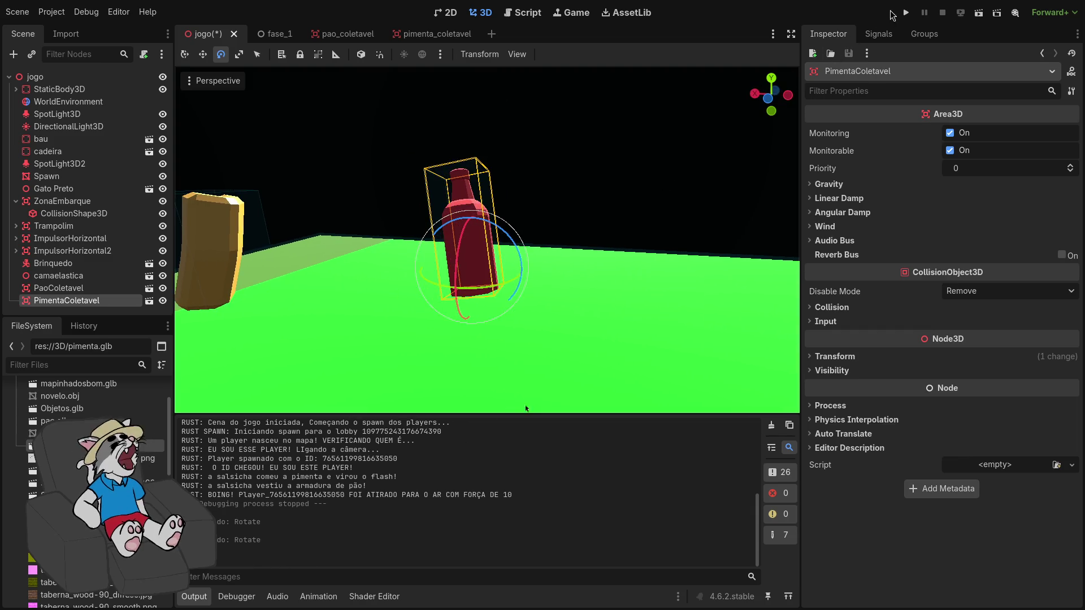
left_click(906, 12)
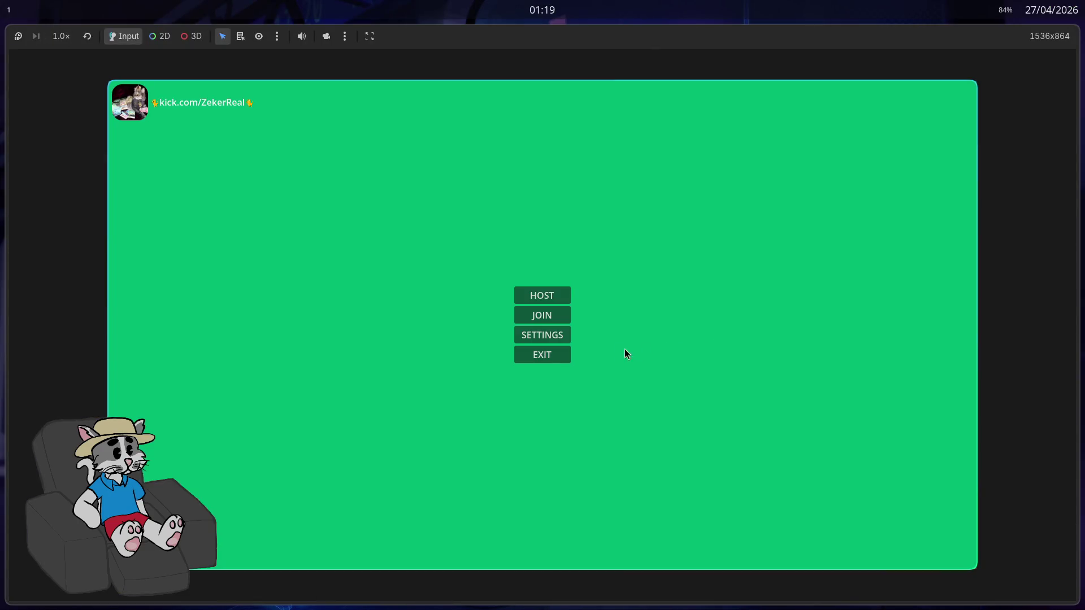
Host and start a match, walk toward the bread and bottle, then stop the game
left_click(554, 305)
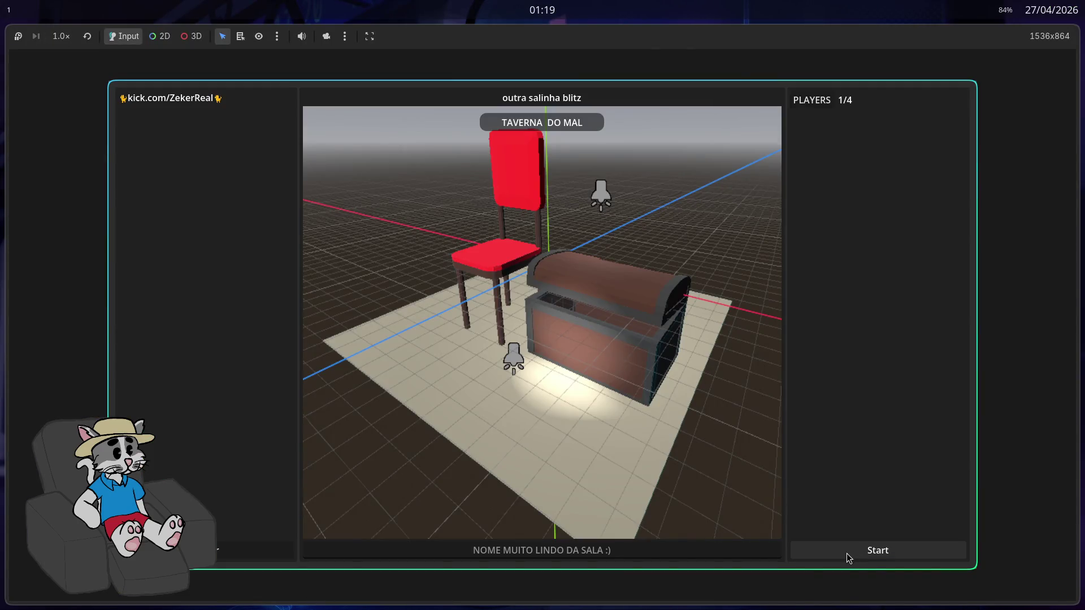
left_click(847, 553)
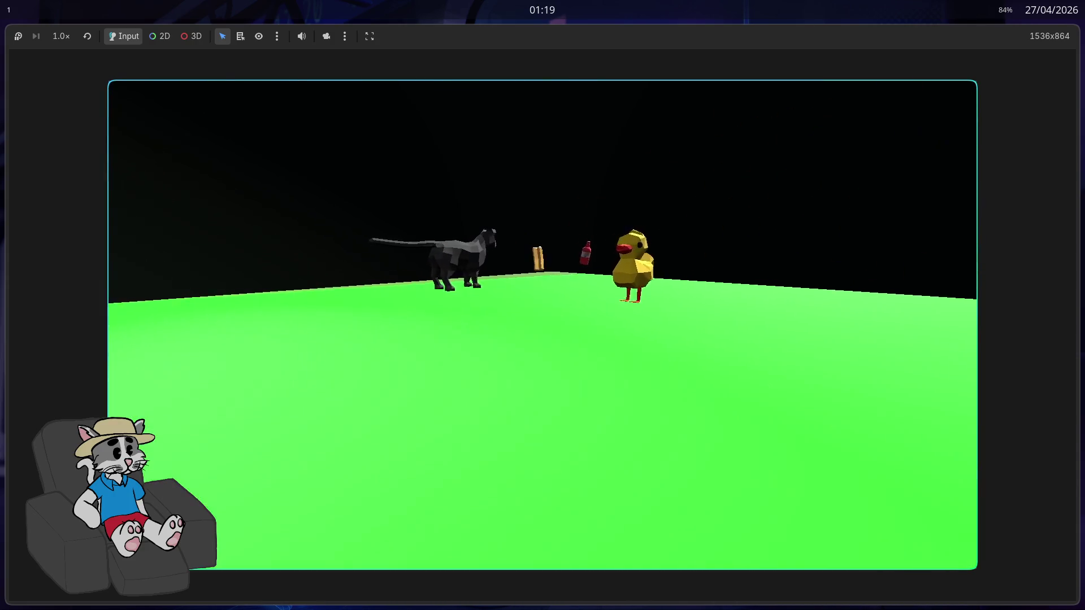
key("w")
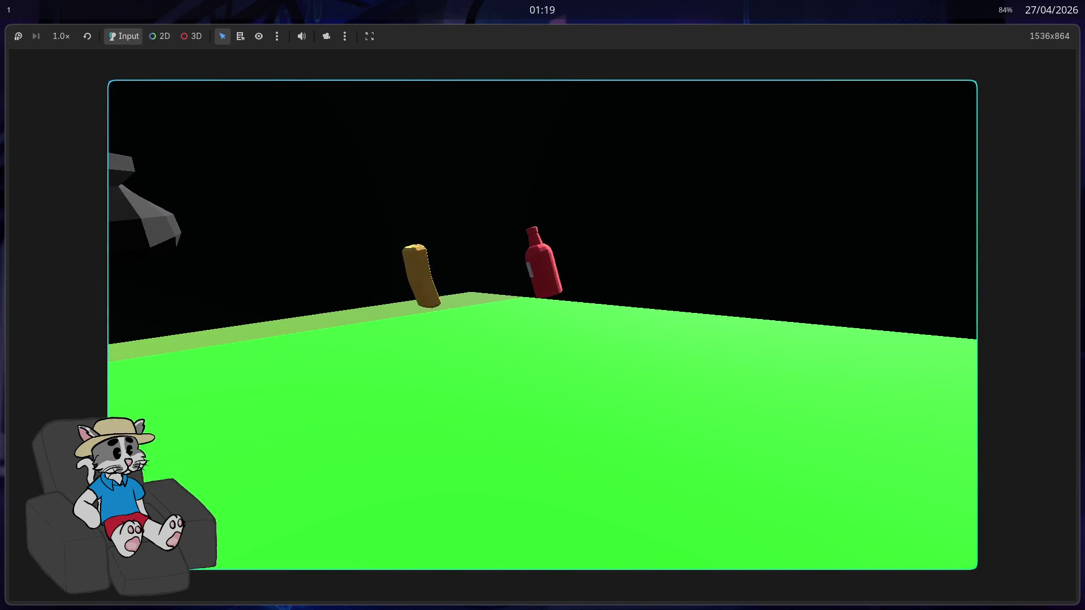
key("F8")
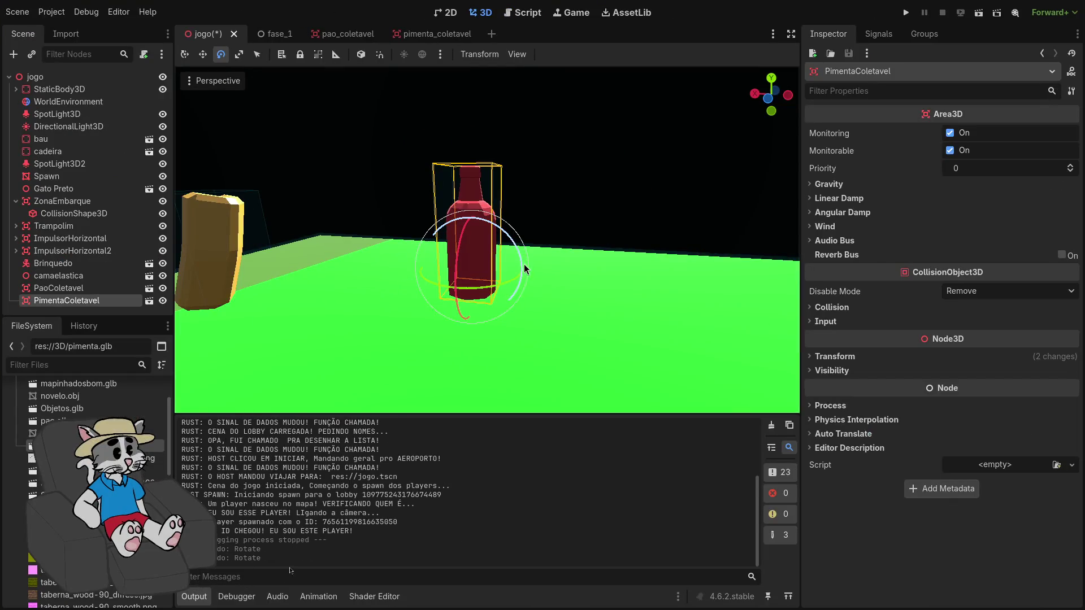
Try a further bottle rotation, undo it, and open the pimenta_coletavel scene
mouse_move(523, 262)
left_mouse_down()
mouse_move(518, 252)
mouse_move(552, 228)
left_mouse_up()
key("ctrl+z")
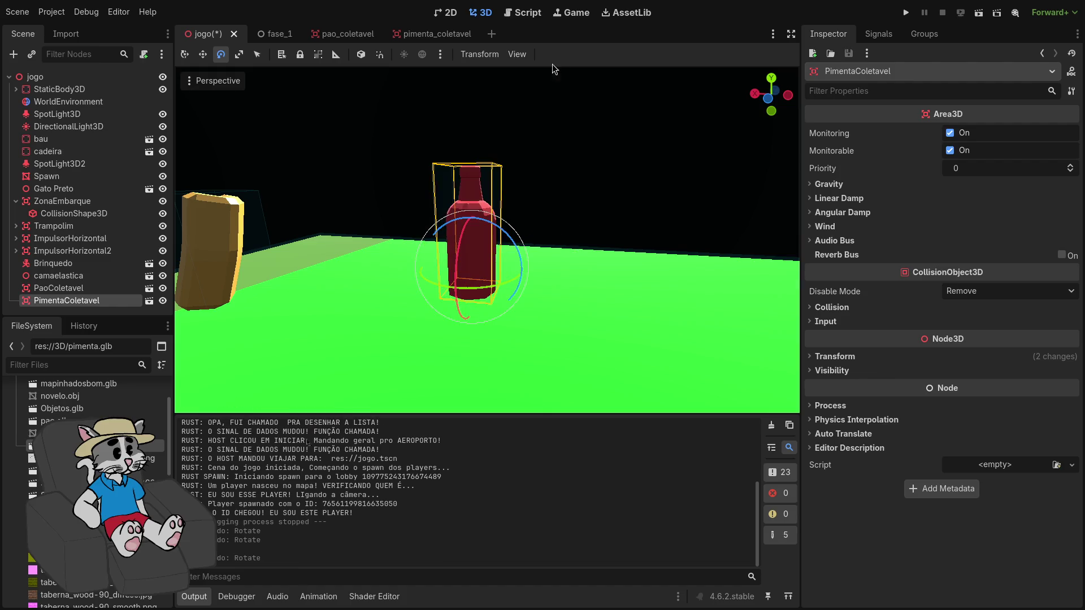
left_click(419, 35)
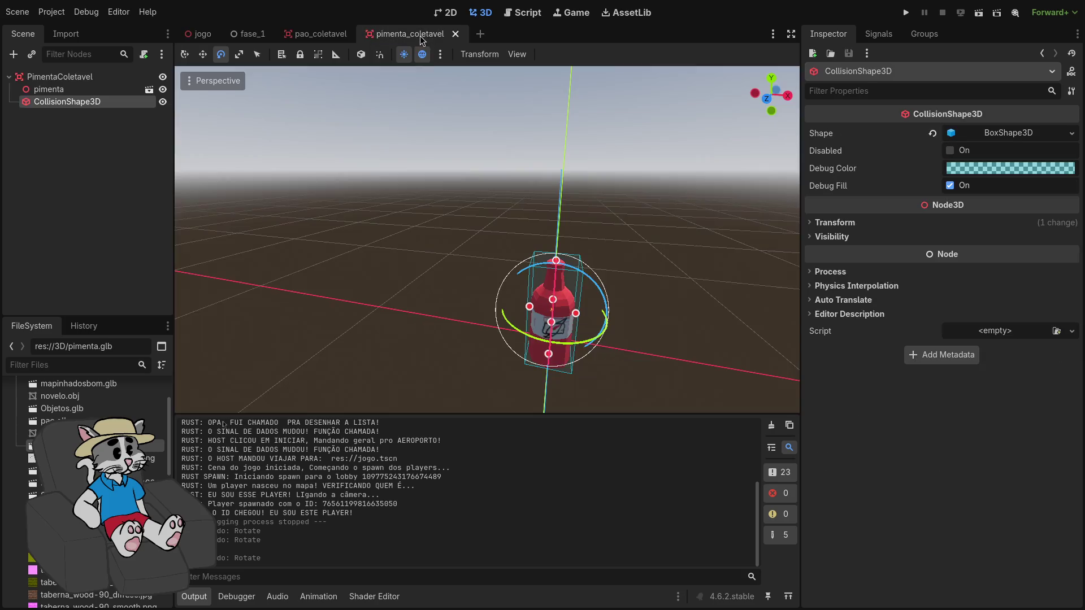
Tilt the pimenta bottle mesh to about 16.9° on Z, undoing earlier trial rotations
left_click(84, 76)
left_click(96, 90)
mouse_move(603, 323)
left_mouse_down()
mouse_move(608, 308)
mouse_move(597, 312)
left_mouse_up()
key("ctrl+z")
left_click(88, 78)
scroll(509, 283, "up", 3)
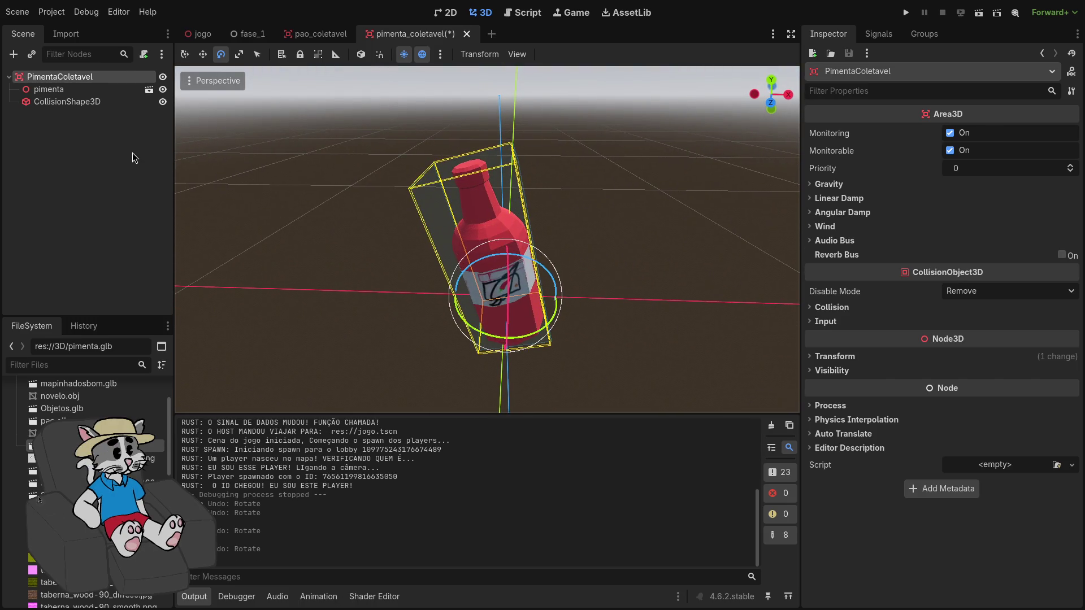
key("ctrl+z")
left_click(87, 102)
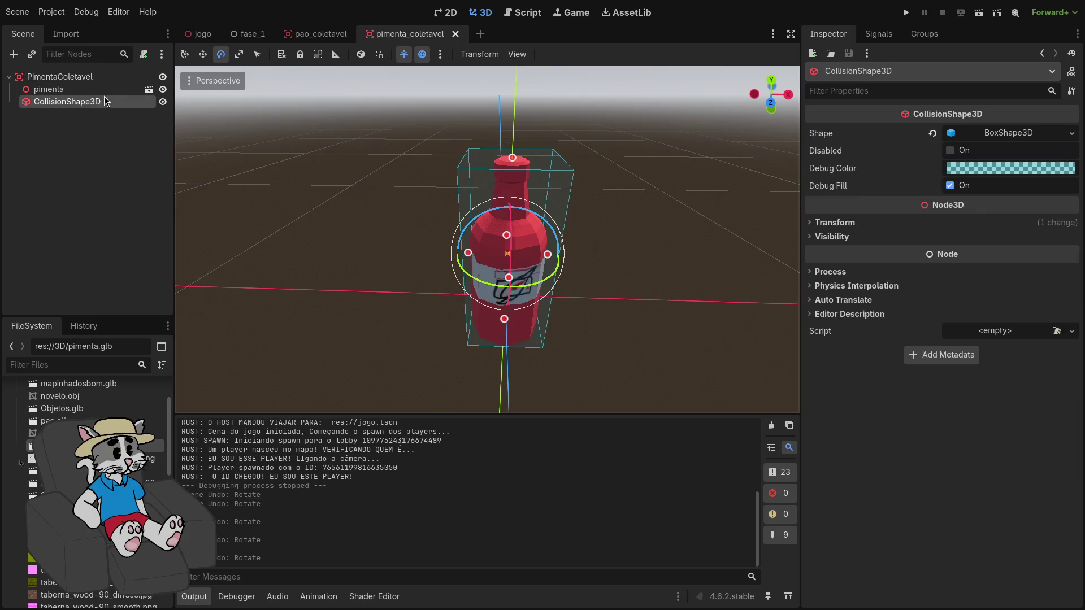
left_click(530, 237)
left_click_drag(557, 290, 556, 271)
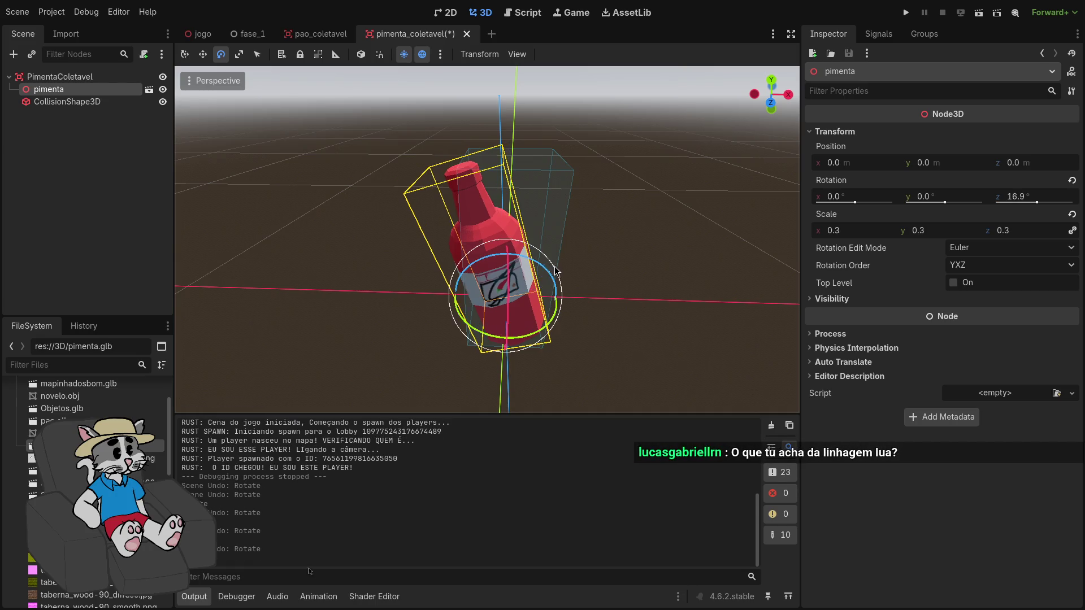
Widen the CollisionShape3D box to 0.28×0.50×0.20 so it covers the bottle
left_click(96, 102)
mouse_move(470, 258)
left_mouse_down()
mouse_move(495, 253)
mouse_move(448, 258)
left_mouse_up()
scroll(448, 258, "up", 5)
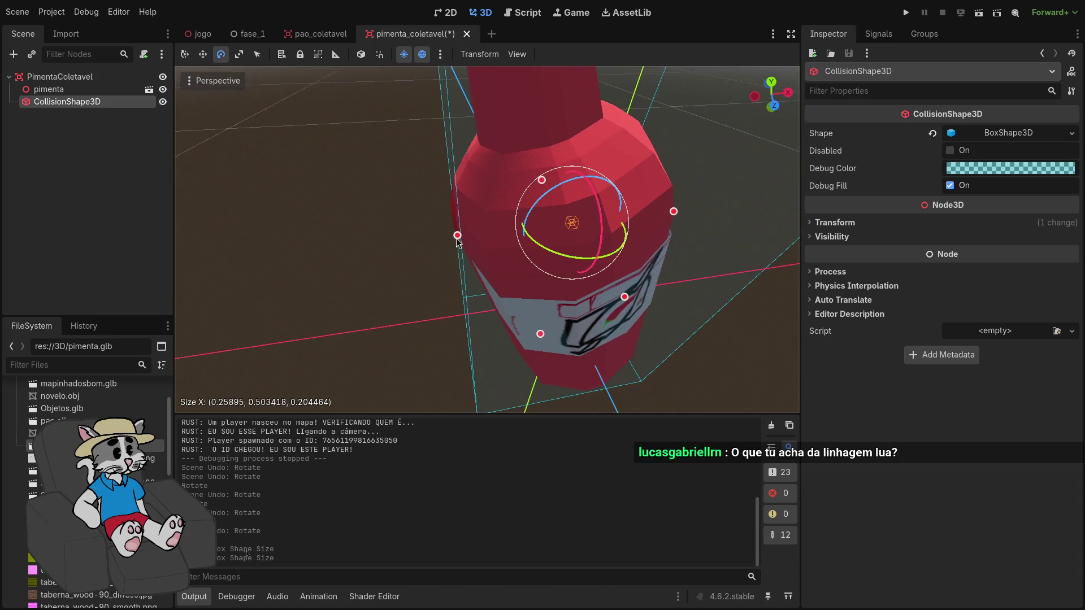
left_click(453, 236)
scroll(492, 214, "down", 3)
scroll(509, 204, "up", 3)
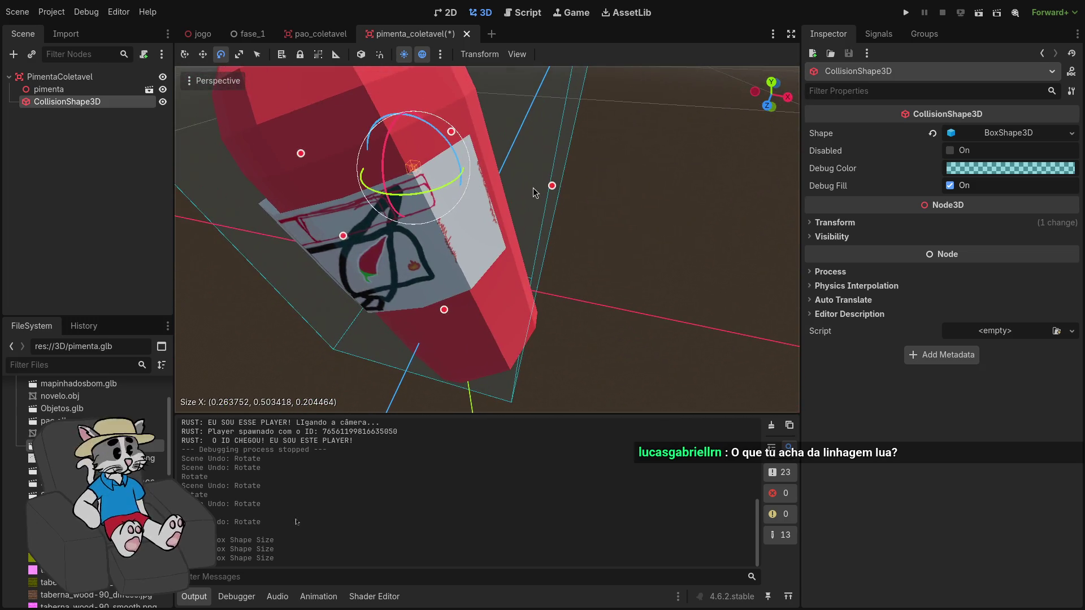
mouse_move(552, 185)
left_mouse_down()
mouse_move(559, 194)
mouse_move(532, 201)
left_mouse_up()
mouse_move(316, 180)
left_mouse_down()
mouse_move(332, 178)
mouse_move(324, 182)
left_mouse_up()
scroll(394, 203, "down", 5)
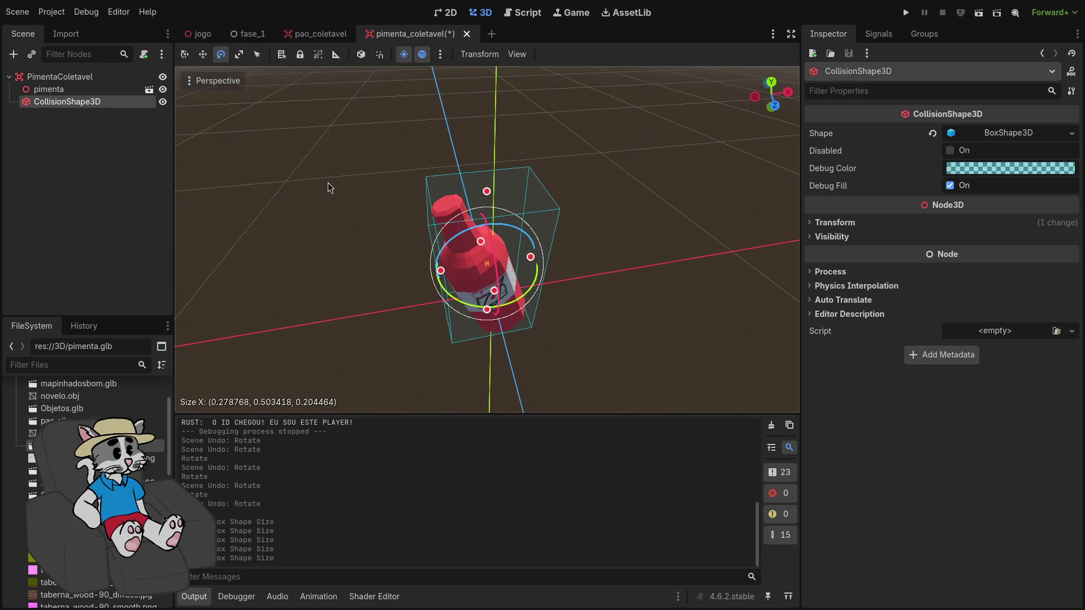
Save the collectible scene, then lower the collision box's height slightly
key("ctrl+s")
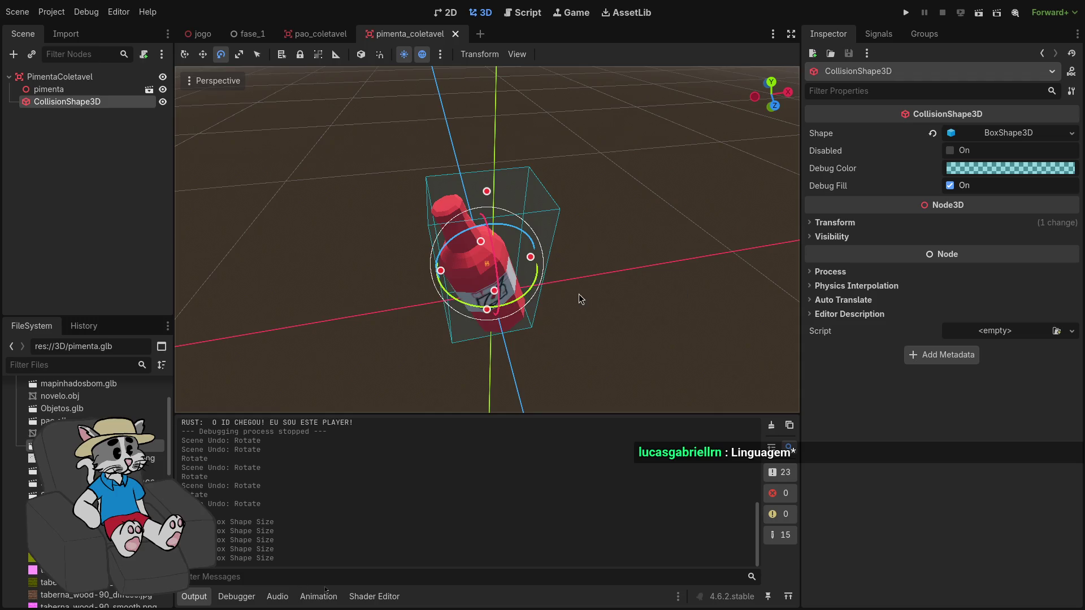
scroll(579, 294, "up", 6)
scroll(488, 240, "up", 6)
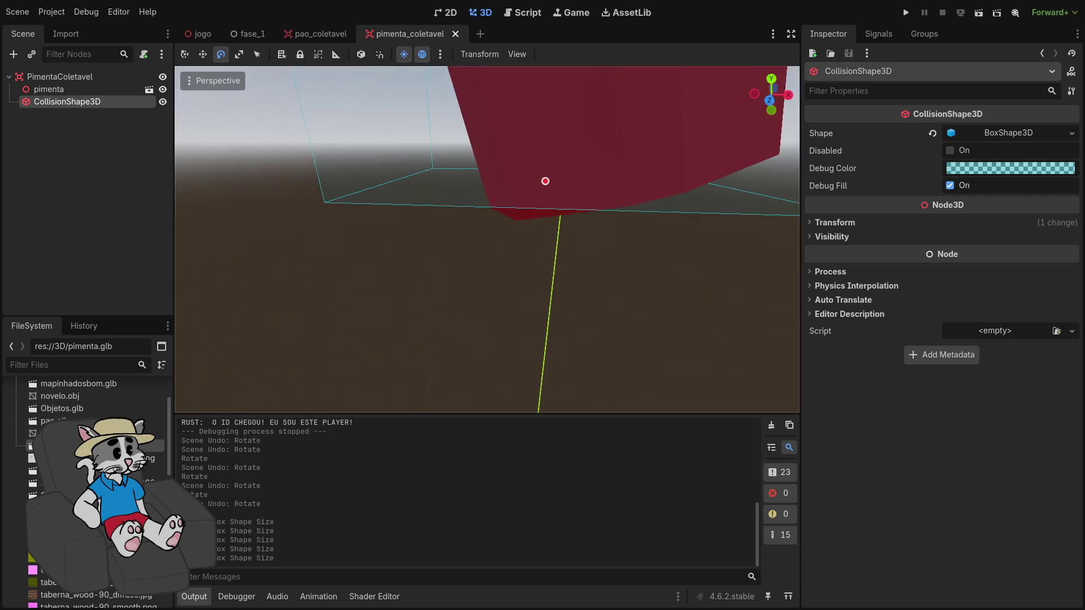
scroll(490, 193, "down", 5)
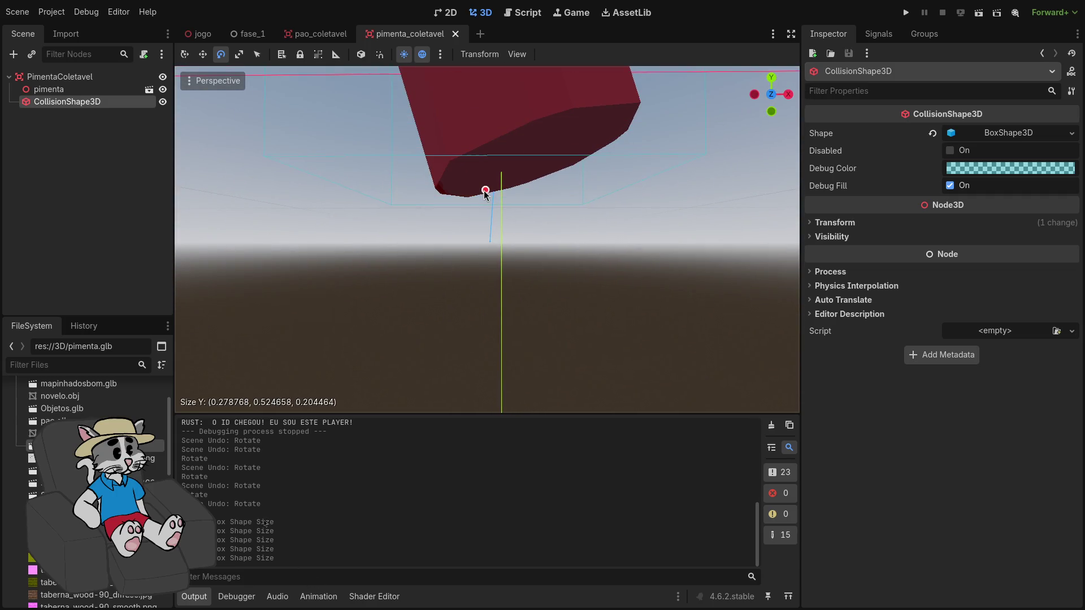
mouse_move(487, 209)
left_mouse_down()
mouse_move(485, 141)
mouse_move(498, 203)
left_mouse_up()
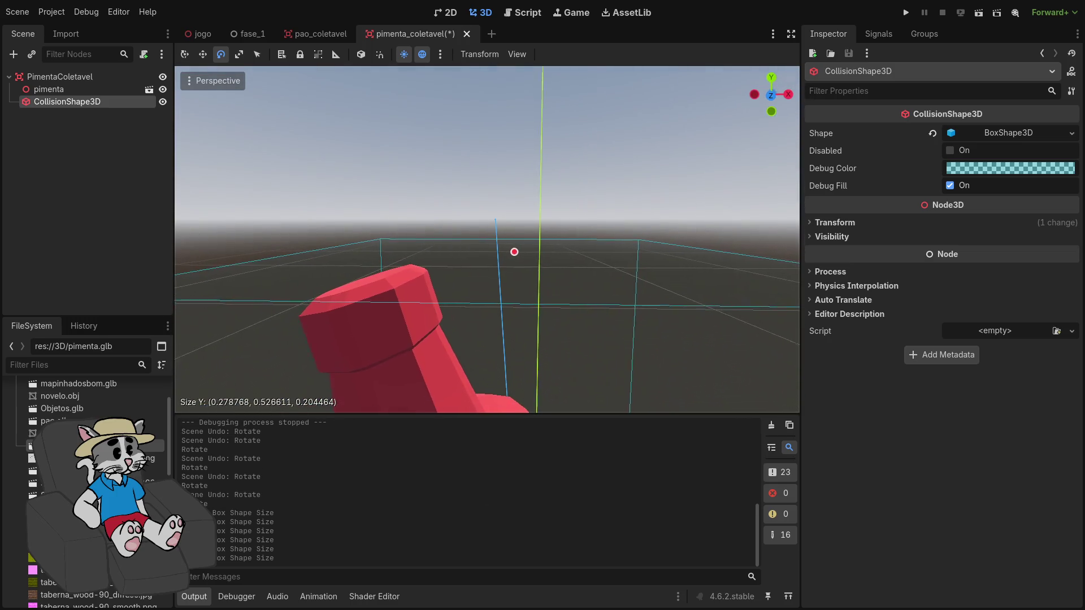
mouse_move(513, 248)
left_mouse_down()
mouse_move(514, 274)
mouse_move(512, 247)
left_mouse_up()
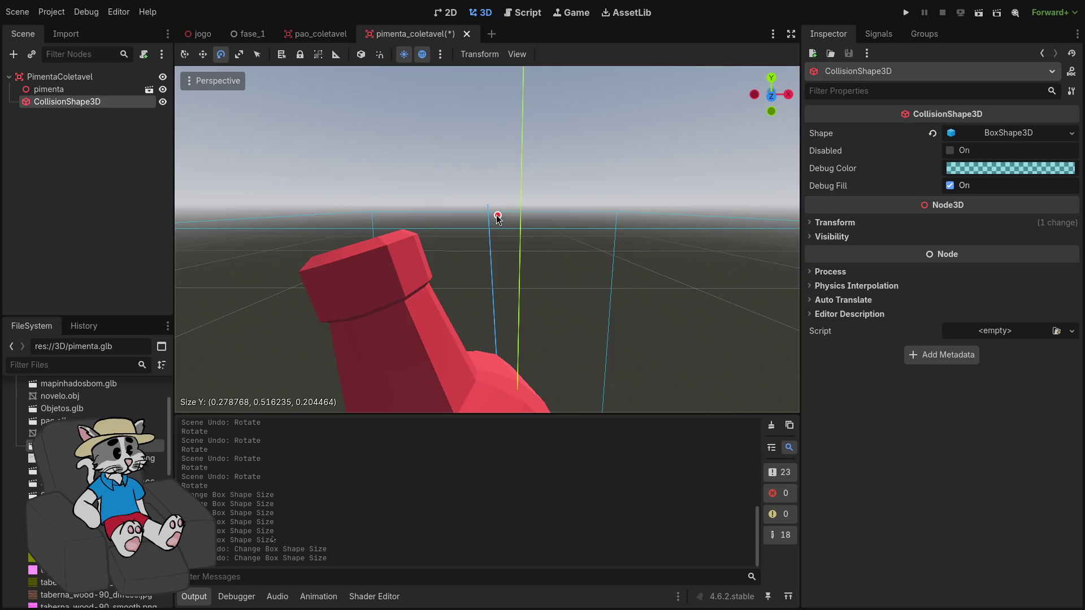
left_click_drag(497, 229, 497, 226)
Check the collision box against the bottle from Rear, Left, Front and Bottom orthogonal views
left_click(772, 96)
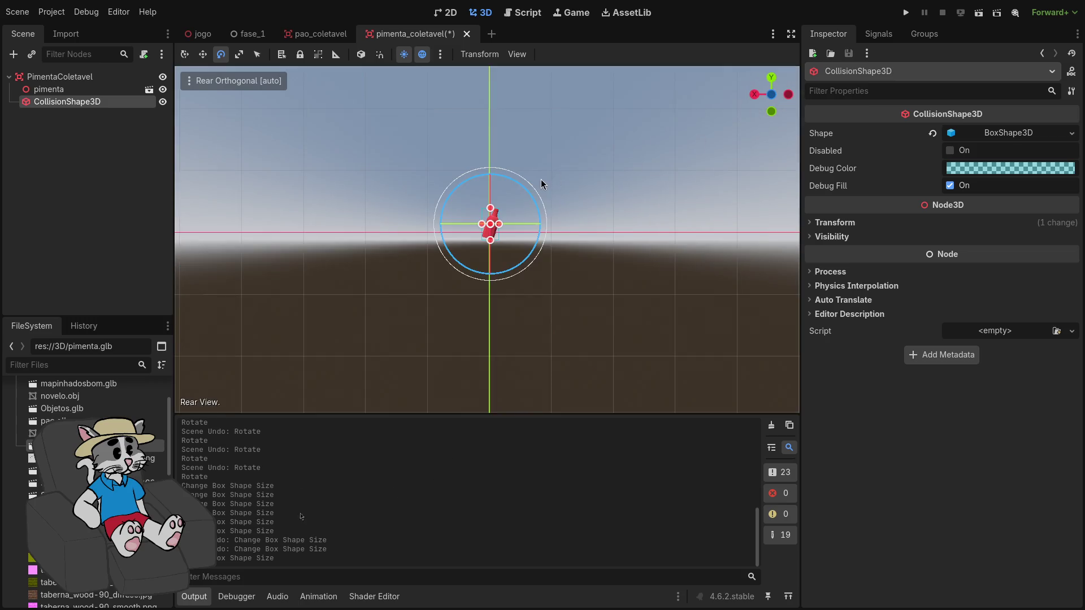
scroll(541, 183, "up", 5)
scroll(603, 126, "down", 3)
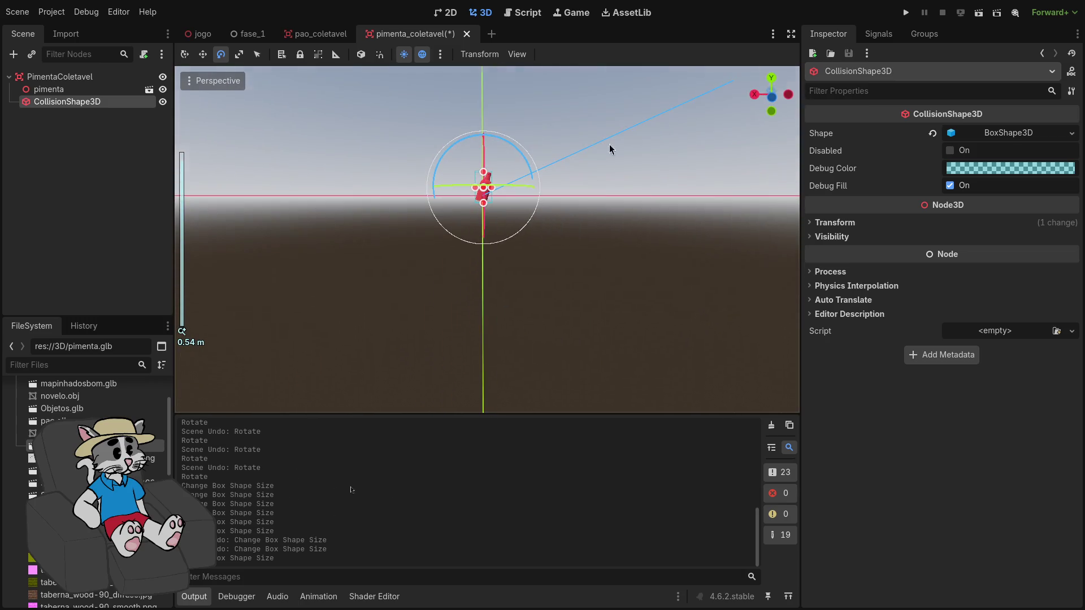
left_click(767, 100)
scroll(565, 388, "up", 5)
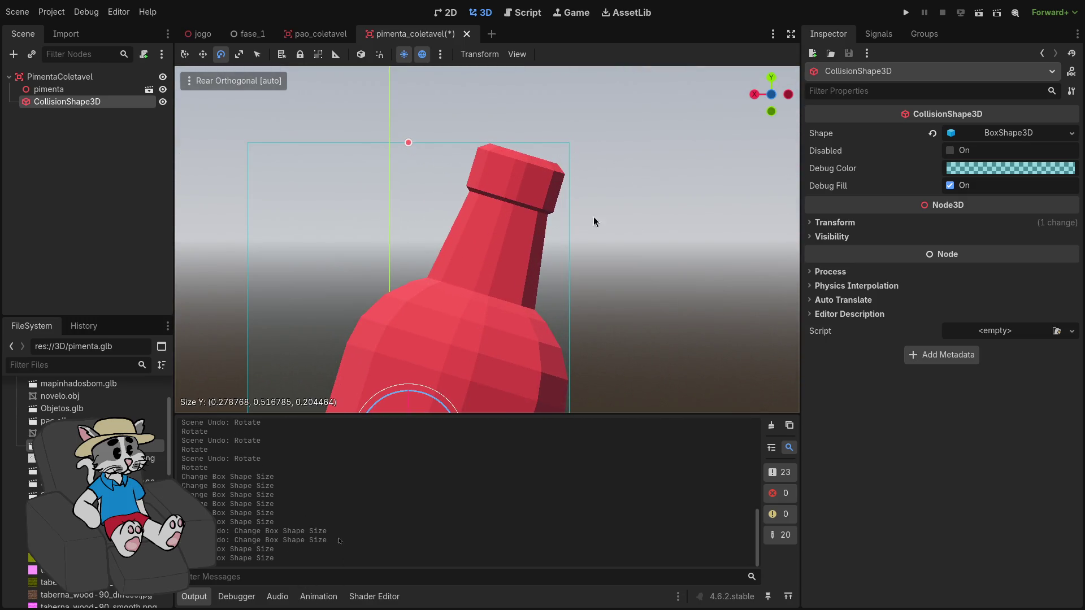
left_click(787, 96)
scroll(582, 229, "down", 8)
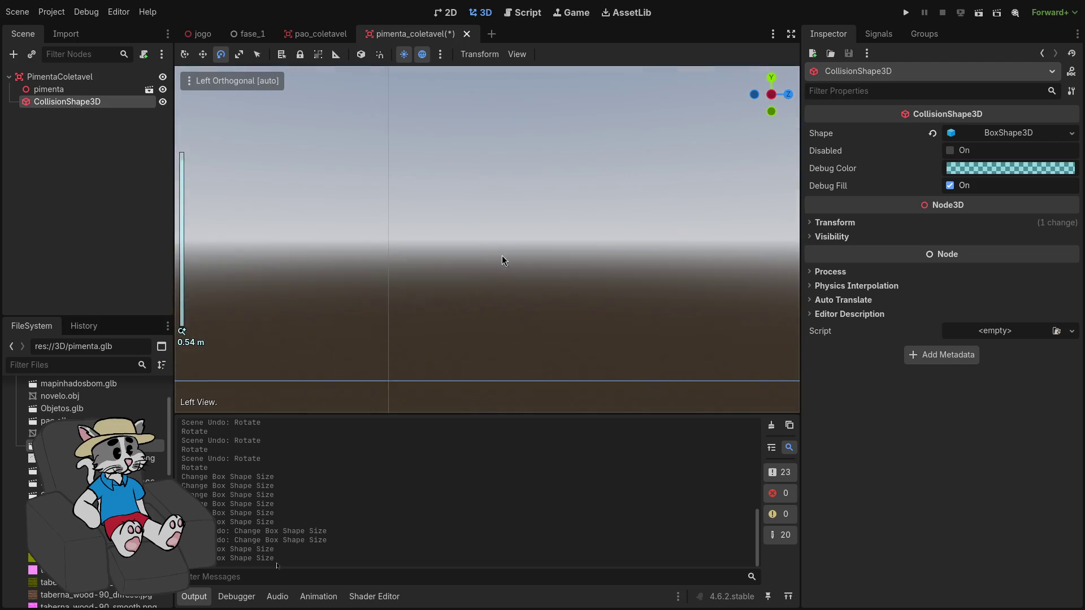
left_click_drag(513, 267, 663, 250)
left_click(788, 95)
scroll(542, 285, "up", 6)
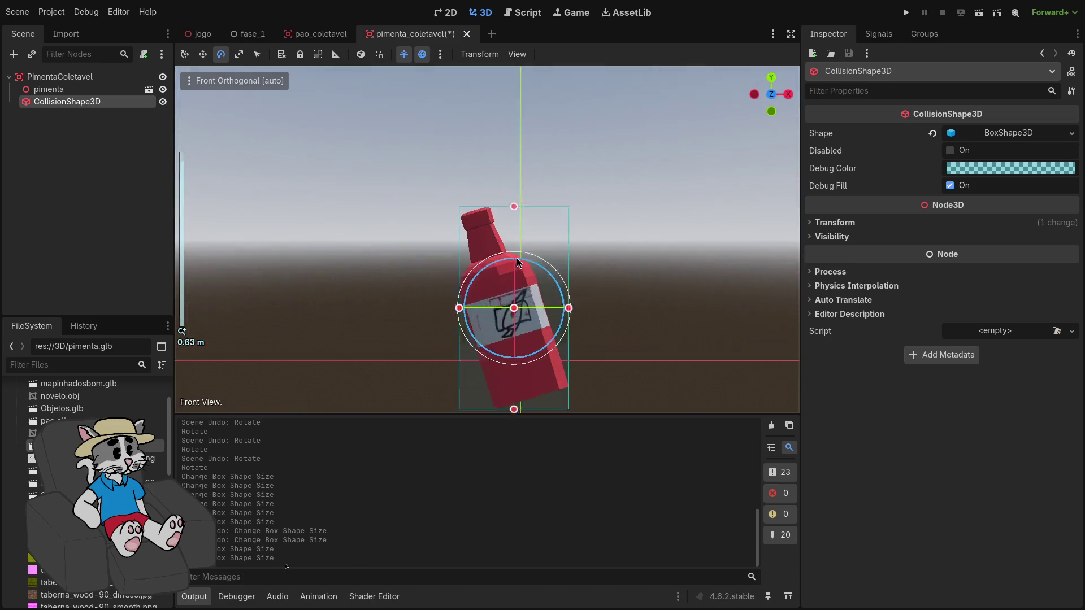
scroll(663, 342, "down", 6)
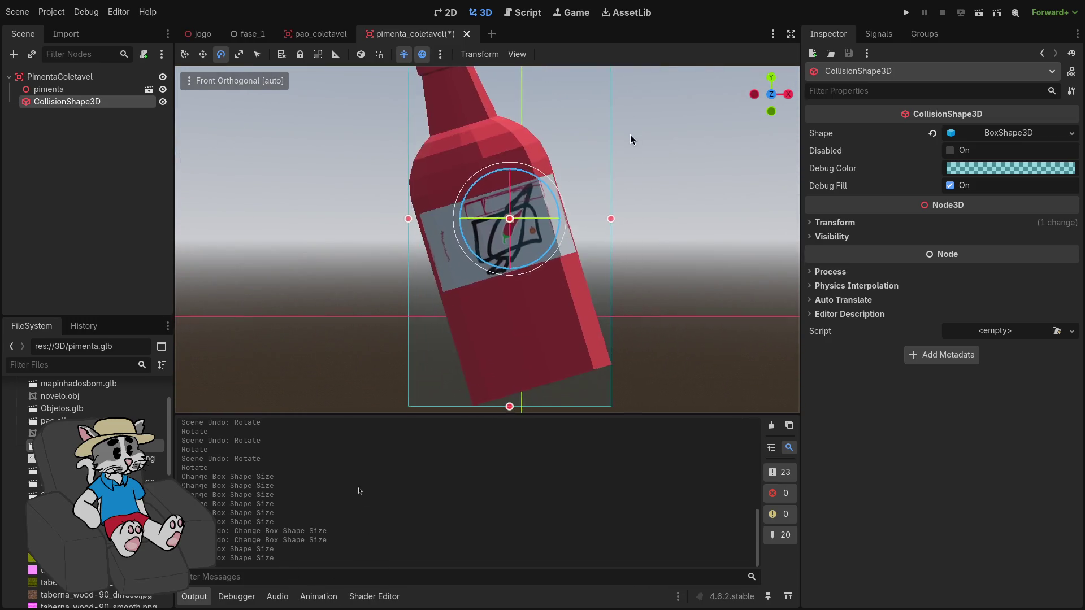
scroll(543, 338, "up", 1)
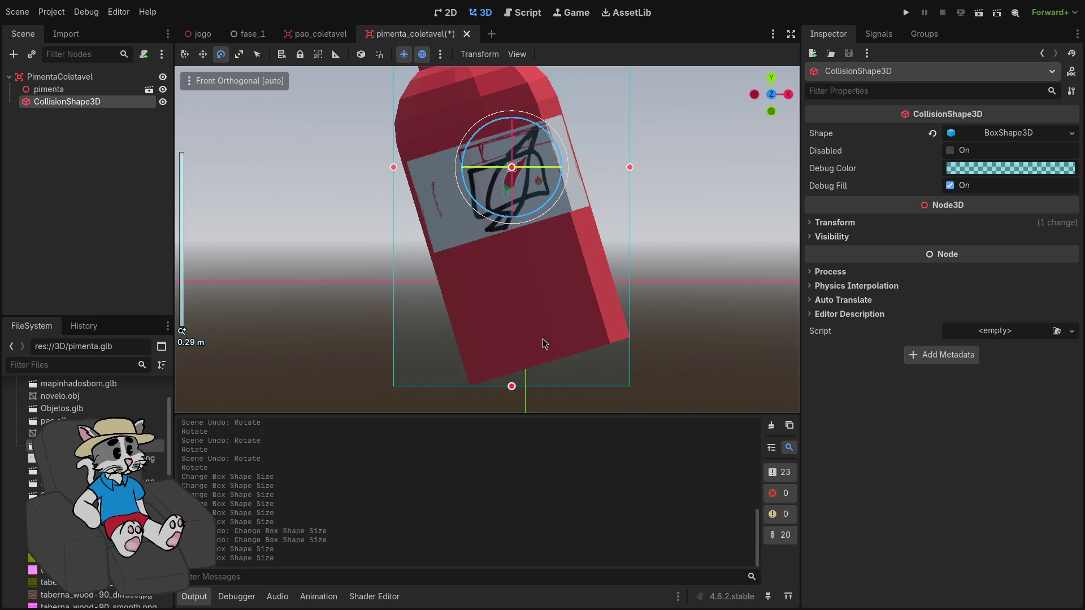
left_click(772, 113)
scroll(529, 264, "down", 10)
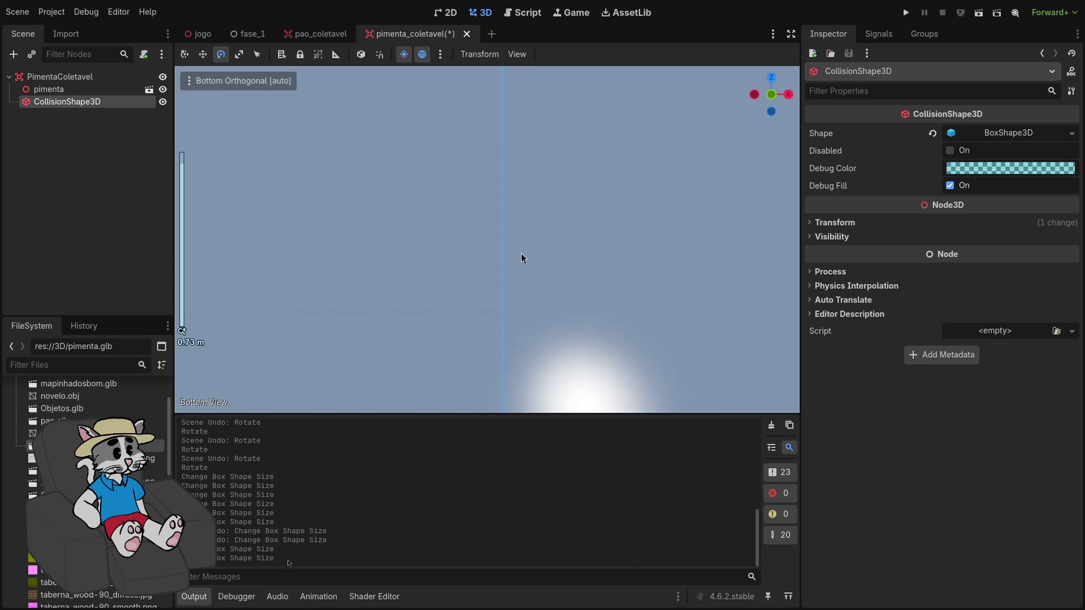
Centre the view on the collision shape and resize the box's depth
key("f")
scroll(513, 204, "up", 10)
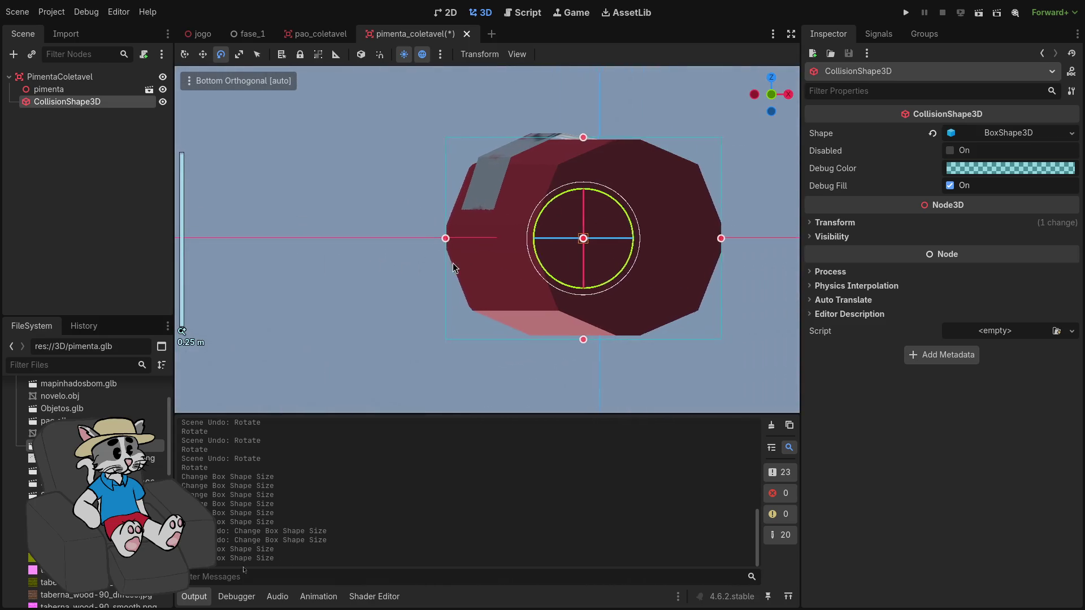
scroll(515, 302, "up", 2)
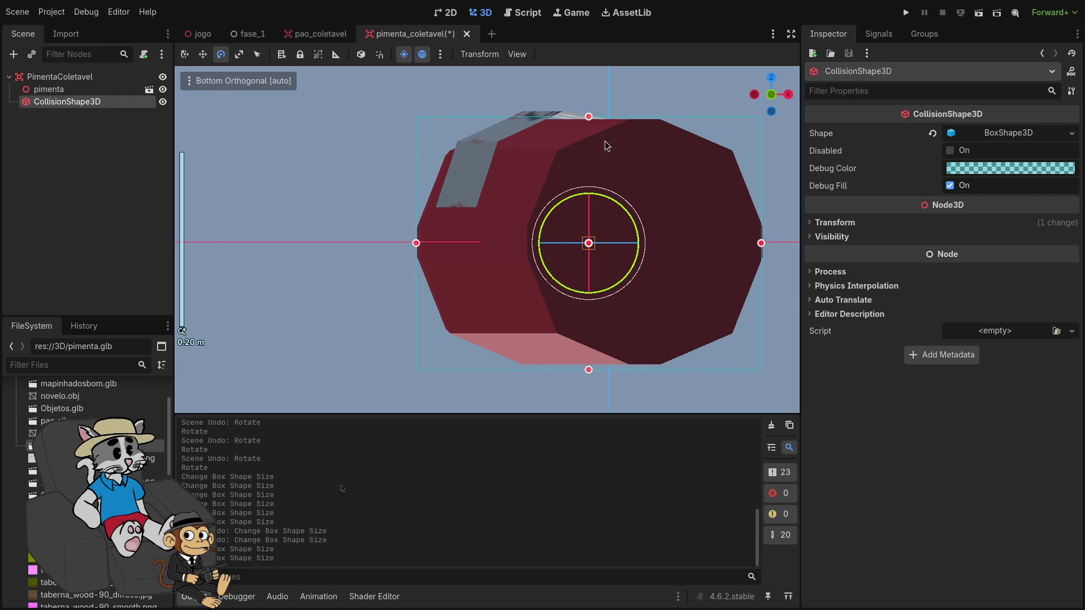
left_click_drag(588, 113, 588, 113)
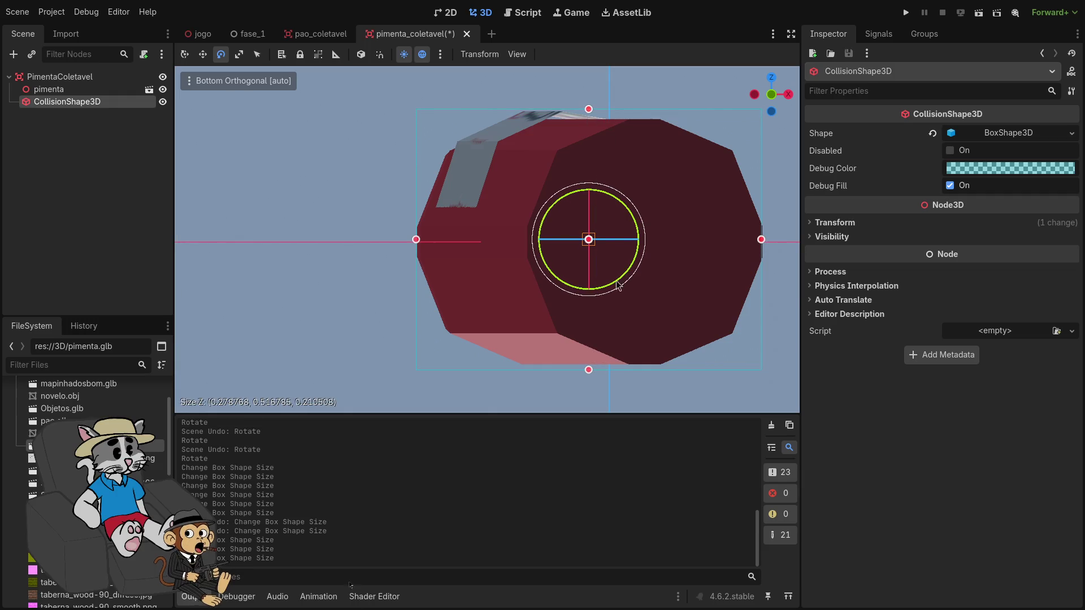
scroll(576, 235, "down", 2)
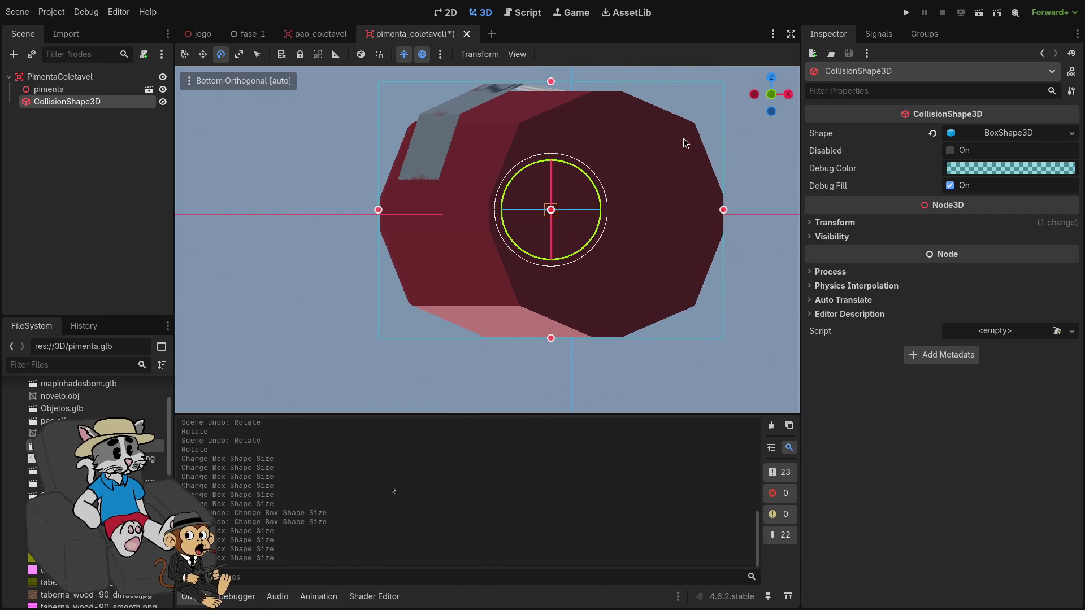
Review the bottle from the left and perspective views, then launch the game
left_click(752, 96)
mouse_move(678, 202)
left_mouse_down()
mouse_move(425, 265)
mouse_move(436, 280)
left_mouse_up()
scroll(436, 280, "down", 5)
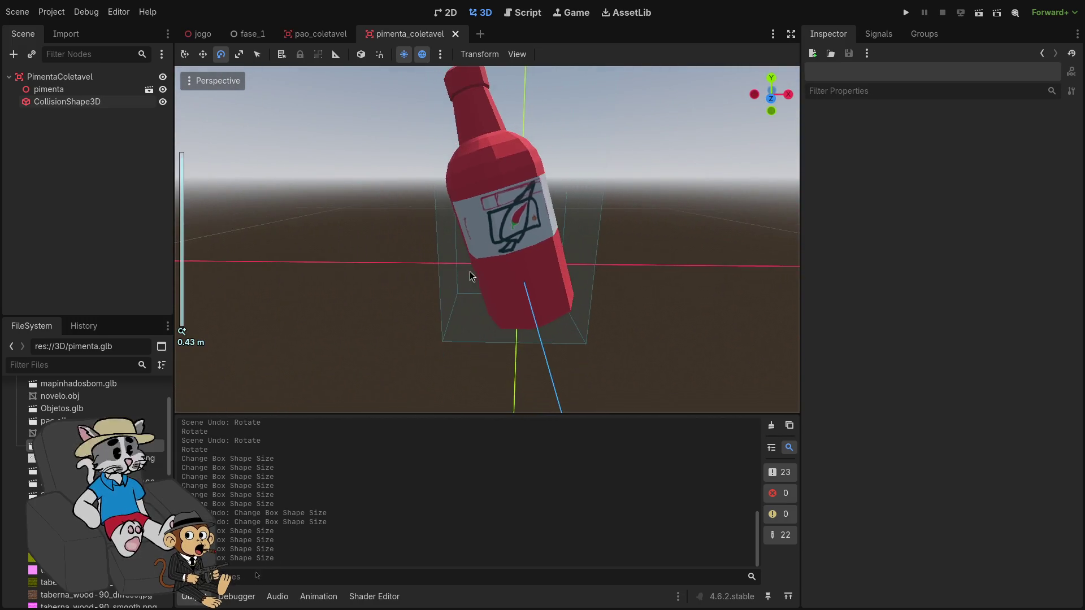
left_click(905, 13)
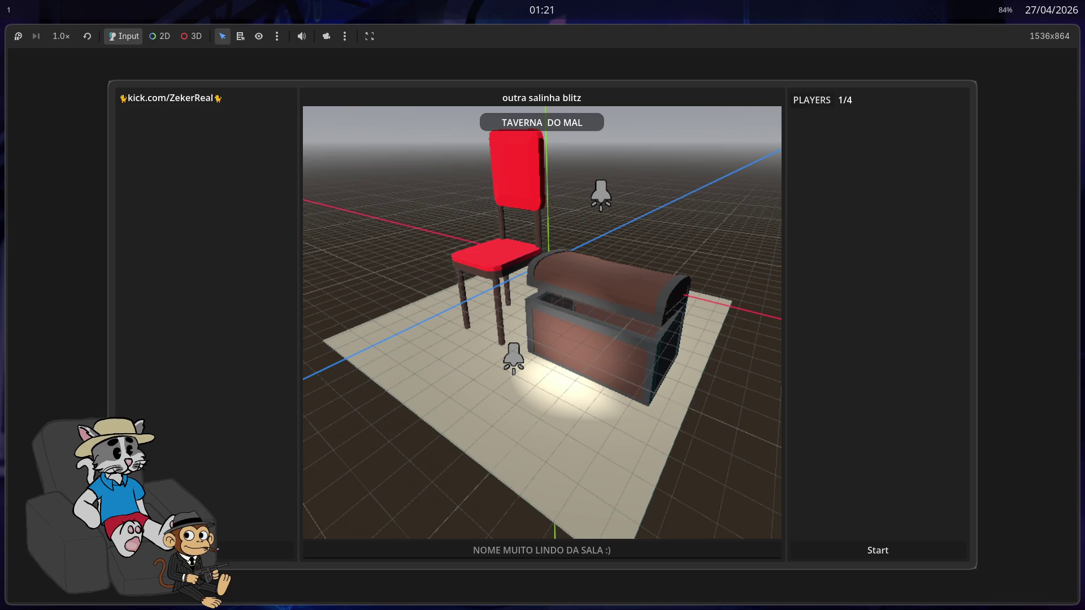
Start the match from the lobby, play through the level, then stop the game with F8
left_click(879, 556)
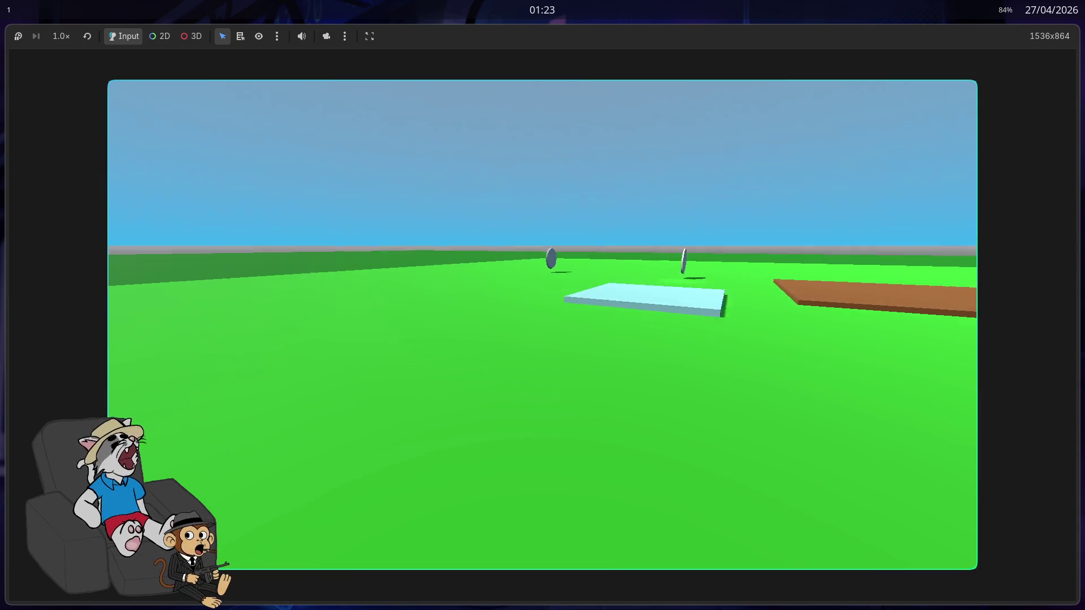
key("F8")
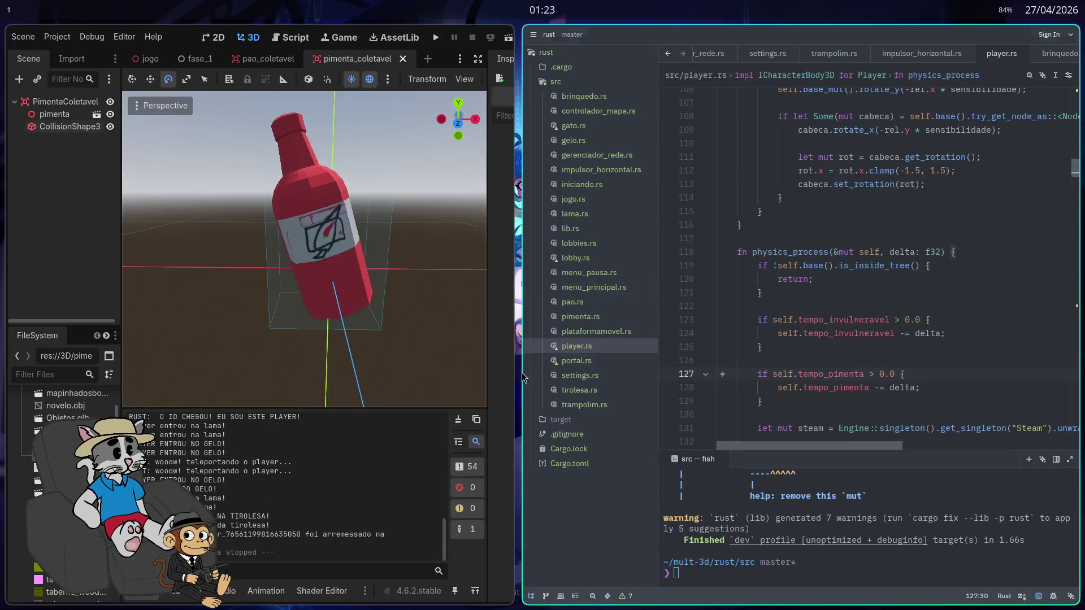
Launch Firefox on workspace 2 and open the Milanote programação board, then return to workspace 1
key("super+2")
key("super+d")
type("fire")
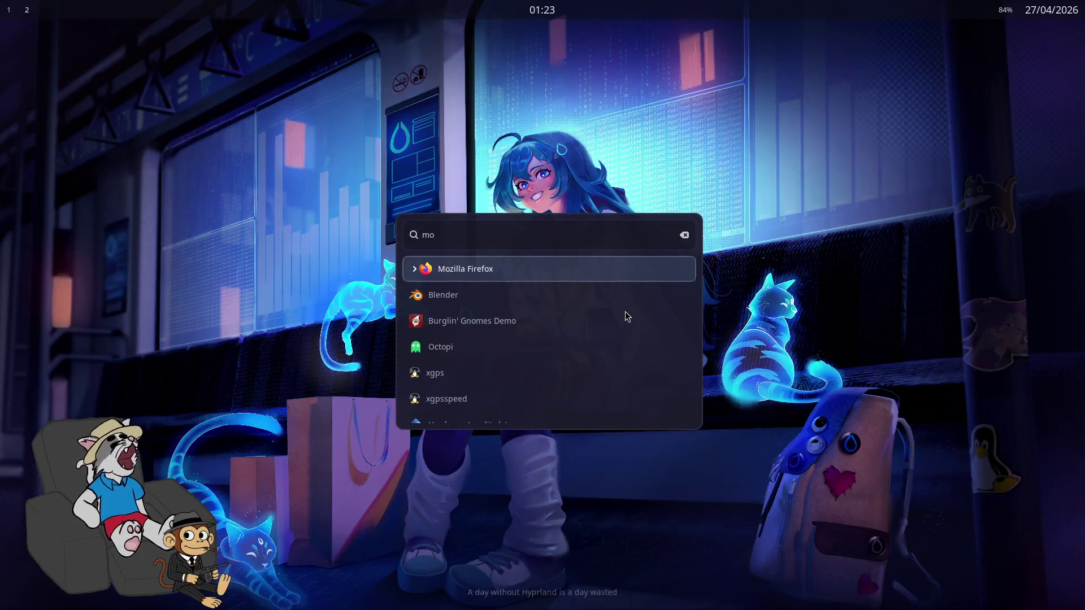
key("Return")
type("milanote")
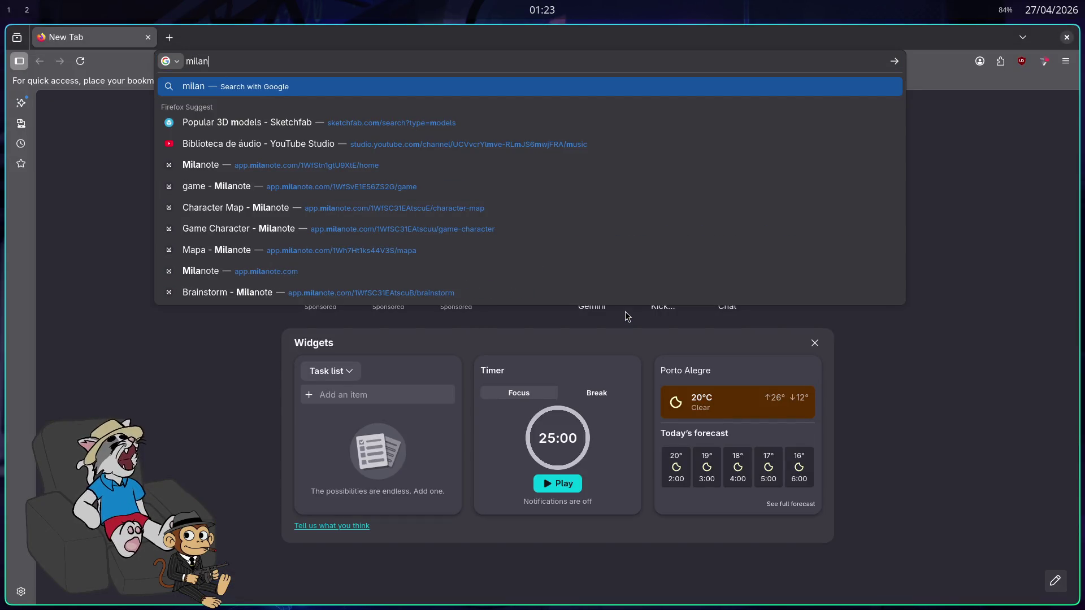
key("Up")
key("Up")
key("Up")
key("Return")
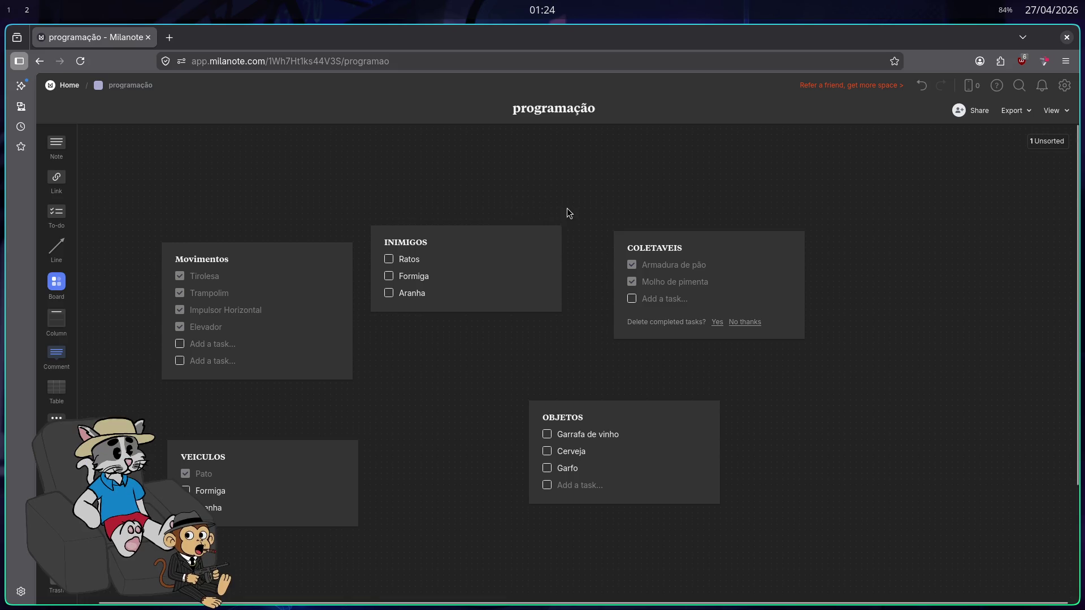
key("super+1")
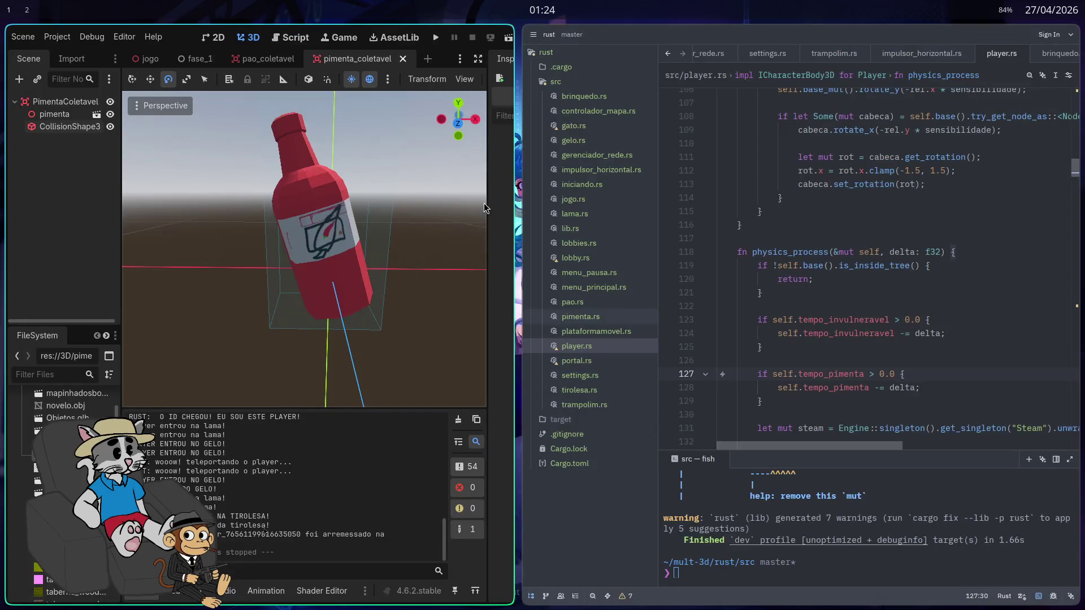
Open Dolphin on workspace 3 to check the exported files in mult-3d/Game, then close it
key("super+3")
key("super+r")
type("do")
key("Return")
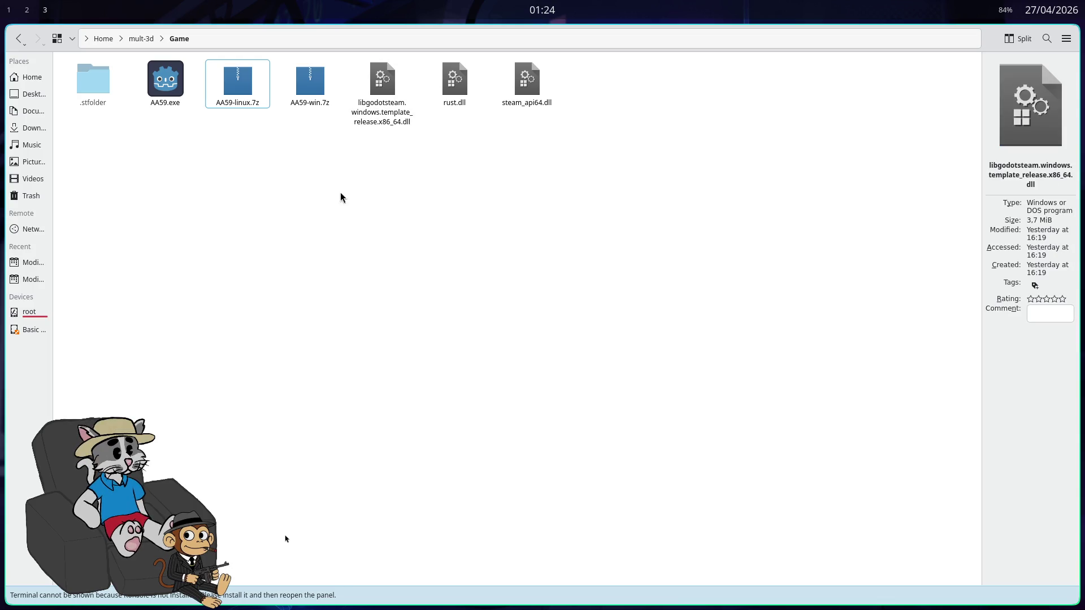
key("super+c")
Launch Godot Engine by searching 'god' in the application launcher
key("super+r")
type("god")
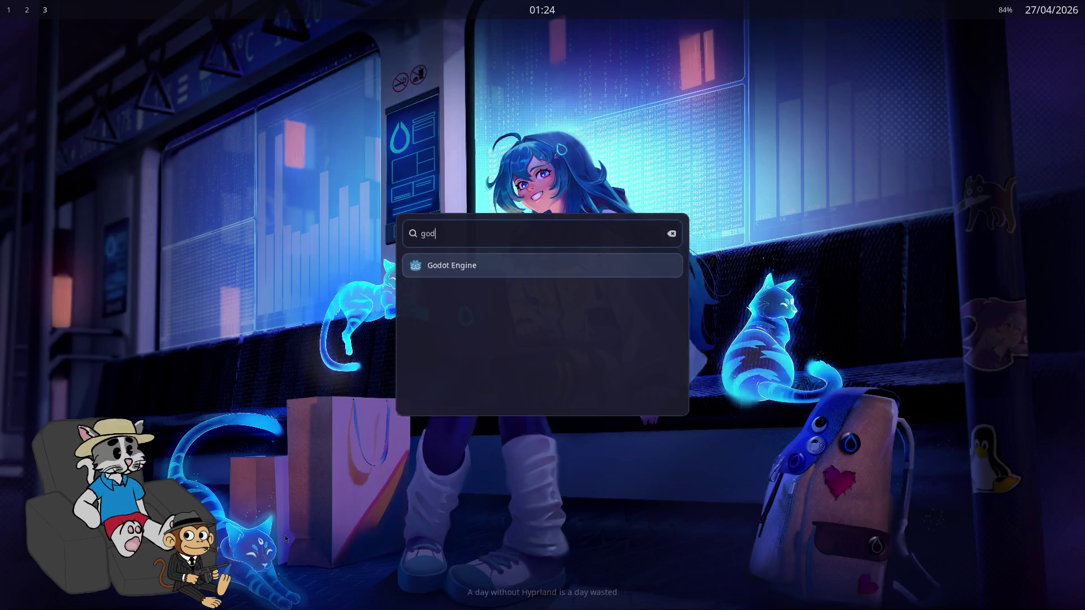
key("Return")
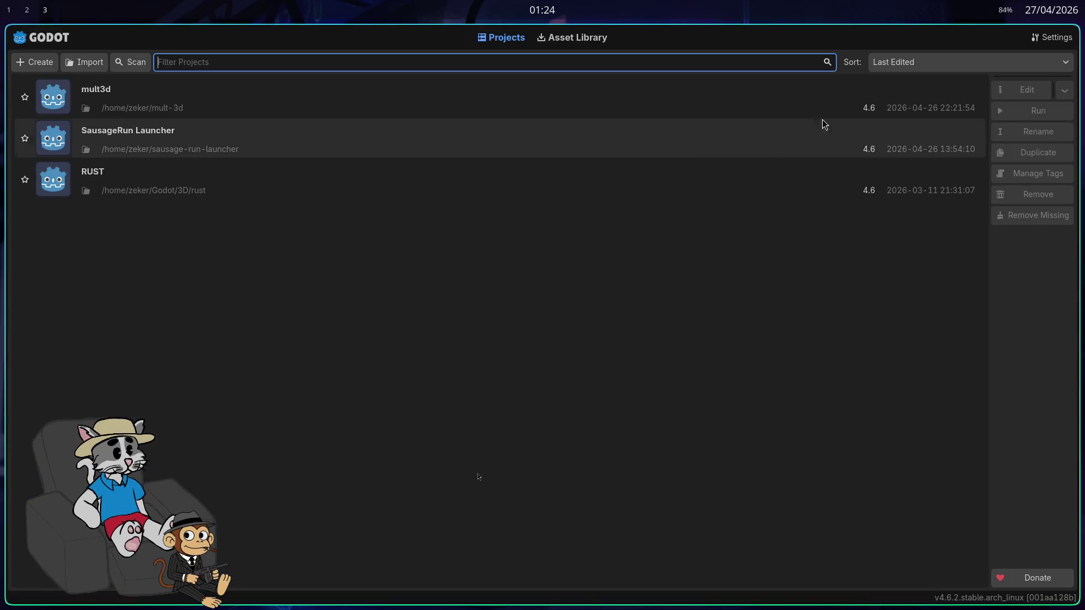
Run SausageRun Launcher, press PLAY to reach the HOST/JOIN menu, then close the game
left_click(602, 144)
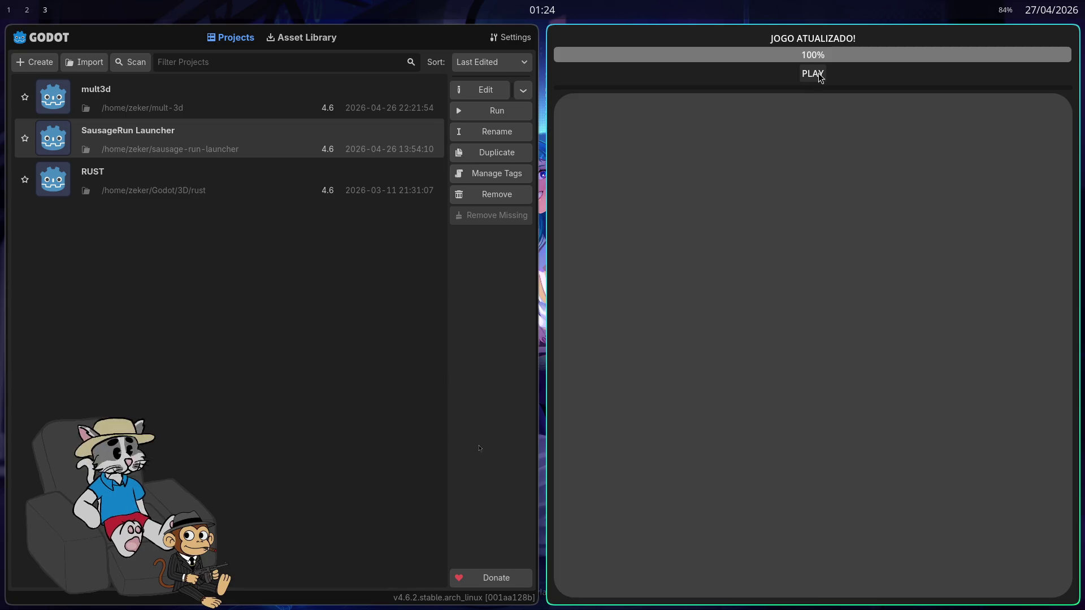
left_click(814, 80)
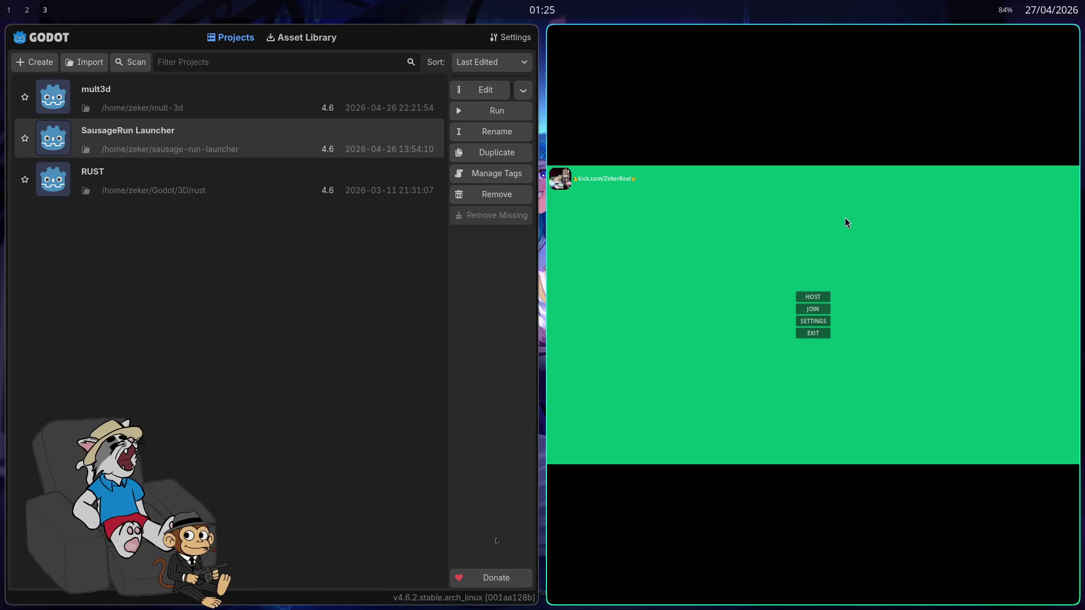
key("super+q")
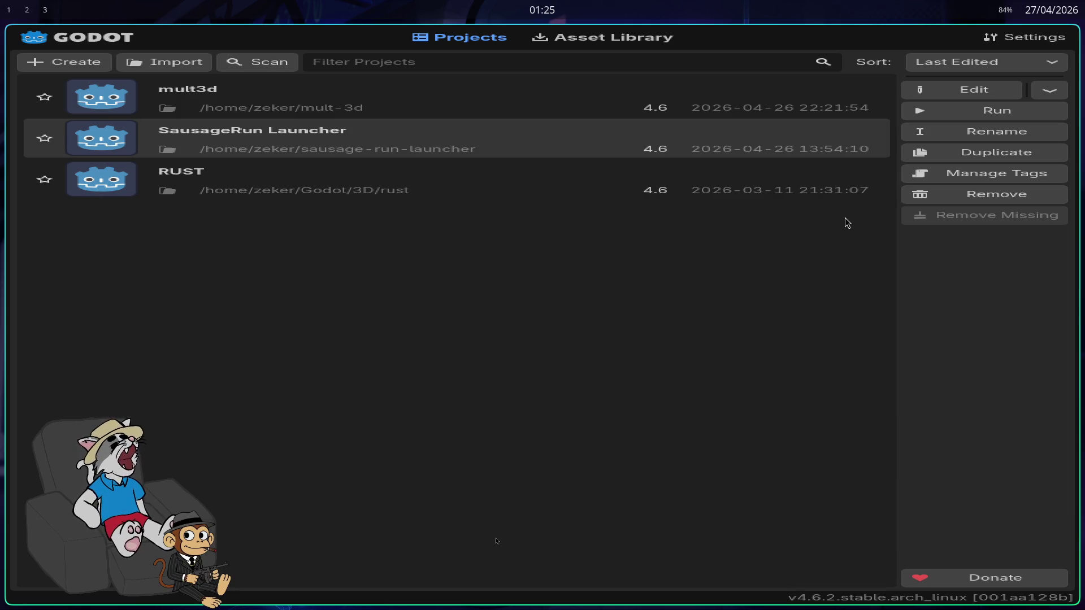
key("alt+Tab")
key("alt+Tab")
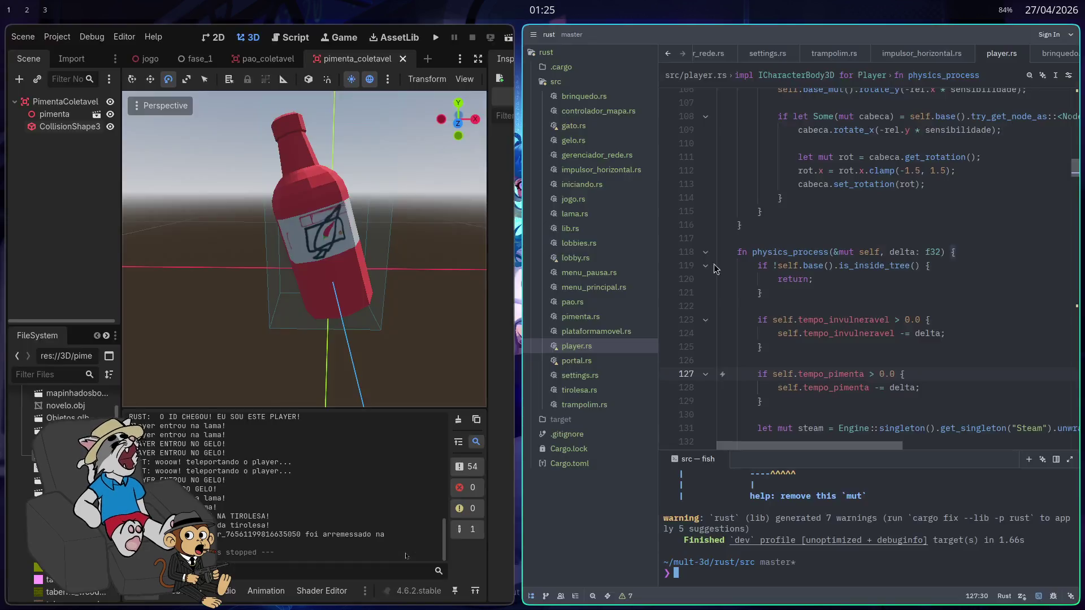
Search 'github key token' in a new private Firefox window
key("ctrl+shift+p")
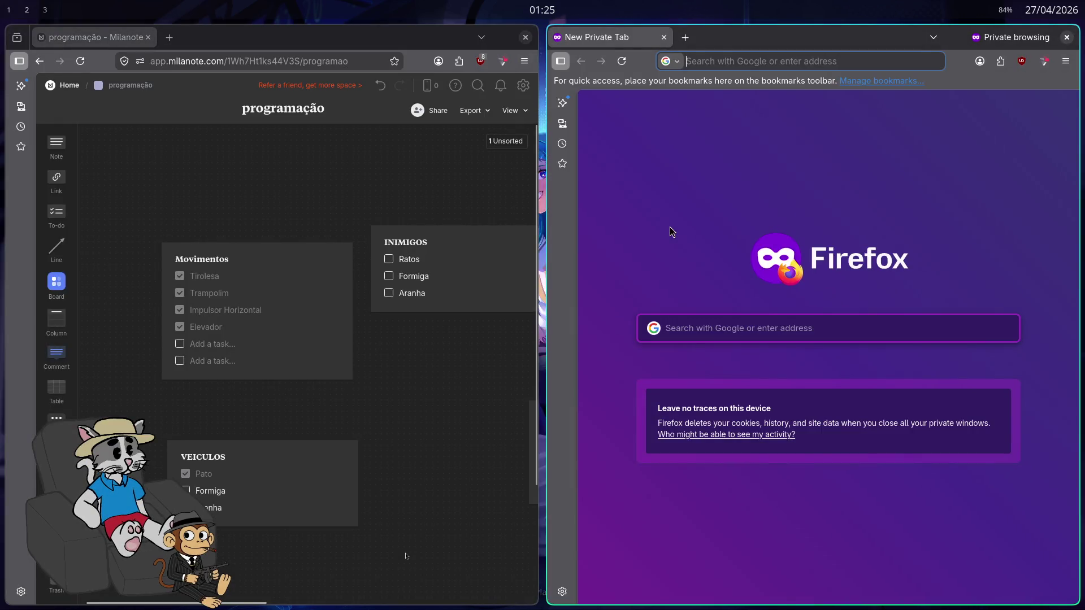
type("github key ")
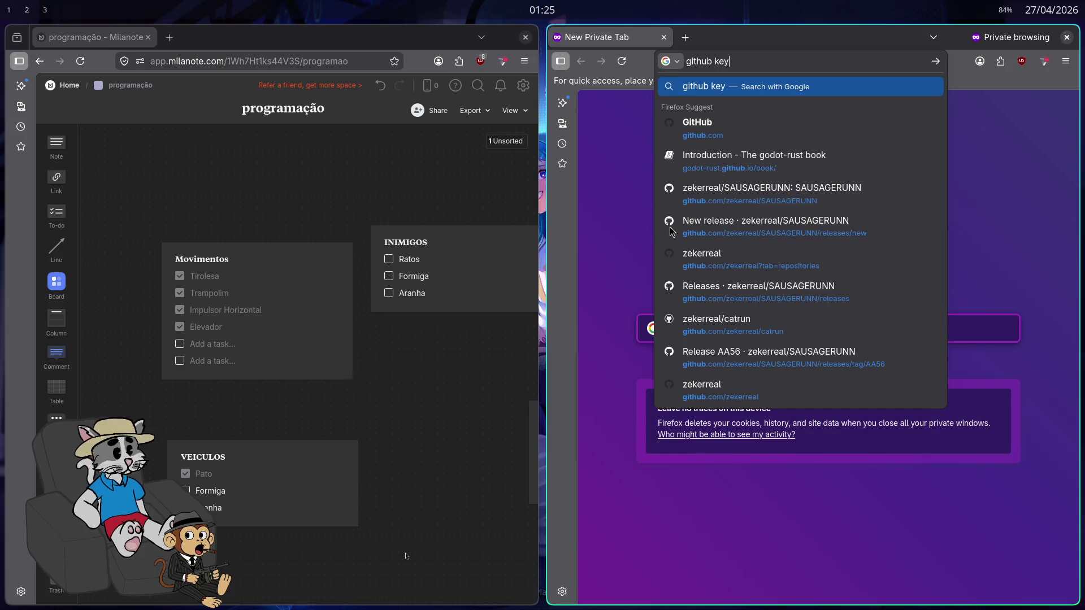
type("token")
key("Return")
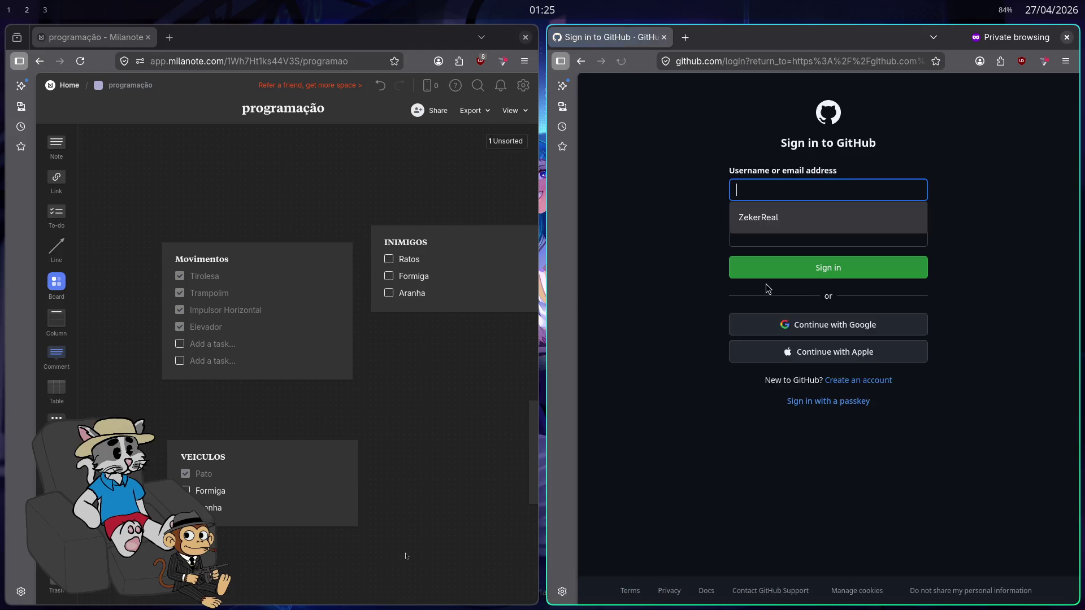
key("alt+Left")
Read through the GitHub Docs article on managing personal access tokens
left_click(732, 363)
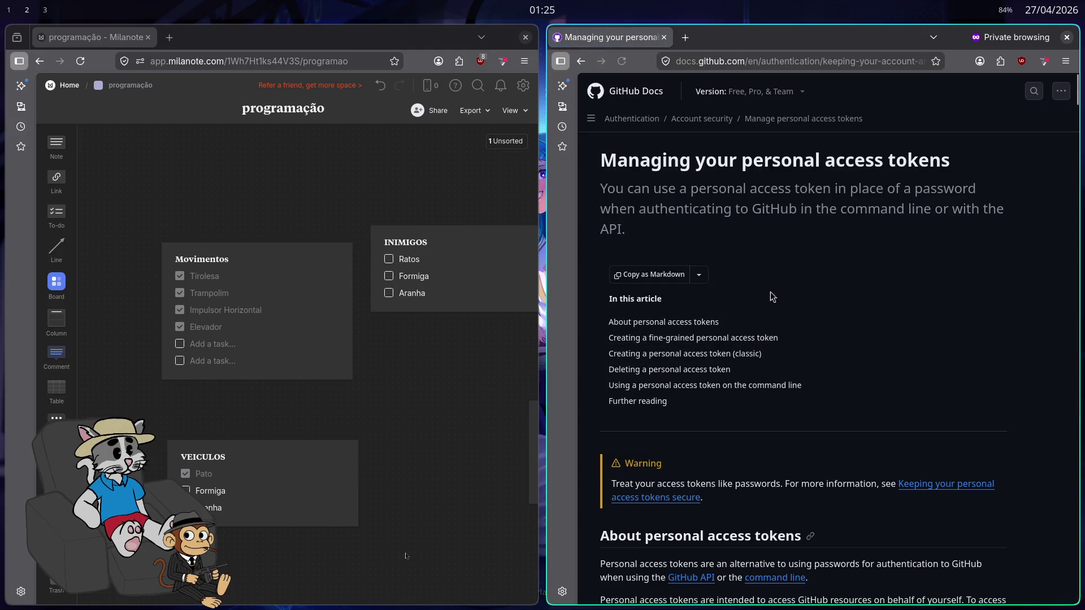
scroll(739, 347, "down", 5)
scroll(739, 347, "down", 8)
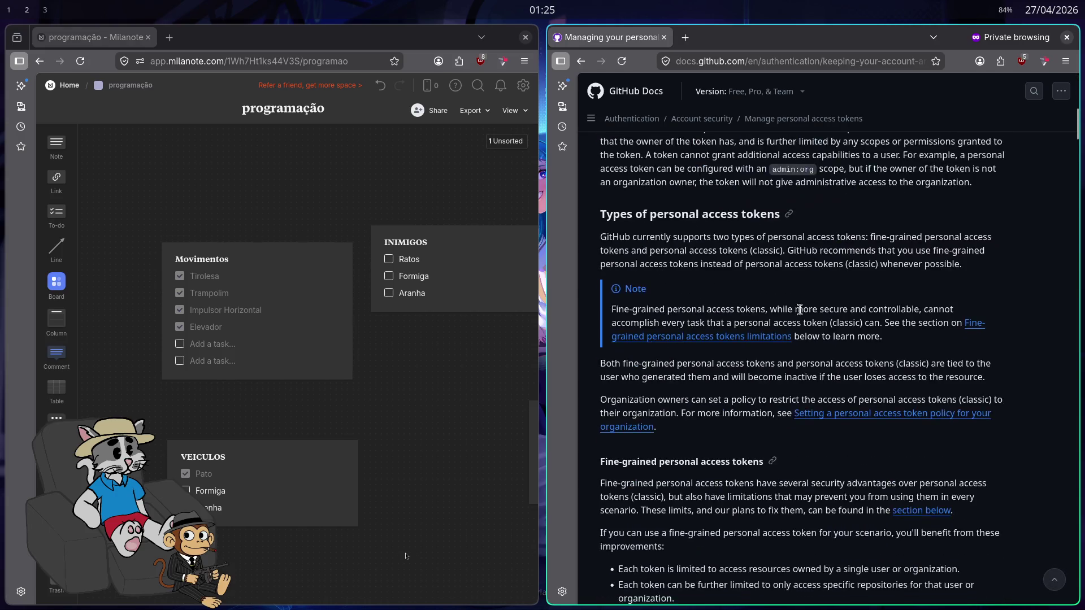
scroll(786, 290, "down", 7)
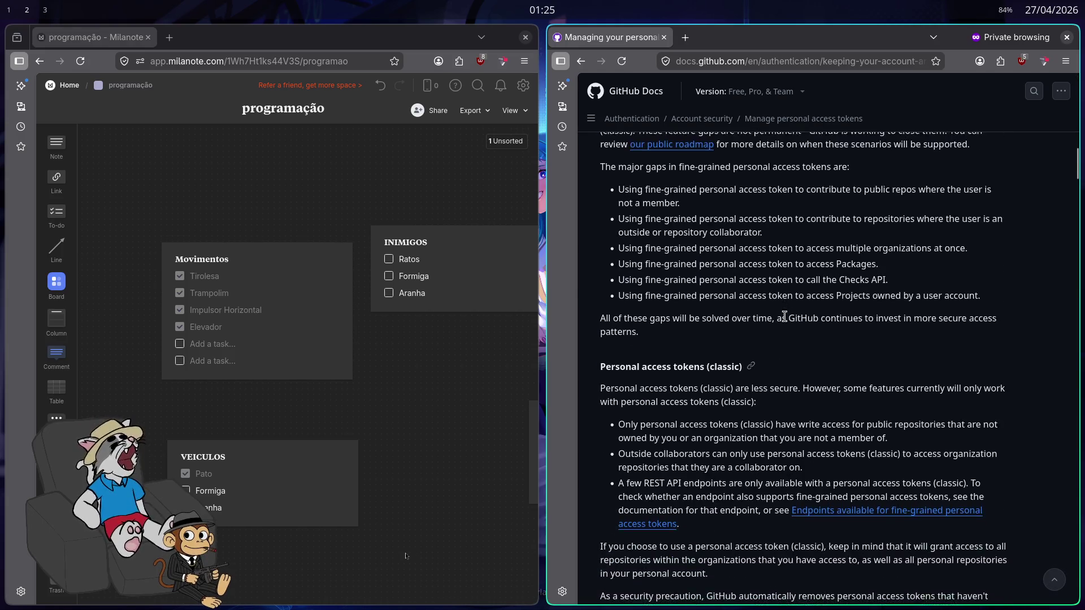
scroll(783, 329, "down", 15)
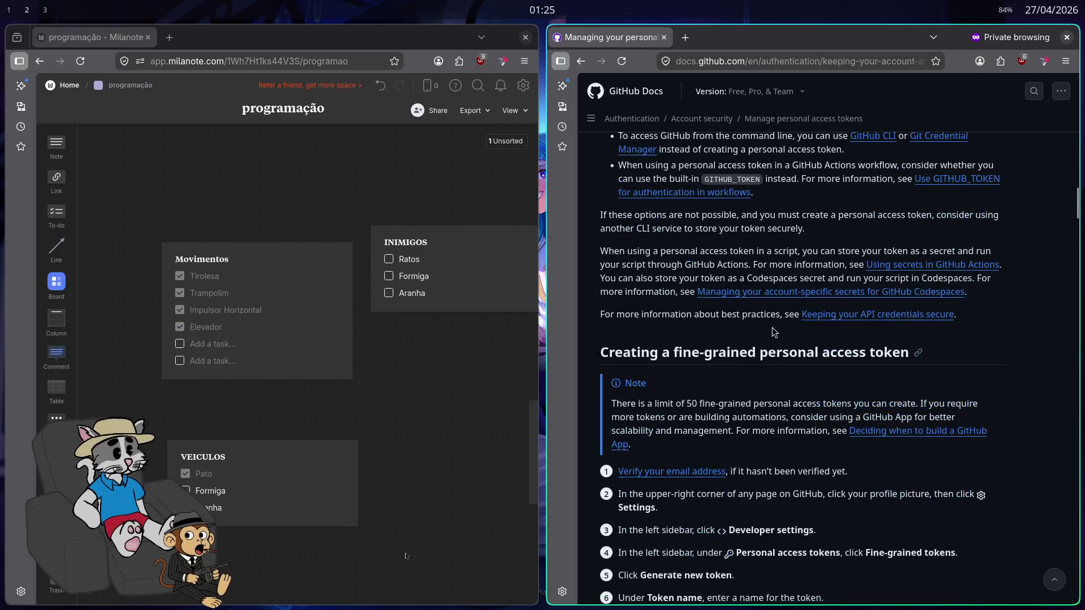
scroll(868, 304, "down", 17)
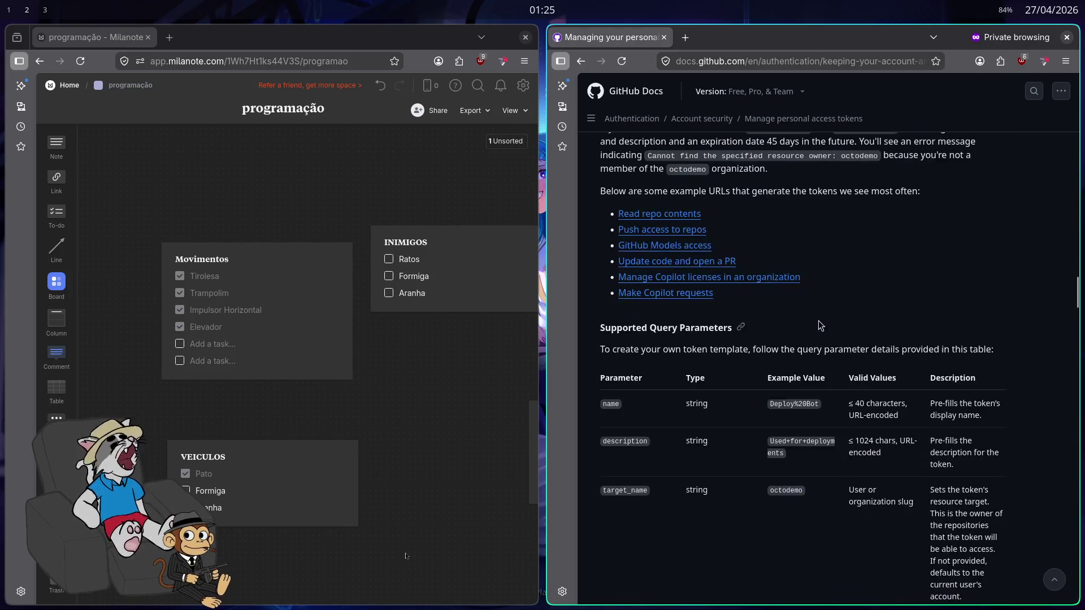
scroll(826, 341, "up", 3)
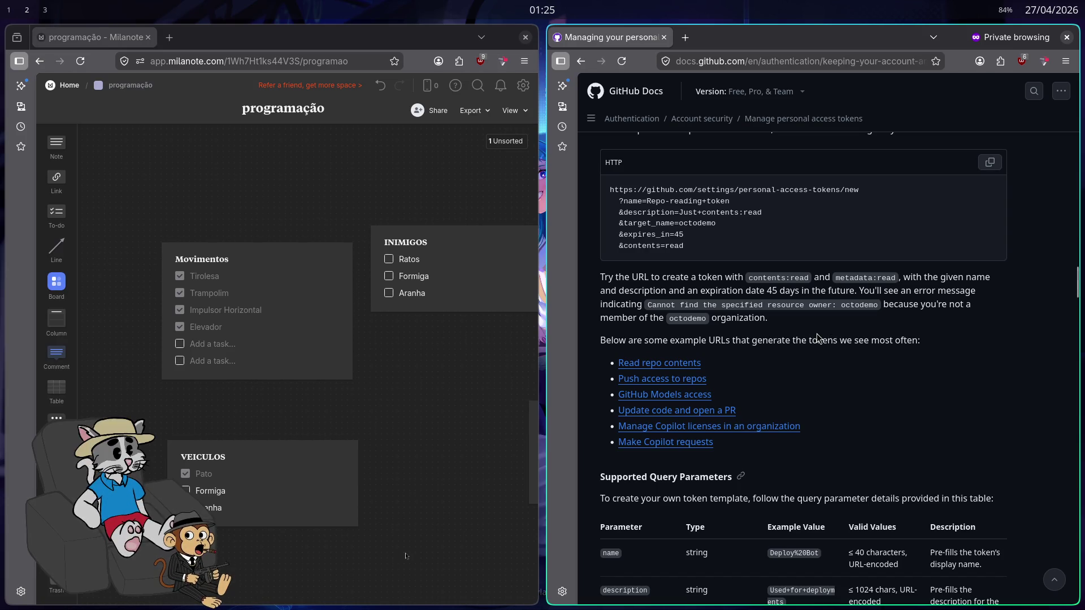
scroll(802, 336, "up", 3)
scroll(803, 336, "up", 20)
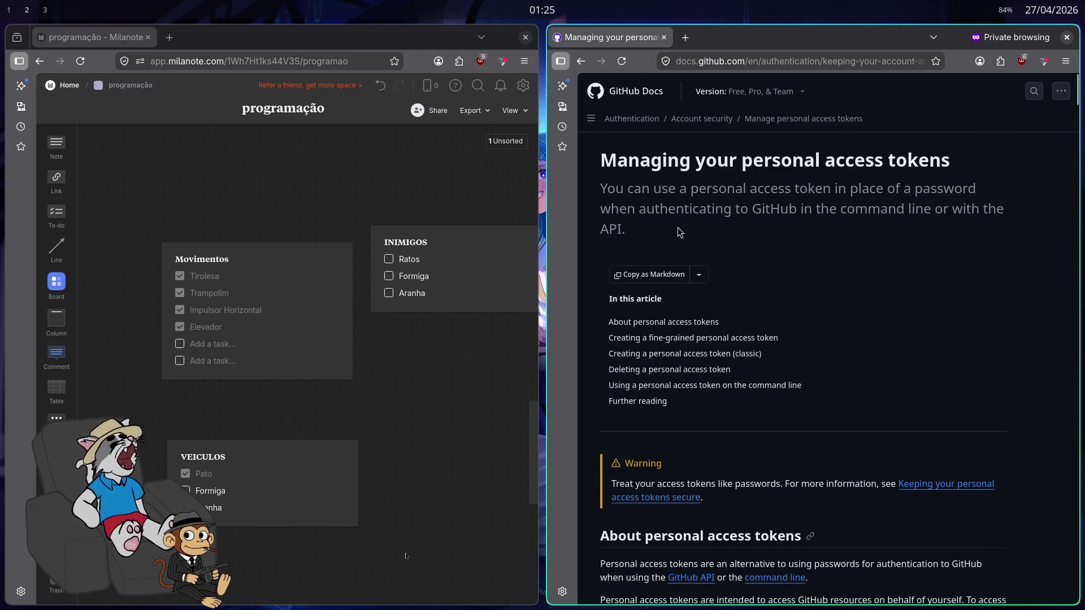
Close the private browser window and the Godot Project Manager, then go to workspace 2
key("alt+Left")
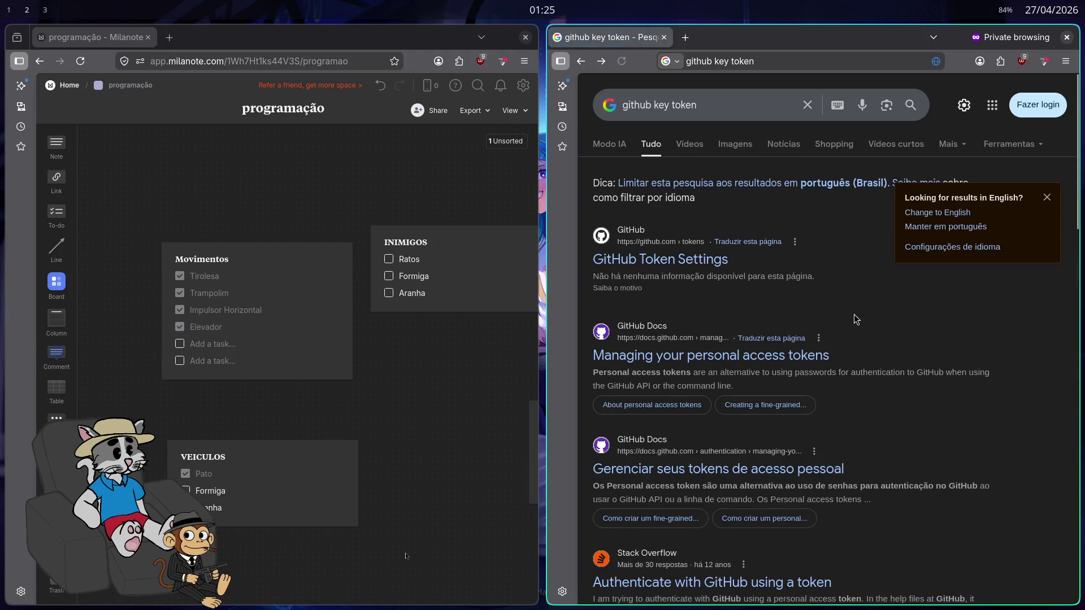
key("ctrl+w")
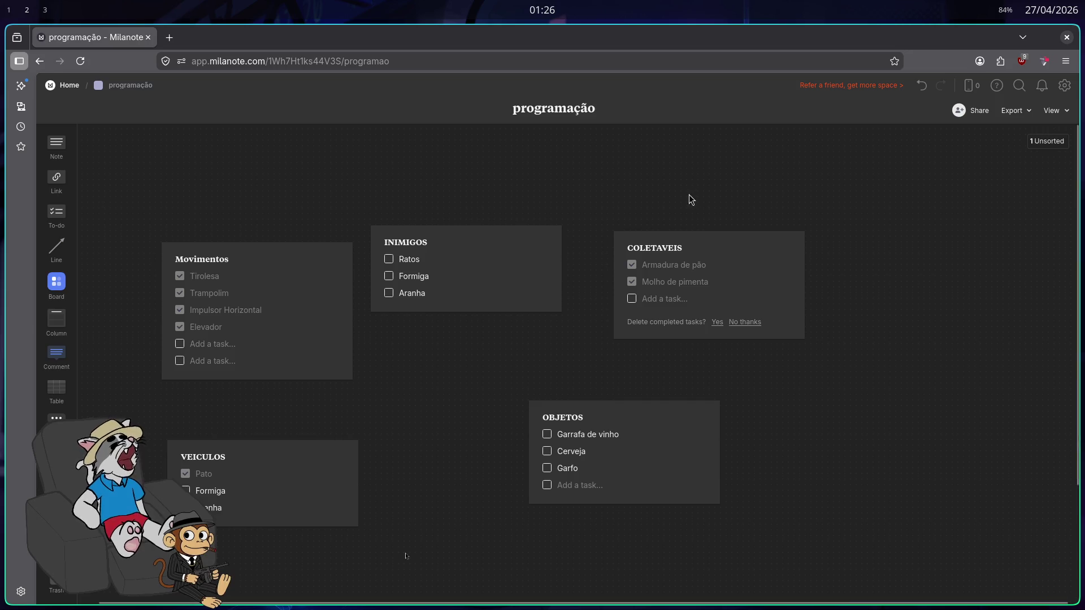
key("alt+Tab")
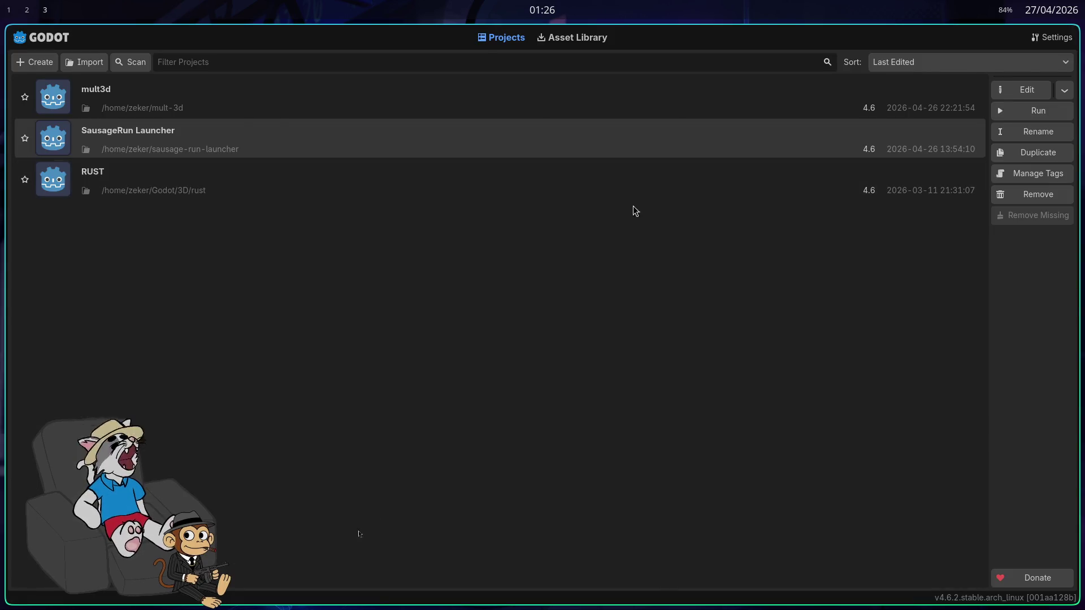
key("super+q")
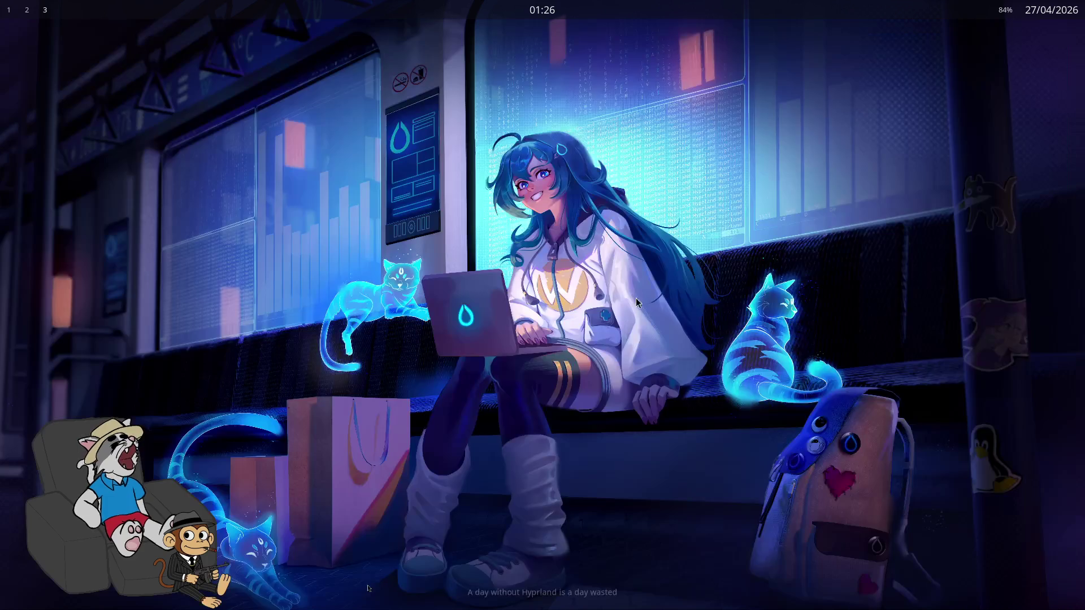
key("super+2")
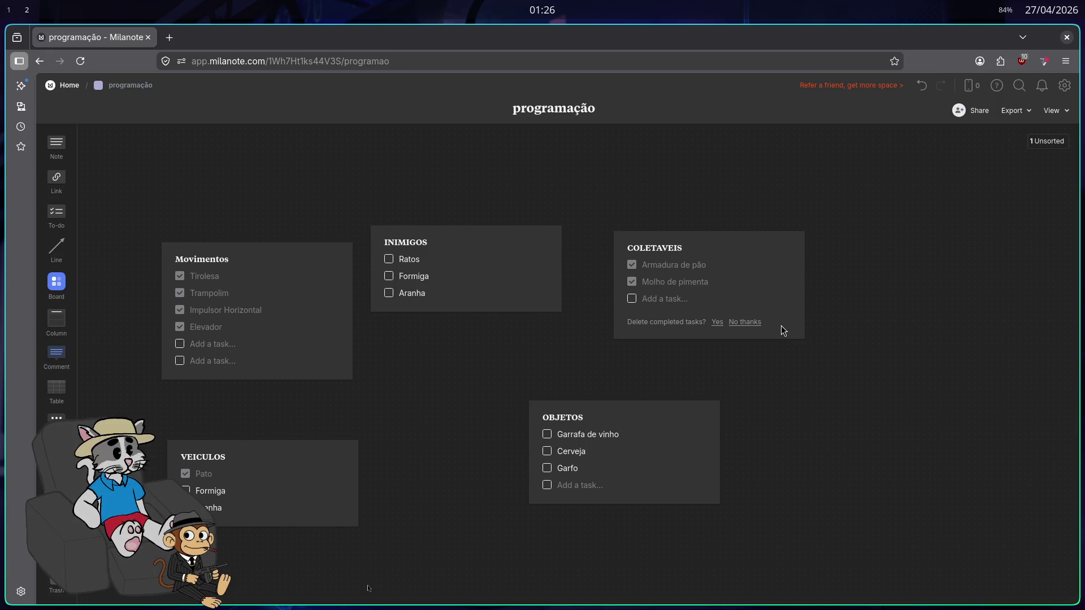
Switch to workspace 1 showing the Godot pimenta_coletavel scene and Zed's player.rs
key("super+1")
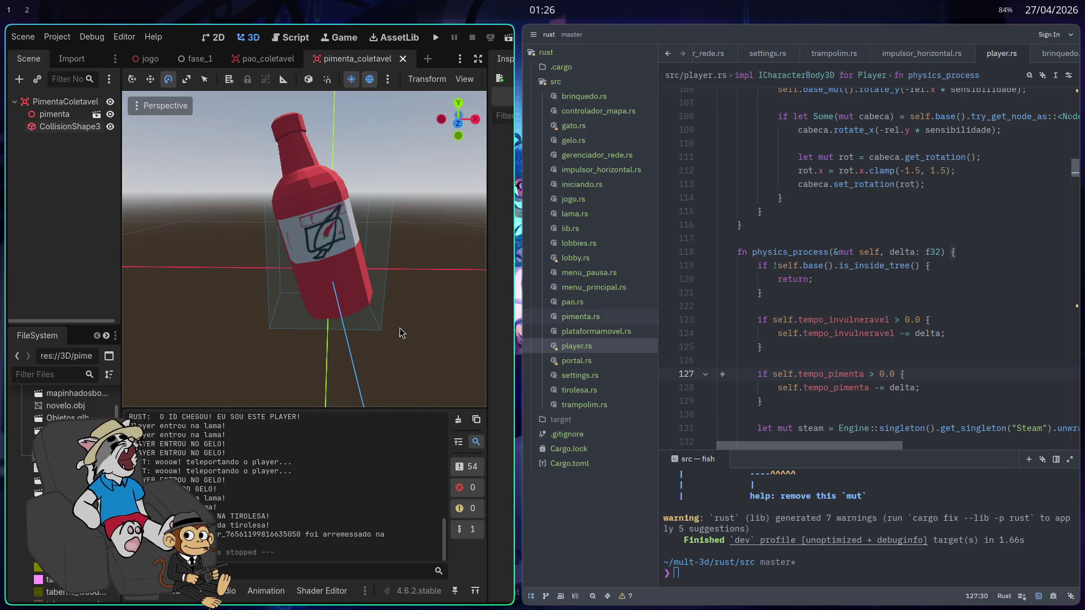
Make the Godot editor fullscreen, then flip workspaces and end on the Milanote board
key("super+f")
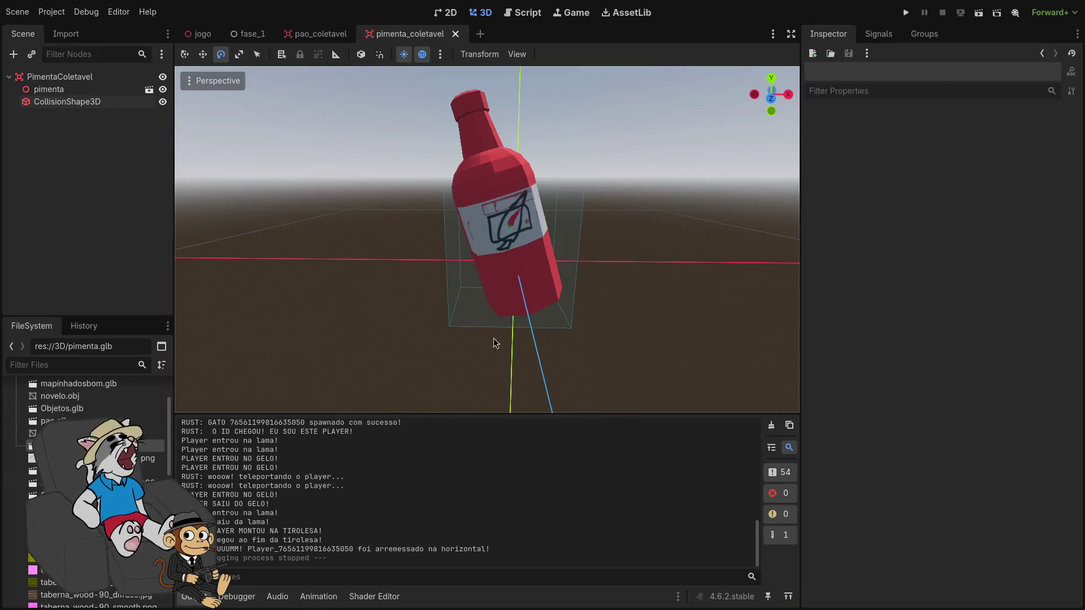
key("super+2")
key("super+1")
key("super+2")
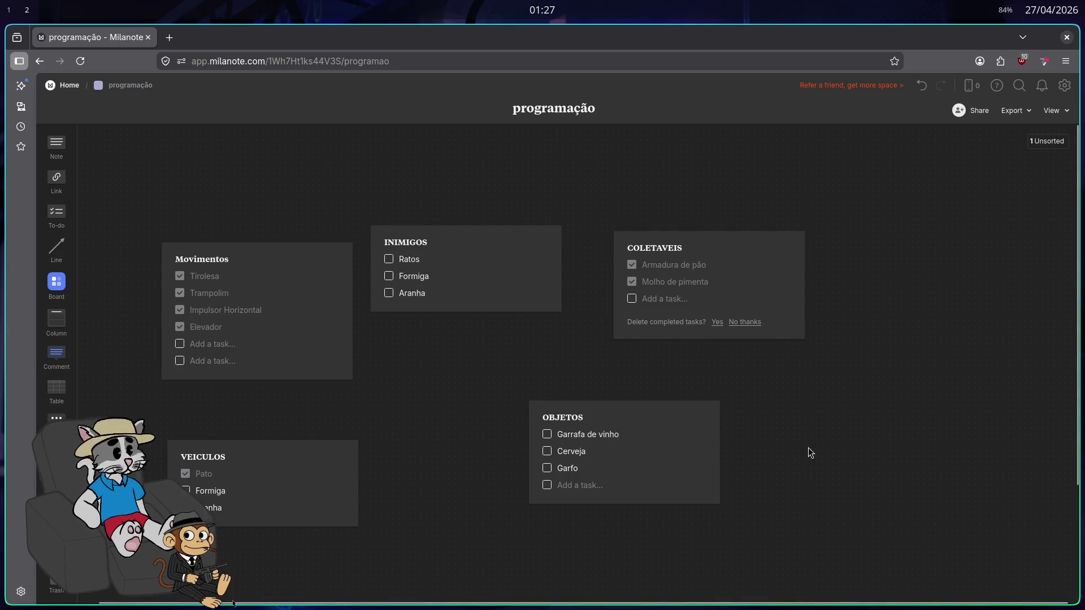
Scroll the Milanote board to review the OBJETOS to-do list with Garrafa de vinho
scroll(731, 385, "down", 2)
scroll(719, 364, "up", 2)
scroll(712, 362, "down", 2)
scroll(707, 359, "up", 2)
scroll(734, 364, "down", 2)
scroll(736, 362, "down", 2)
scroll(691, 358, "up", 4)
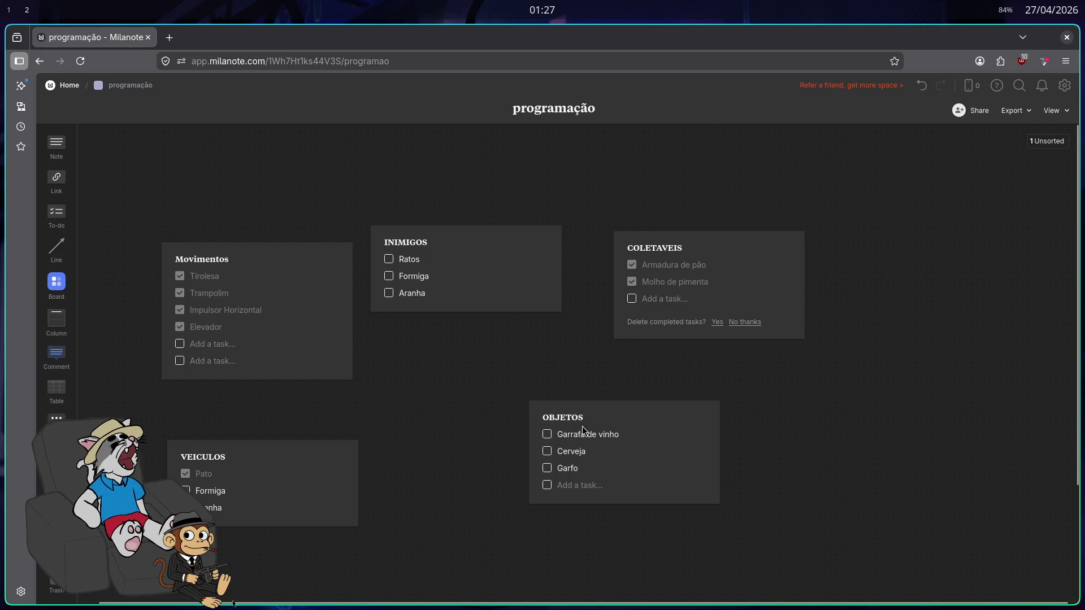
Flip back and forth between the Godot/Zed workspace and the Milanote board
key("super+1")
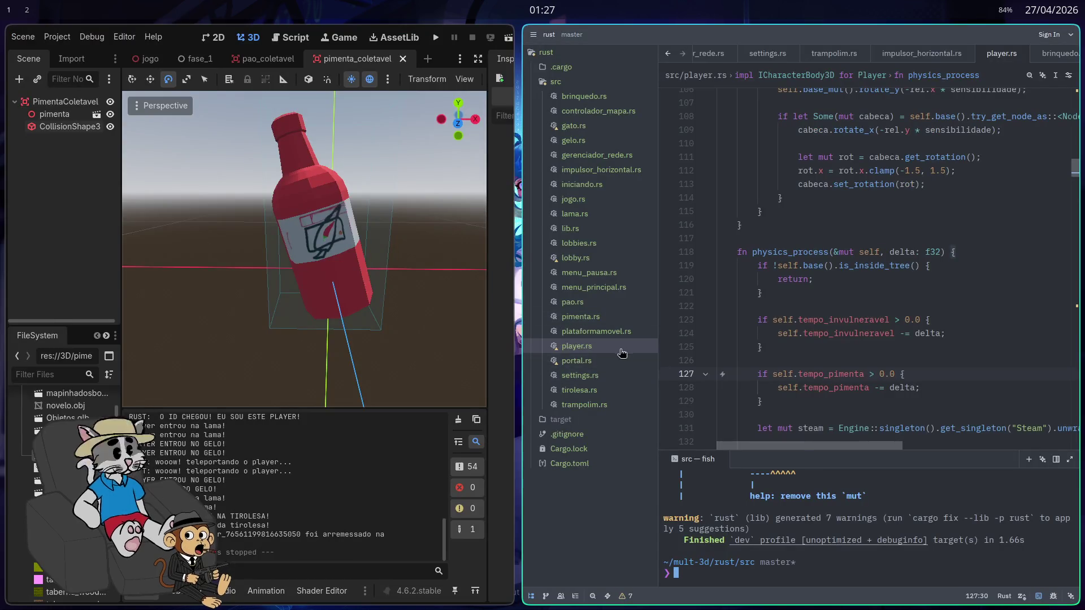
key("super+2")
key("super+d")
key("Escape")
key("super+1")
key("super+2")
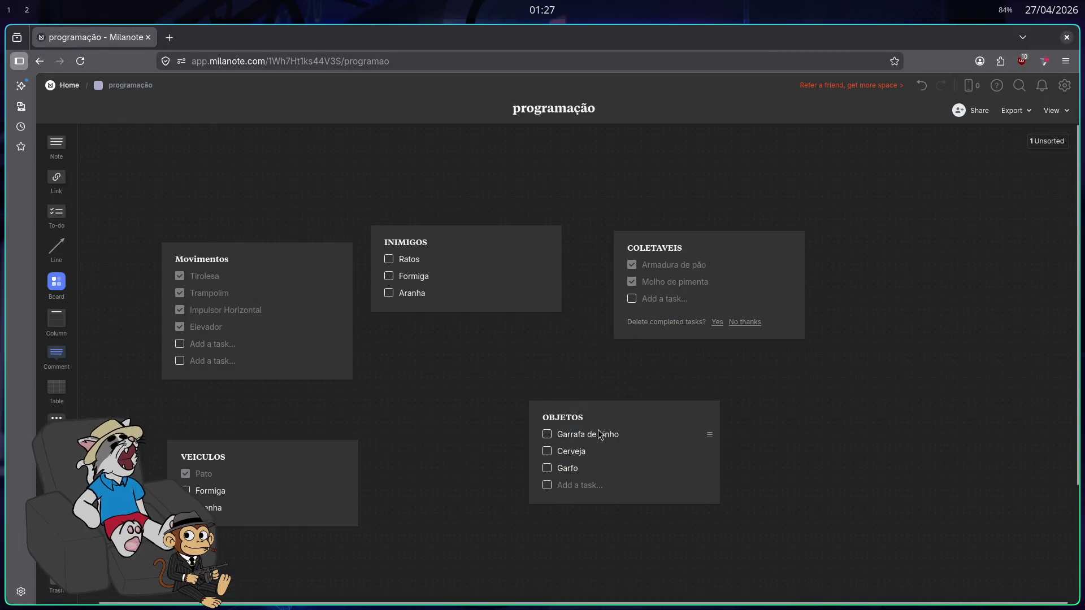
key("super+1")
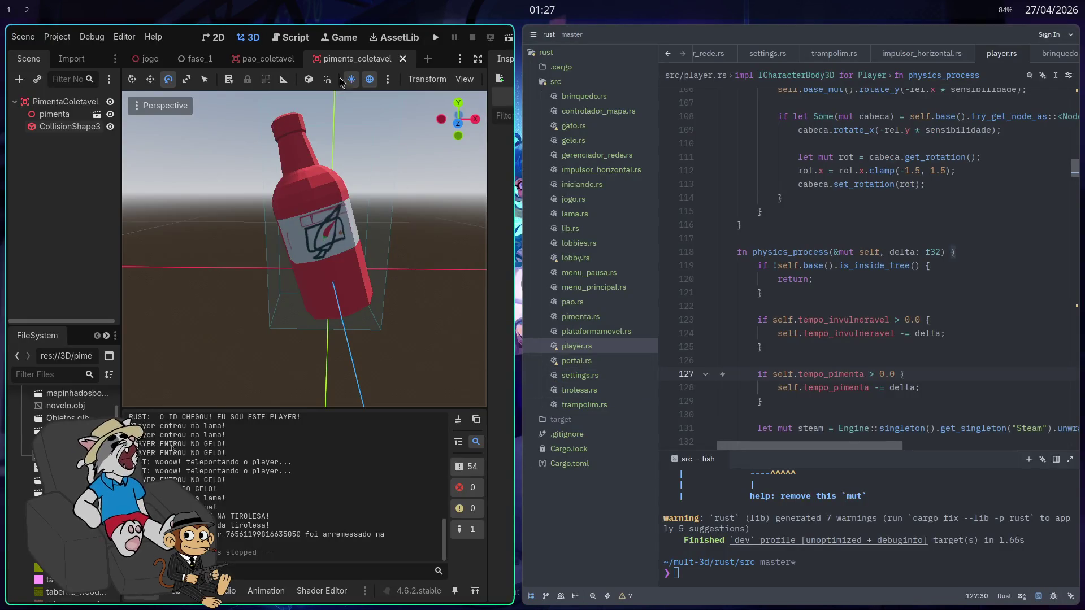
key("super+2")
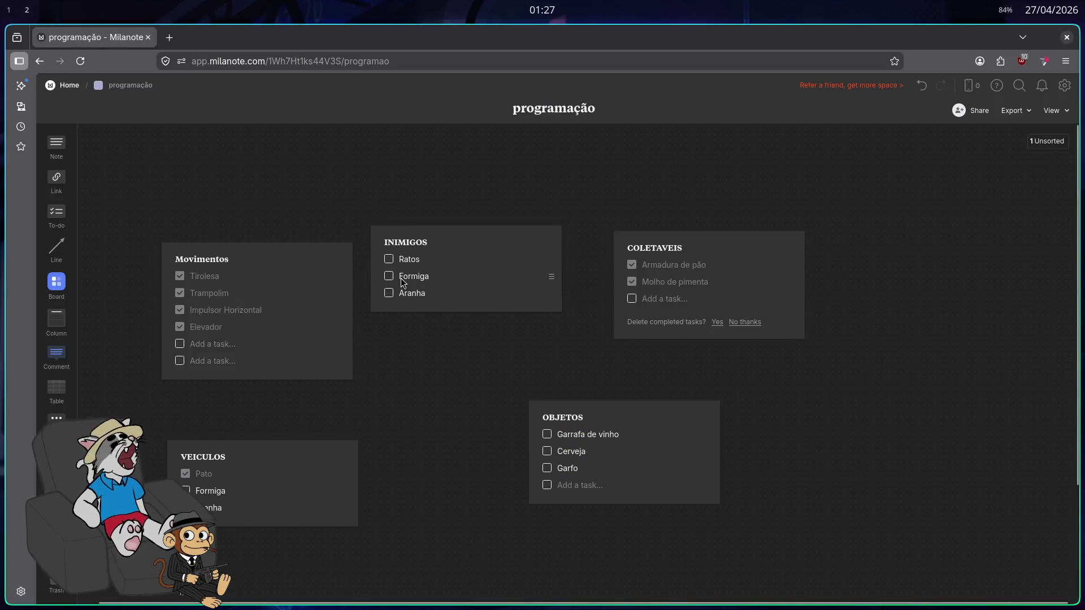
key("super+1")
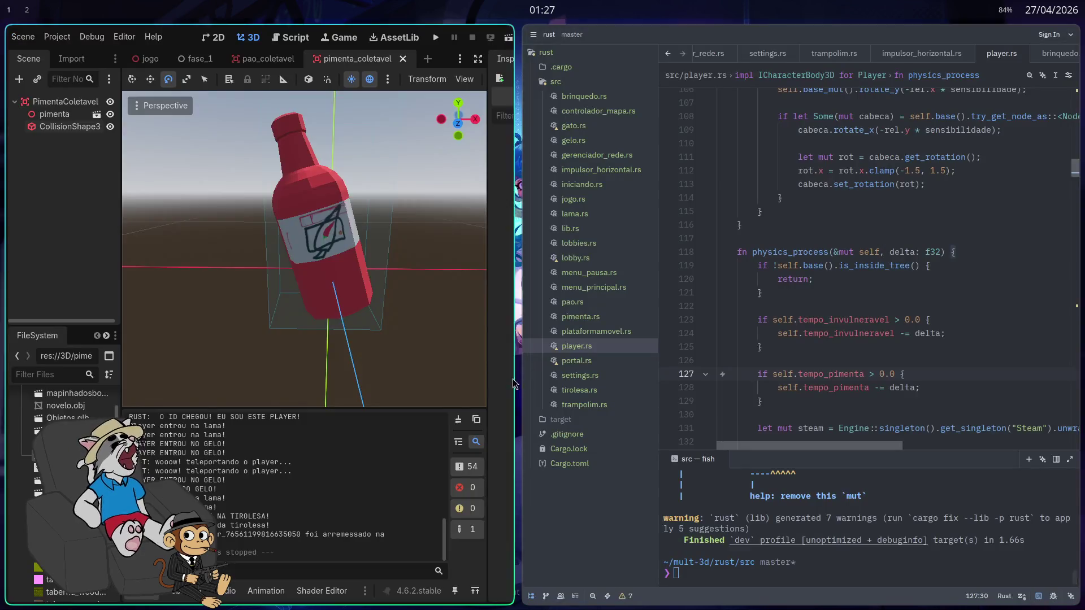
Launch Blender from the app launcher on empty workspace 3
key("super+3")
key("super+r")
type("blender")
key("Return")
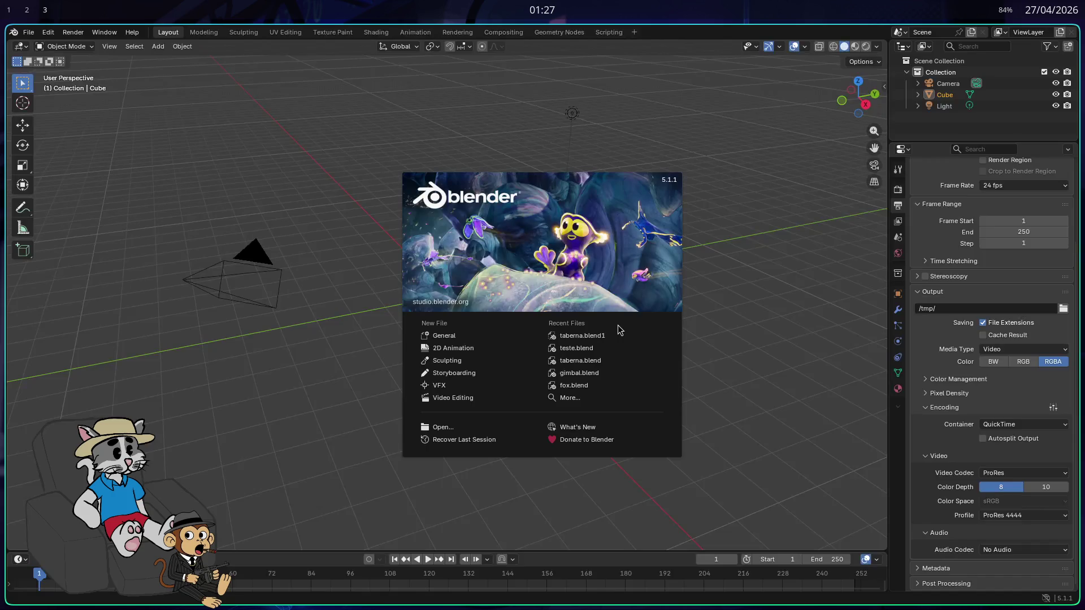
Dismiss the splash screen and delete the default camera, cube and light
left_click(718, 195)
left_click_drag(949, 119, 936, 72)
key("Delete")
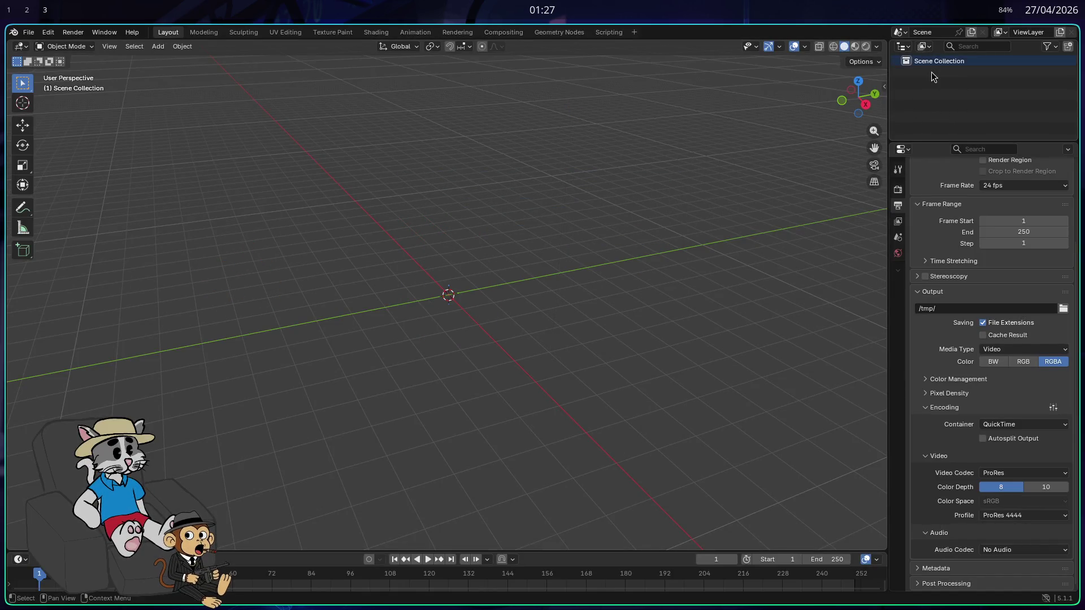
scroll(456, 293, "up", 3)
Add a new cube mesh from the Shift+A menu
key("shift+a")
mouse_move(430, 305)
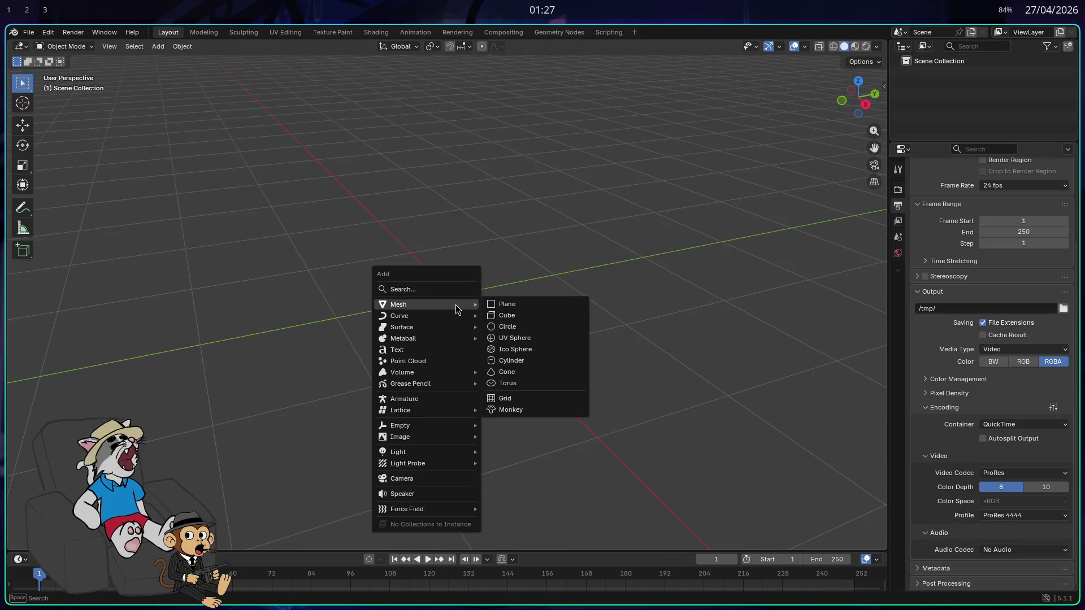
left_click(524, 317)
Bevel the cube's four vertical edges with 3 segments into a rounded cylinder shape
key("Tab")
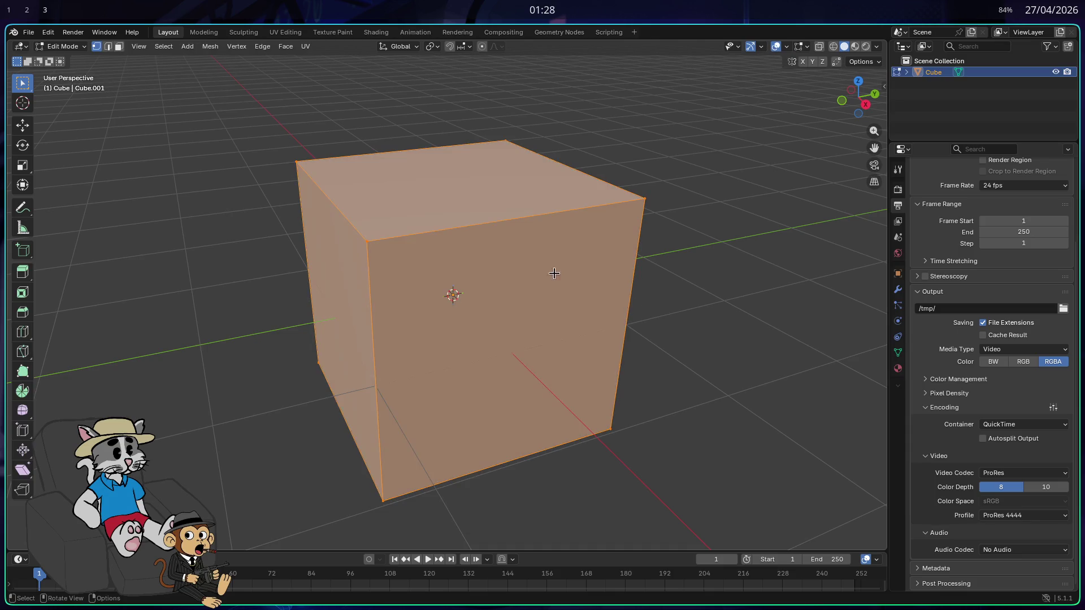
key("alt+a")
left_click_drag(541, 249, 496, 223)
key("2")
mouse_move(699, 297)
left_mouse_down()
mouse_move(150, 231)
mouse_move(383, 267)
mouse_move(456, 262)
mouse_move(307, 264)
mouse_move(508, 259)
mouse_move(591, 283)
mouse_move(566, 286)
left_mouse_up()
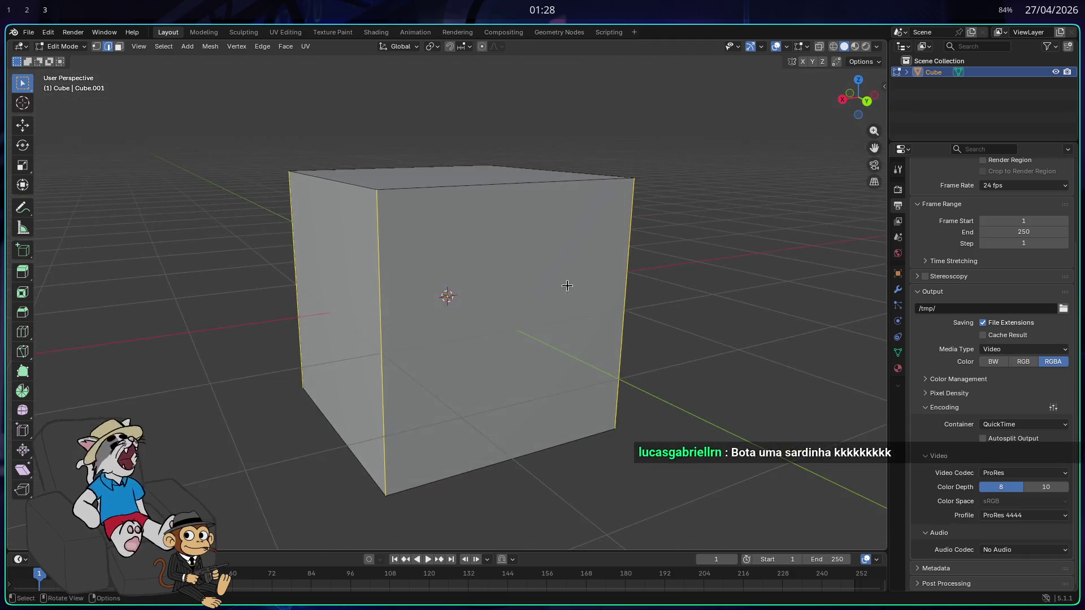
key("ctrl+b")
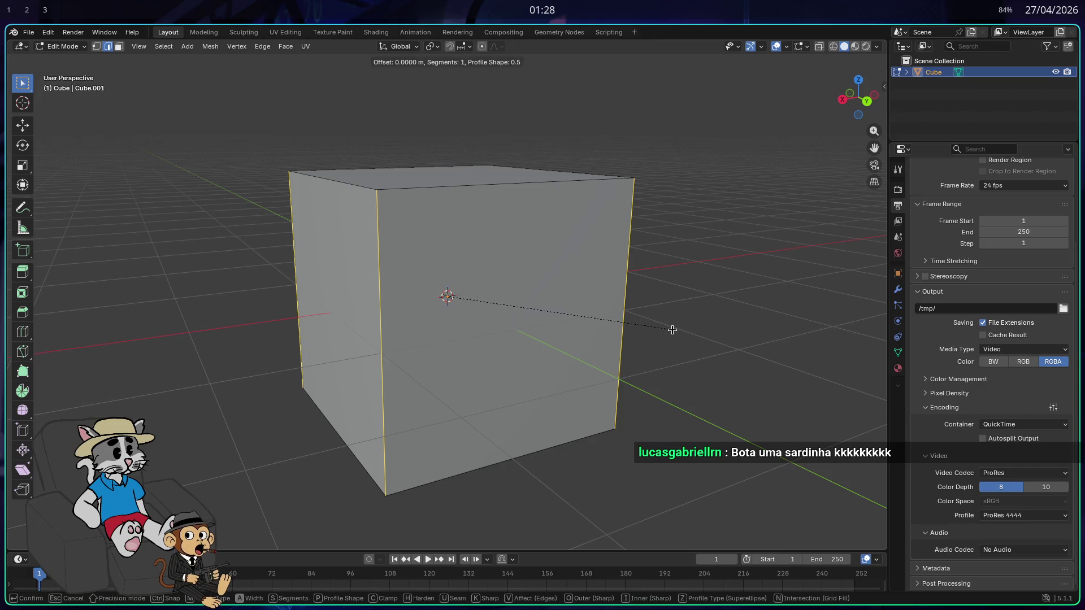
scroll(727, 378, "up", 2)
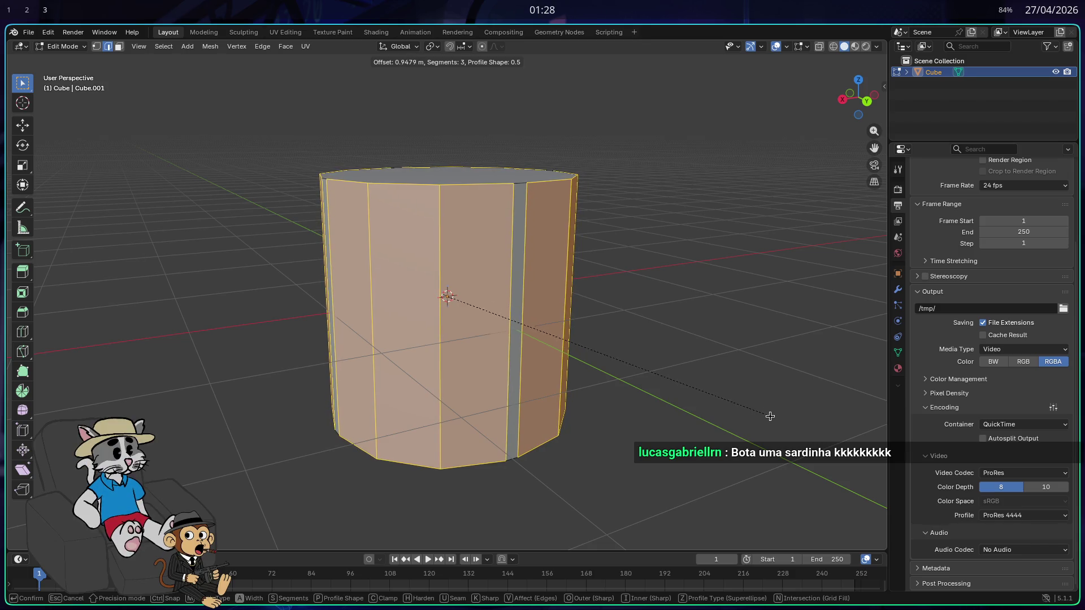
left_click(753, 408)
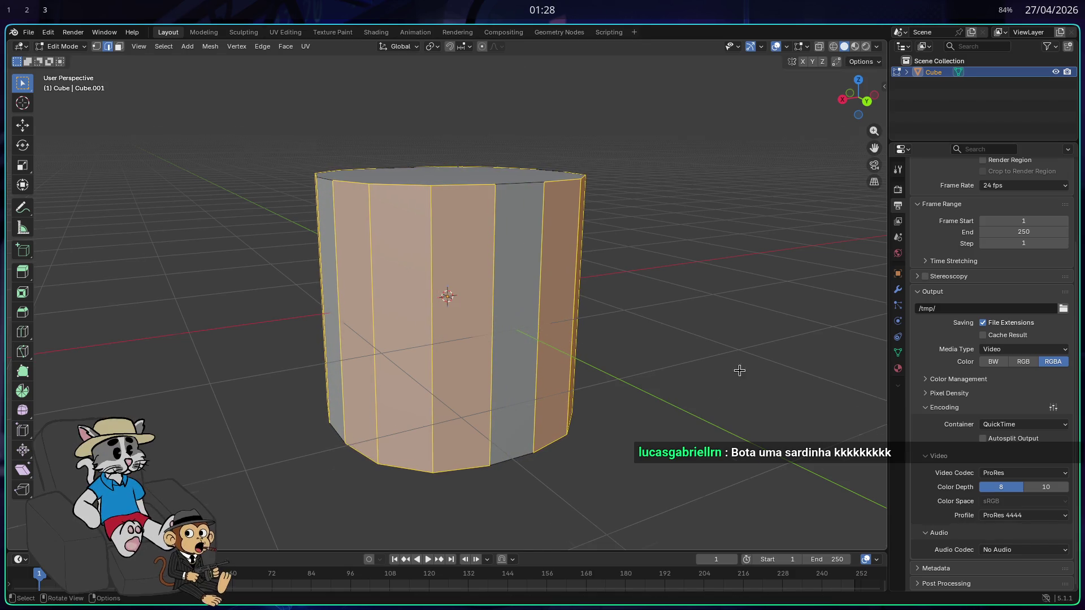
key("Tab")
left_click_drag(641, 308, 676, 296)
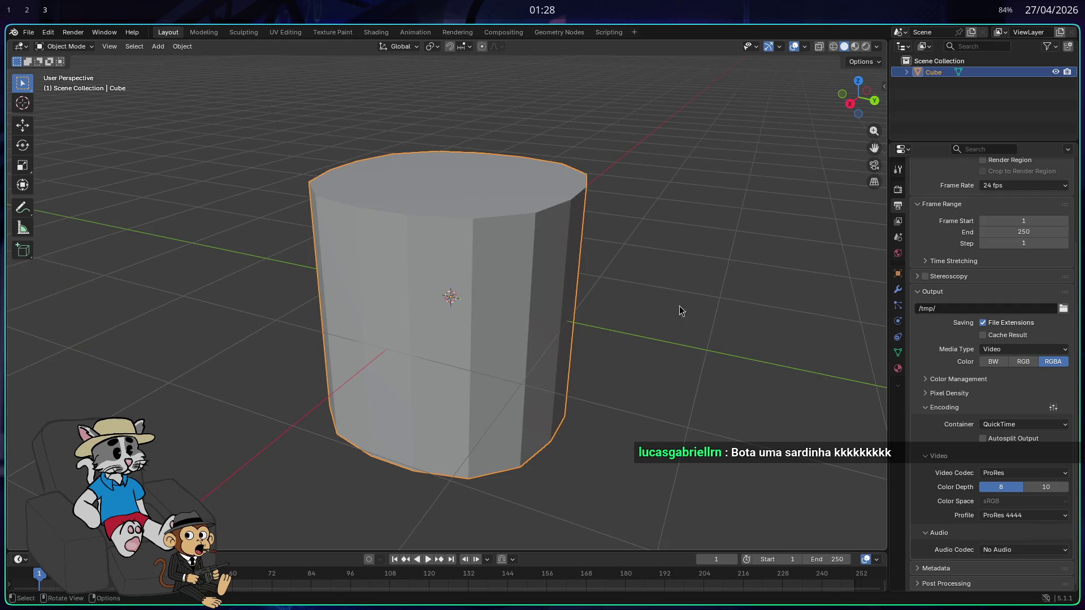
Select the cylinder's top face and extrude it straight up twice to lengthen the body
key("Tab")
left_click_drag(646, 237, 637, 305)
mouse_move(641, 337)
left_mouse_down()
mouse_move(584, 226)
mouse_move(501, 266)
mouse_move(502, 326)
mouse_move(479, 237)
left_mouse_up()
key("Tab")
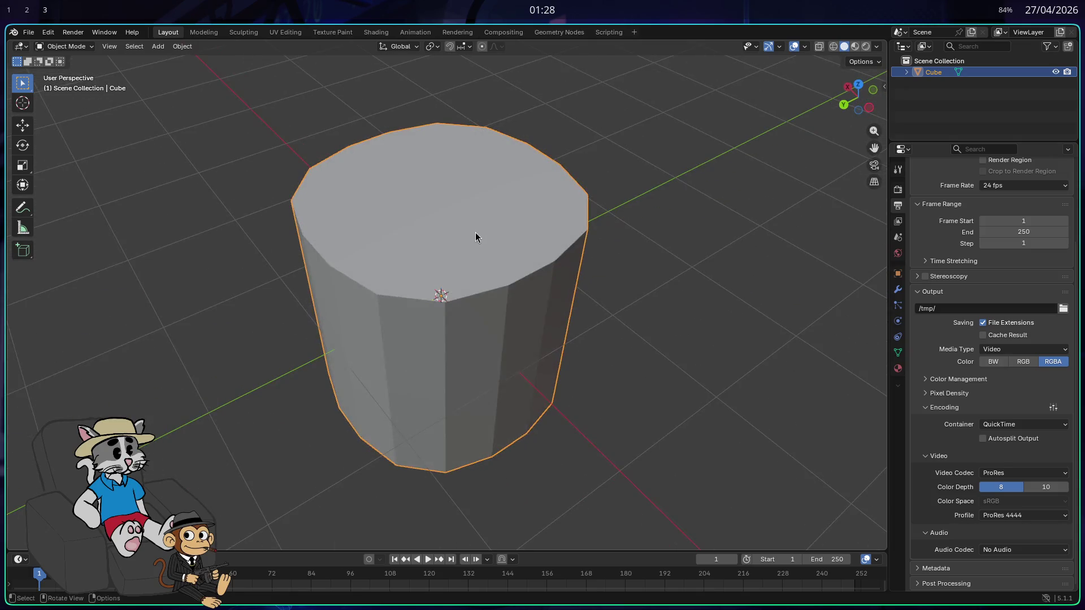
key("Tab")
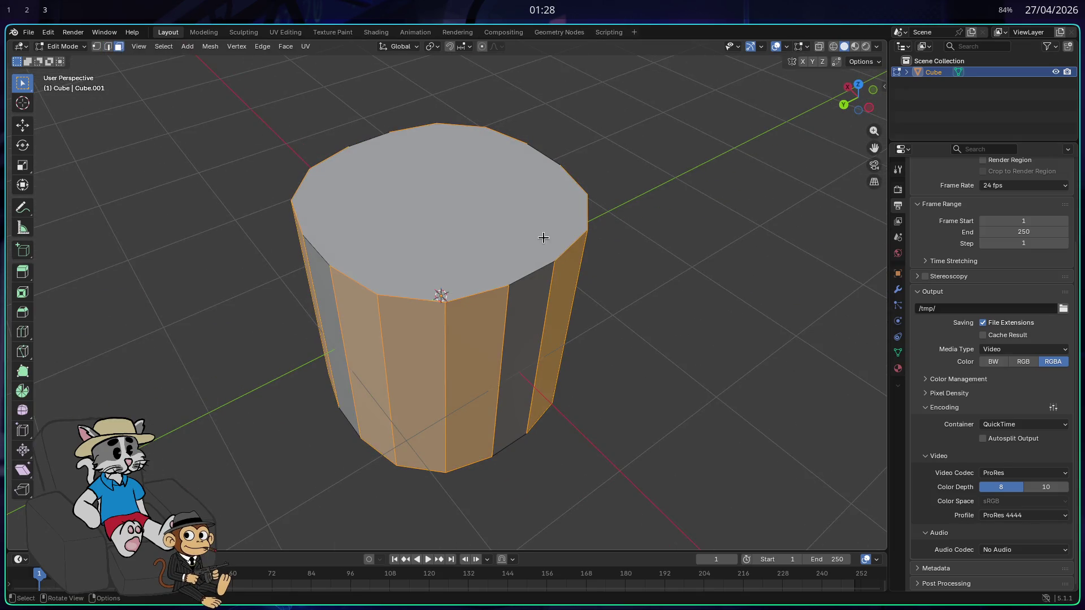
left_click(419, 204)
scroll(419, 203, "down", 3)
mouse_move(419, 203)
left_mouse_down()
mouse_move(666, 281)
mouse_move(676, 264)
mouse_move(681, 271)
left_mouse_up()
key("e")
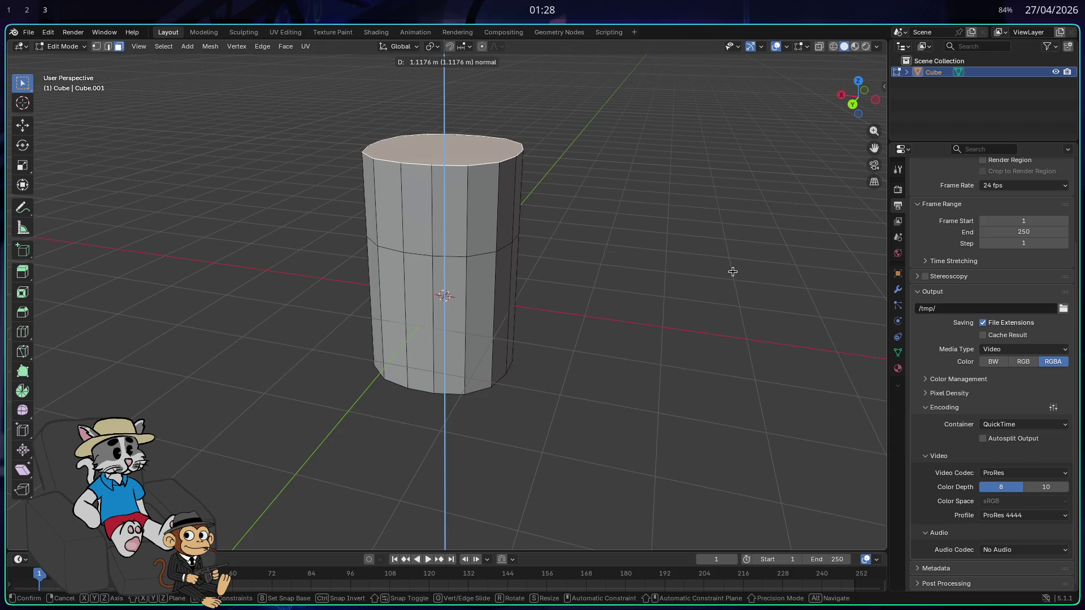
key("z")
key("z")
left_click(660, 213)
key("e")
left_click(664, 226)
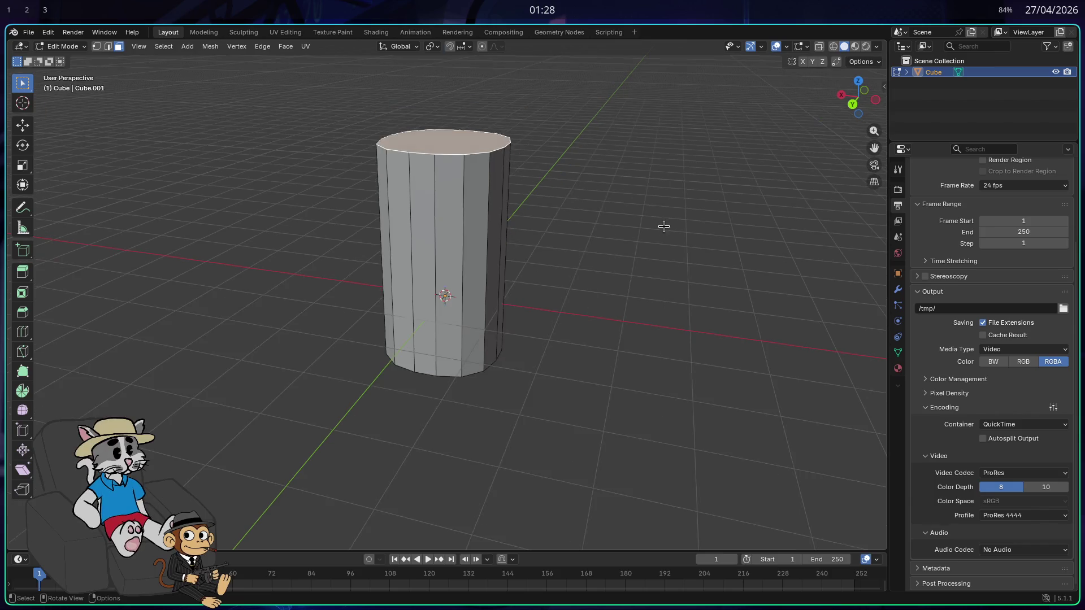
Extrude the top again, scale it into a tapered shoulder and lower it along Z
scroll(656, 232, "down", 5)
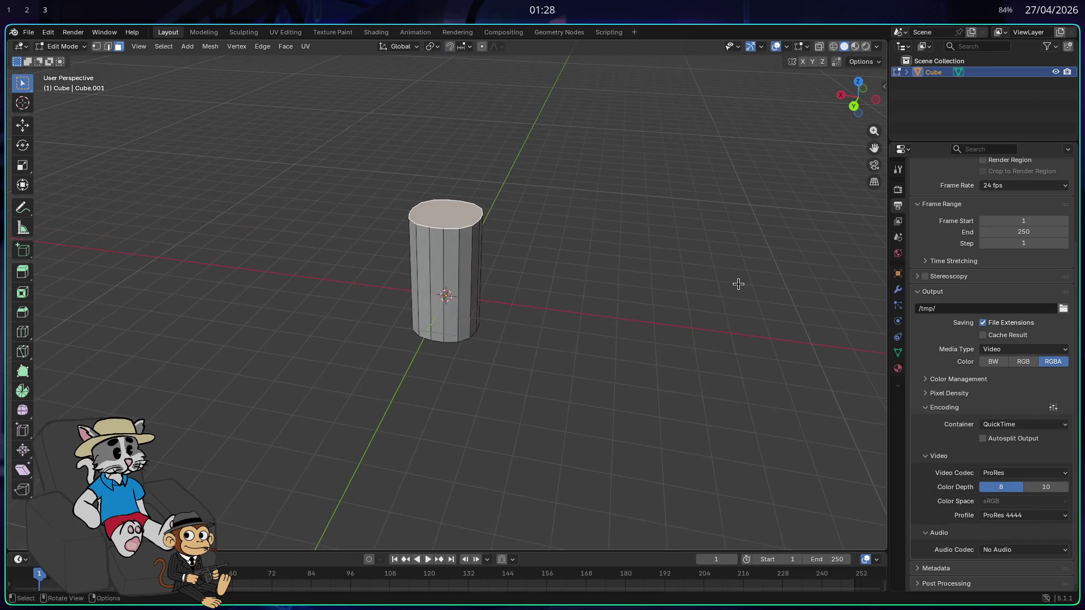
key("e")
left_click(734, 259)
key("s")
left_click(602, 225)
key("g")
key("z")
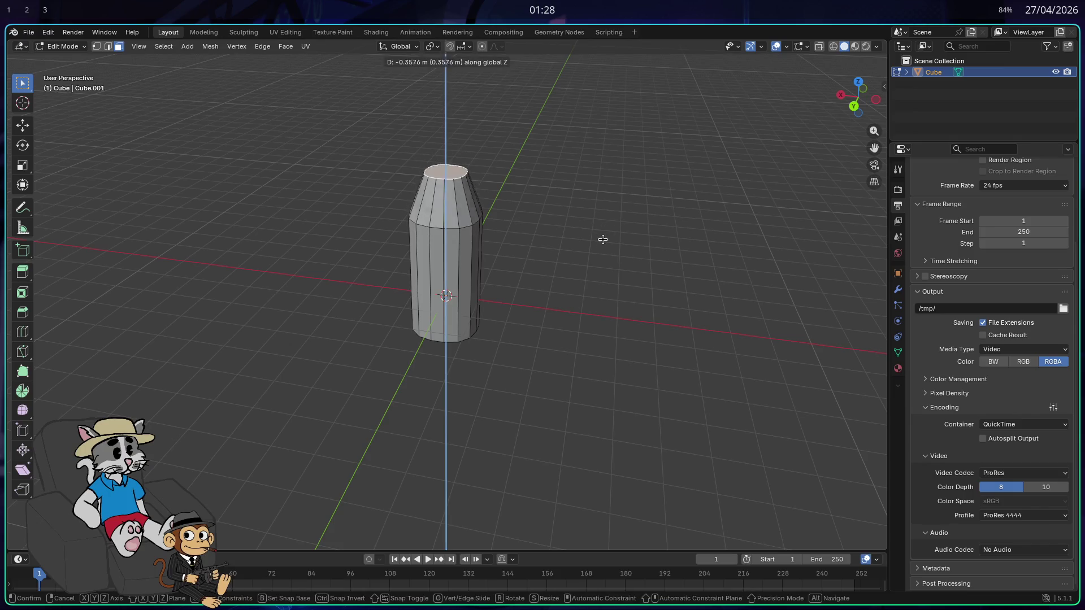
left_click(604, 258)
Extrude the flat top into a tall narrow neck after cancelling two top bevel attempts
key("ctrl+b")
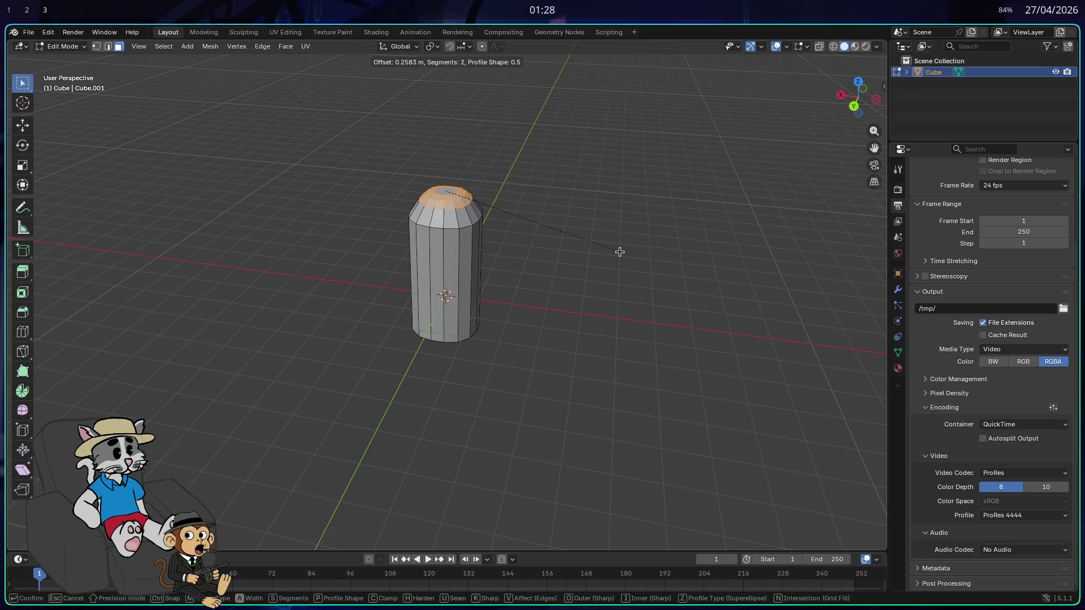
key("Escape")
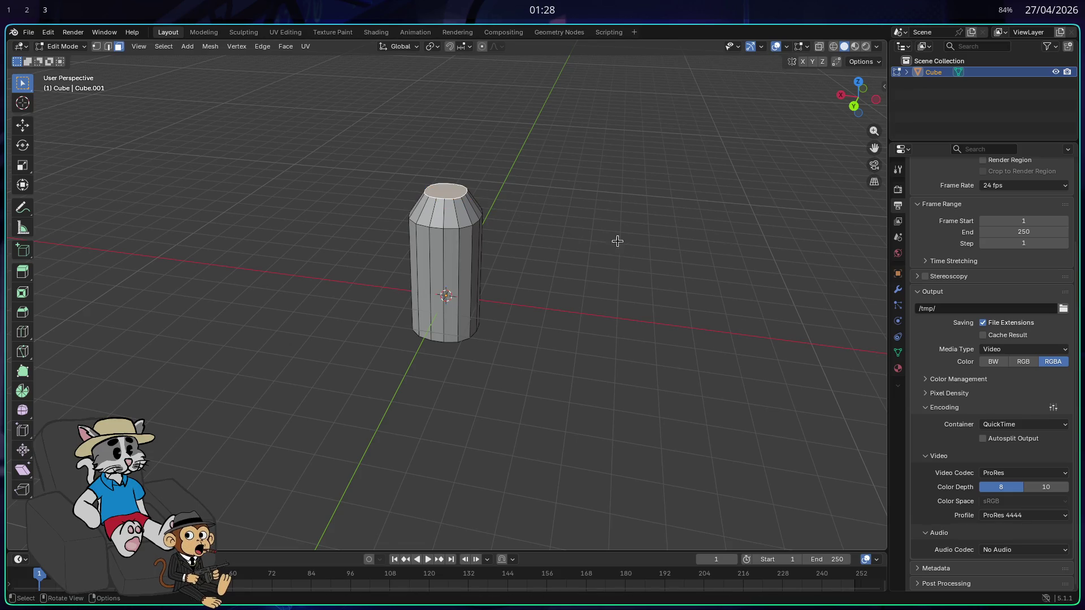
scroll(582, 192, "up", 3)
key("ctrl+b")
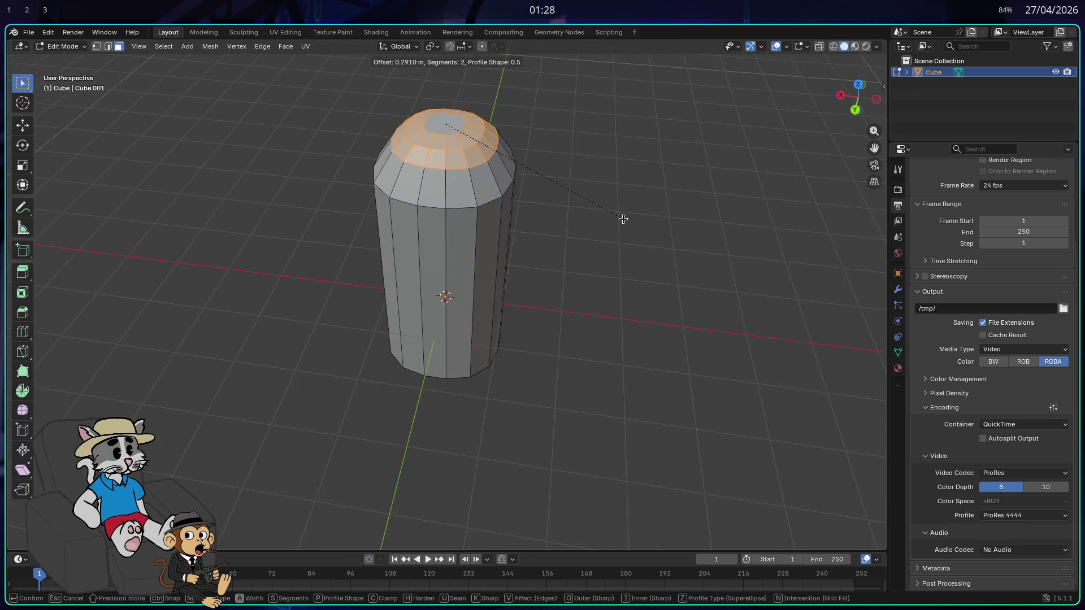
scroll(626, 232, "down", 3)
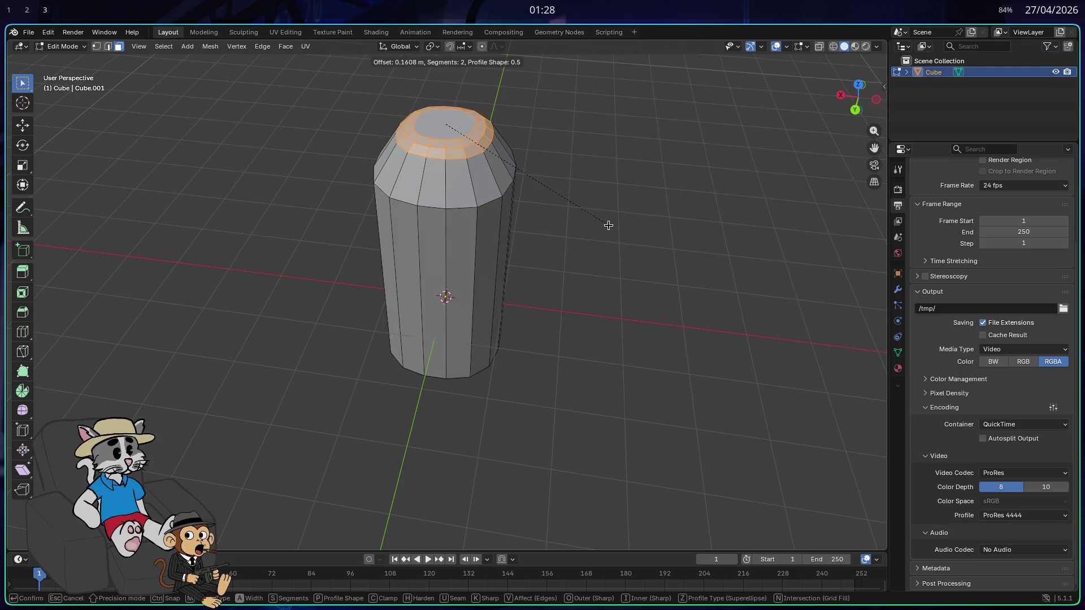
key("Escape")
key("e")
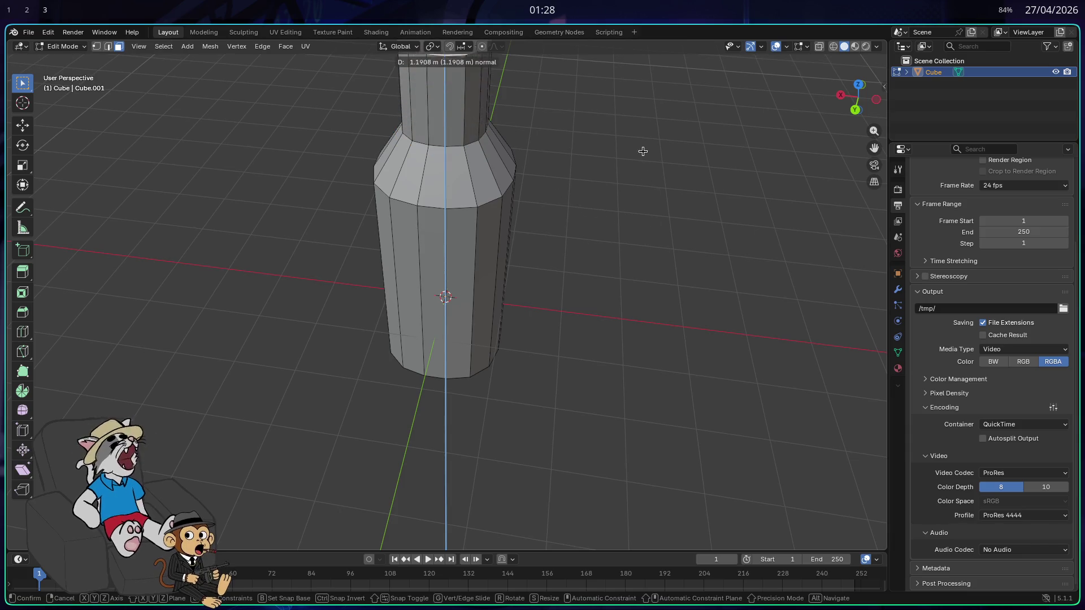
left_click(463, 158)
mouse_move(435, 146)
left_mouse_down()
mouse_move(617, 158)
mouse_move(584, 182)
mouse_move(329, 99)
left_mouse_up()
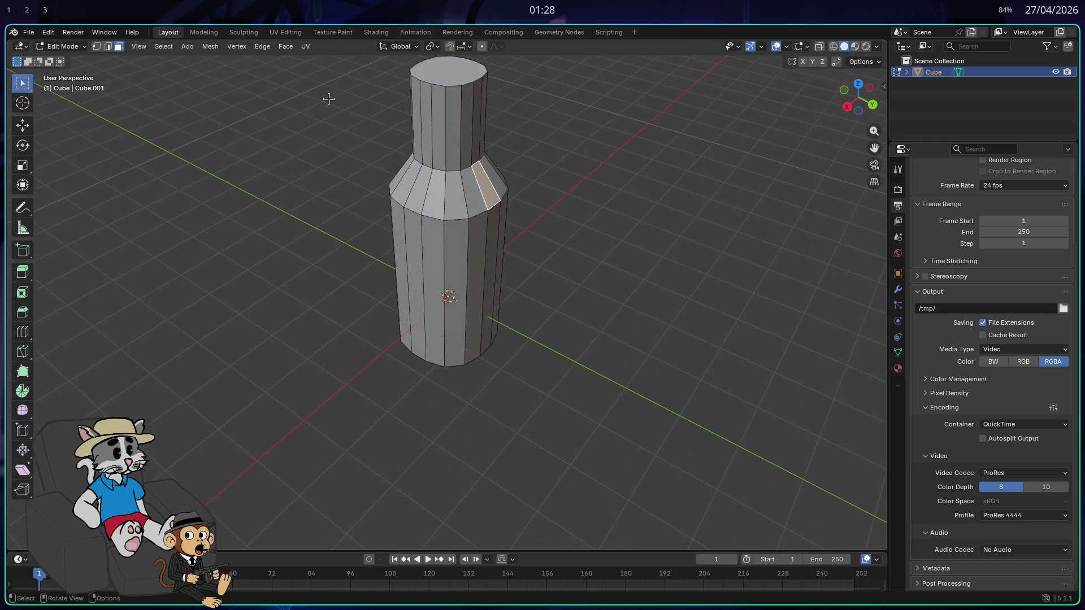
Drop a neck-base loop bevel and start beveling the top rim at offset 0.3632, 3 segments
left_click(107, 46)
mouse_move(538, 141)
left_mouse_down()
mouse_move(351, 113)
mouse_move(546, 142)
left_mouse_up()
left_click_drag(373, 119, 493, 130)
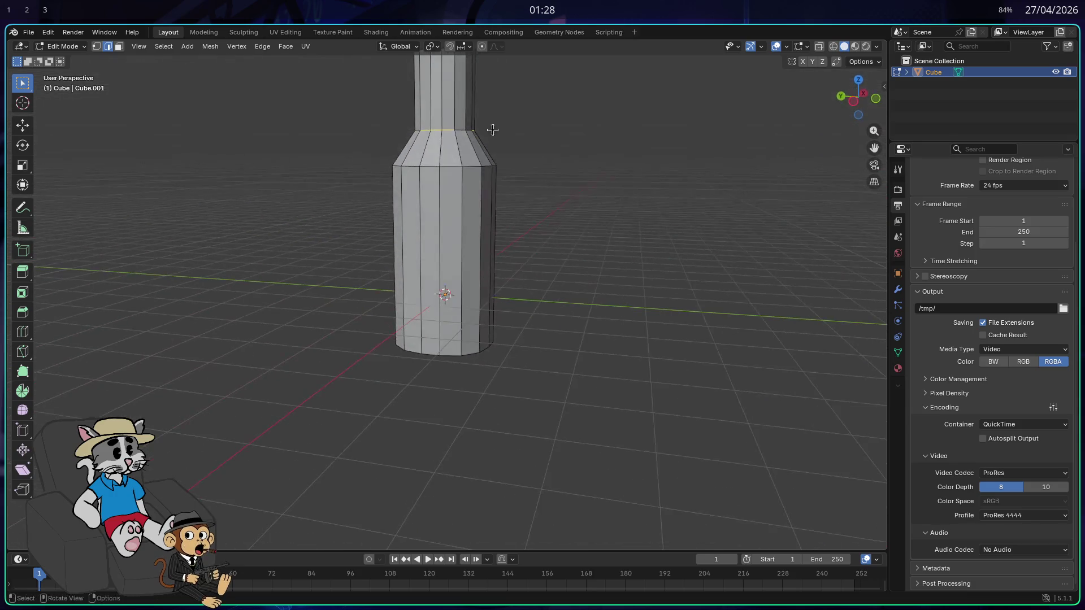
mouse_move(347, 108)
left_mouse_down()
mouse_move(395, 120)
mouse_move(497, 205)
left_mouse_up()
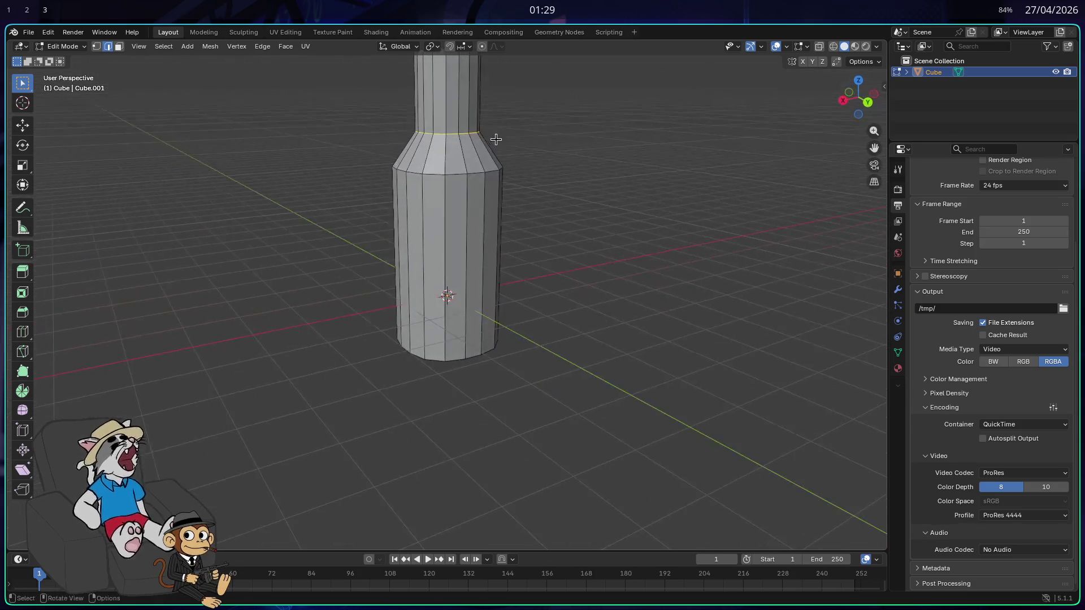
key("ctrl+b")
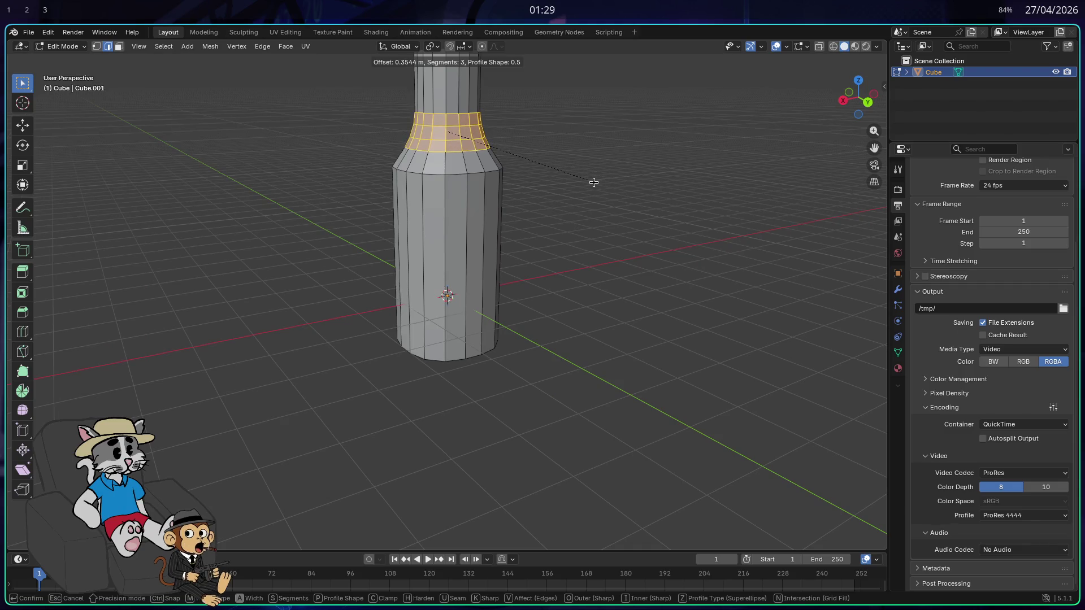
right_click(583, 178)
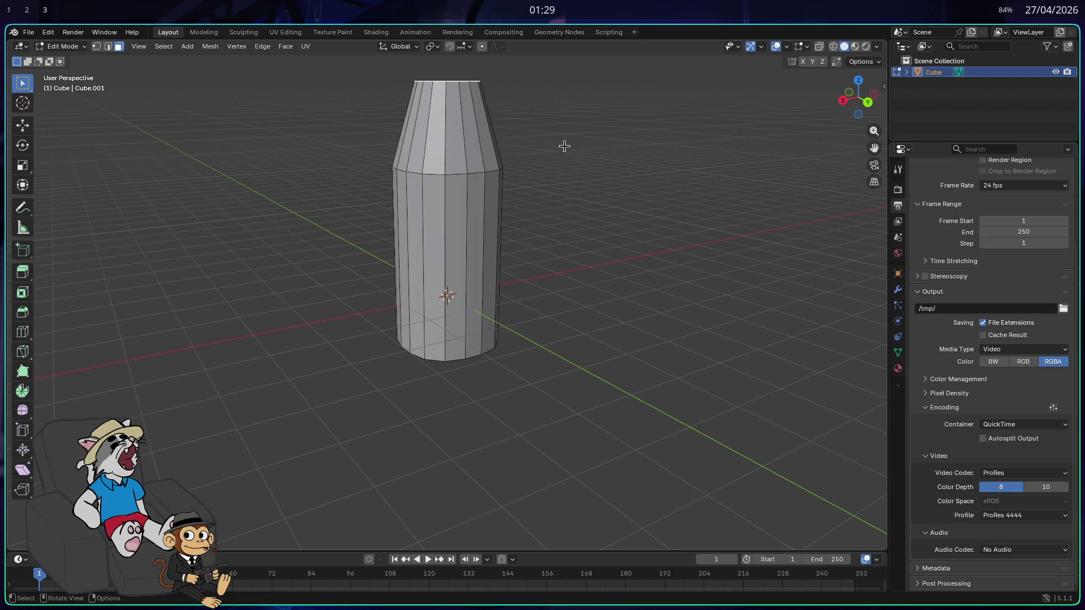
left_click_drag(564, 146, 562, 167)
key("ctrl+b")
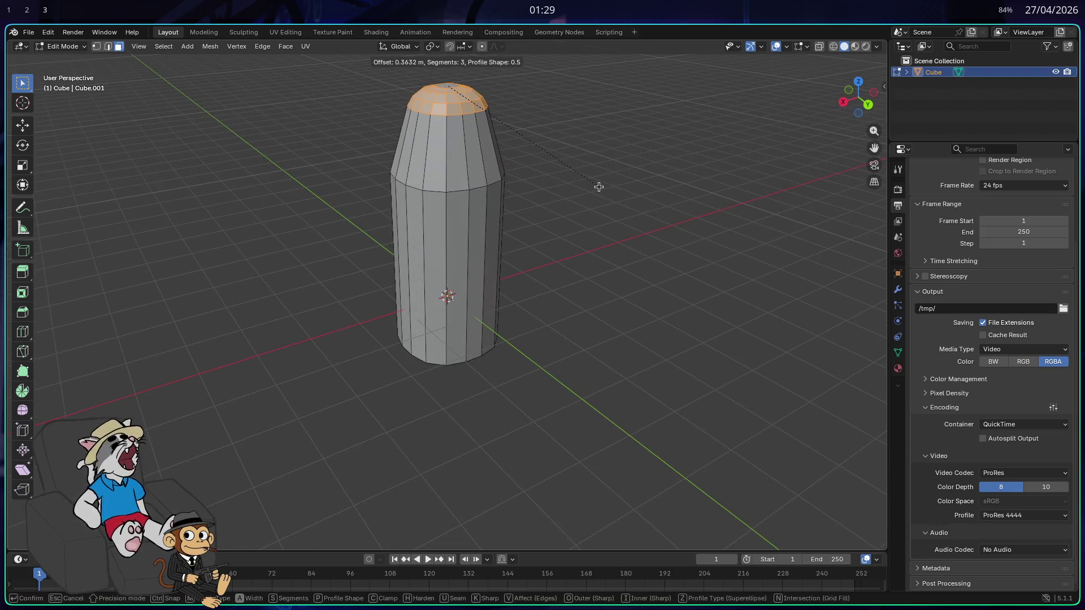
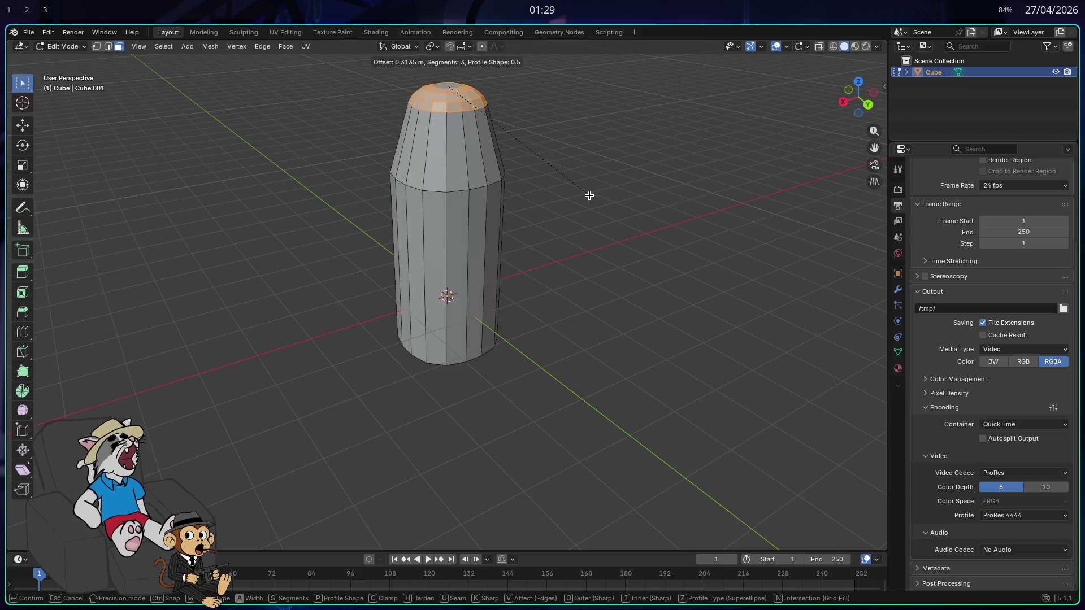
Raise the top face and scale it down to taper the bottle's upper end
right_click(589, 195)
key("g")
key("z")
left_click(596, 210)
key("s")
left_click(497, 185)
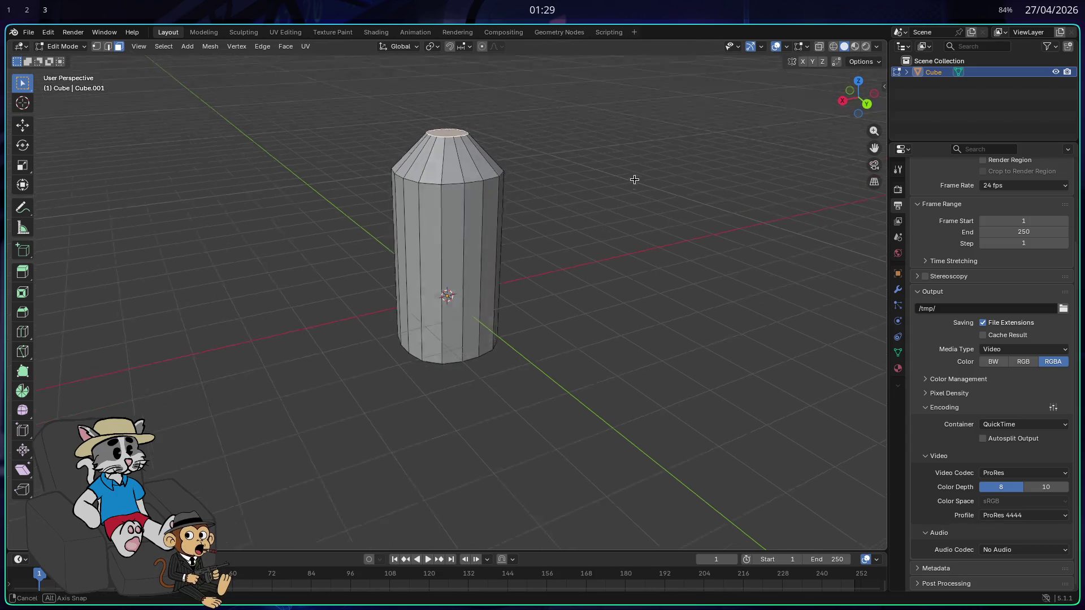
key("g")
key("z")
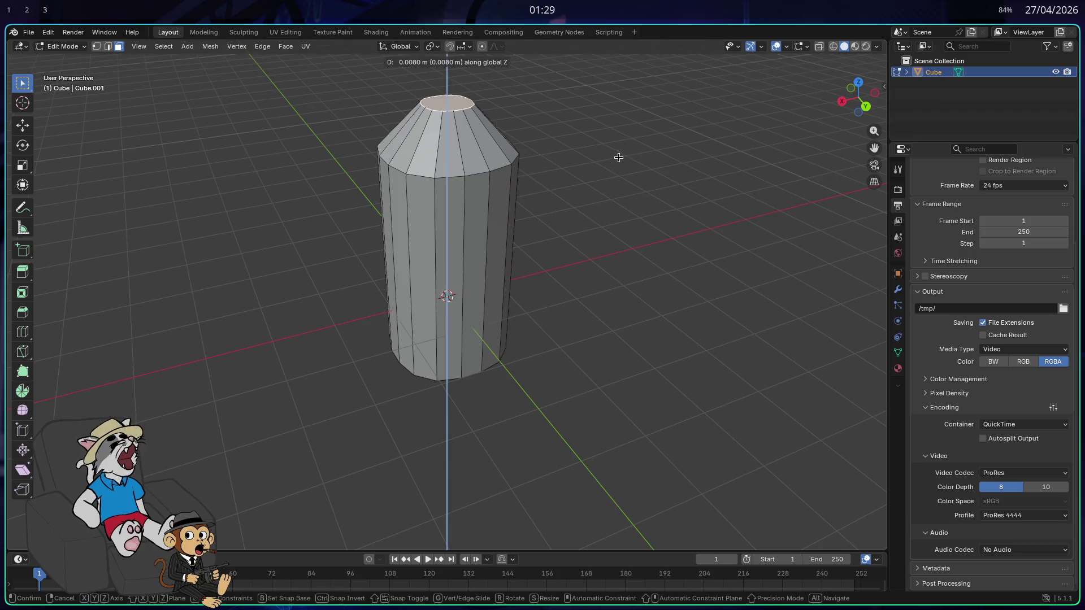
left_click(619, 172)
Bevel the top face with multiple segments to round the taper
key("ctrl+b")
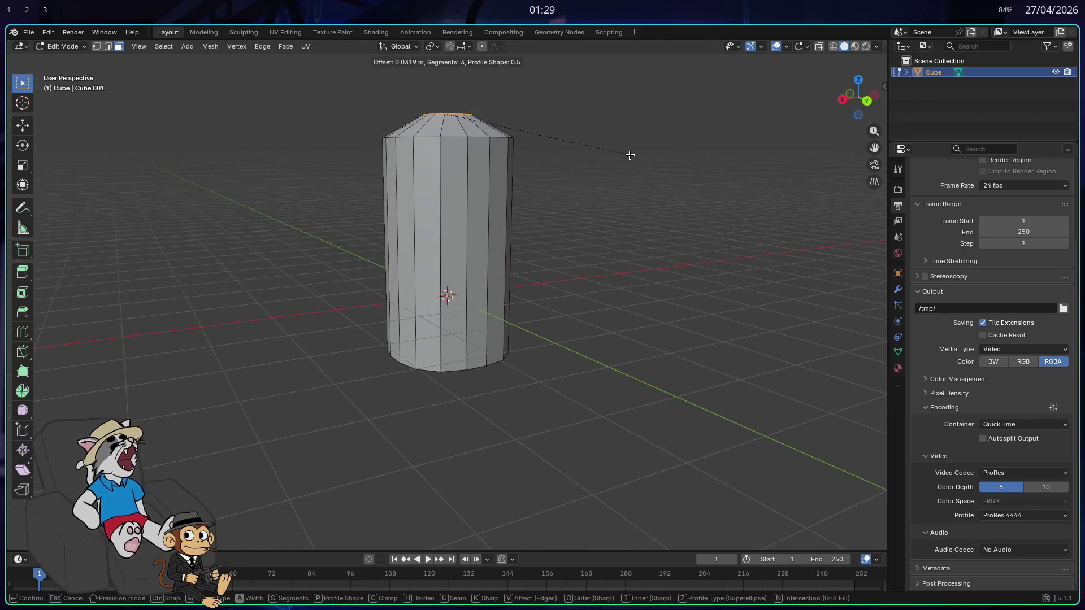
left_click(648, 174)
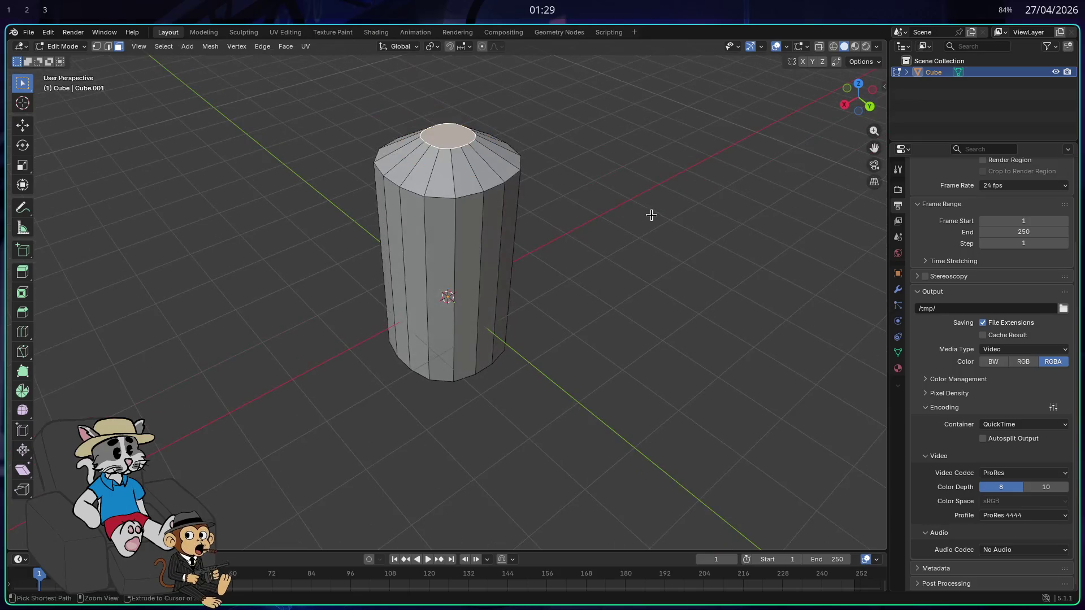
key("Escape")
key("ctrl+b")
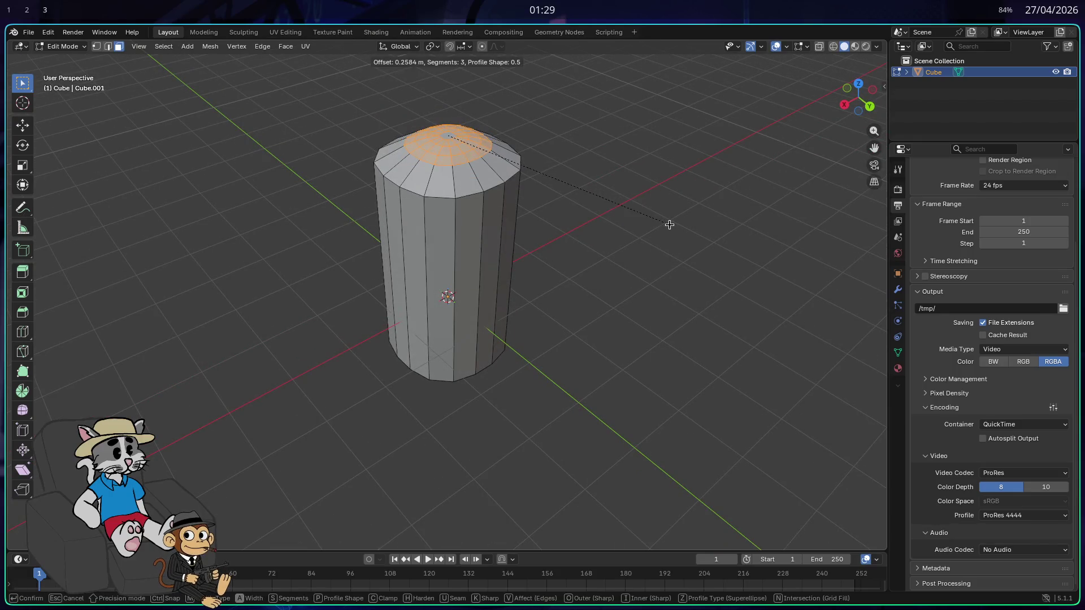
scroll(664, 223, "up", 2)
left_click(659, 229)
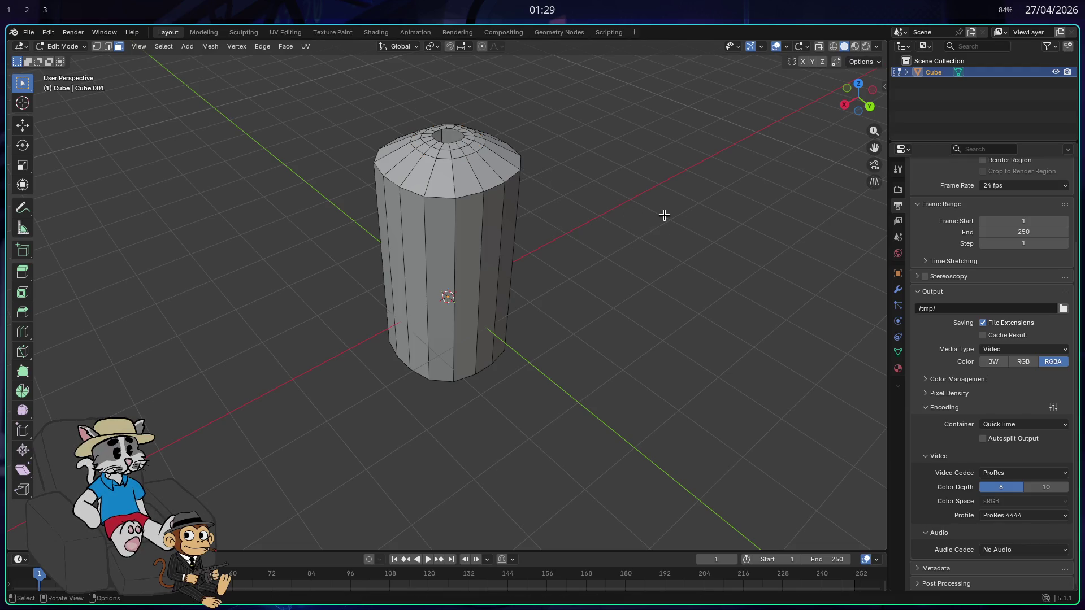
Raise the top cap along Z to lengthen the bottle neck
key("g")
key("z")
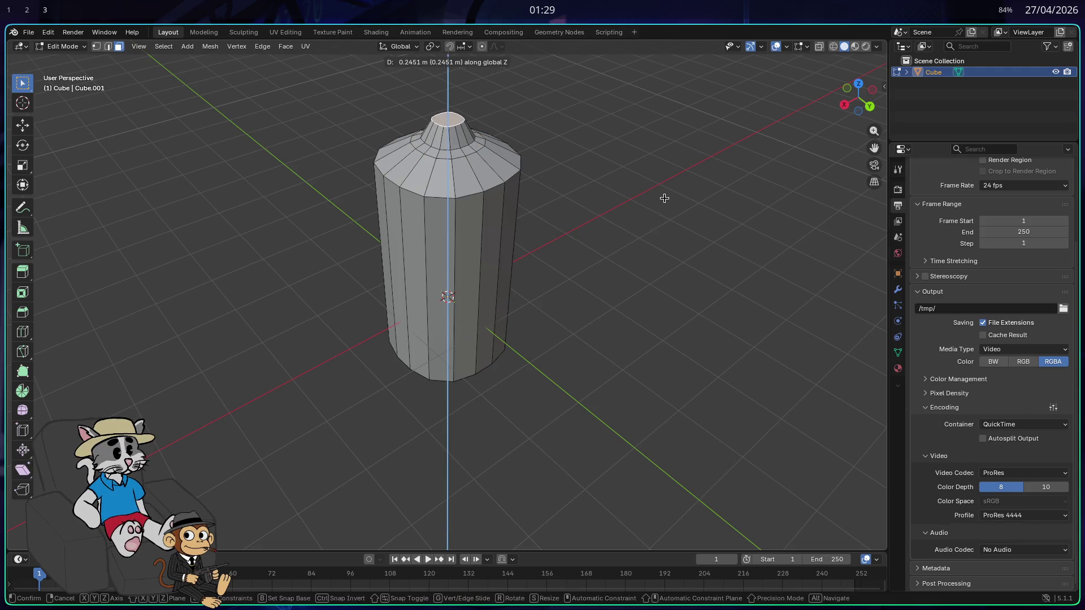
left_click(618, 174)
key("g")
key("z")
left_click(676, 126)
scroll(649, 147, "down", 2)
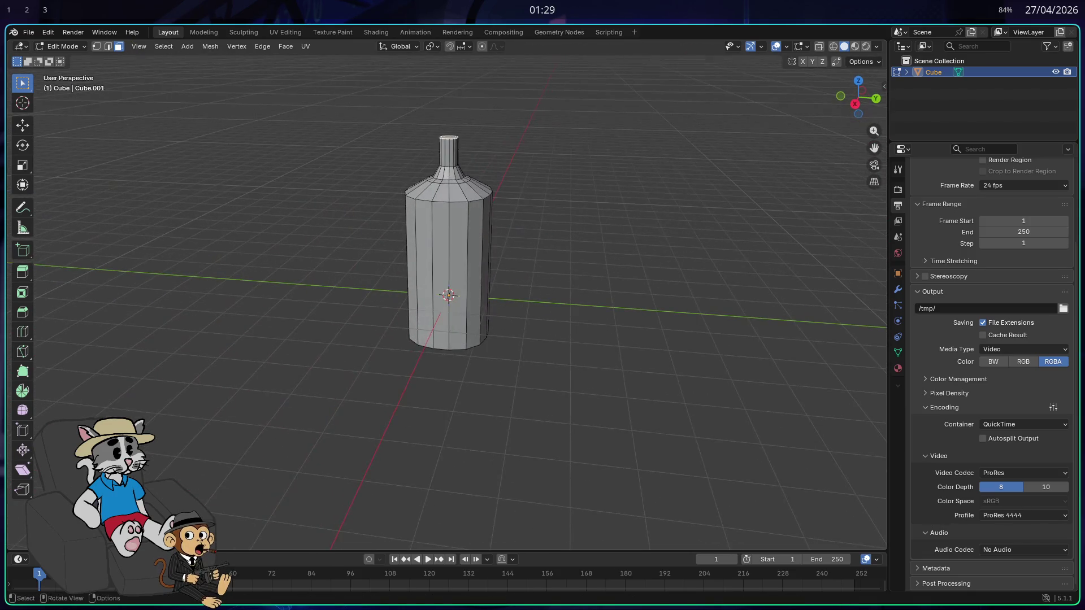
Scale the top cap smaller and adjust its height to narrow the neck
key("s")
left_click(625, 158)
scroll(622, 164, "up", 3)
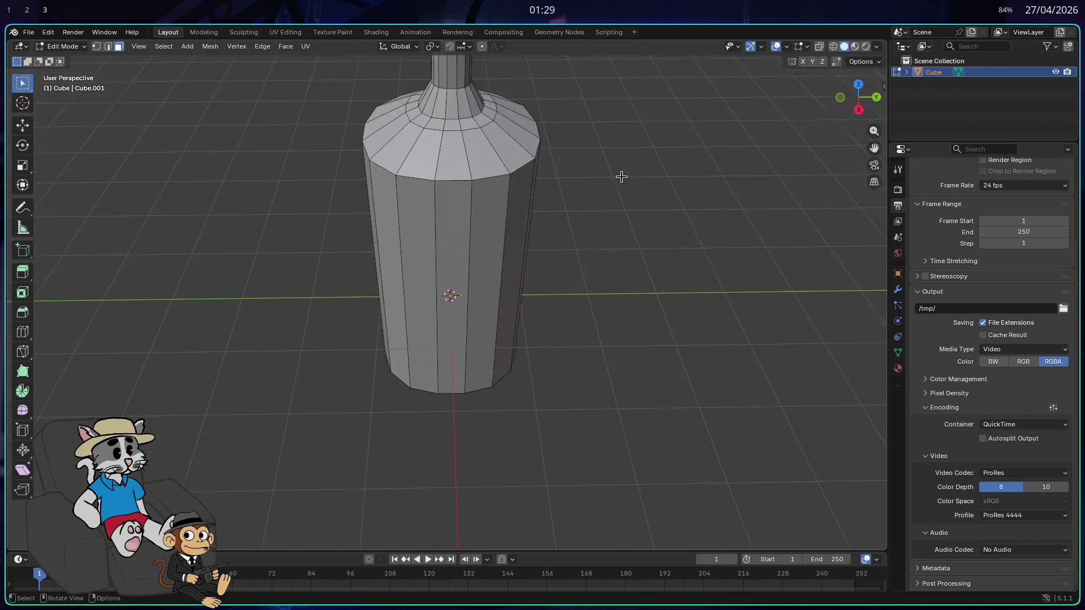
key("s")
left_click(581, 114)
key("g")
key("z")
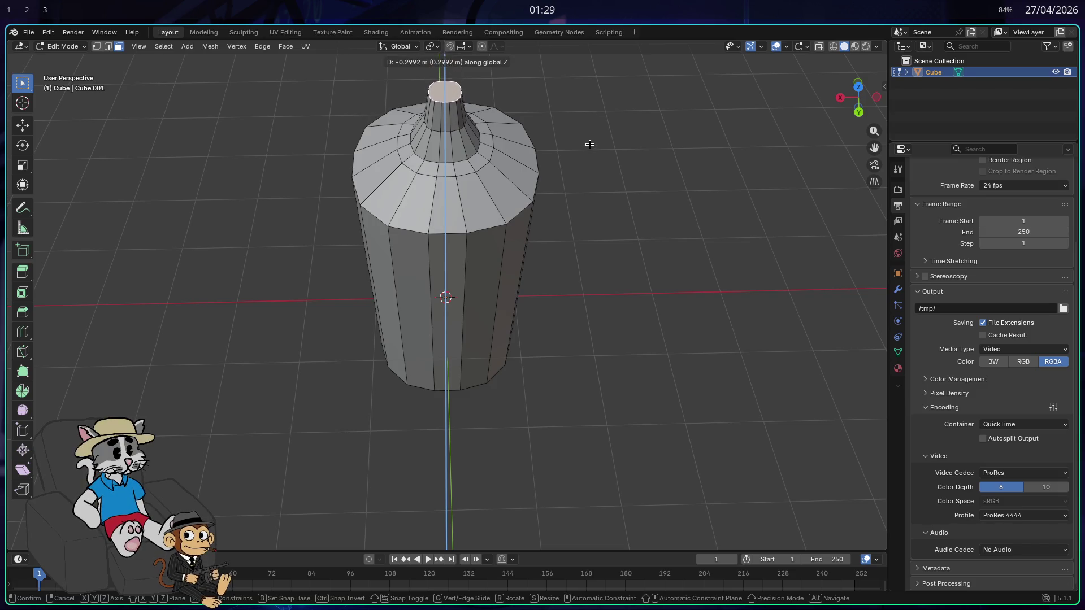
left_click(590, 145)
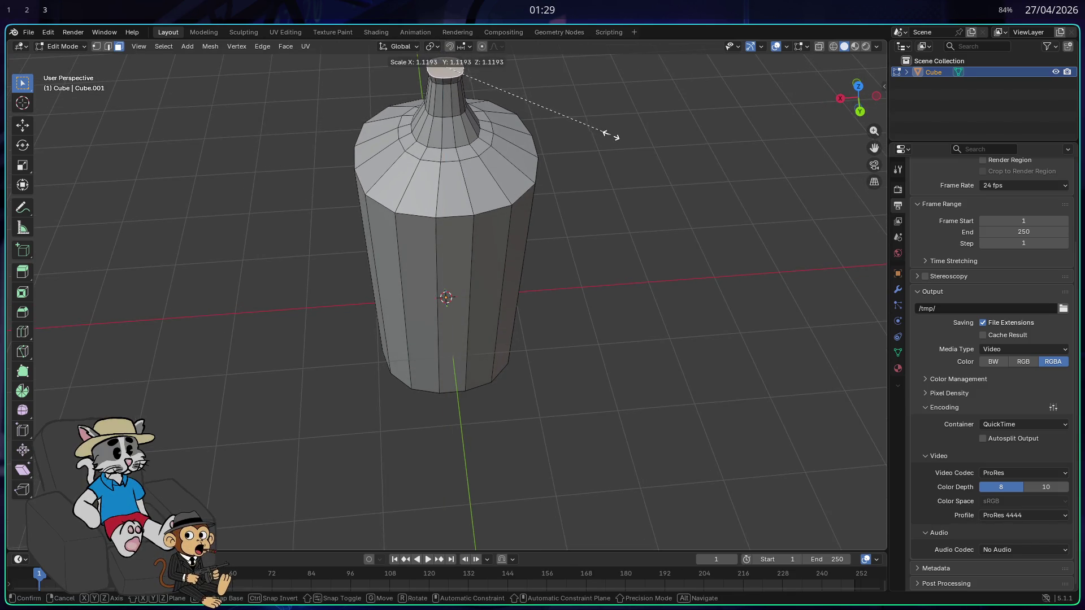
Extrude the neck top upward and resize it to form the mouth rim
left_click(613, 135)
mouse_move(603, 211)
left_mouse_down()
mouse_move(594, 184)
mouse_move(614, 233)
left_mouse_up()
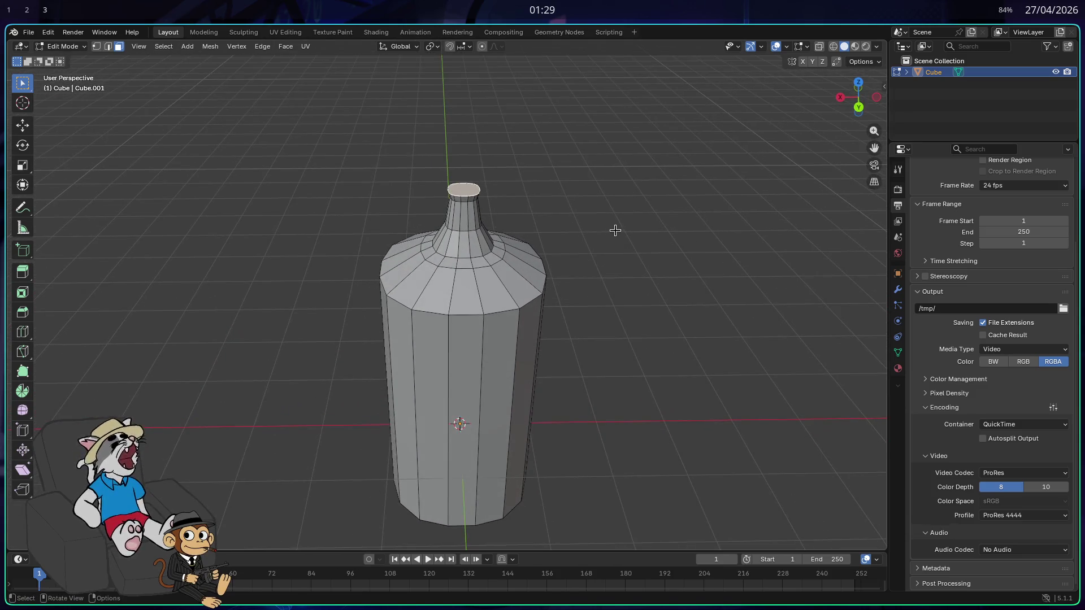
key("e")
left_click(617, 218)
key("s")
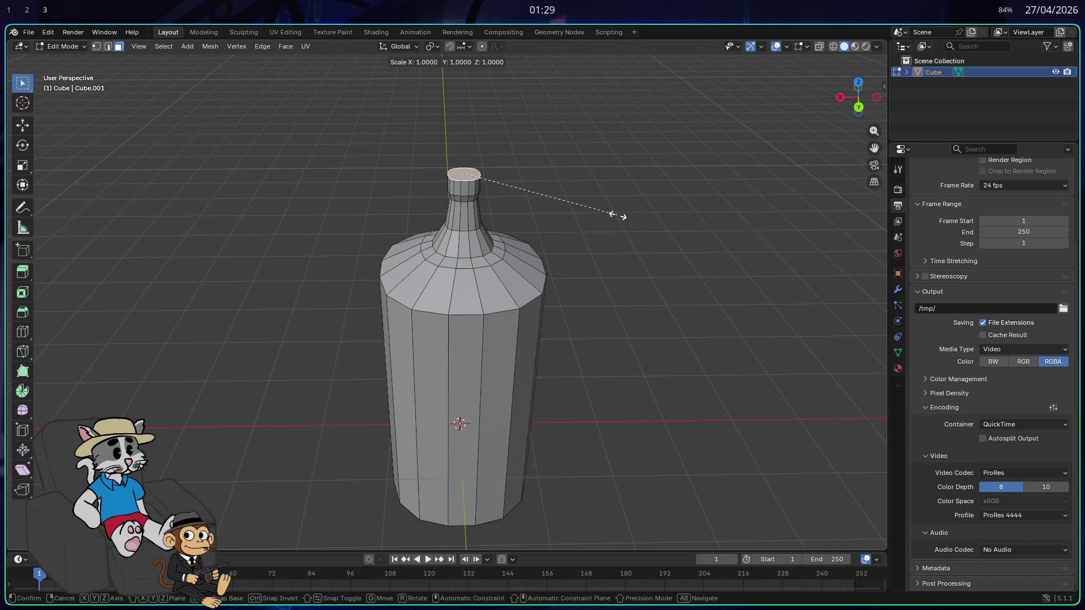
left_click(628, 223)
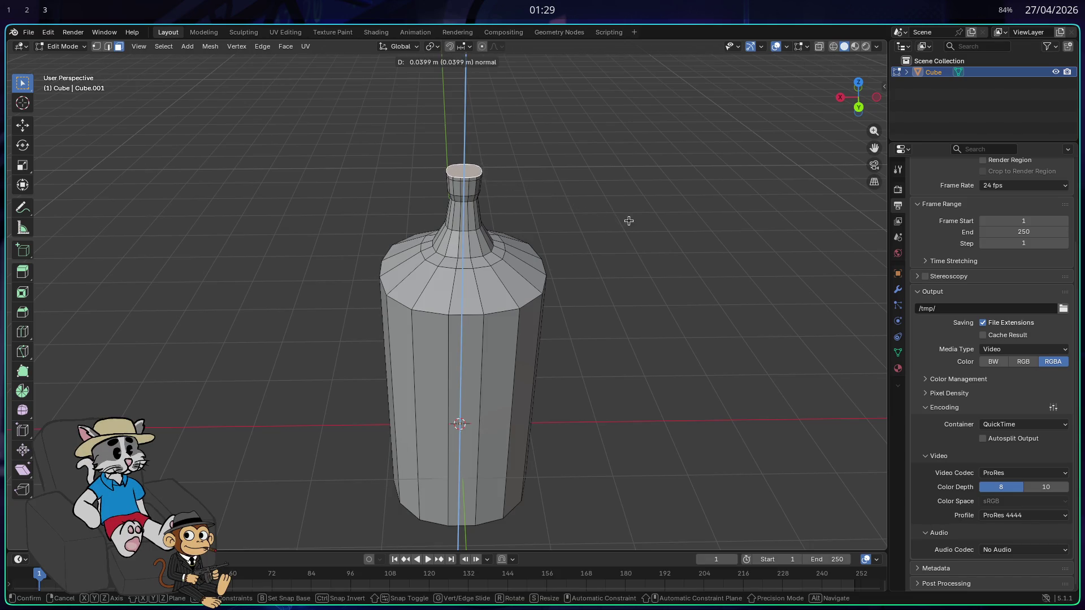
mouse_move(606, 203)
left_mouse_down()
mouse_move(594, 179)
mouse_move(659, 177)
mouse_move(588, 235)
mouse_move(622, 226)
mouse_move(560, 223)
mouse_move(661, 216)
left_mouse_up()
Bevel the shoulder edge loop to round where the body meets the neck
left_click(109, 47)
mouse_move(505, 232)
left_mouse_down()
mouse_move(313, 215)
mouse_move(545, 242)
mouse_move(480, 250)
left_mouse_up()
key("ctrl+b")
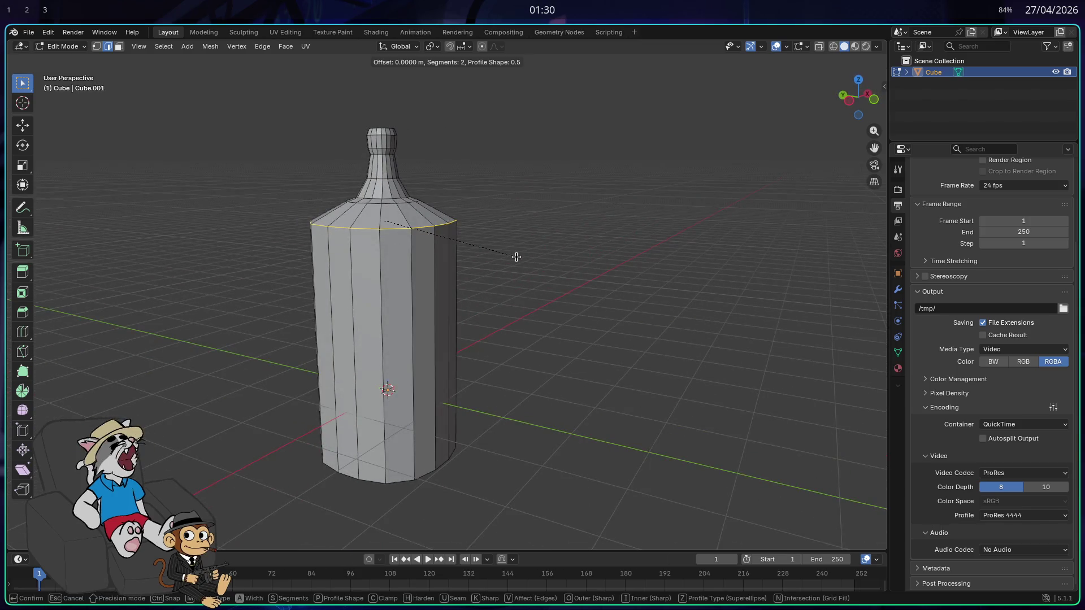
left_click(541, 273)
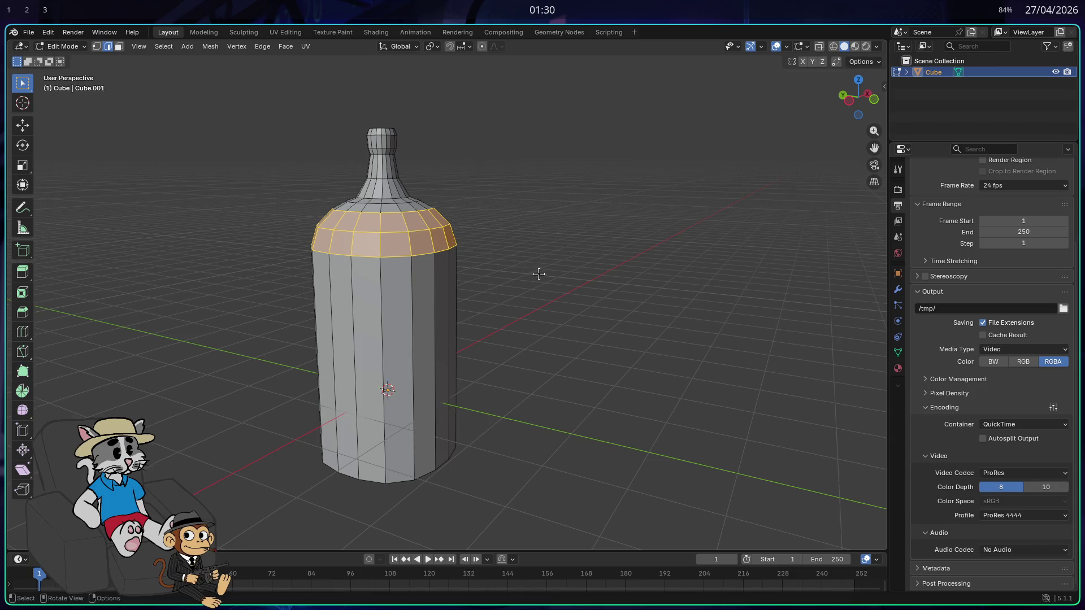
left_click_drag(541, 273, 605, 274)
left_click(528, 258)
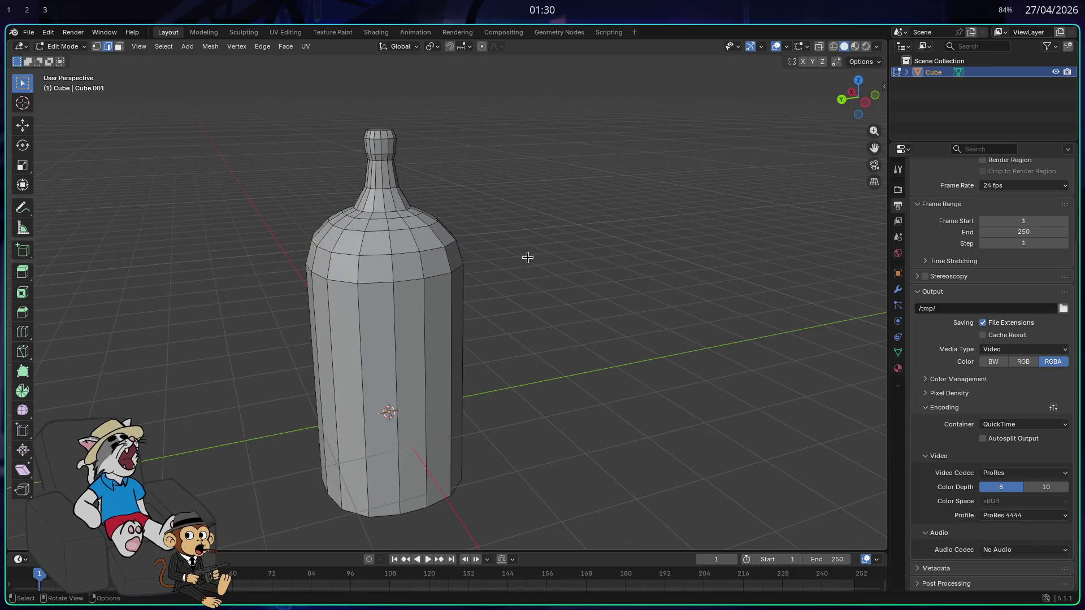
key("super")
Launch Firefox beside Blender and open a private browsing window
type("fir")
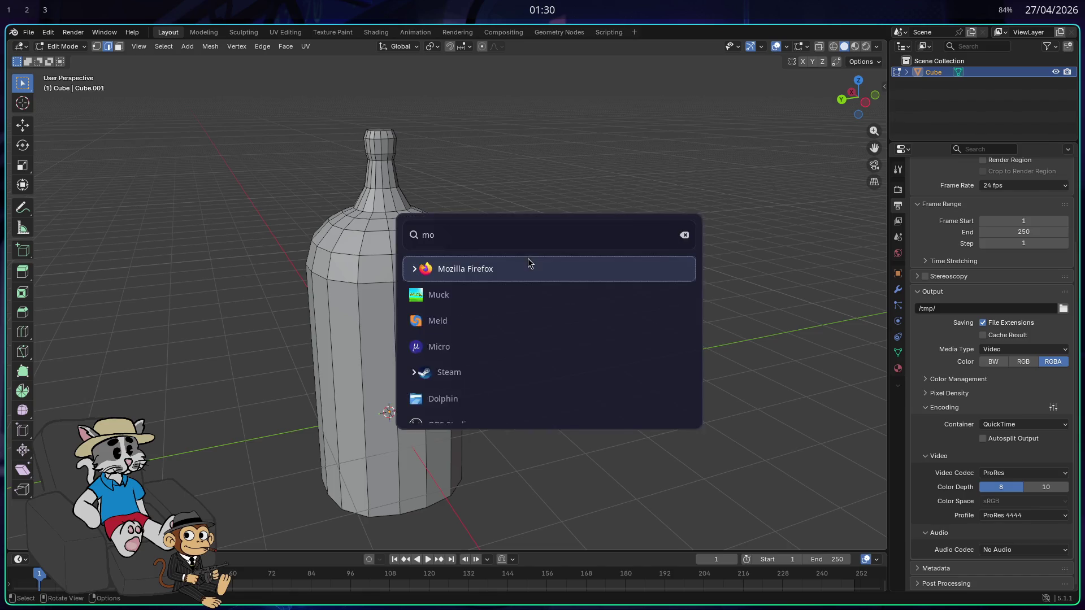
key("Return")
key("super+shift+Right")
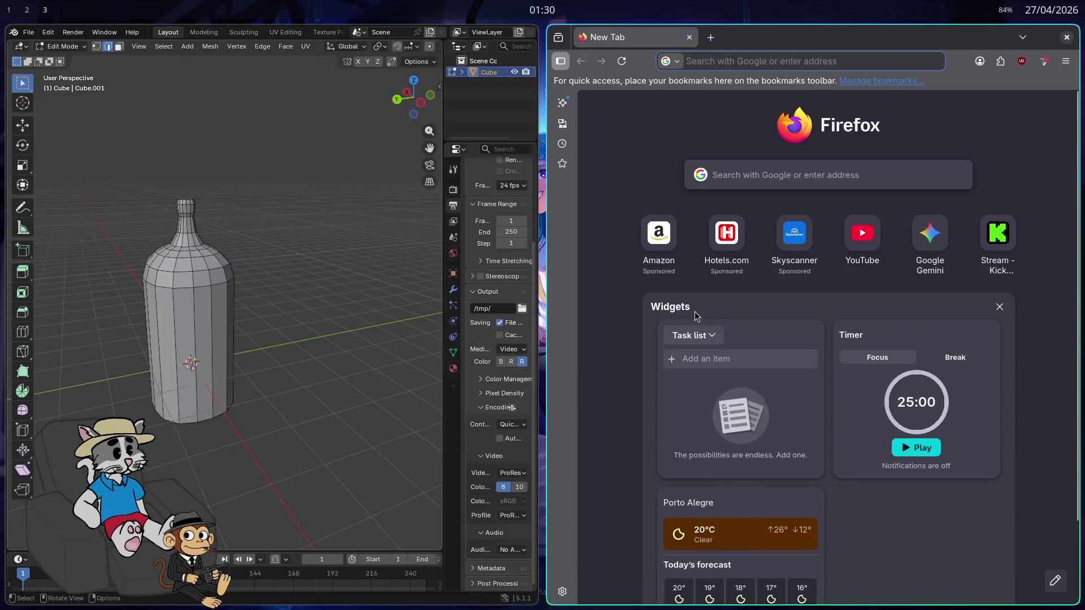
key("ctrl+shift+p")
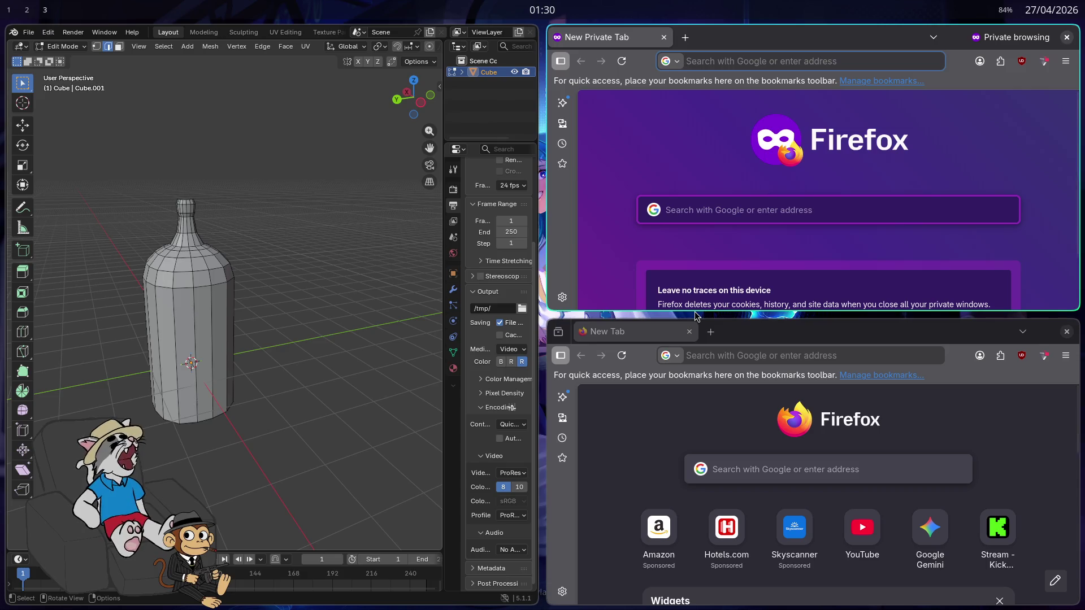
Search Google Images for 'vinho barato' and preview the green Randon bottle
type("vinho barato")
key("Return")
key("ctrl+w")
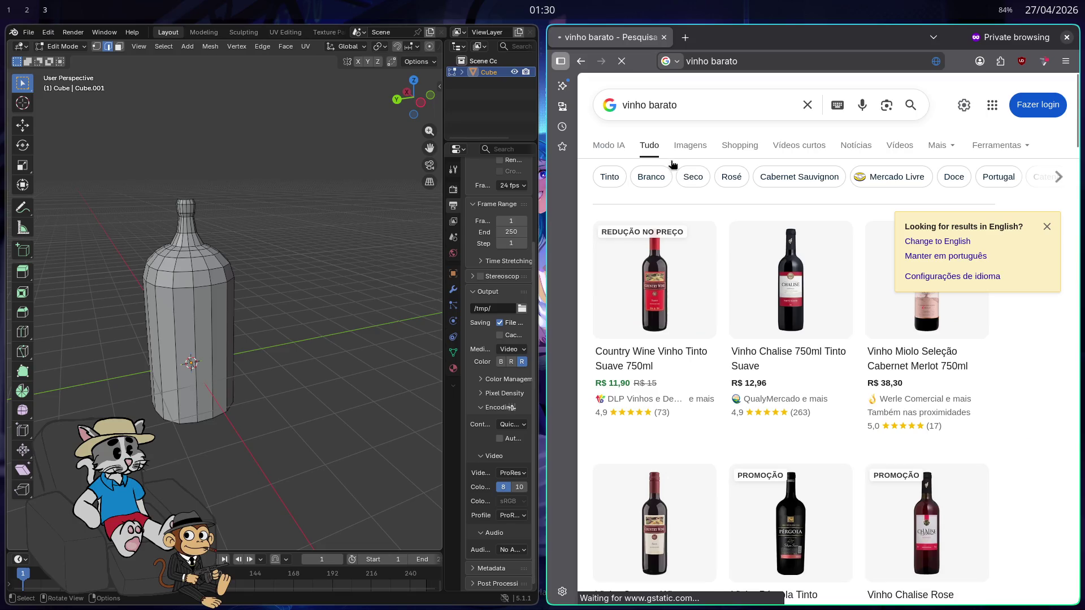
left_click(695, 145)
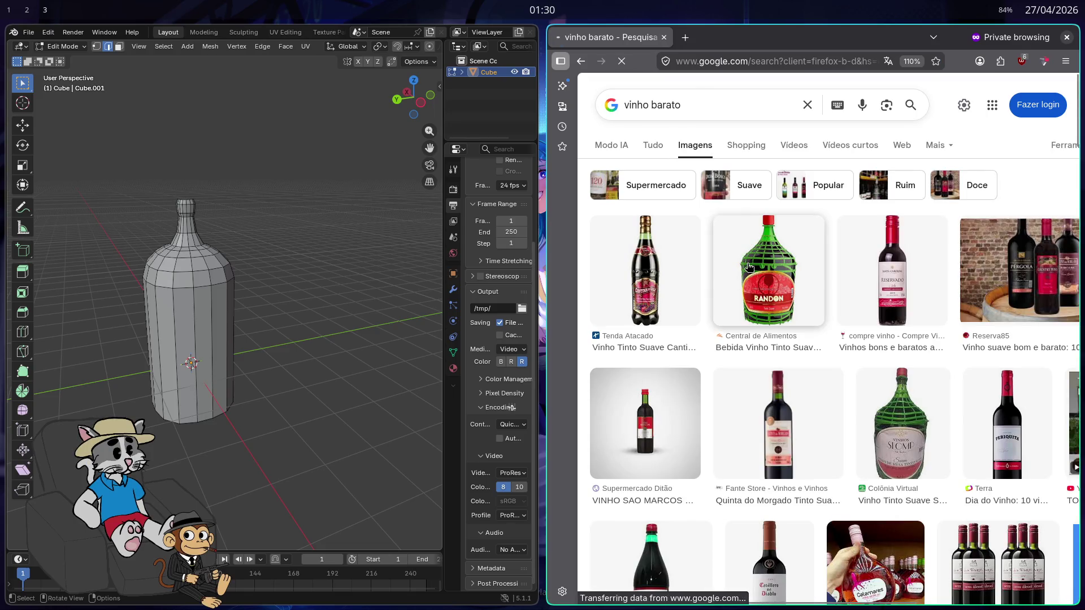
left_click(742, 273)
In Blender, select the bottle's upper ring of faces while orbiting the view
left_click_drag(237, 359, 282, 341)
left_click_drag(293, 288, 142, 242)
mouse_move(209, 266)
left_mouse_down()
mouse_move(290, 278)
mouse_move(303, 315)
mouse_move(283, 340)
mouse_move(288, 351)
mouse_move(356, 405)
mouse_move(339, 392)
mouse_move(331, 456)
mouse_move(338, 407)
left_mouse_up()
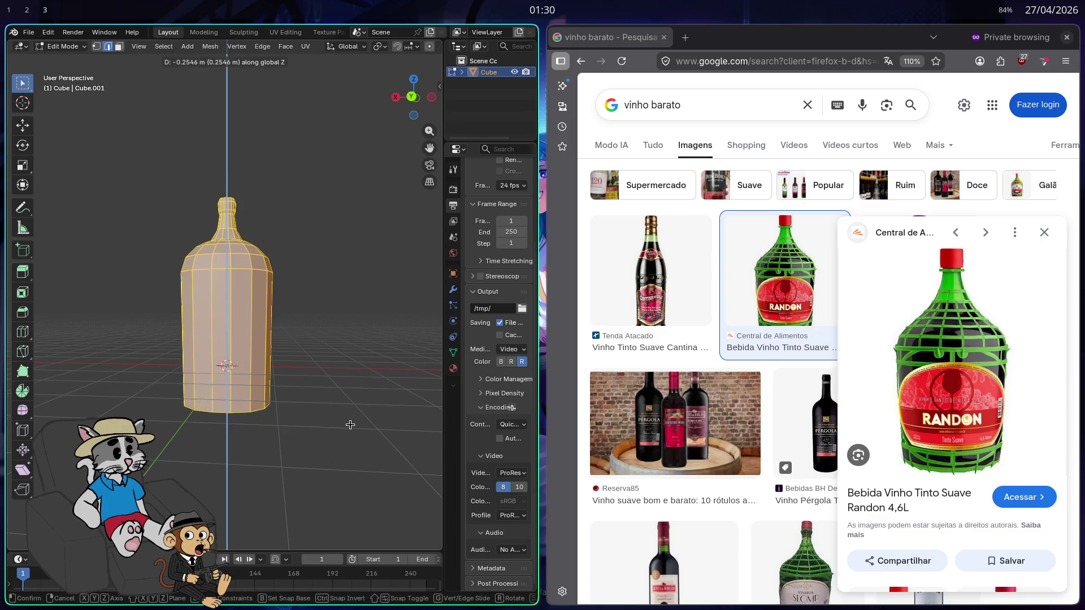
Toggle Edit and Object Mode while orbiting and zooming around the bottle, then maximise Blender
key("Tab")
mouse_move(347, 373)
left_mouse_down()
mouse_move(356, 392)
mouse_move(344, 374)
left_mouse_up()
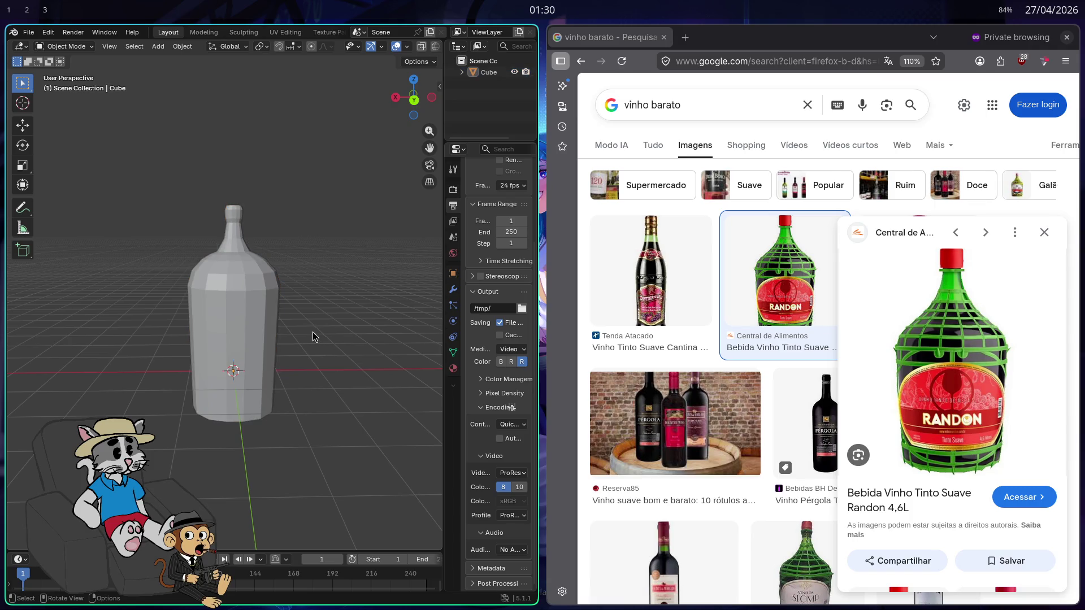
scroll(601, 315, "down", 3)
scroll(601, 315, "up", 3)
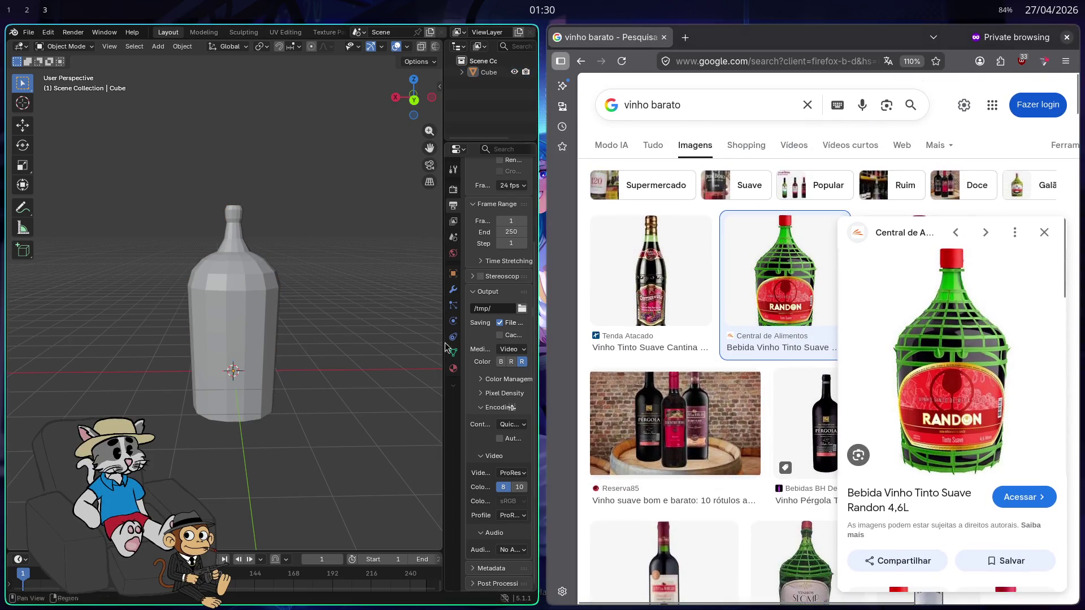
key("Tab")
left_click_drag(340, 312, 328, 317)
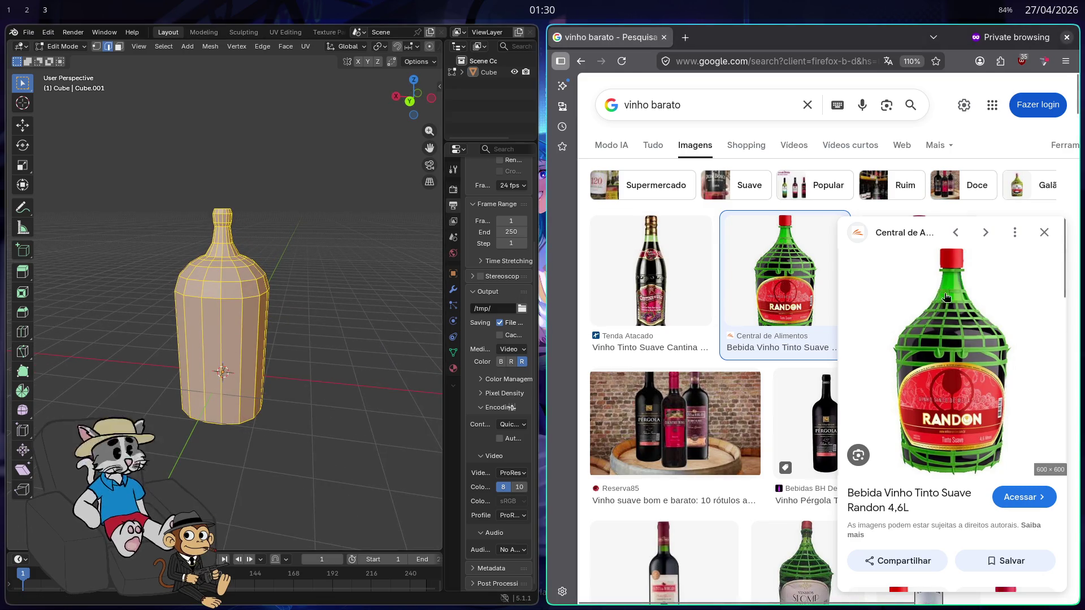
left_click_drag(376, 392, 327, 310)
key("Tab")
key("Tab")
key("Tab")
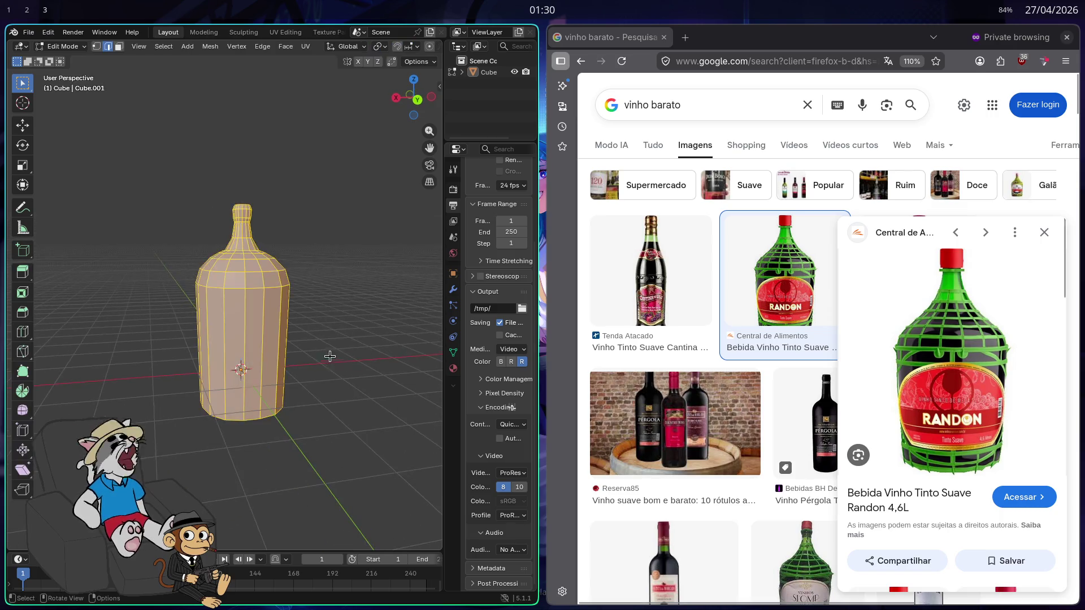
key("Tab")
key("Tab")
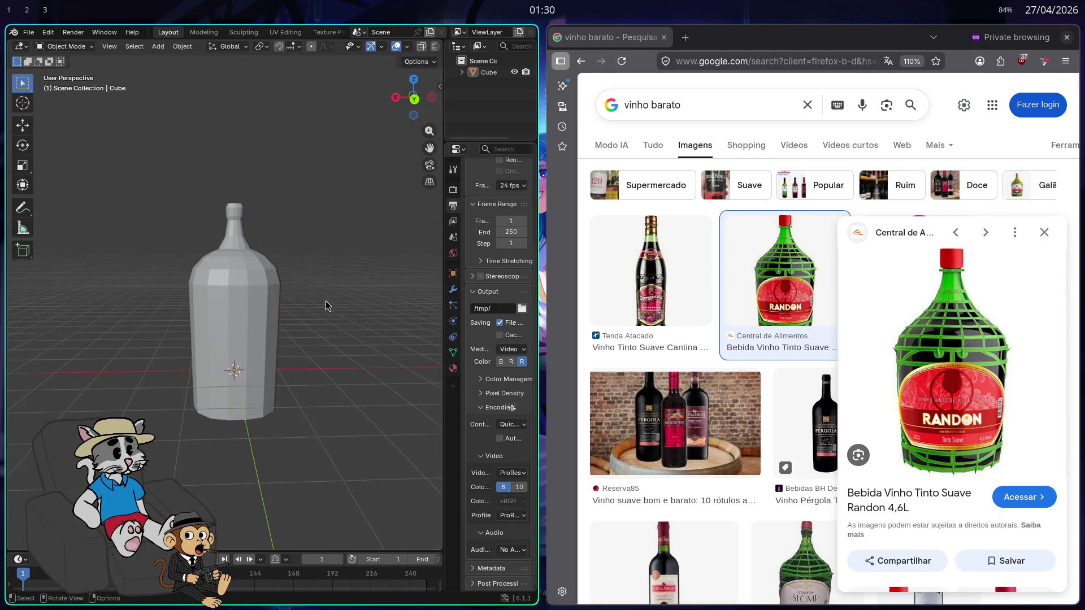
left_click_drag(326, 306, 290, 304)
scroll(254, 243, "up", 3)
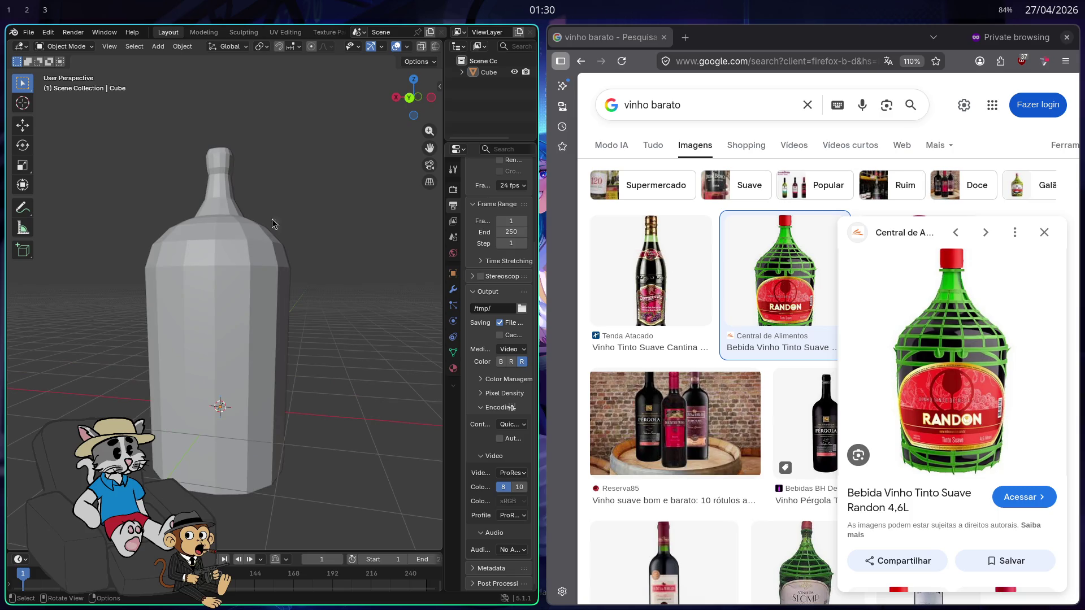
key("Tab")
key("super+f")
Reselect the bottle in Edit Mode and add an extra ring of geometry at the neck rim
key("Tab")
left_click(467, 96)
key("Tab")
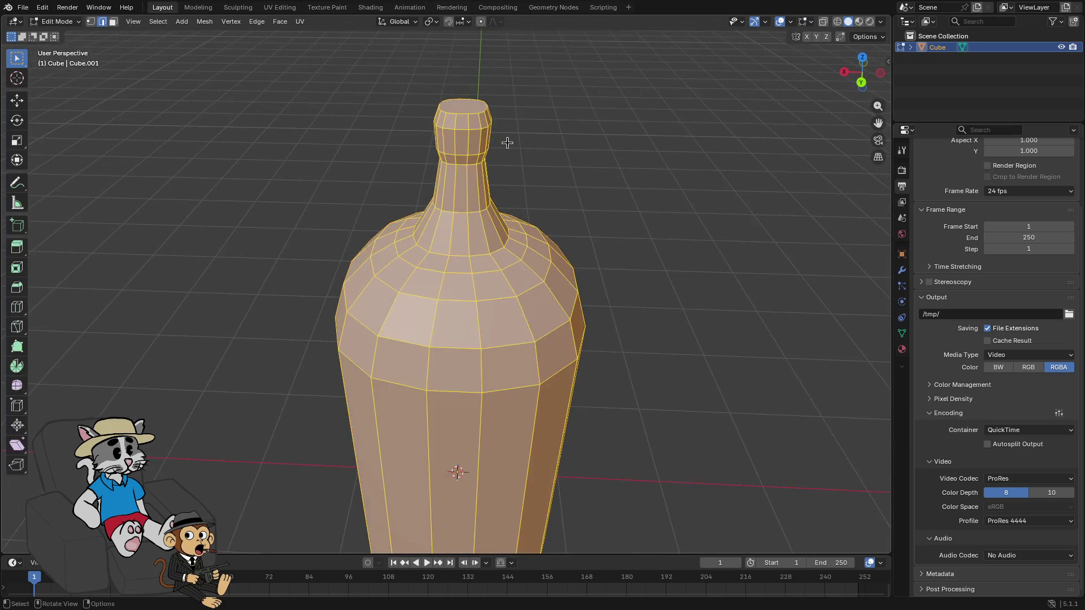
left_click(509, 144)
left_click(454, 106, "alt")
right_click(453, 106)
left_click(457, 133)
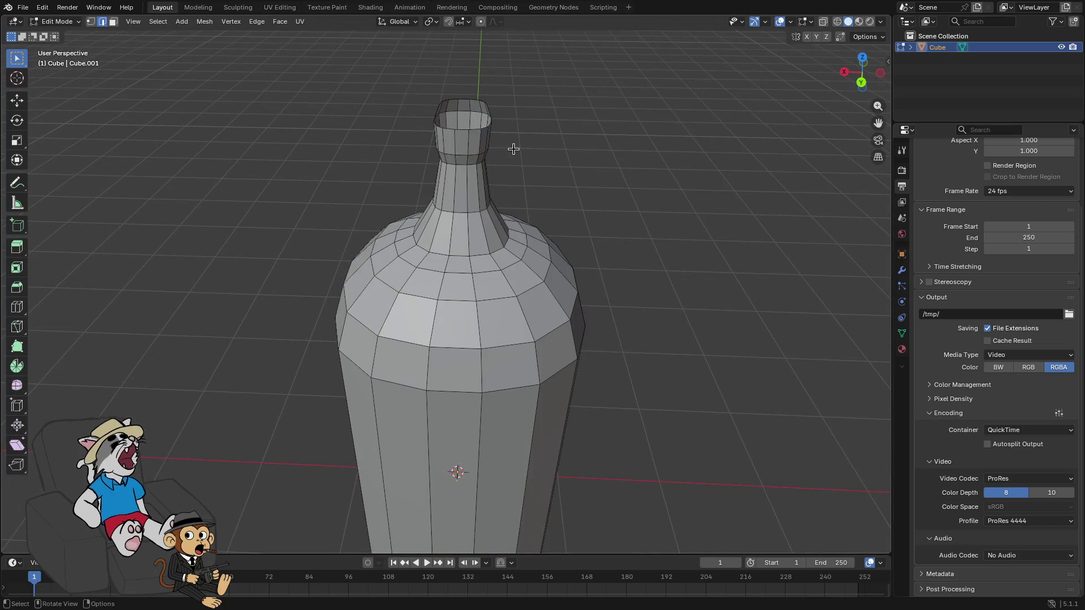
Delete the selected neck-top faces and check the result from Back Orthographic view
left_click(486, 109)
key("ctrl+e")
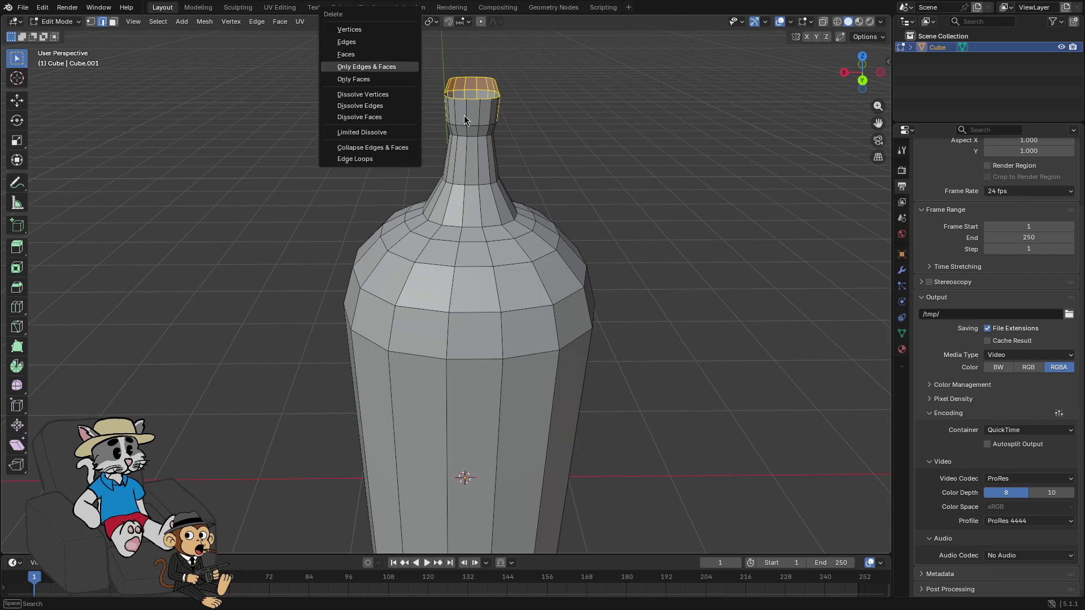
left_click(385, 67)
key("x")
left_click(486, 121)
key("x")
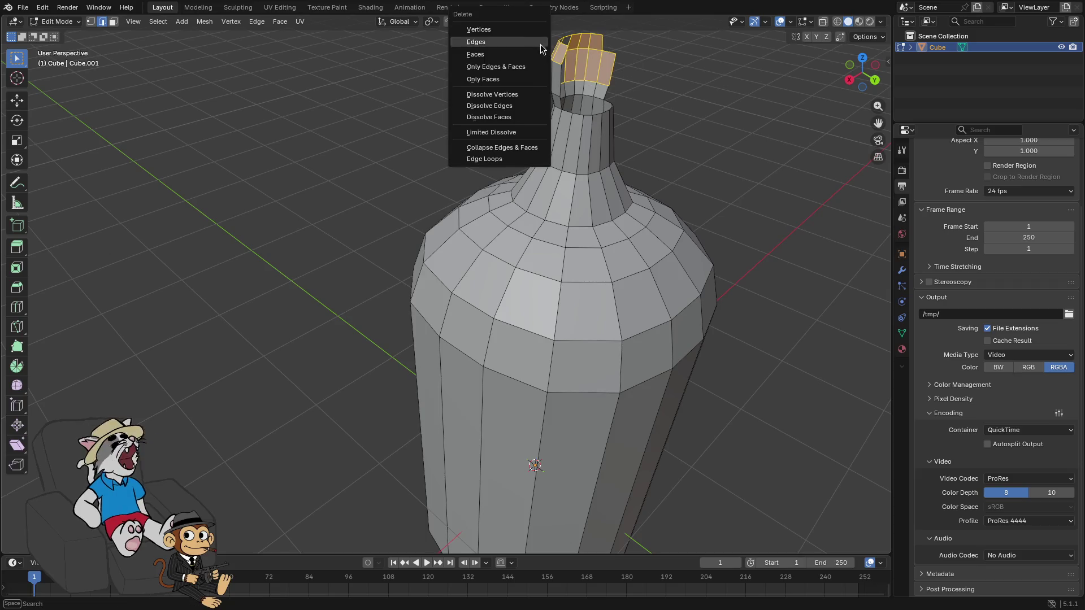
left_click(515, 97)
key("KP_1")
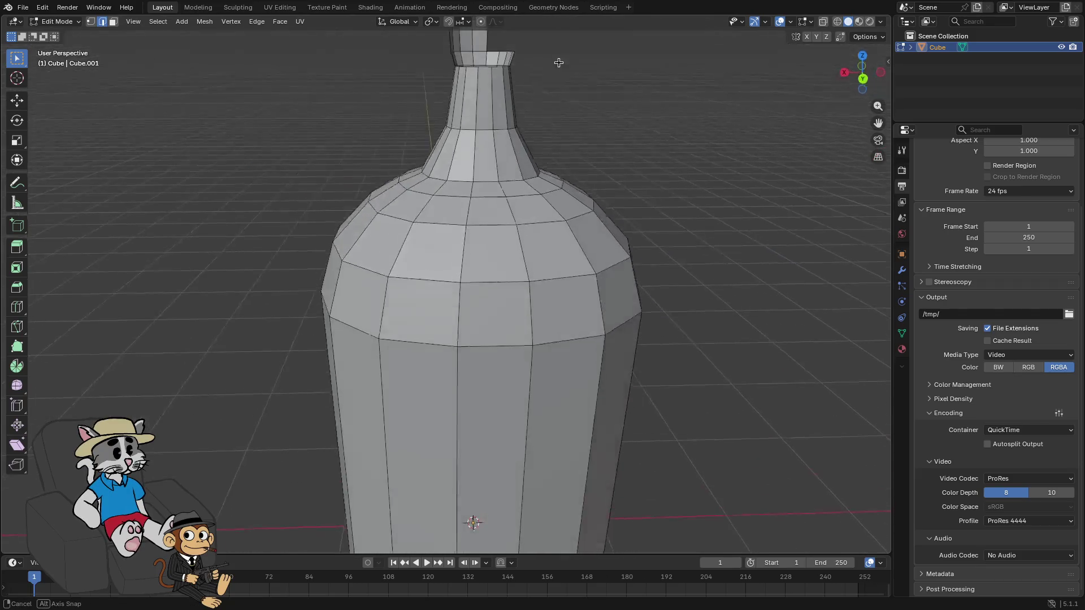
key("ctrl+KP_1")
mouse_move(562, 116)
left_mouse_down()
mouse_move(562, 163)
mouse_move(694, 83)
left_mouse_up()
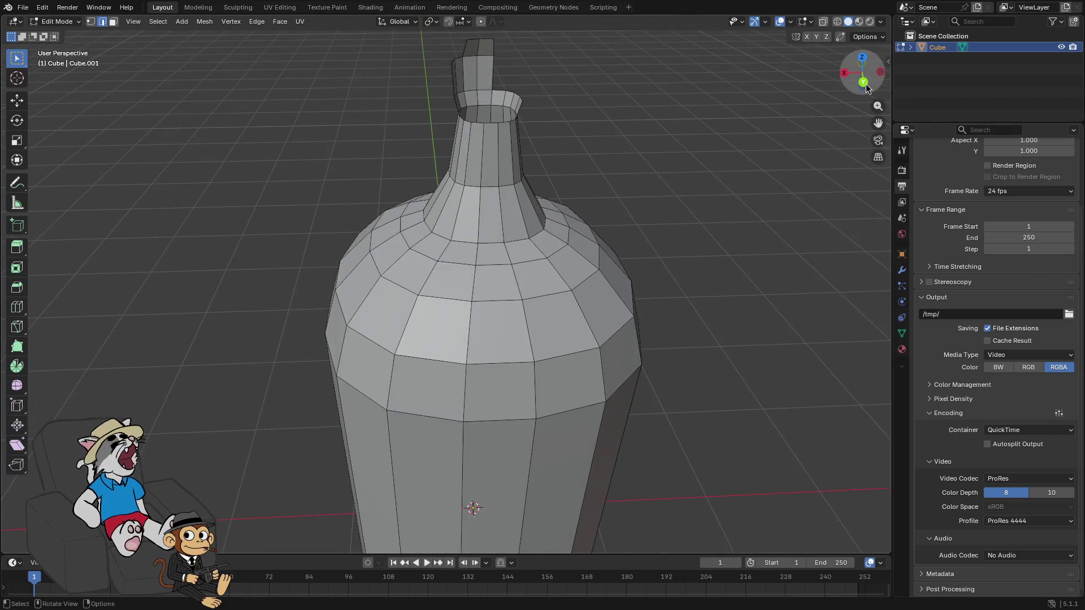
left_click(863, 82)
Delete the remaining top ring faces of the neck, leaving only the rim
right_click(622, 111)
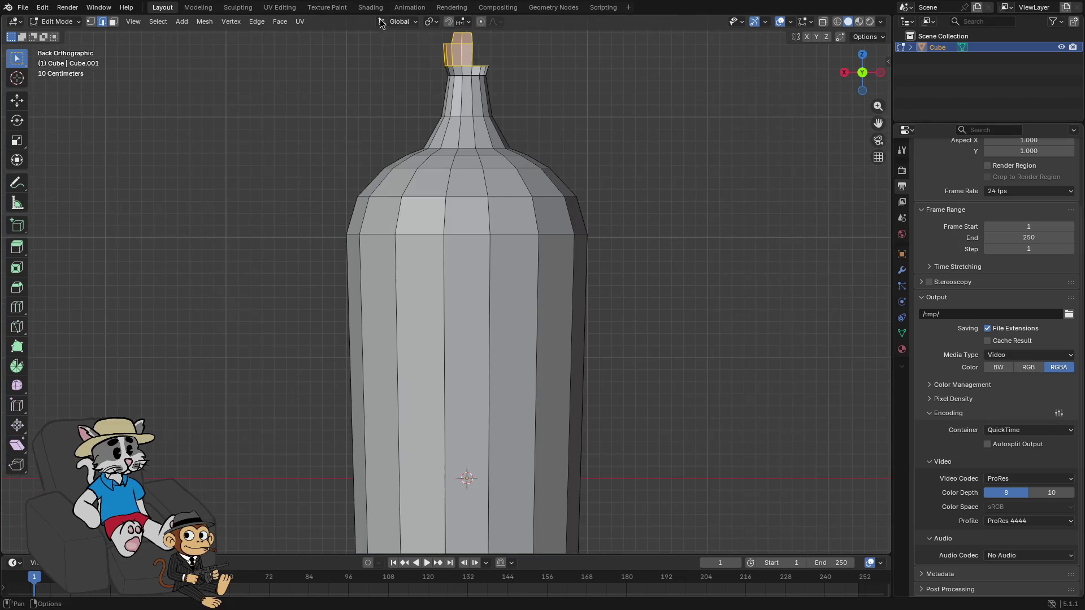
key("x")
left_click(354, 55)
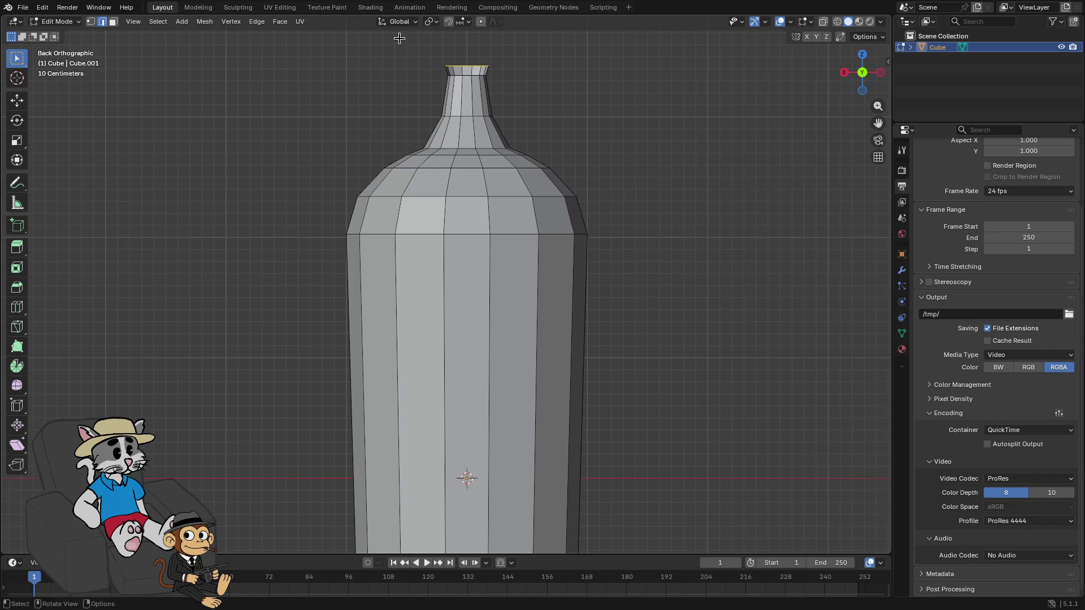
key("x")
left_click(355, 54)
key("x")
left_click(412, 71)
key("x")
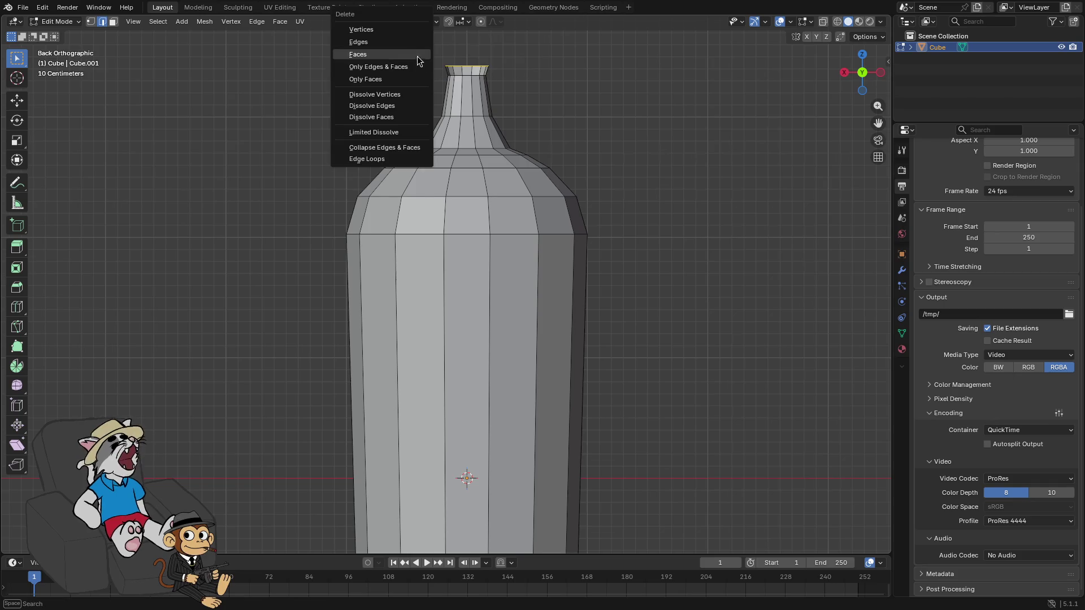
left_click(396, 66)
Switch to face selection, delete the leftover rim face and select the neck-top faces
key("x")
left_click(395, 74)
key("3")
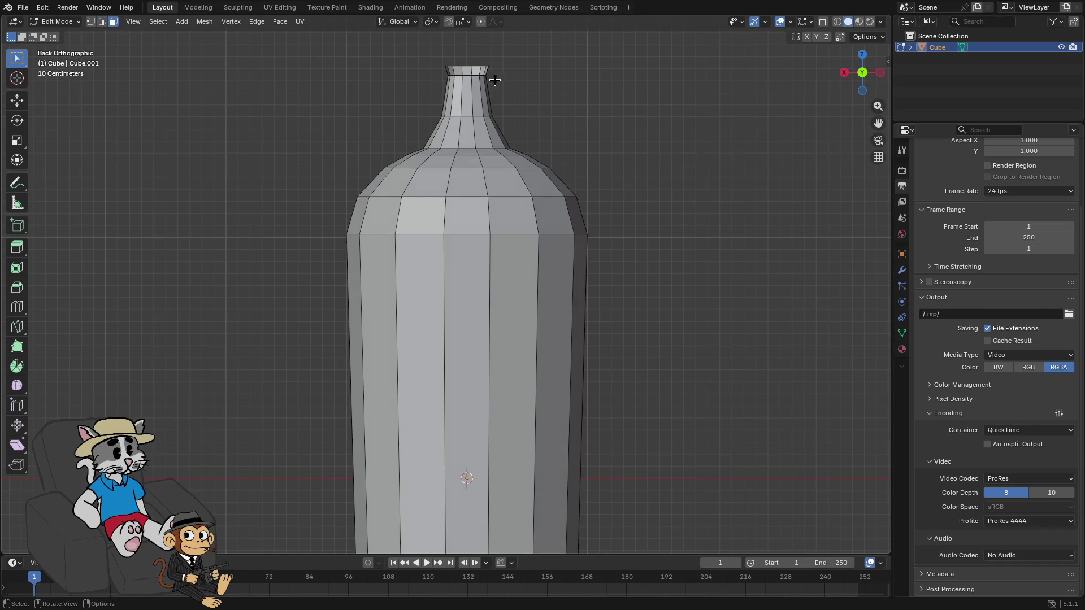
key("x")
left_click(400, 71)
left_click_drag(535, 94, 459, 45)
Delete the small neck-top face and the bottle's flat base face
left_click_drag(505, 83, 656, 70)
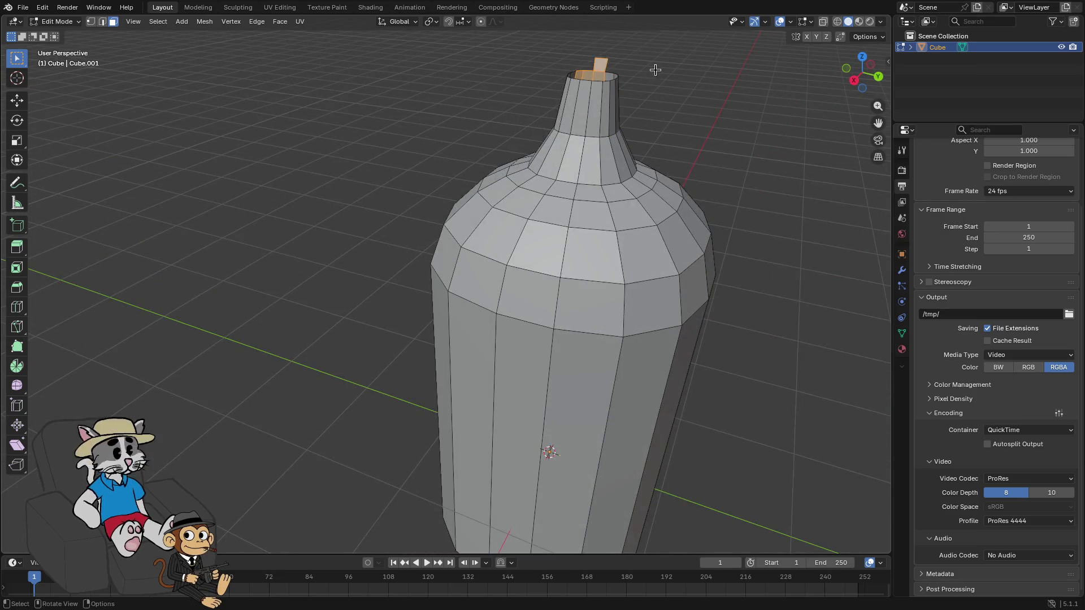
key("x")
left_click(571, 73)
left_click_drag(492, 96, 506, 145)
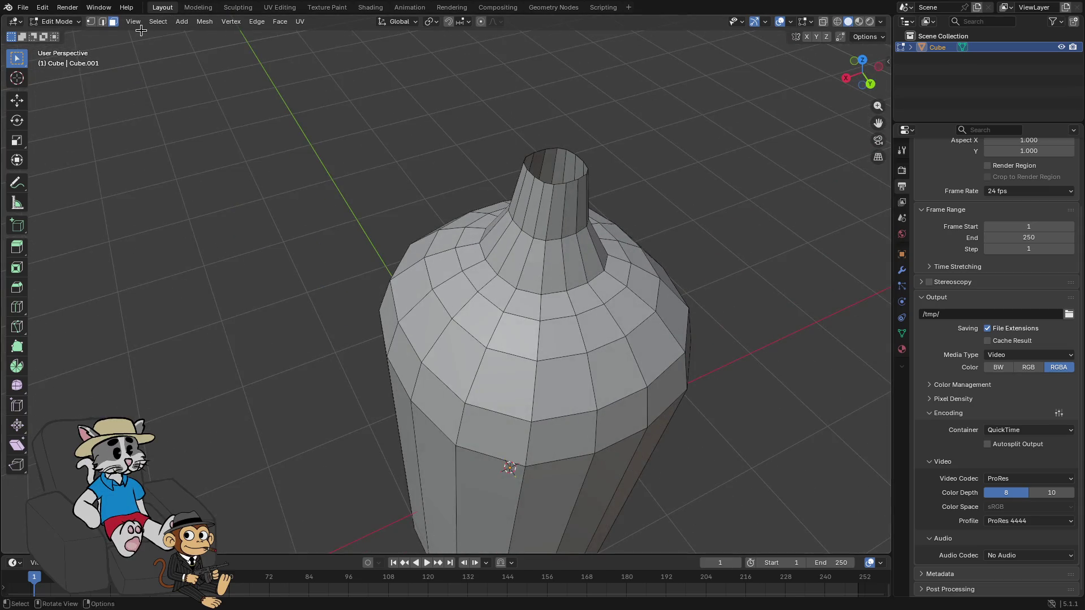
mouse_move(312, 114)
left_mouse_down()
mouse_move(504, 181)
mouse_move(521, 115)
mouse_move(492, 276)
left_mouse_up()
scroll(504, 181, "up", 5)
scroll(491, 276, "down", 3)
left_click(473, 277)
key("x")
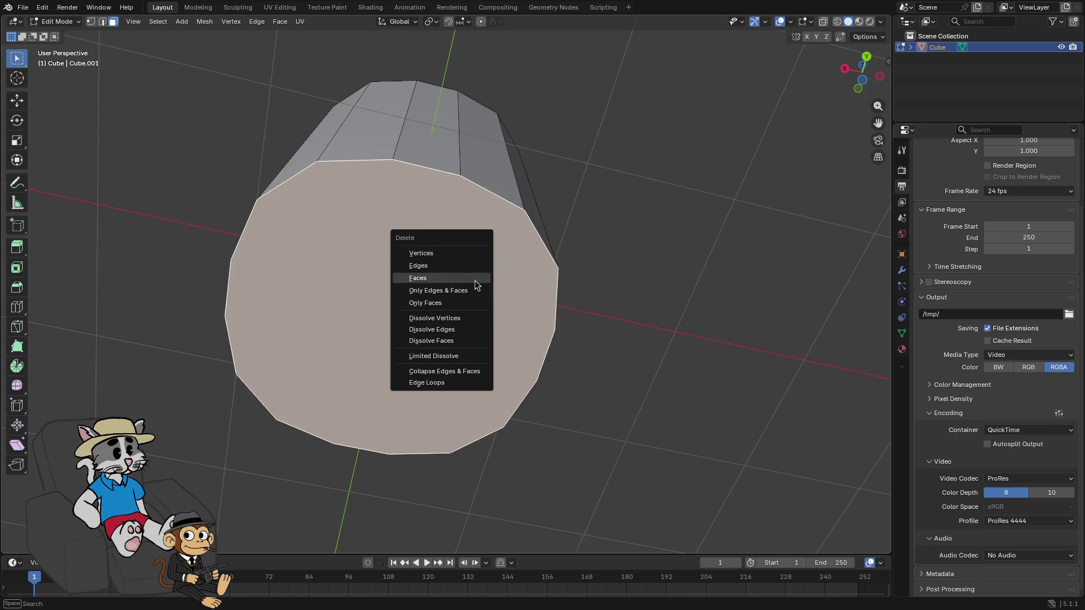
left_click(442, 278)
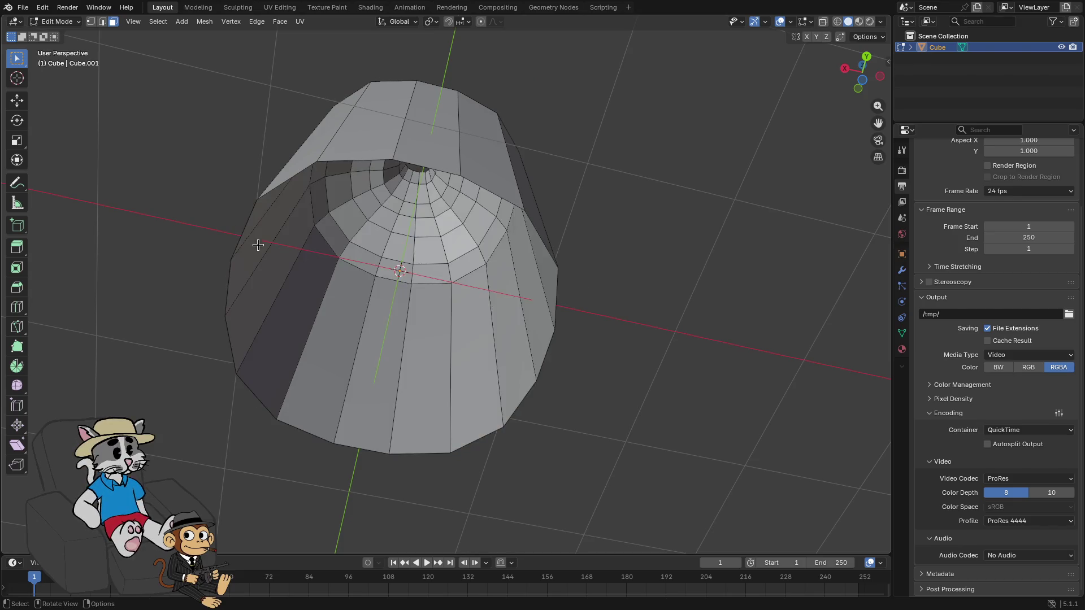
Select opposite rim edges across the base opening and fill the first faces with F
left_click_drag(258, 242, 284, 238)
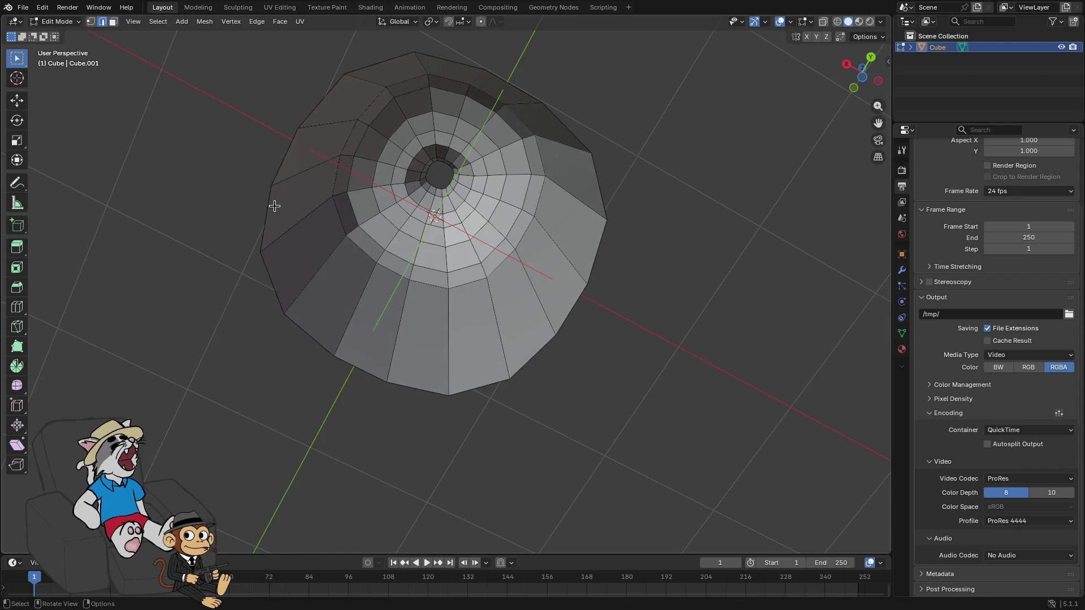
left_click(321, 101, "shift")
left_click(293, 145, "shift")
left_click(312, 160, "shift")
left_click(595, 283)
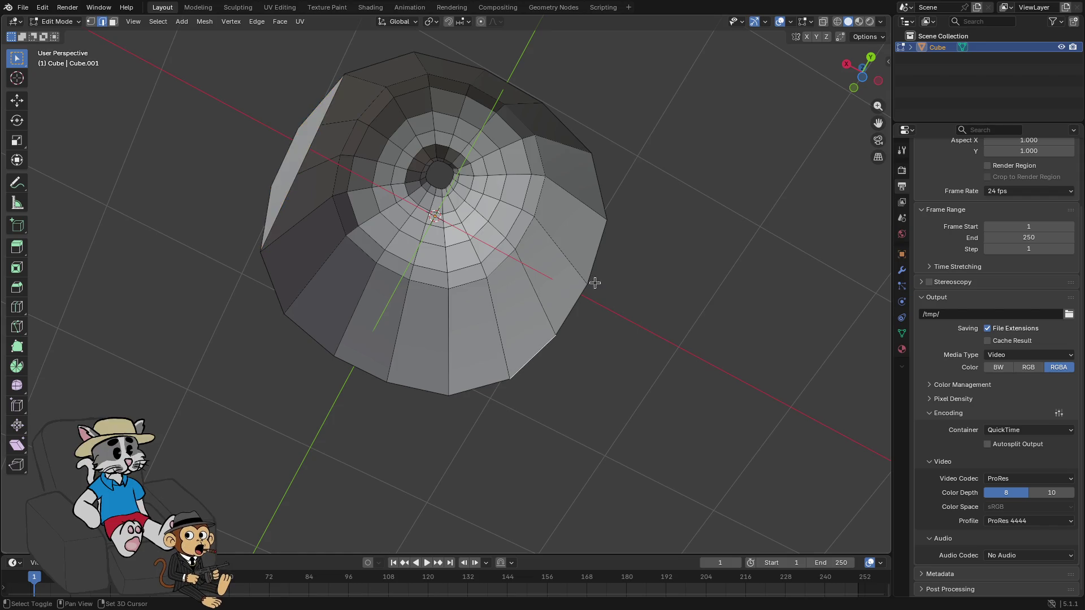
left_click(575, 310, "shift")
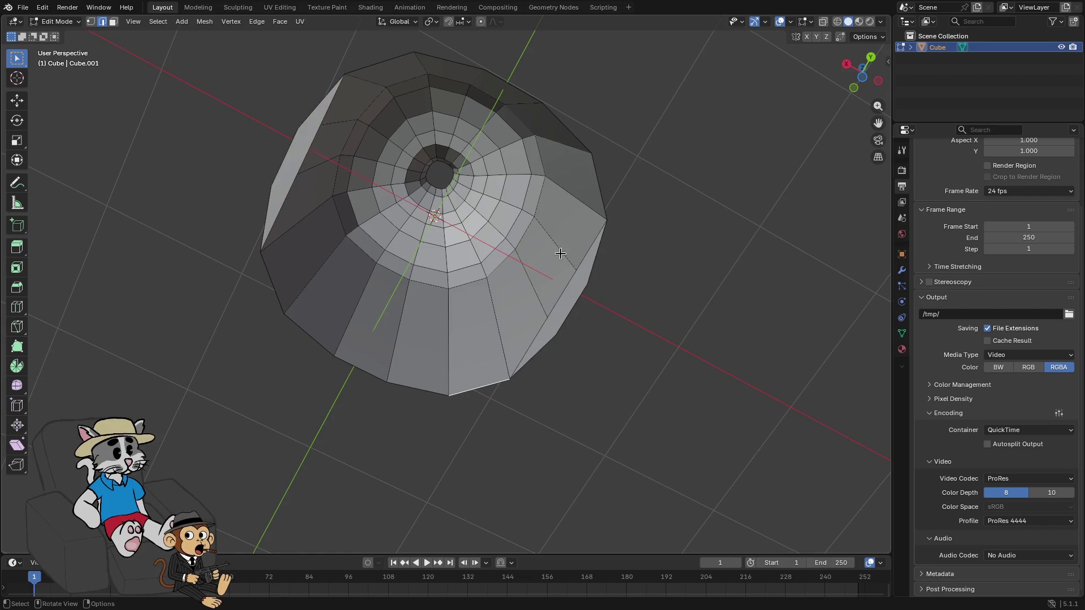
key("f")
key("alt+a")
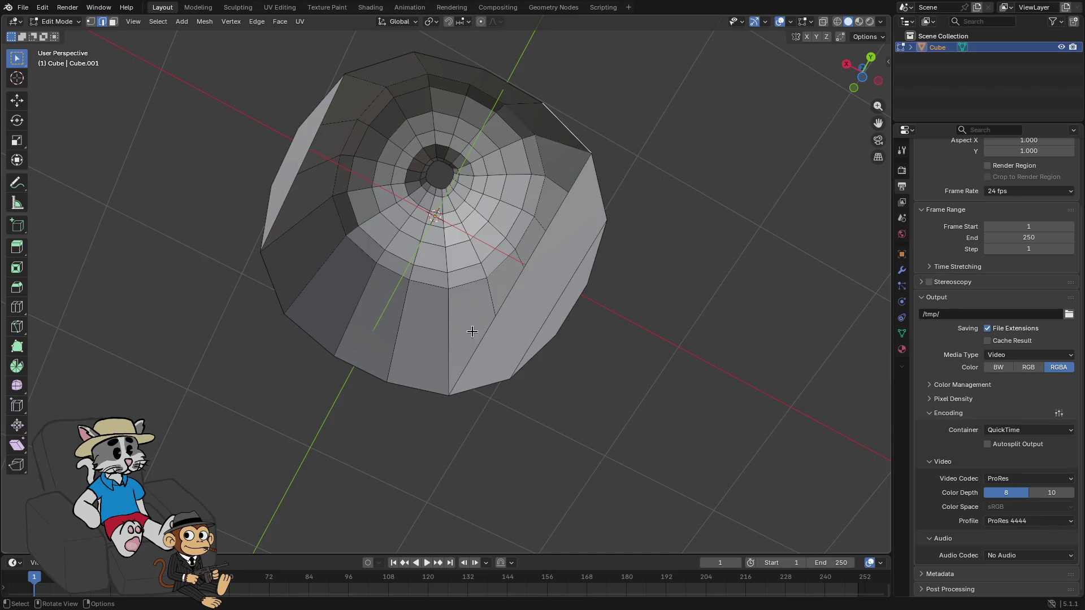
Fill the remaining strips across the base opening with F
left_click(363, 373, "shift")
key("f")
left_click(516, 88, "shift")
key("f")
left_click(430, 57)
key("f")
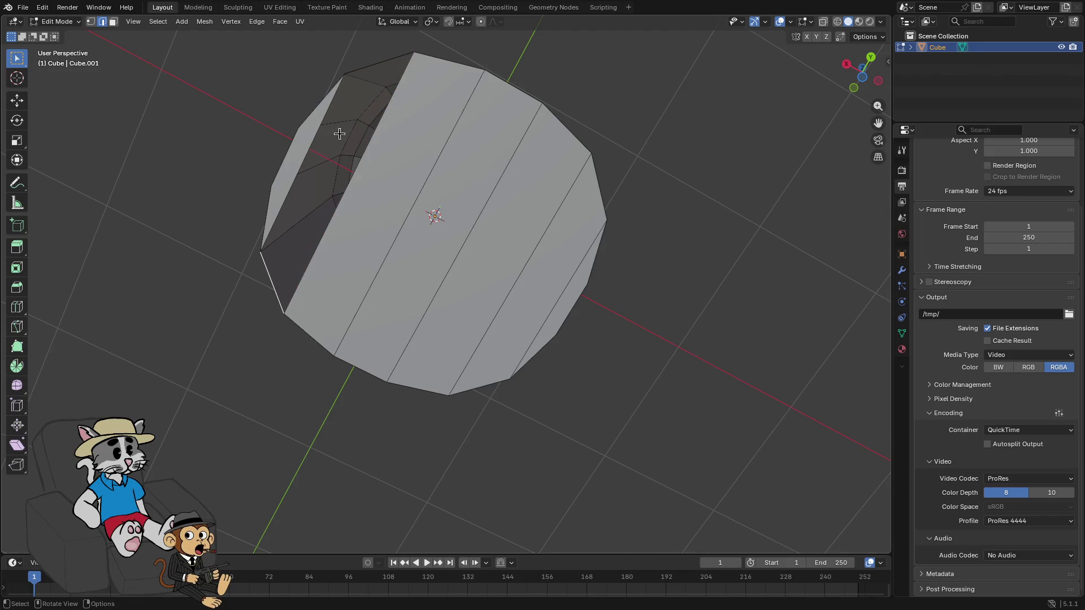
key("f")
mouse_move(367, 67)
left_mouse_down()
mouse_move(395, 377)
mouse_move(419, 292)
mouse_move(497, 293)
mouse_move(545, 199)
mouse_move(481, 241)
mouse_move(521, 258)
left_mouse_up()
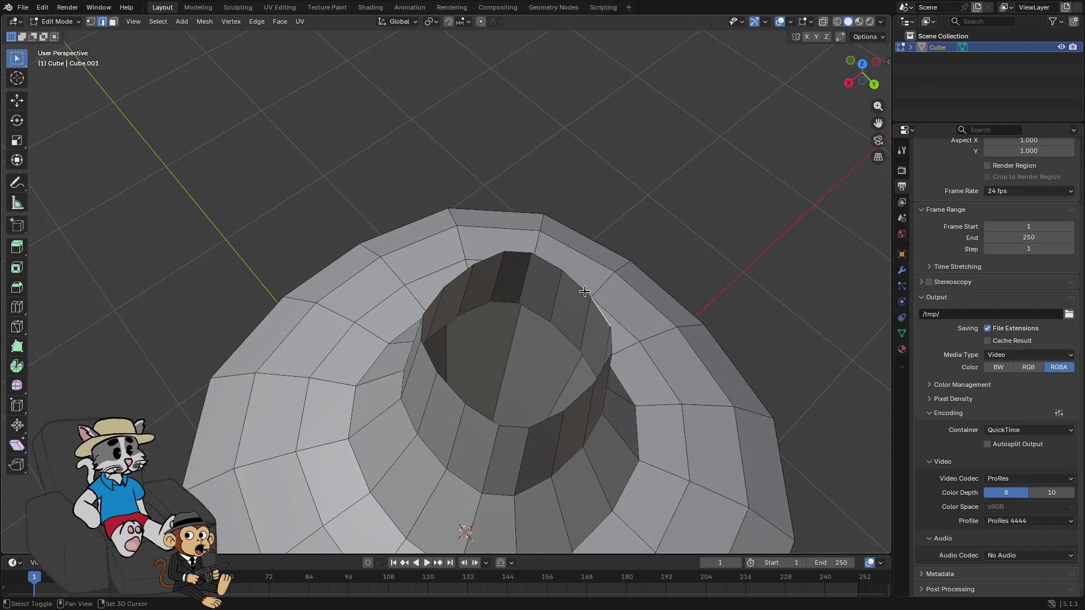
Fill faces across the neck tube's top, then return to Object Mode
left_click(608, 343)
left_click_drag(608, 343, 396, 338)
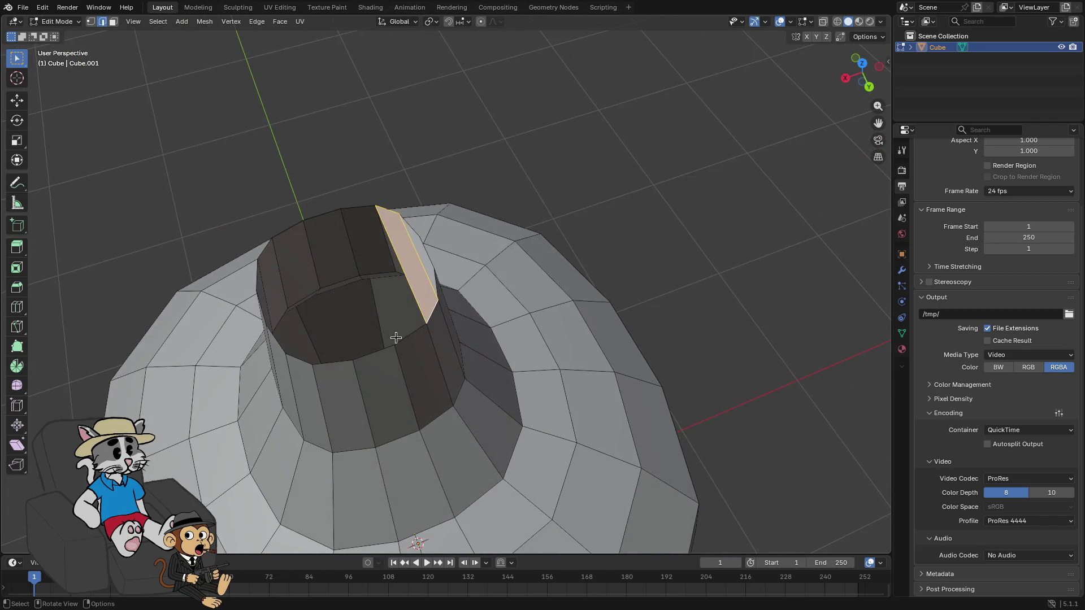
left_click(360, 209, "shift")
left_click(355, 353, "alt")
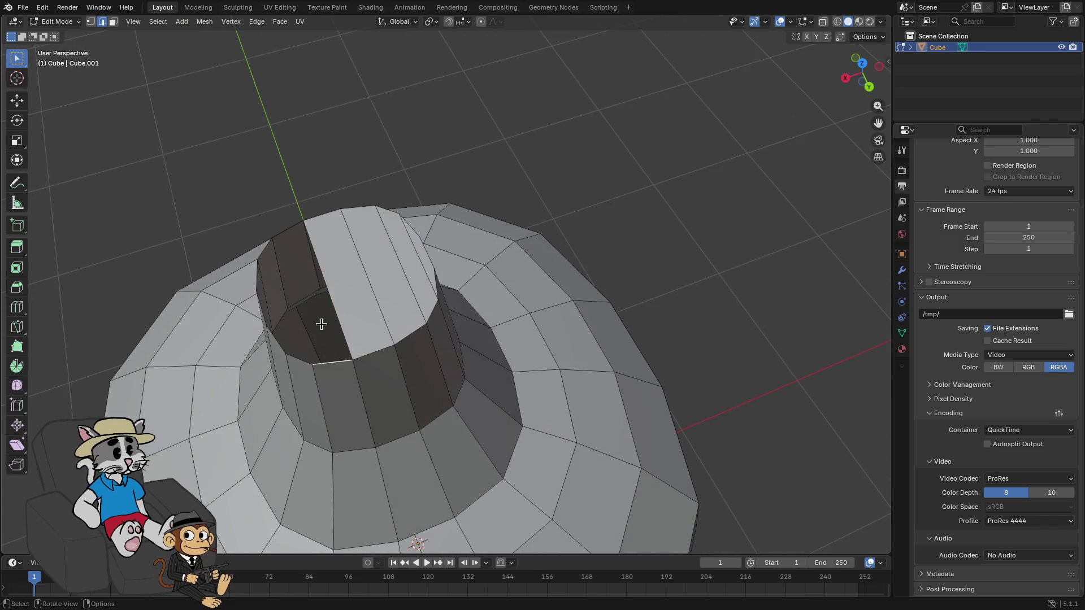
key("f")
left_click(264, 249)
left_click(298, 357, "shift")
key("f")
left_click(253, 286)
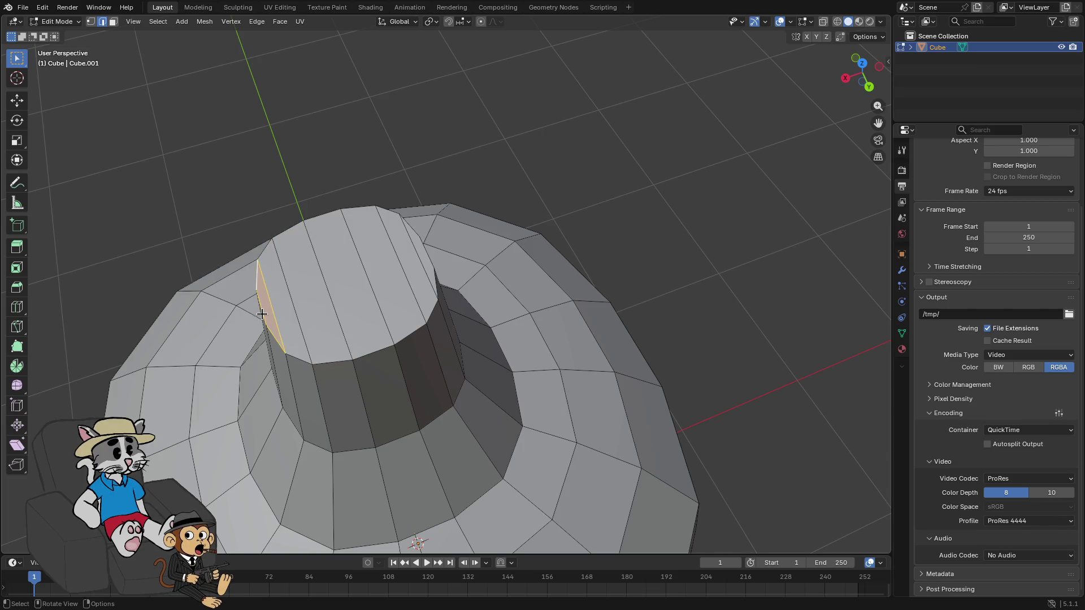
key("Tab")
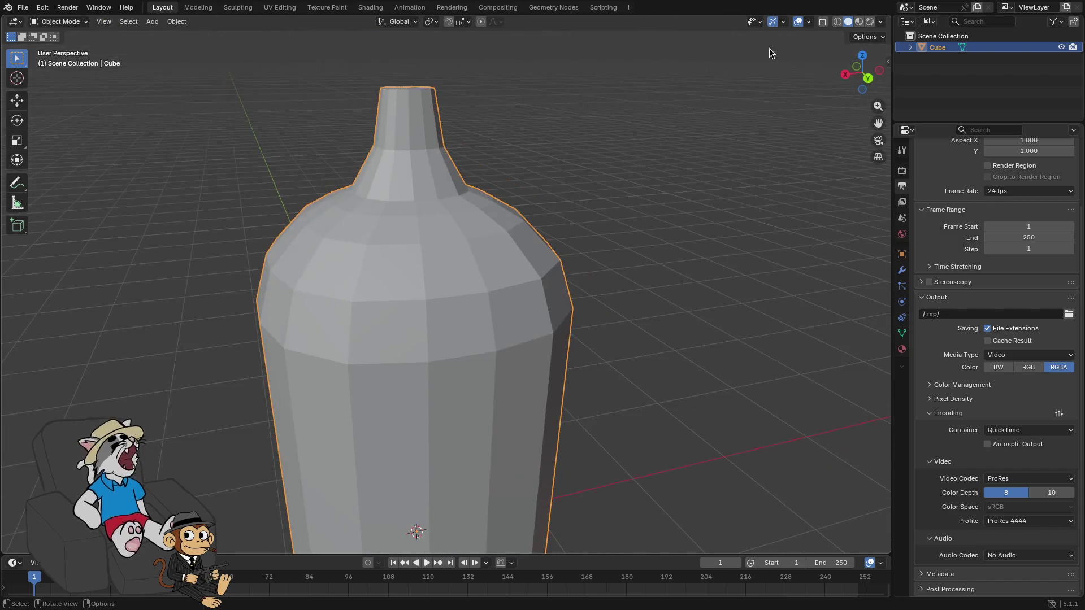
left_click(859, 22)
scroll(589, 233, "down", 4)
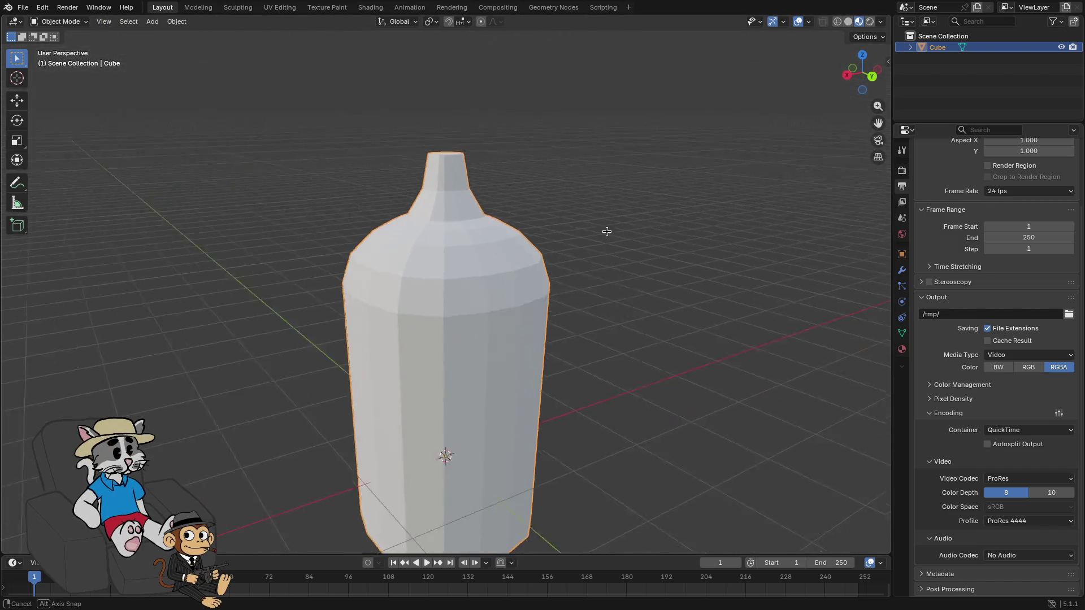
left_click(902, 350)
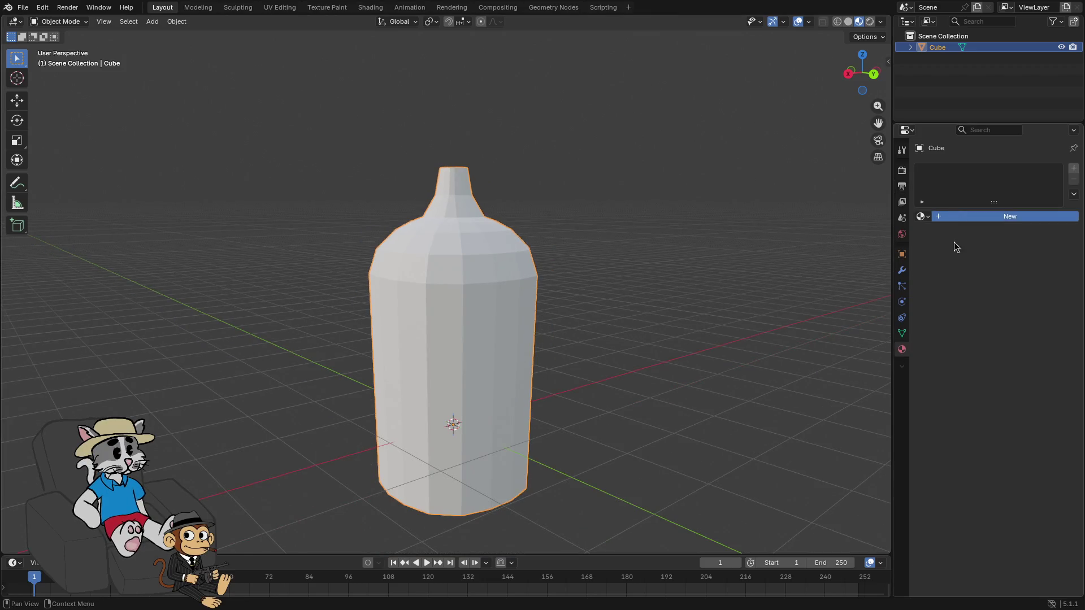
left_click(983, 217)
left_click(1002, 287)
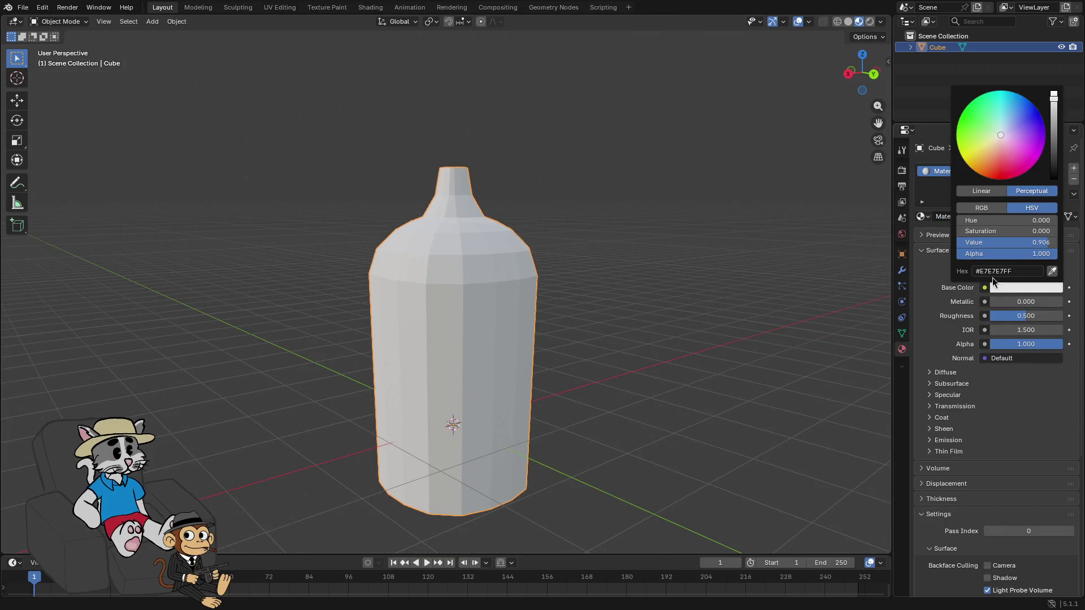
left_click_drag(969, 134, 962, 118)
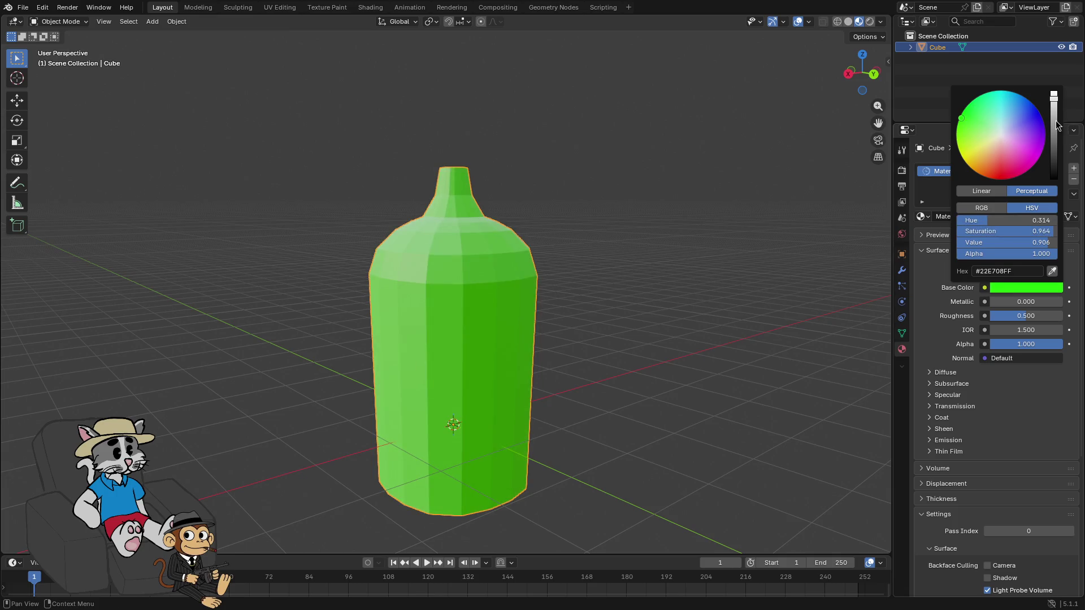
scroll(979, 117, "down", 5)
left_click(967, 113)
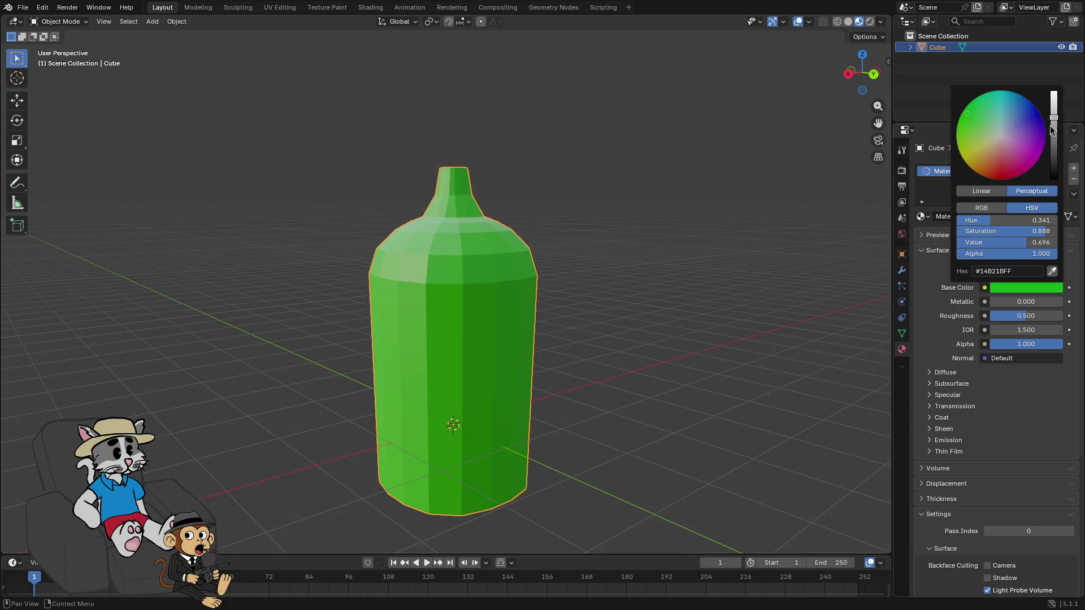
right_click(561, 281)
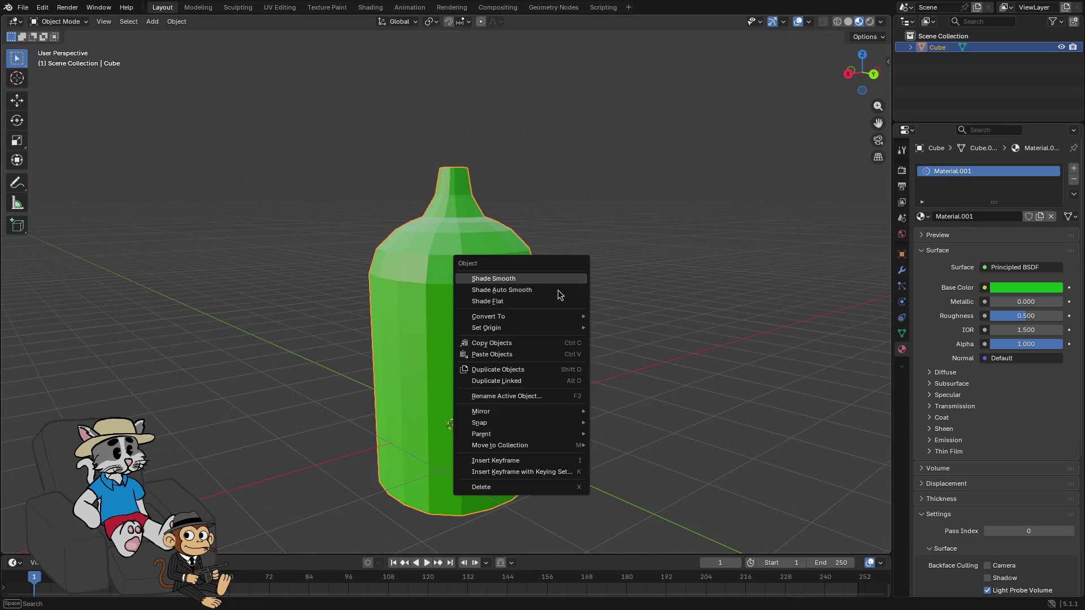
left_click(543, 294)
mouse_move(575, 297)
left_mouse_down()
mouse_move(657, 288)
mouse_move(642, 300)
mouse_move(581, 298)
left_mouse_up()
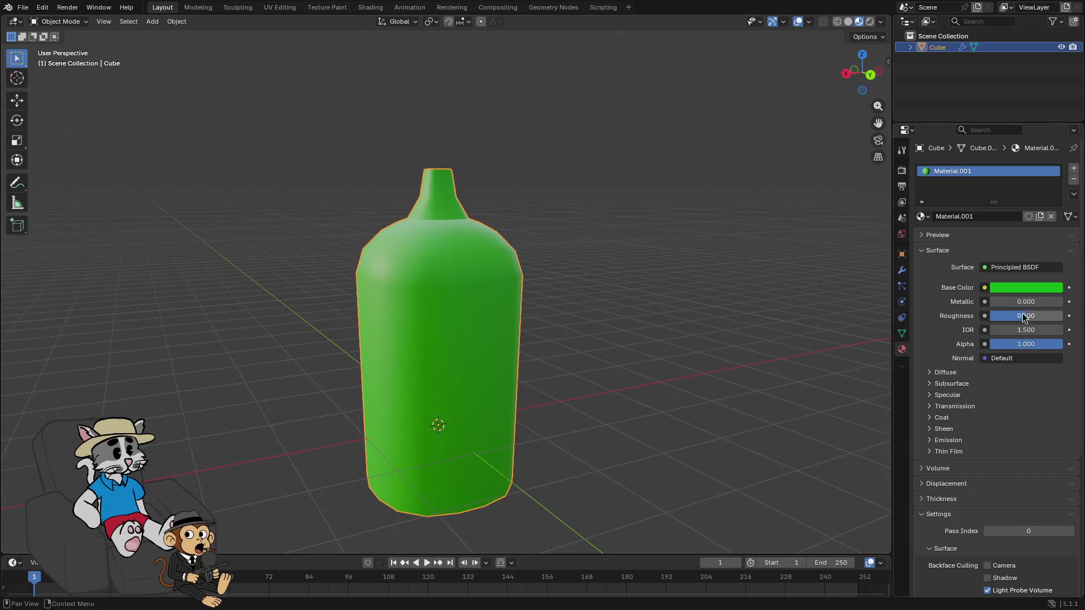
left_click_drag(1024, 315, 996, 316)
mouse_move(661, 349)
left_mouse_down()
mouse_move(637, 334)
mouse_move(752, 352)
left_mouse_up()
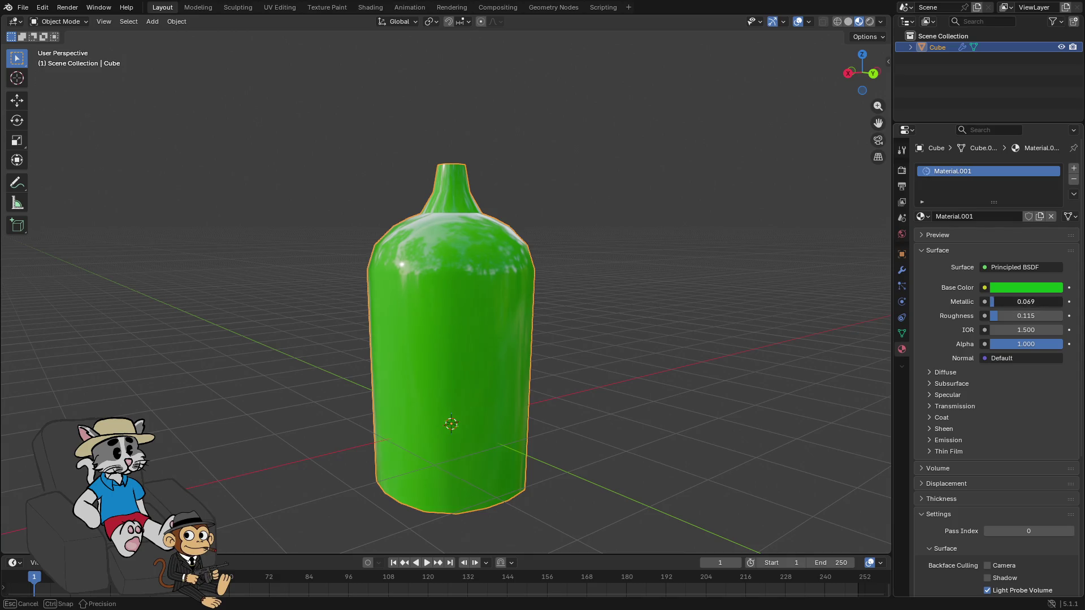
left_click_drag(997, 315, 981, 319)
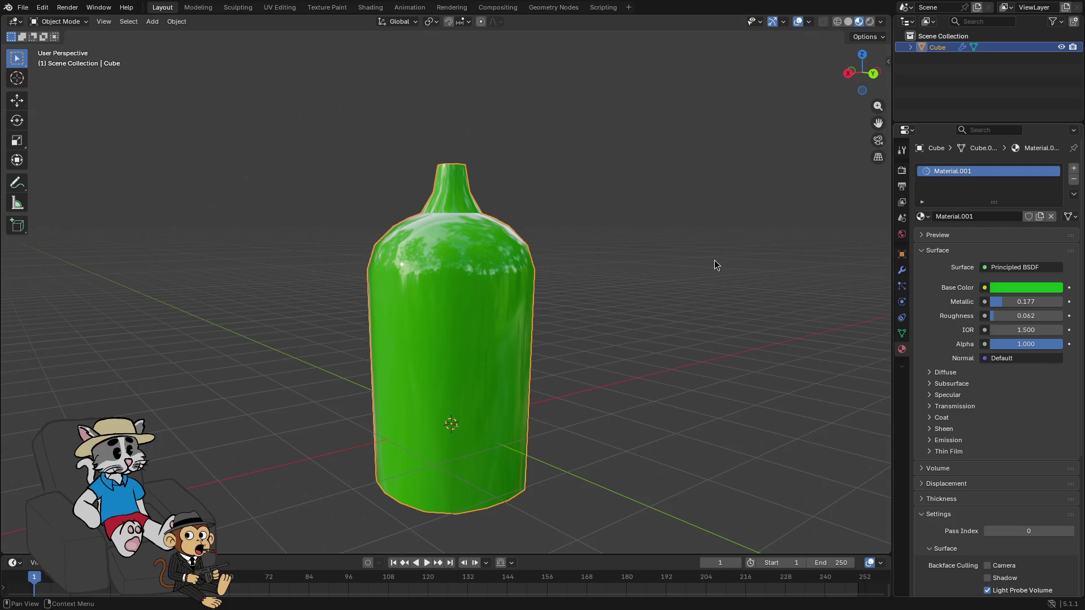
mouse_move(611, 240)
left_mouse_down()
mouse_move(620, 230)
mouse_move(513, 223)
mouse_move(509, 164)
left_mouse_up()
left_click(509, 164)
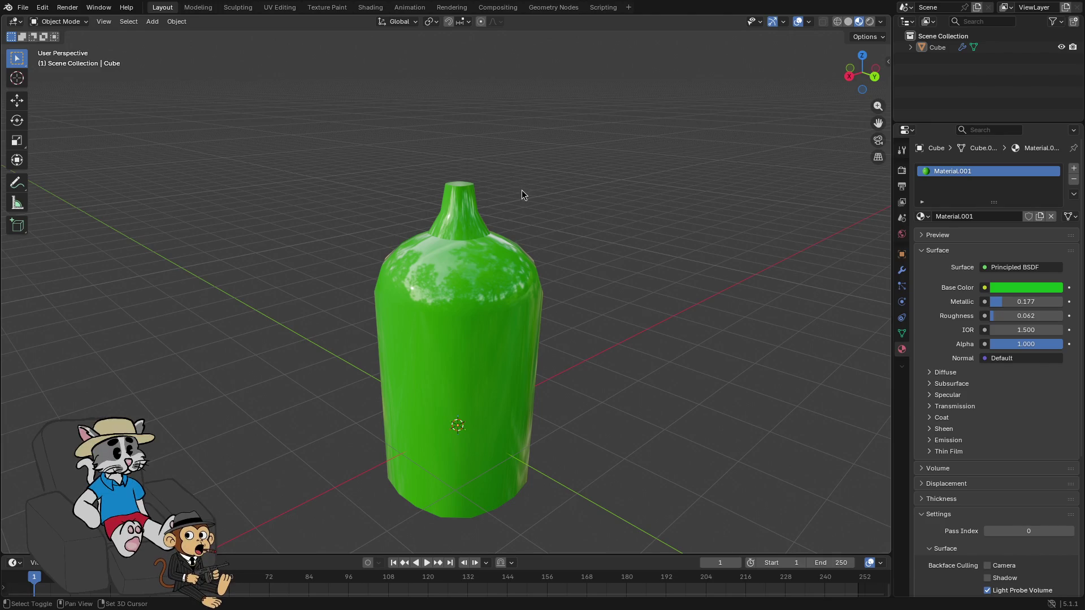
key("shift+a")
Add a new cube, move it along Z onto the bottle neck and scale it to 0.57
mouse_move(511, 190)
left_click(579, 196)
key("g")
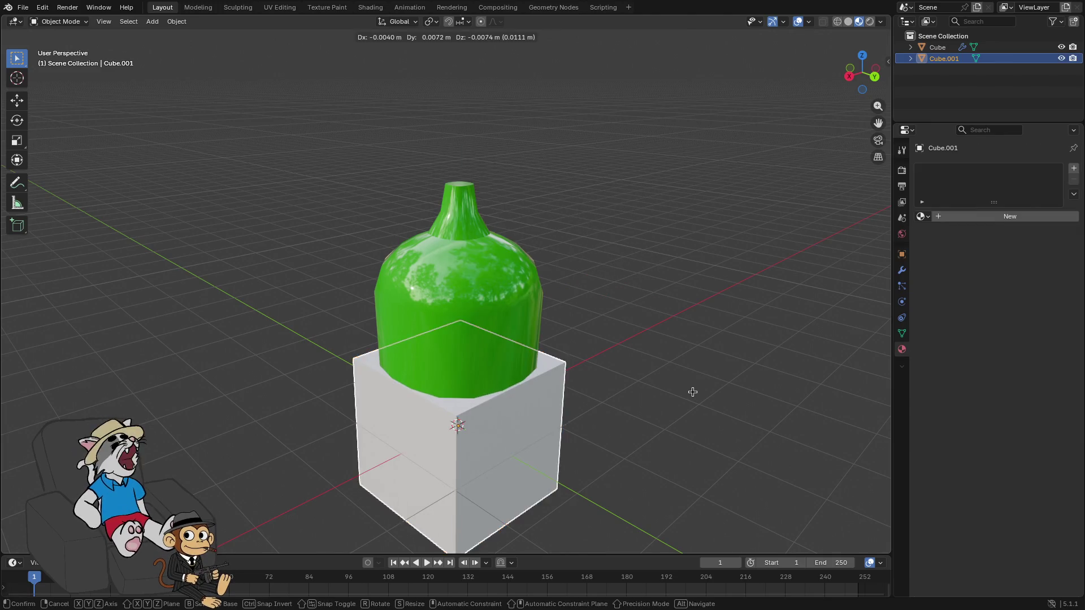
key("z")
left_click(629, 195)
key("s")
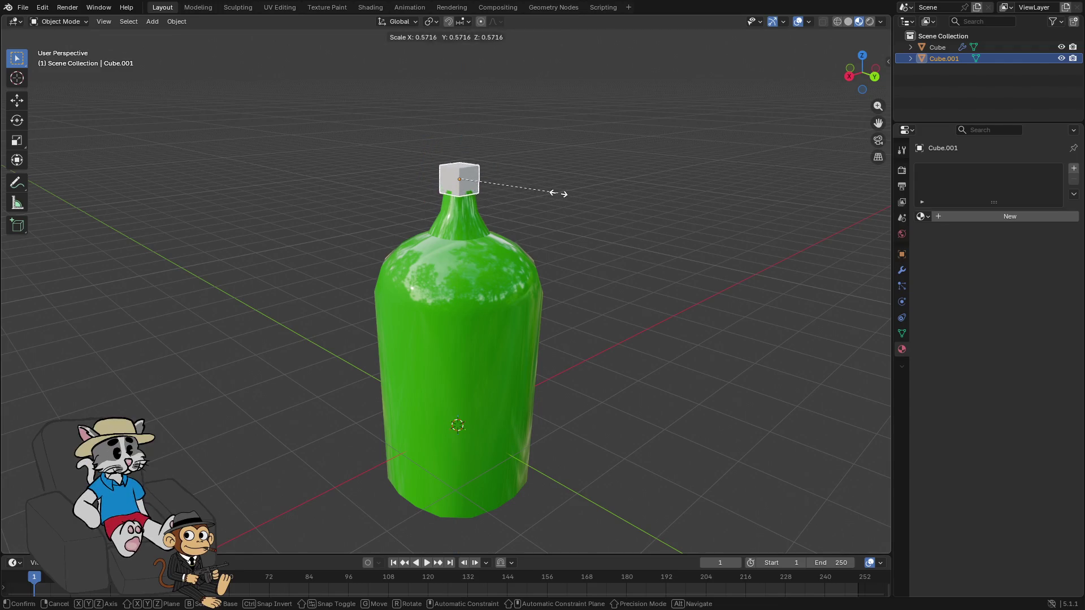
left_click(564, 194)
scroll(554, 176, "up", 6)
mouse_move(656, 239)
left_mouse_down()
mouse_move(610, 218)
mouse_move(603, 199)
mouse_move(571, 179)
mouse_move(620, 247)
mouse_move(641, 257)
left_mouse_up()
Bevel the cube's vertical edges so it becomes a rounded, cylindrical cap
key("Tab")
left_click(468, 248)
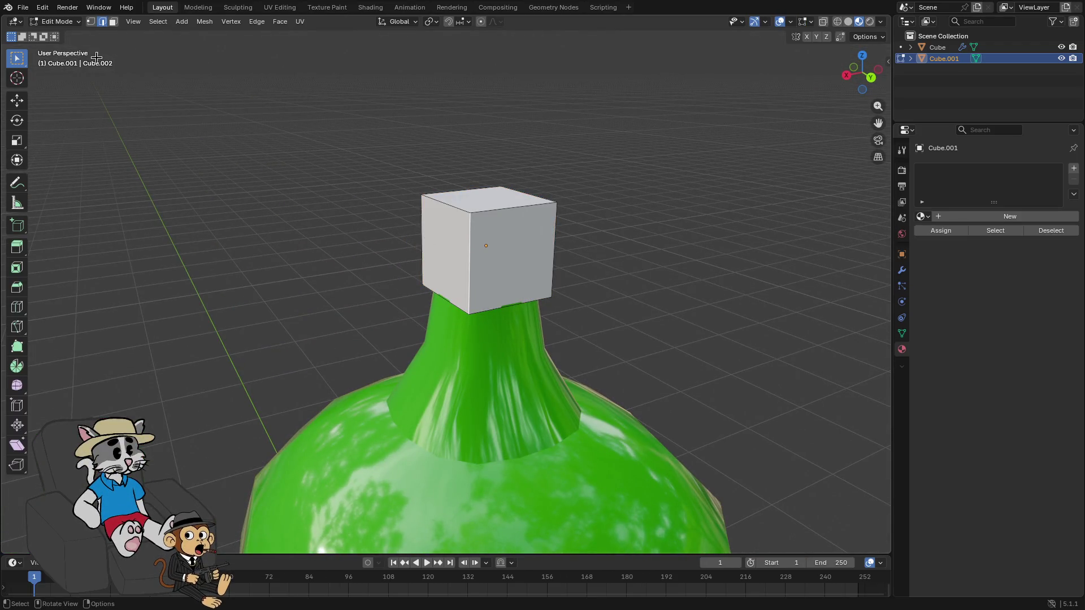
left_click_drag(407, 222, 208, 197)
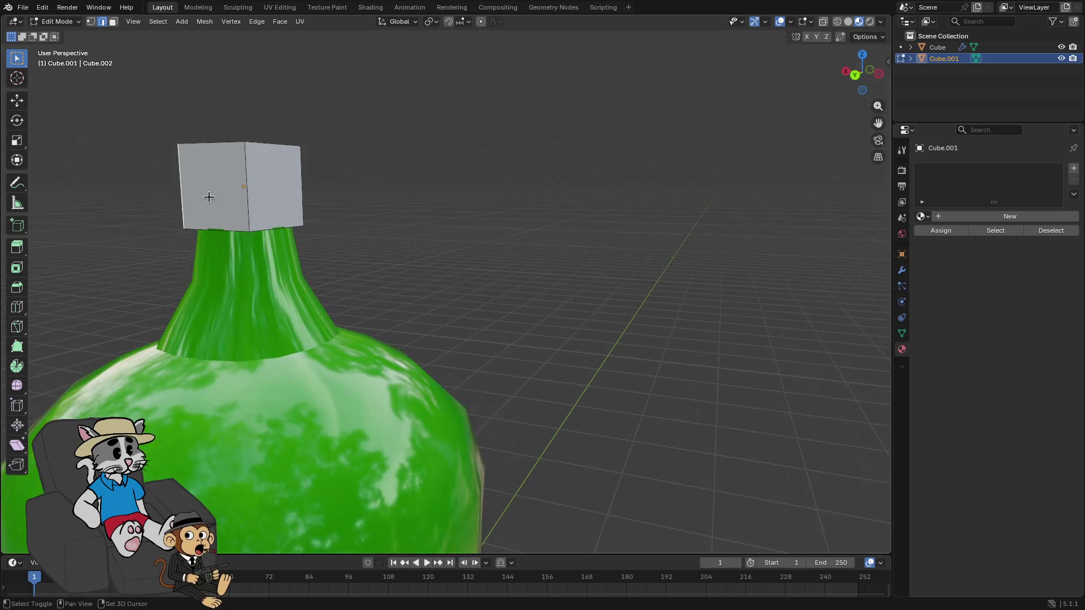
left_click_drag(325, 208, 406, 219)
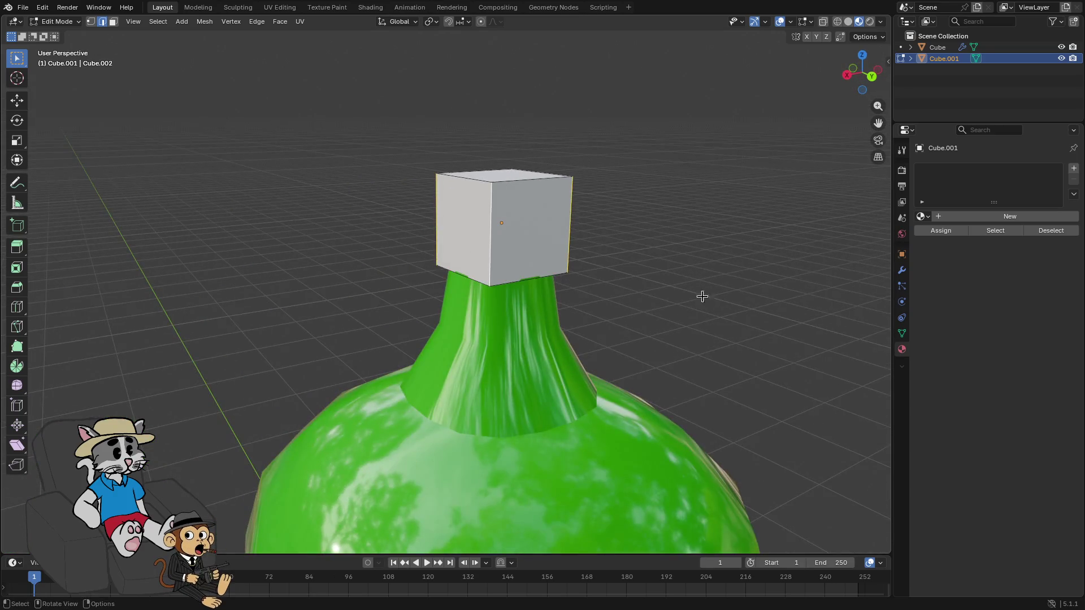
scroll(702, 296, "up", 2)
key("ctrl+b")
scroll(742, 334, "up", 2)
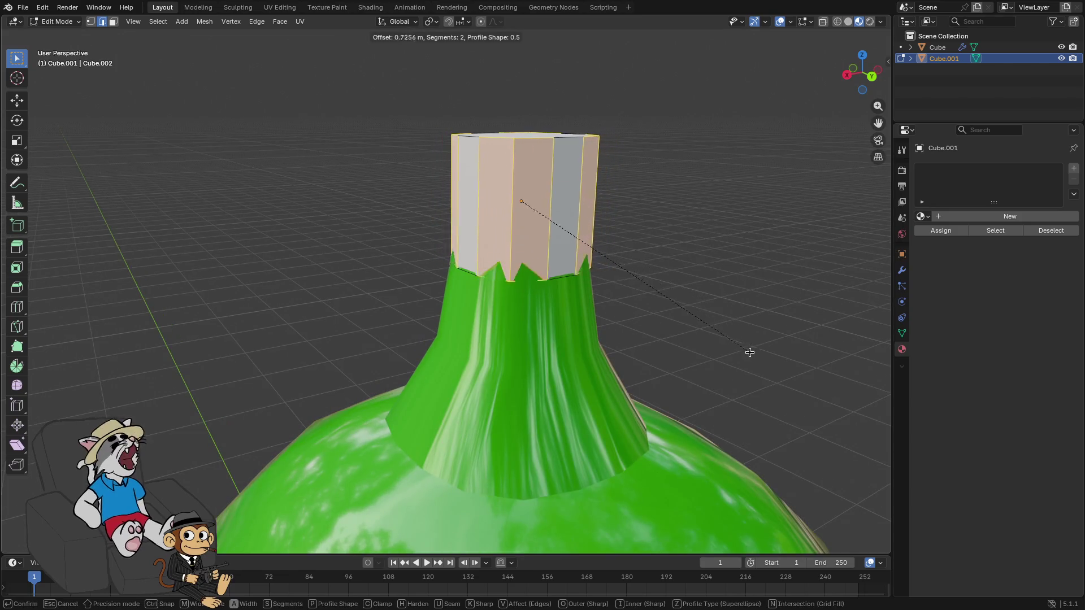
left_click(747, 364)
key("g")
left_click(753, 356)
key("Tab")
Enlarge the cap object so it fits over the bottle neck
key("g")
right_click(758, 350)
key("s")
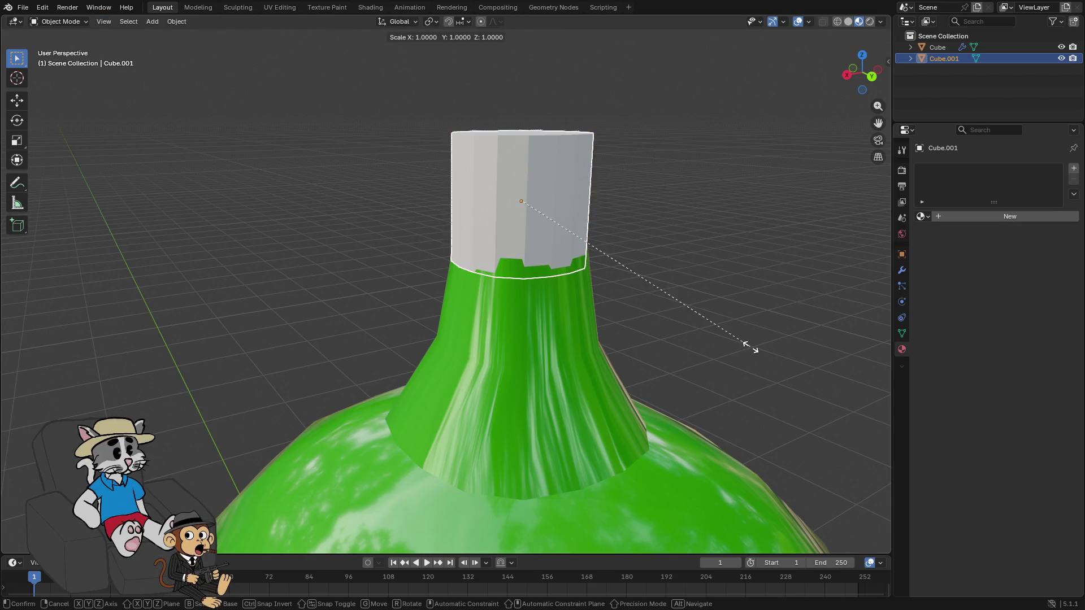
left_click(772, 362)
scroll(703, 338, "up", 3)
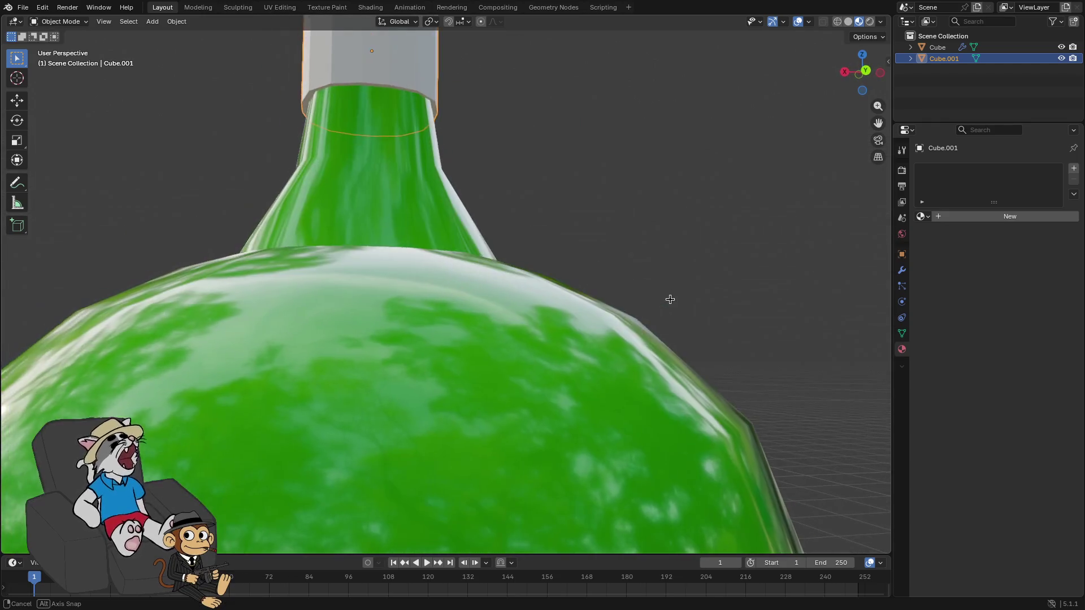
key("g")
key("z")
key("x")
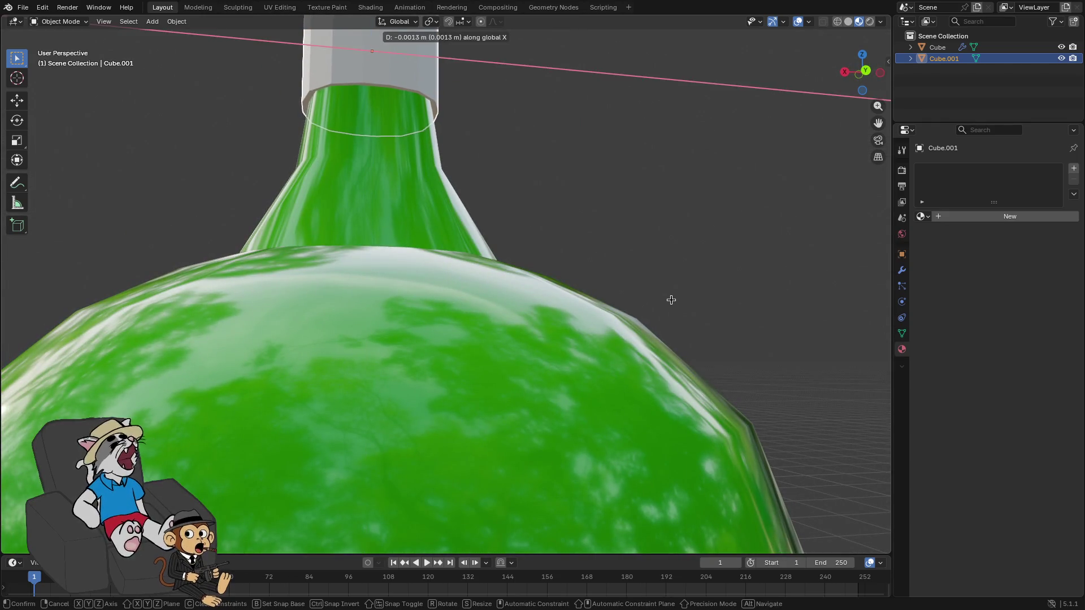
right_click(668, 303)
scroll(702, 293, "down", 6)
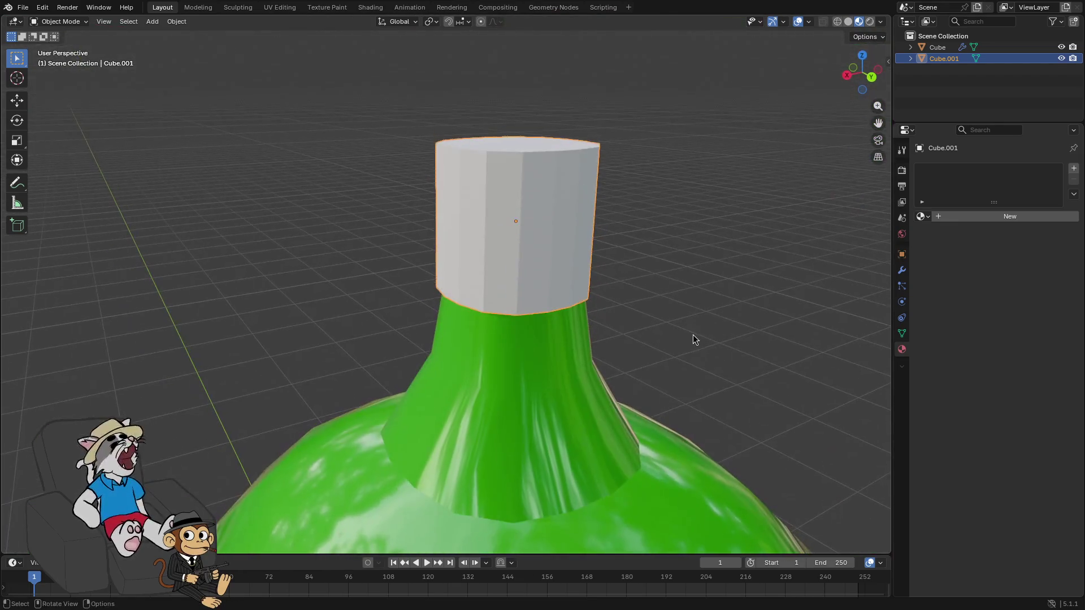
mouse_move(694, 339)
left_mouse_down()
mouse_move(739, 339)
mouse_move(727, 322)
left_mouse_up()
Select the cap's top face, scale it, and extrude it upward
key("Tab")
left_click(689, 243)
left_click(783, 247, "alt")
left_click(113, 21)
key("s")
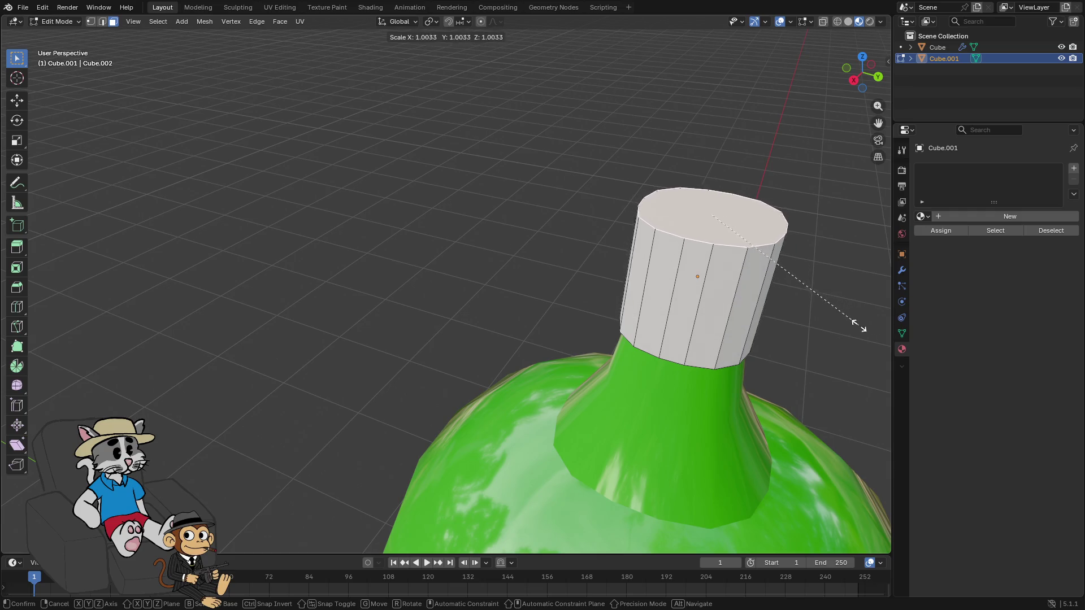
left_click(880, 346)
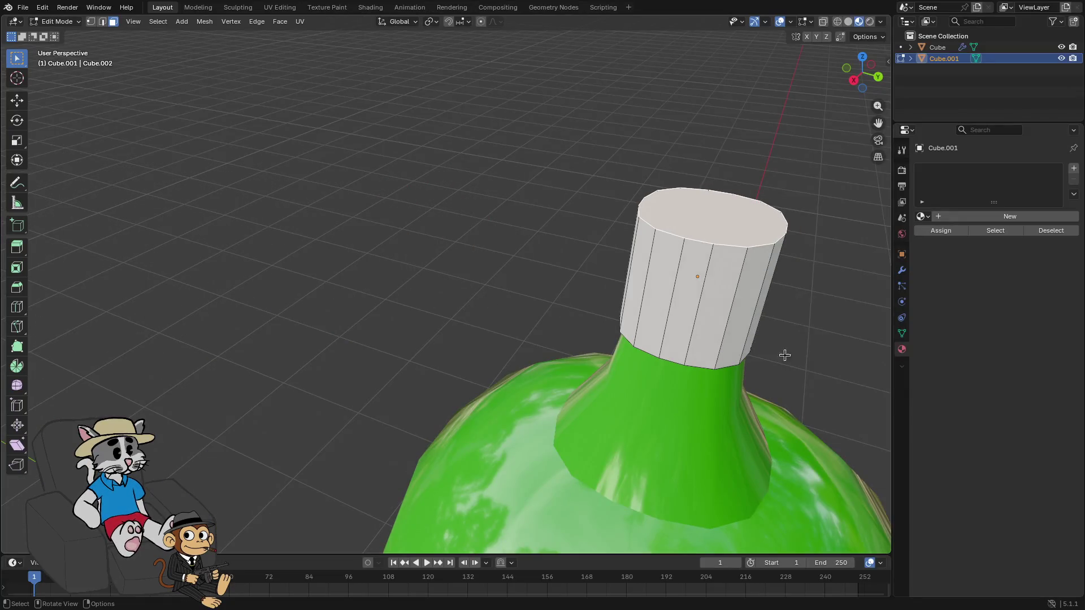
key("e")
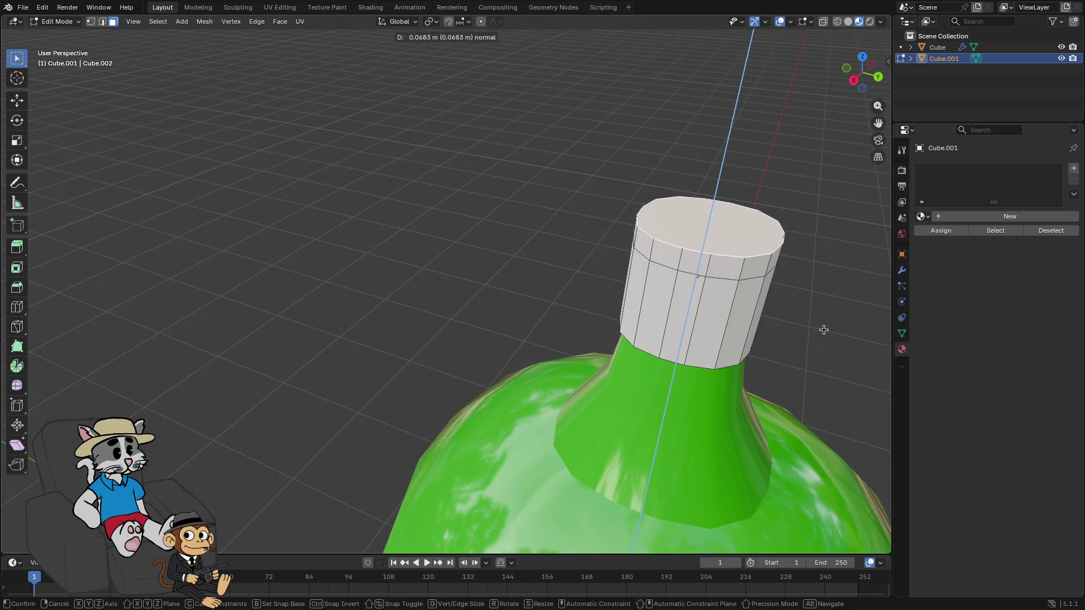
Confirm the taller cap top and bevel its top edge into a rounded 3-segment rim
left_click(822, 328)
key("ctrl+b")
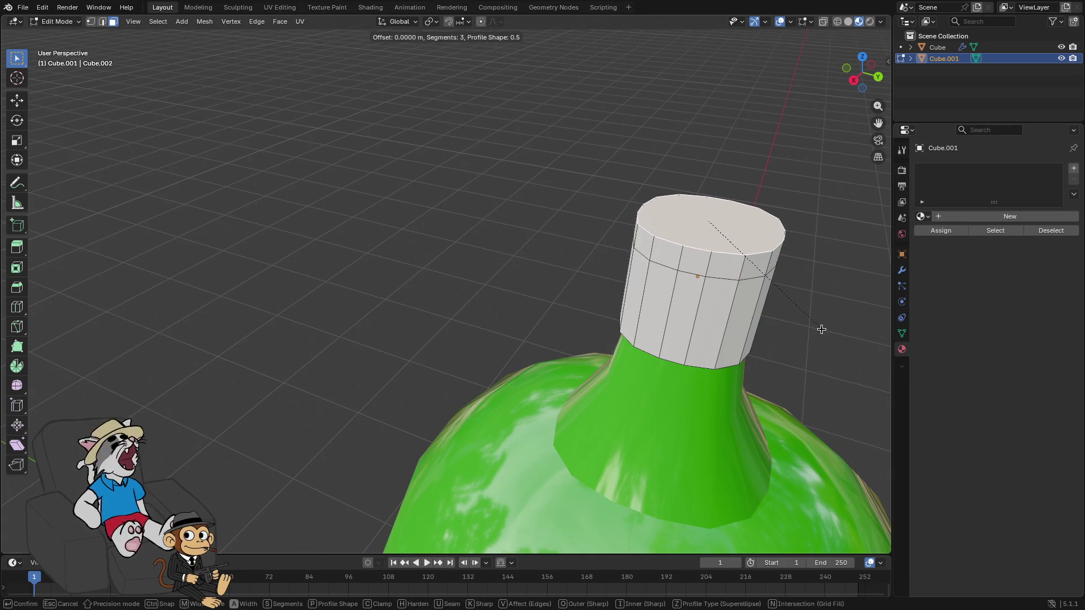
scroll(836, 349, "down", 1)
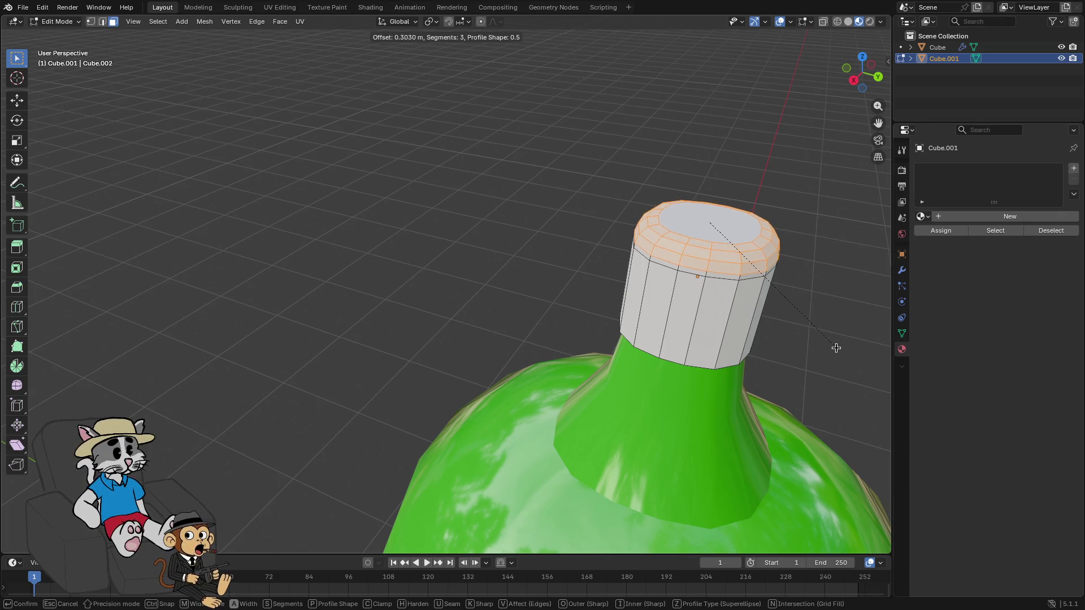
left_click(835, 346)
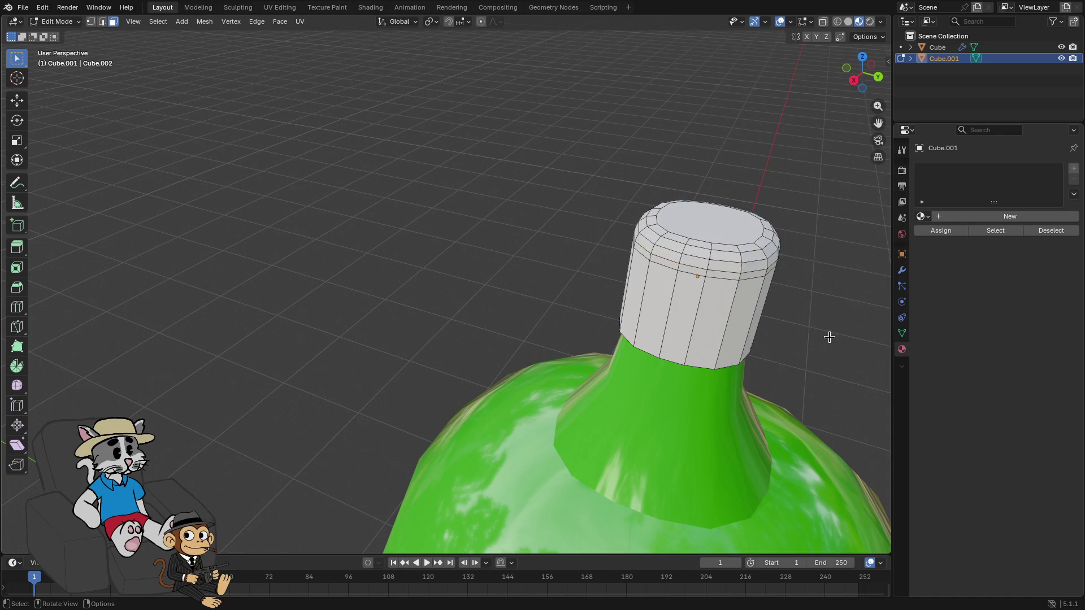
scroll(811, 332, "up", 3)
mouse_move(808, 268)
left_mouse_down()
mouse_move(792, 286)
mouse_move(773, 243)
left_mouse_up()
Back in Object Mode, raise the cap along Z above the neck and switch to front view
key("Tab")
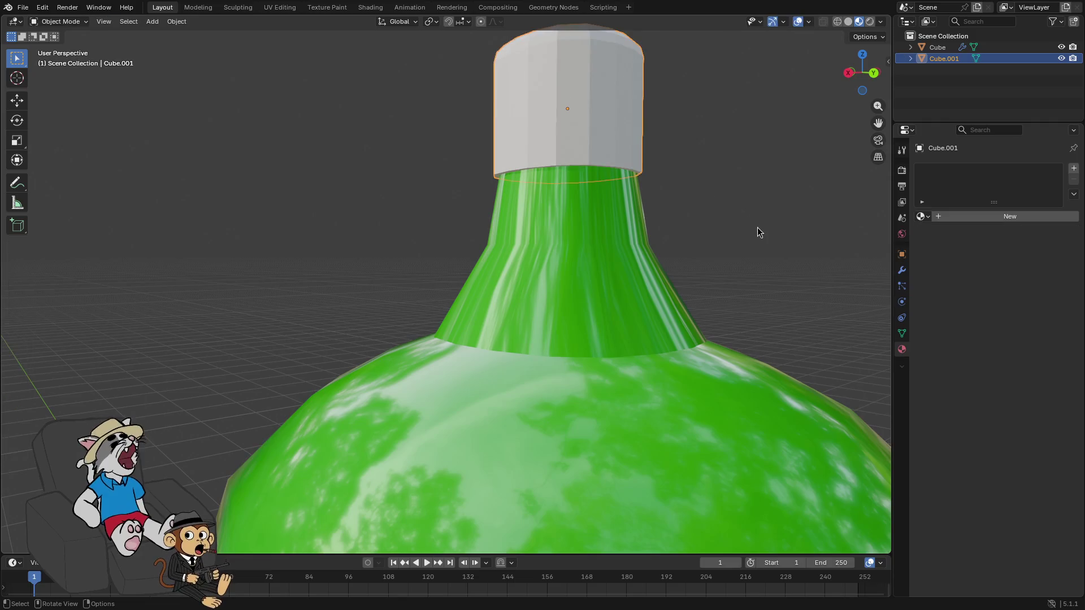
key("g")
key("z")
left_click(721, 127)
left_click_drag(721, 127, 678, 107)
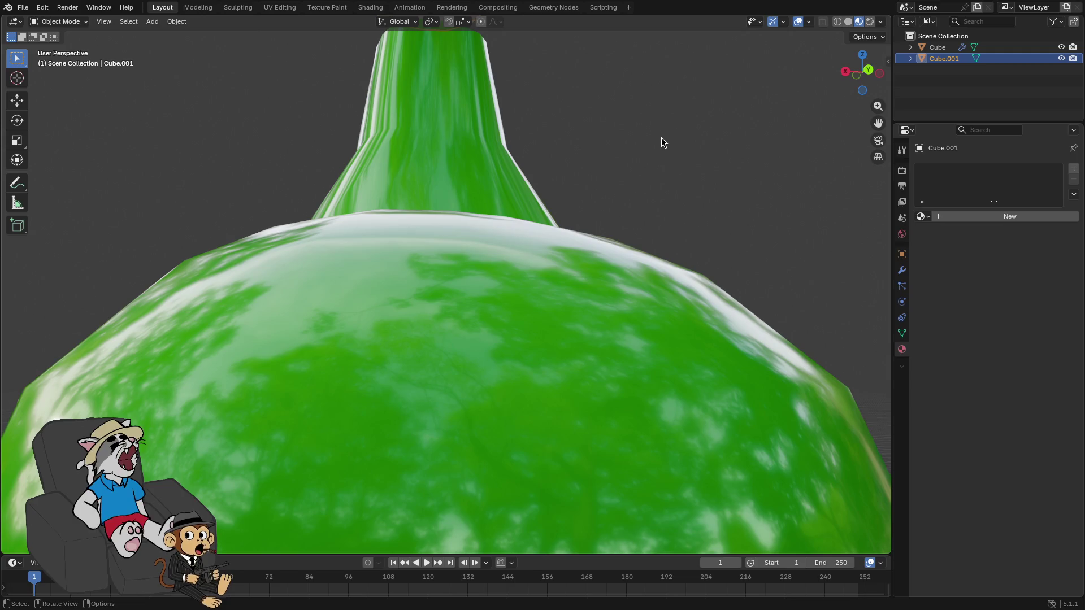
key("KP_1")
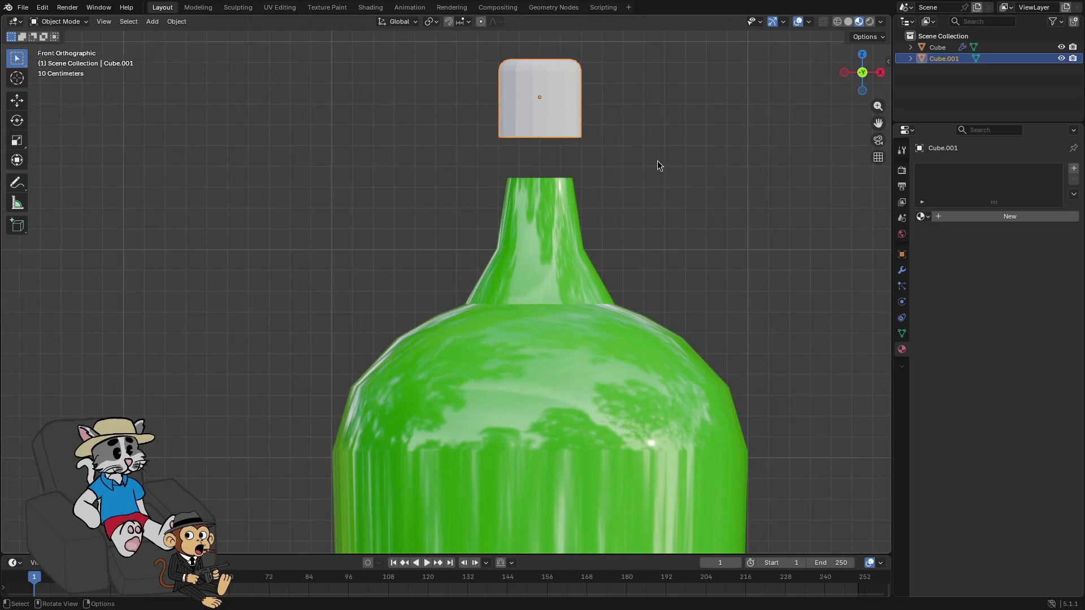
Delete the cap's bottom face so it is open underneath
key("KP_8")
key("Tab")
left_click(549, 202)
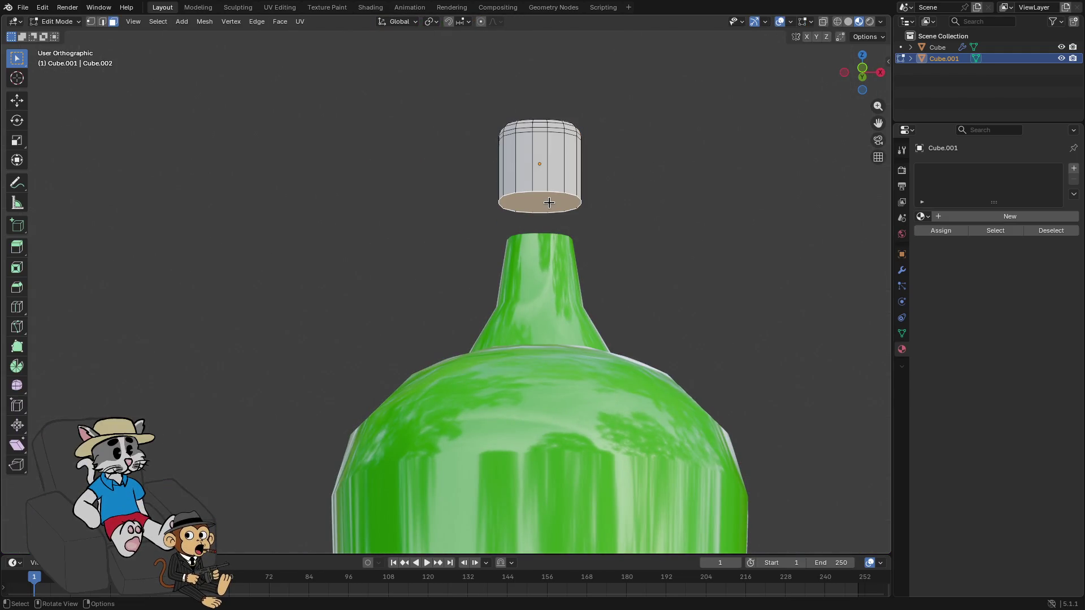
key("x")
left_click(545, 213)
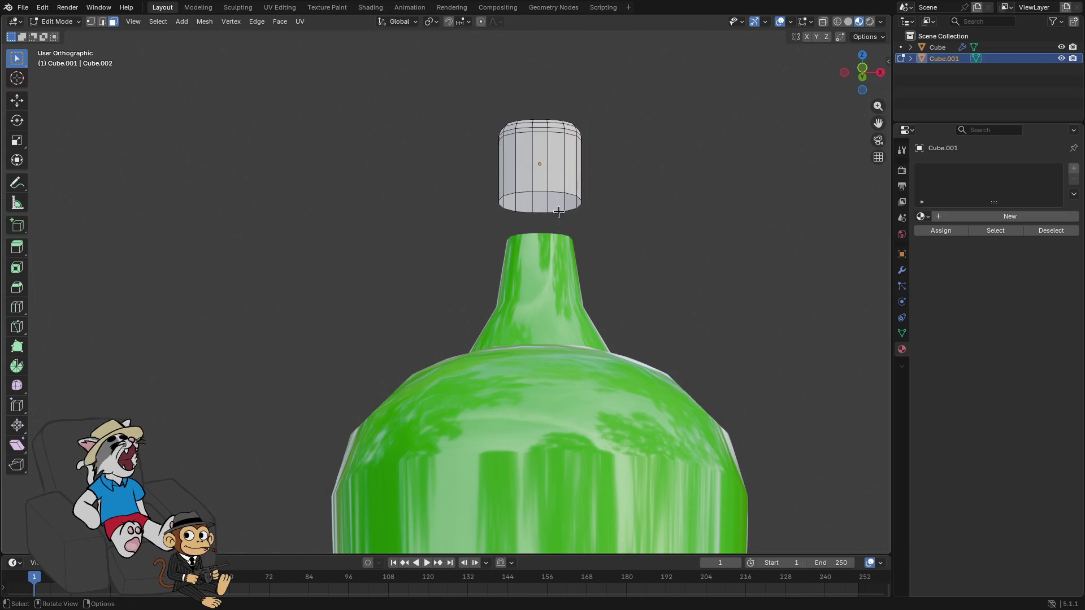
Raise the cap higher above the bottle along Z and inspect its open bottom from below
key("Tab")
key("g")
key("z")
left_click(659, 128)
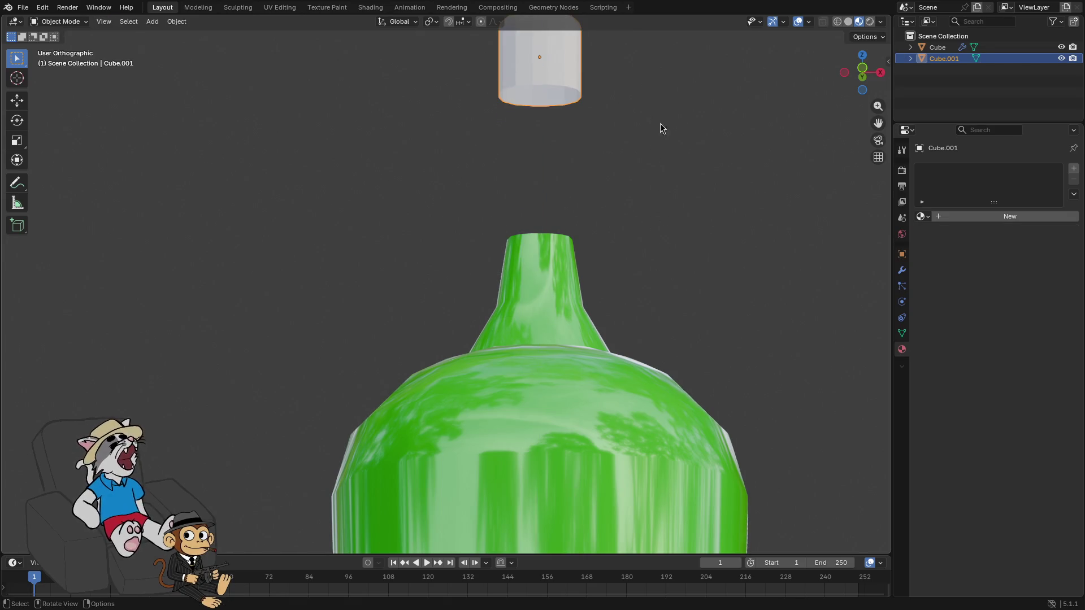
key("KP_8")
key("KP_8")
key("KP_8")
key("KP_8")
key("KP_8")
key("KP_8")
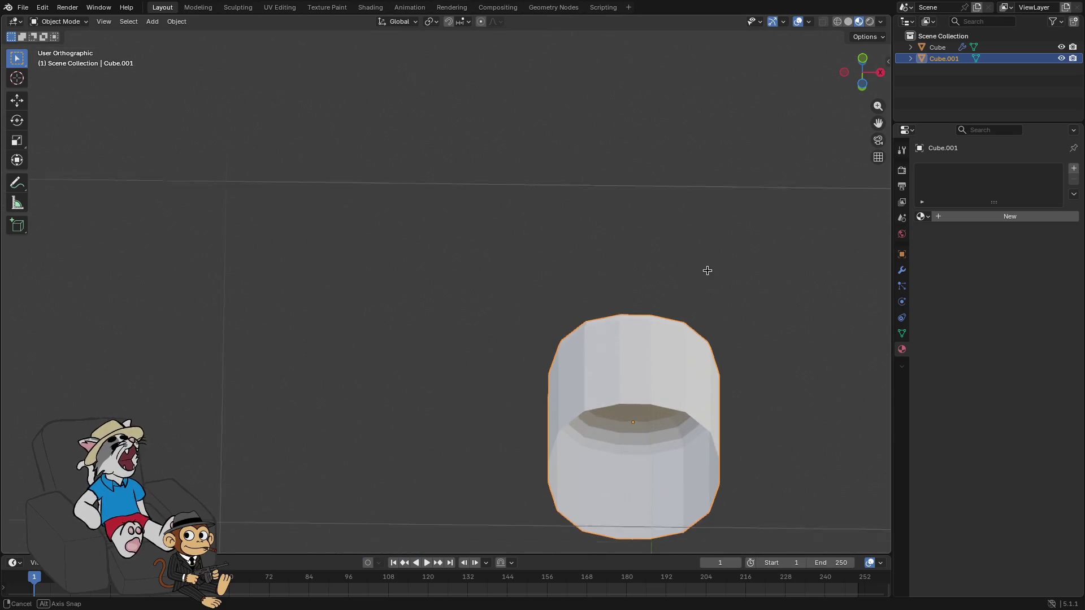
left_click(864, 82)
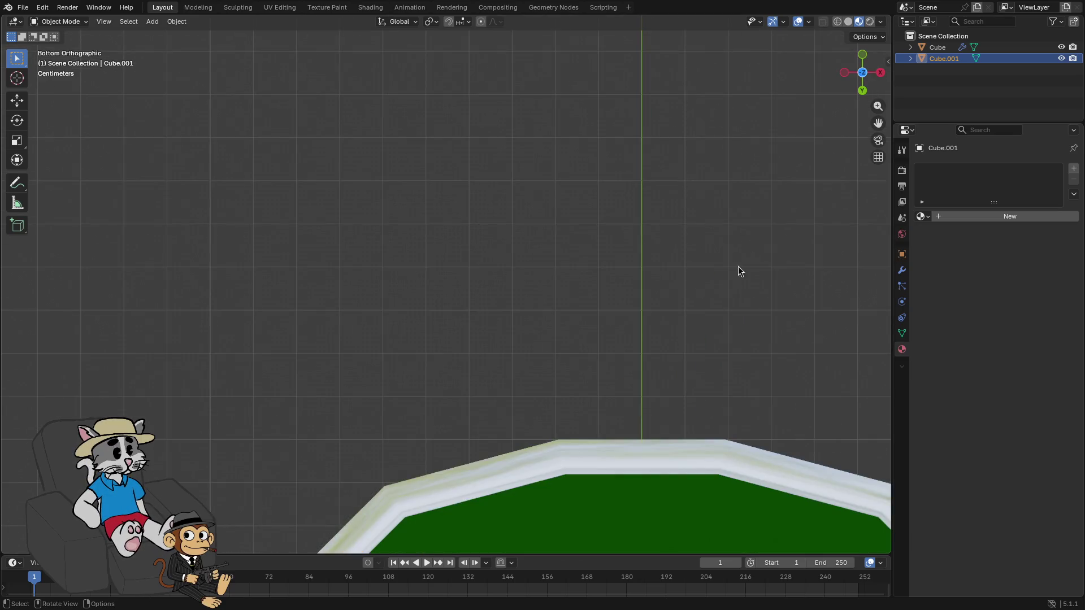
mouse_move(727, 307)
left_mouse_down()
mouse_move(720, 417)
mouse_move(625, 194)
mouse_move(628, 245)
mouse_move(651, 247)
left_mouse_up()
key("g")
key("z")
left_click(647, 99)
mouse_move(647, 100)
left_mouse_down()
mouse_move(613, 281)
mouse_move(598, 228)
mouse_move(616, 293)
mouse_move(609, 271)
left_mouse_up()
Select faces on the cap's cylindrical side, then return to Object Mode in front view
key("Tab")
right_click(654, 385)
left_click(549, 463)
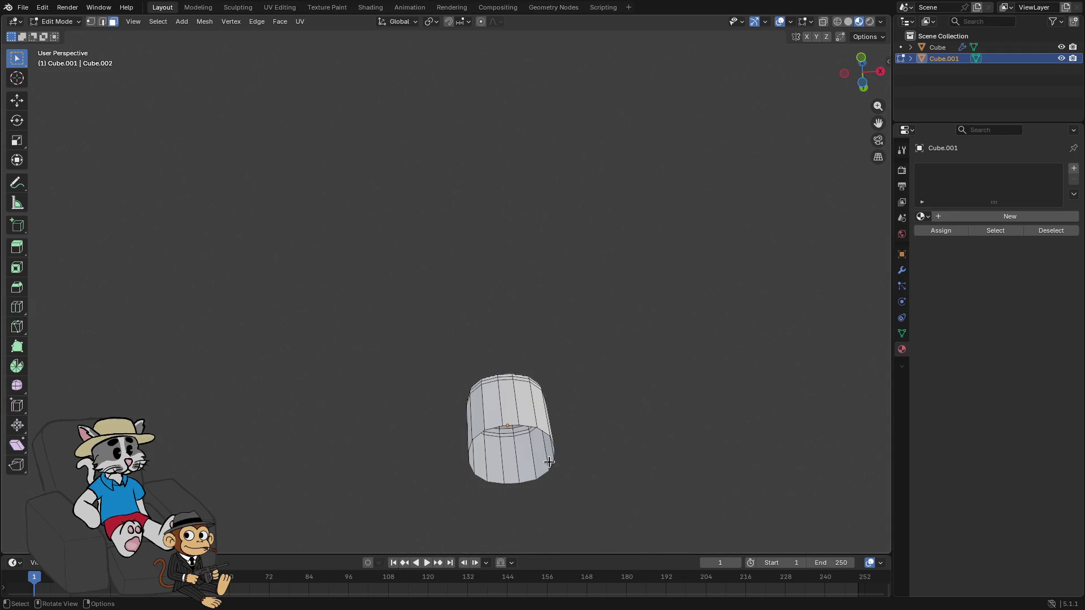
left_click_drag(552, 441, 569, 445)
left_click_drag(503, 265, 504, 259)
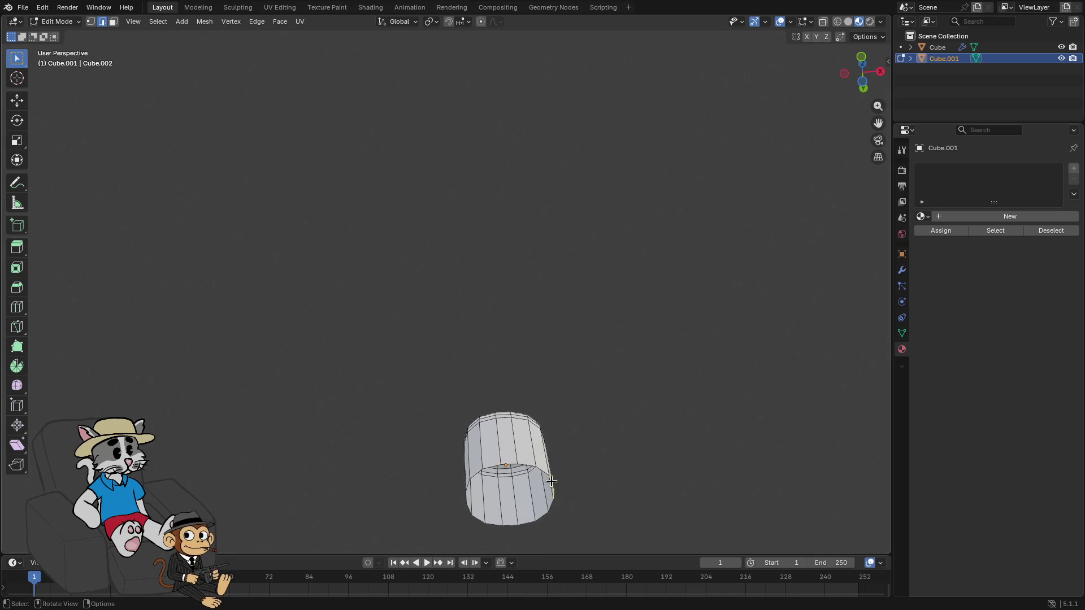
left_click_drag(560, 496, 558, 495)
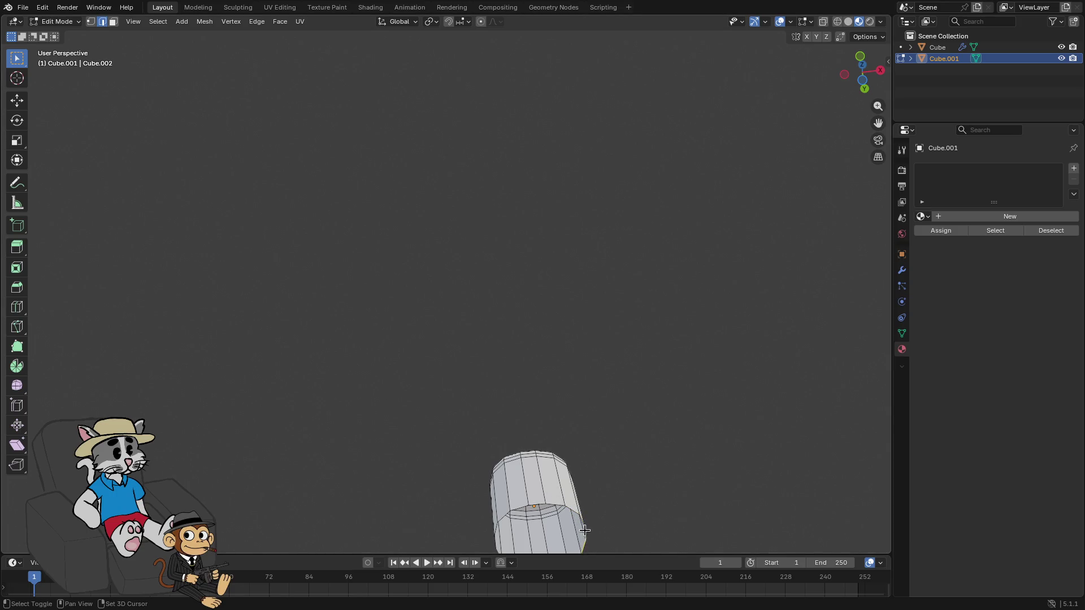
mouse_move(616, 513)
left_mouse_down()
mouse_move(589, 521)
mouse_move(539, 15)
mouse_move(63, 182)
mouse_move(712, 324)
mouse_move(642, 344)
mouse_move(543, 430)
mouse_move(547, 358)
mouse_move(567, 473)
left_mouse_up()
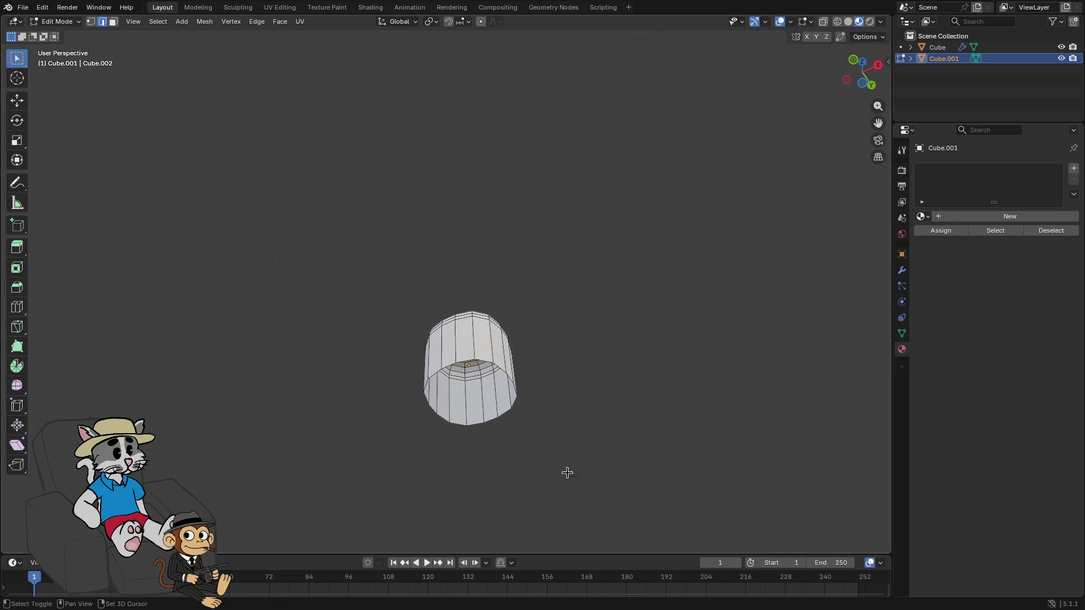
left_click(511, 381, "shift")
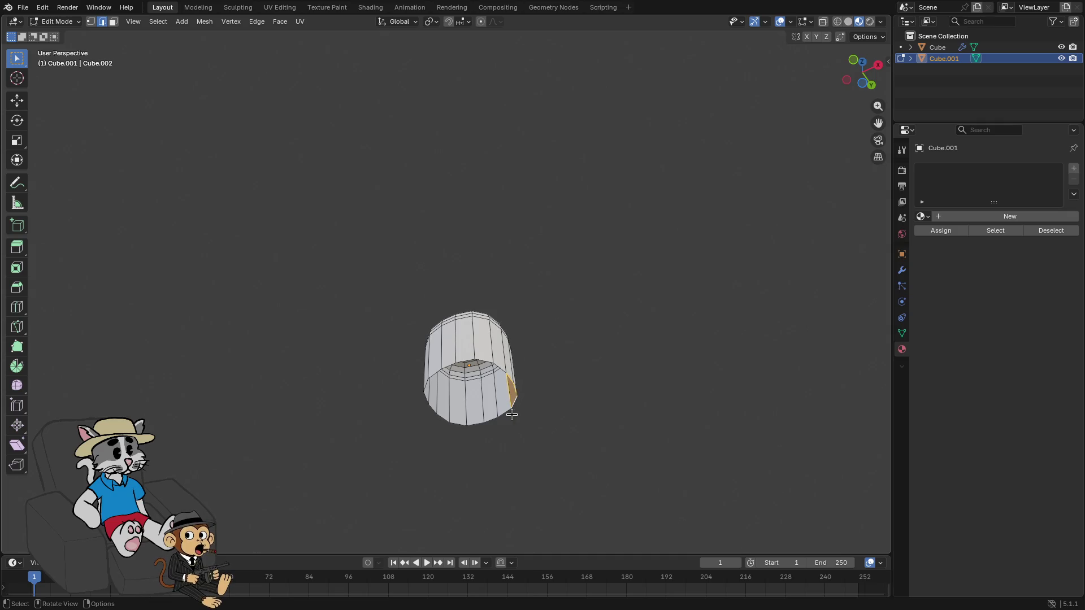
left_click(489, 383, "shift")
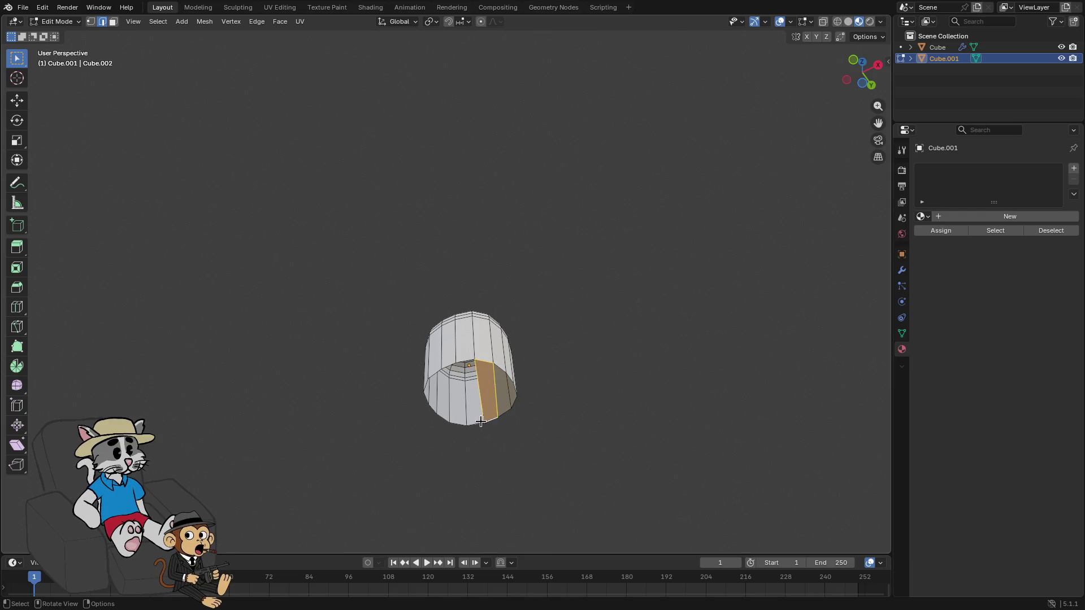
left_click(449, 390, "shift")
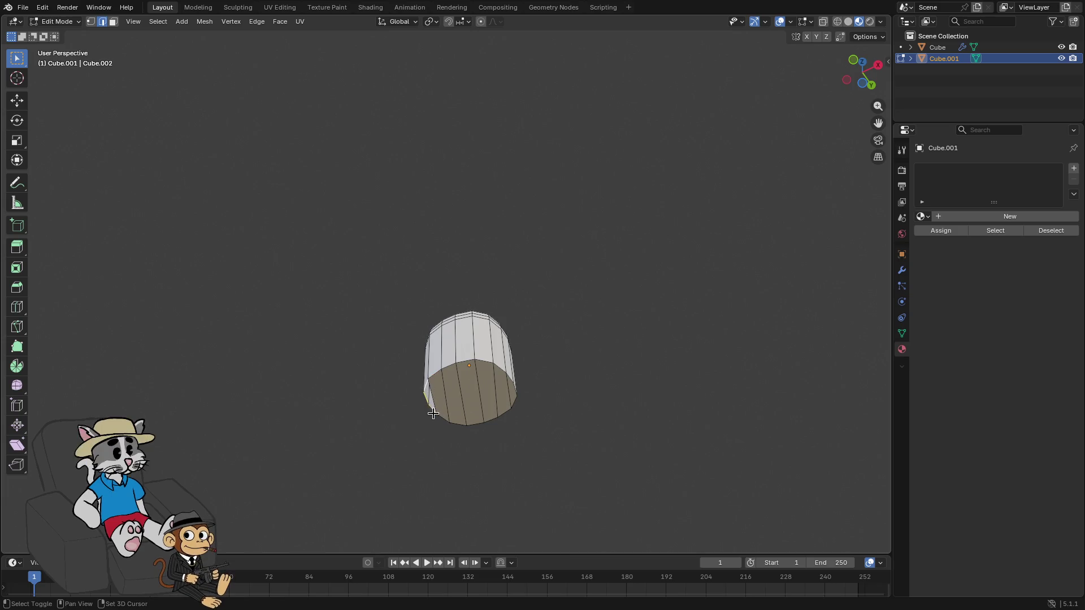
mouse_move(480, 376)
left_mouse_down()
mouse_move(537, 372)
mouse_move(485, 314)
mouse_move(423, 309)
mouse_move(485, 278)
mouse_move(448, 276)
mouse_move(407, 250)
mouse_move(431, 274)
mouse_move(343, 213)
mouse_move(387, 260)
left_mouse_up()
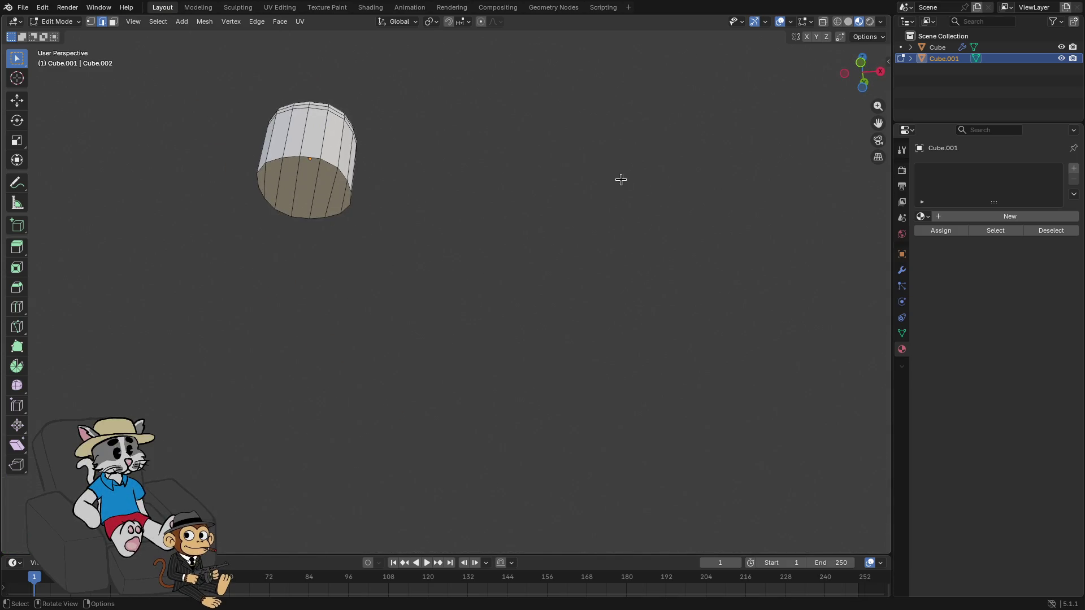
key("Tab")
key("KP_1")
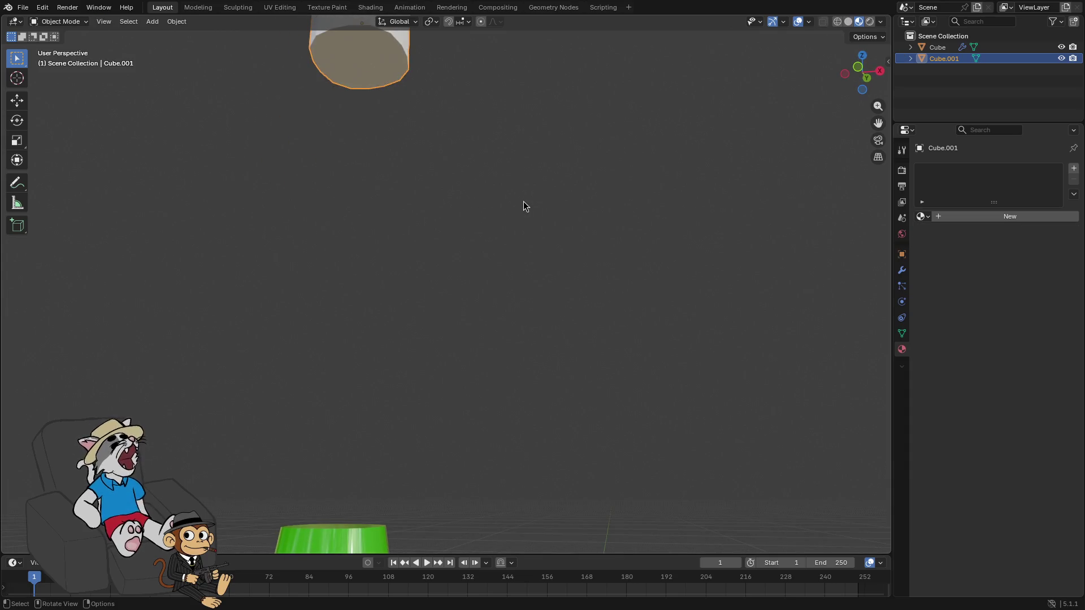
Lower the cylinder along Z until it rests on the bottle's neck
scroll(511, 248, "down", 3)
key("g")
key("z")
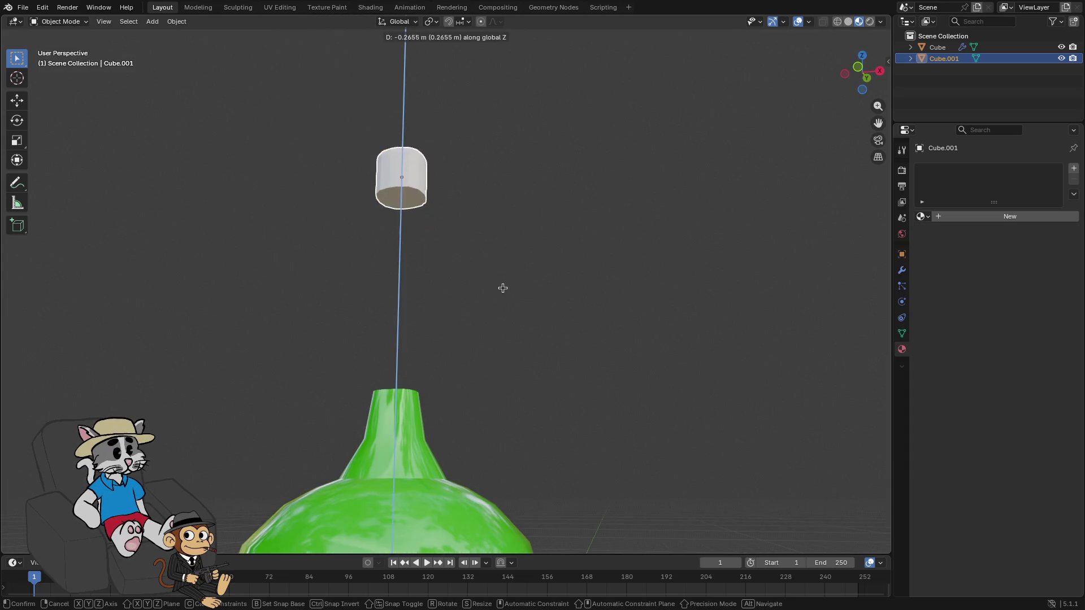
left_click(516, 470)
mouse_move(490, 417)
left_mouse_down()
mouse_move(466, 323)
mouse_move(472, 225)
mouse_move(553, 298)
left_mouse_up()
scroll(552, 298, "up", 3)
Delete the cap's top face in Edit Mode, then return to Object Mode
key("Tab")
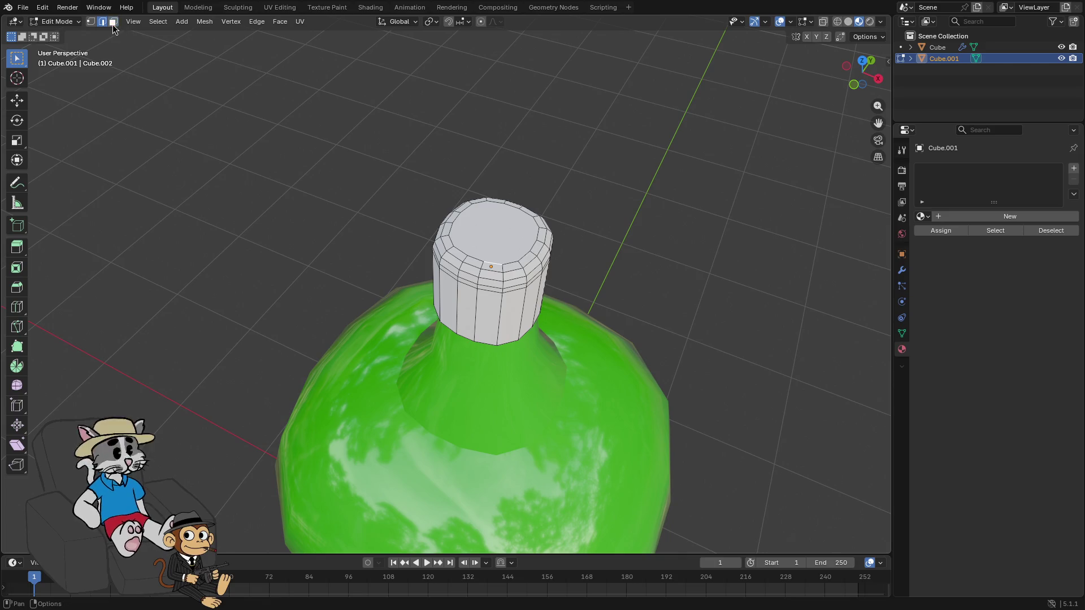
left_click(499, 251)
key("x")
left_click(477, 246)
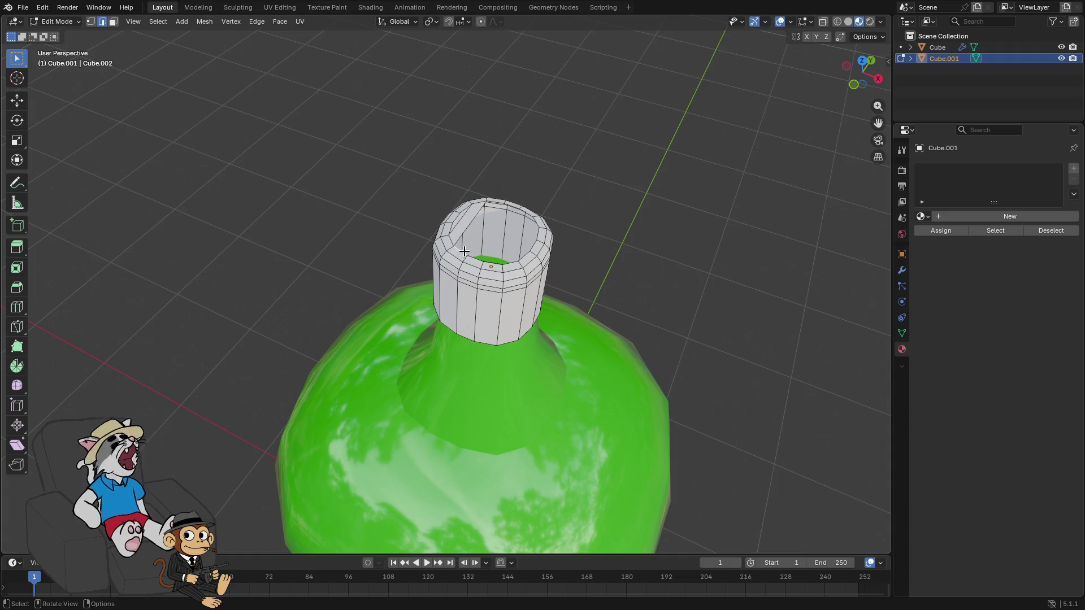
mouse_move(464, 251)
left_mouse_down()
mouse_move(487, 250)
mouse_move(570, 186)
left_mouse_up()
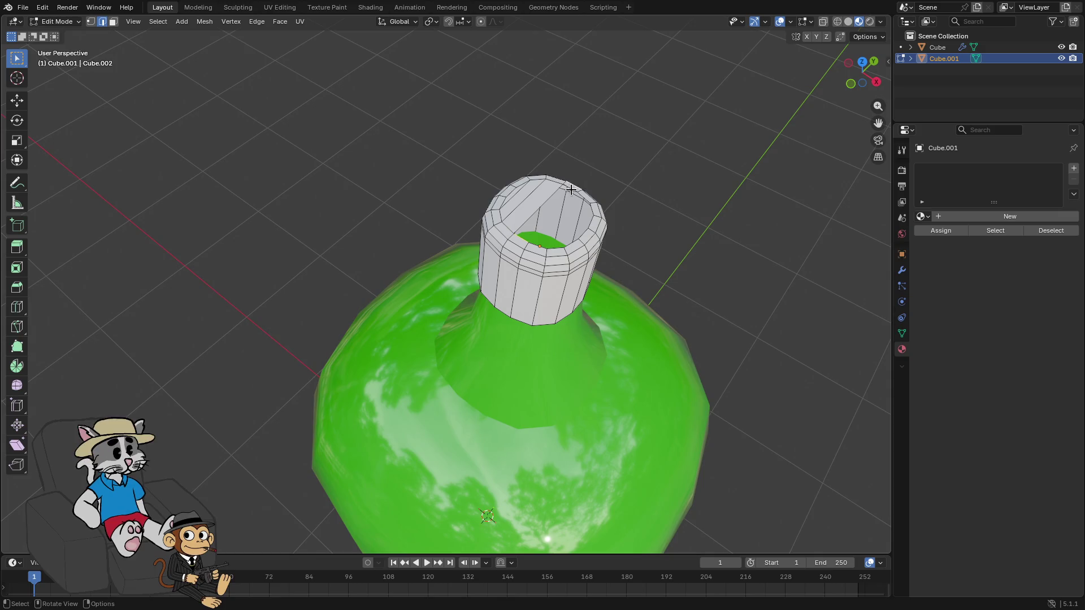
left_click(591, 210, "shift")
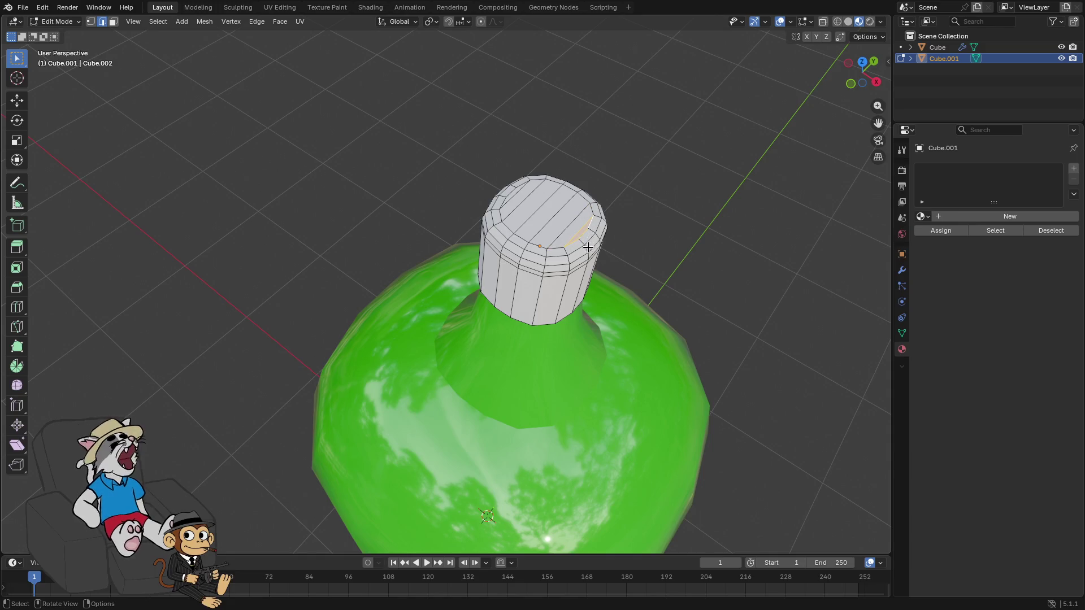
key("Tab")
scroll(673, 226, "down", 5)
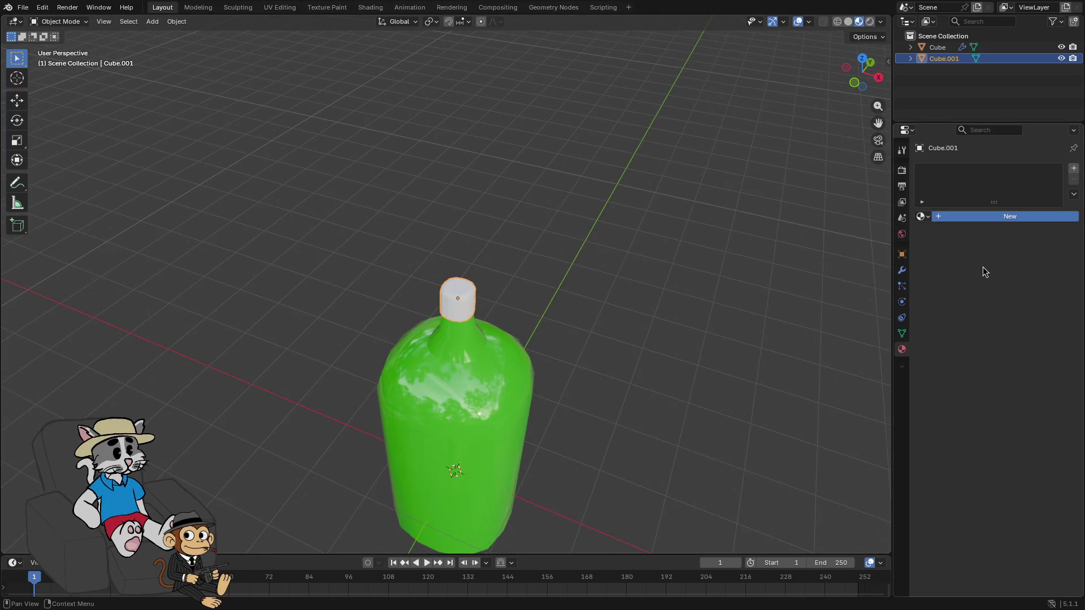
Create a new cap material with a red base colour and Roughness 1.000
left_click(986, 216)
left_click(1007, 287)
left_click_drag(1003, 181, 1001, 171)
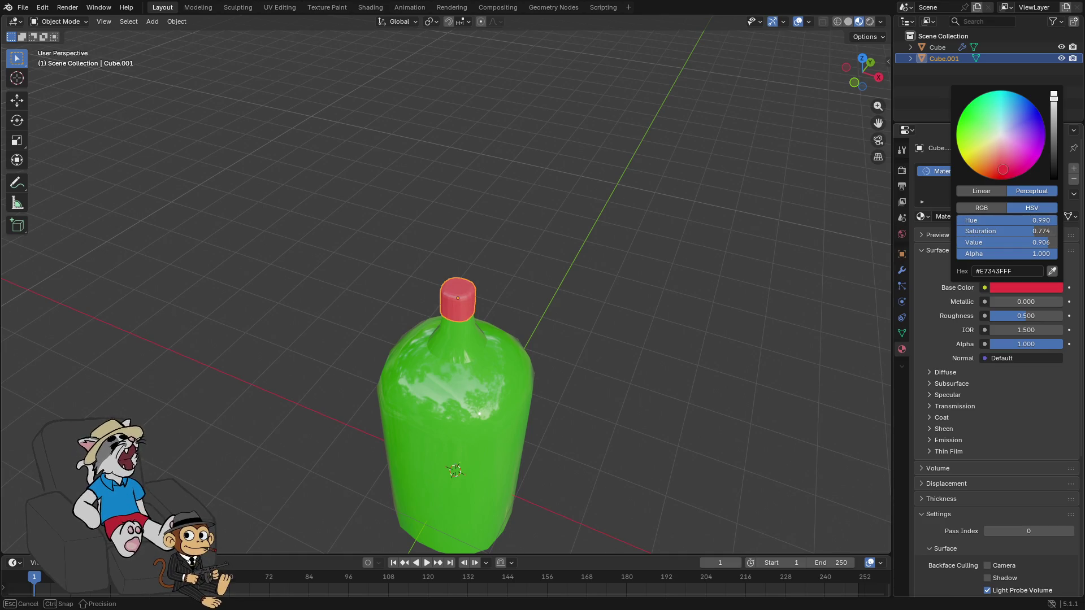
left_click_drag(1023, 316, 1053, 316)
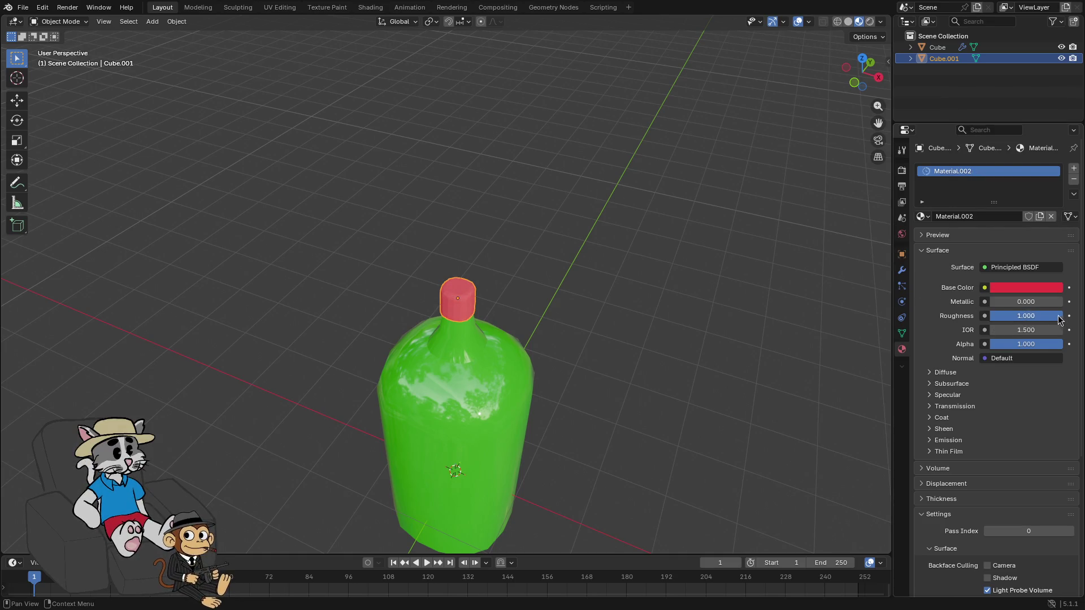
right_click(588, 283)
mouse_move(633, 181)
left_mouse_down()
mouse_move(654, 194)
mouse_move(644, 211)
mouse_move(680, 359)
mouse_move(429, 260)
mouse_move(532, 179)
mouse_move(649, 174)
mouse_move(661, 189)
left_mouse_up()
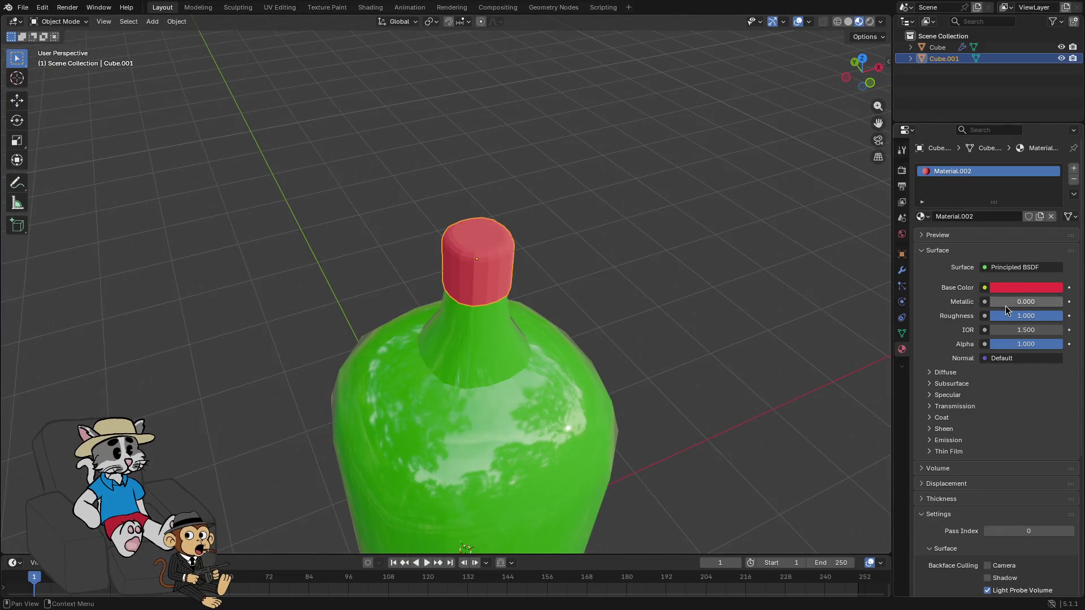
Adjust the cap material's Metallic slider, leaving it at 0.000
mouse_move(1006, 306)
left_mouse_down()
mouse_move(992, 306)
mouse_move(1000, 330)
left_mouse_up()
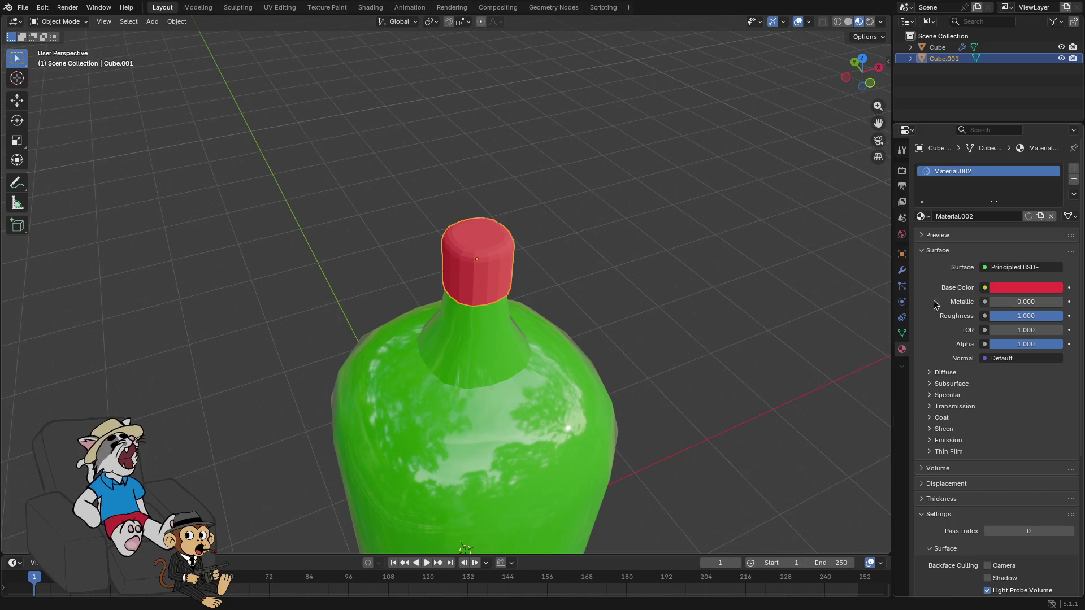
Darken the cap's red to a Value of about 0.570 and set Roughness to 0.385
left_click(1026, 287)
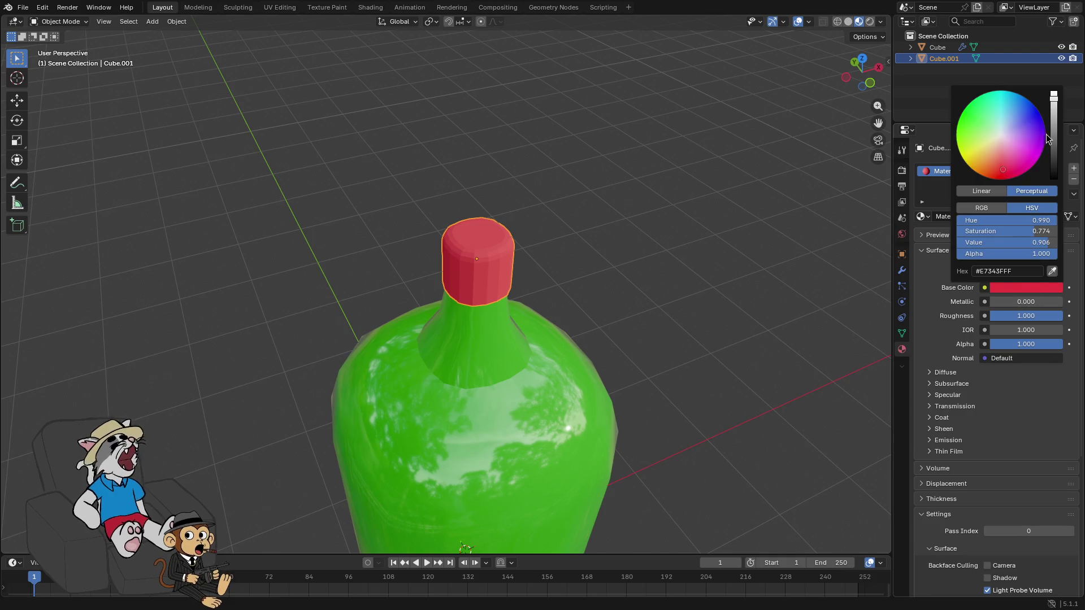
left_click_drag(1055, 140, 1054, 129)
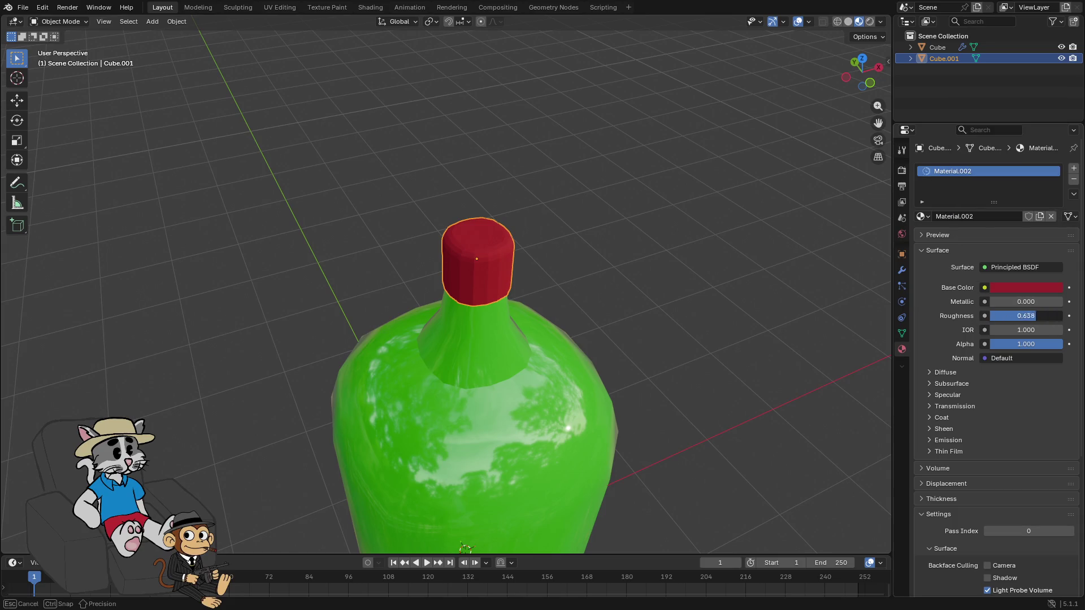
left_click_drag(993, 317, 1023, 320)
left_click(680, 296)
mouse_move(680, 296)
left_mouse_down()
mouse_move(647, 256)
mouse_move(659, 273)
mouse_move(591, 258)
mouse_move(553, 276)
mouse_move(581, 312)
mouse_move(576, 324)
mouse_move(711, 317)
mouse_move(622, 339)
mouse_move(693, 364)
left_mouse_up()
key("Tab")
key("Tab")
Start a glTF 2.0 export and navigate to the mult-3d/3D folder
scroll(575, 312, "up", 3)
left_click(24, 8)
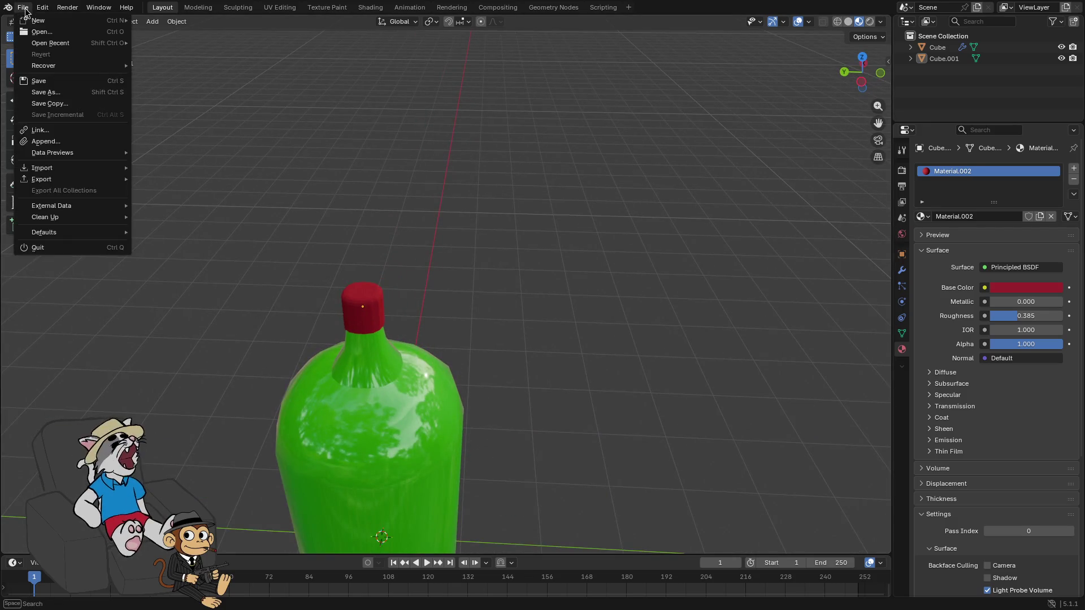
mouse_move(89, 179)
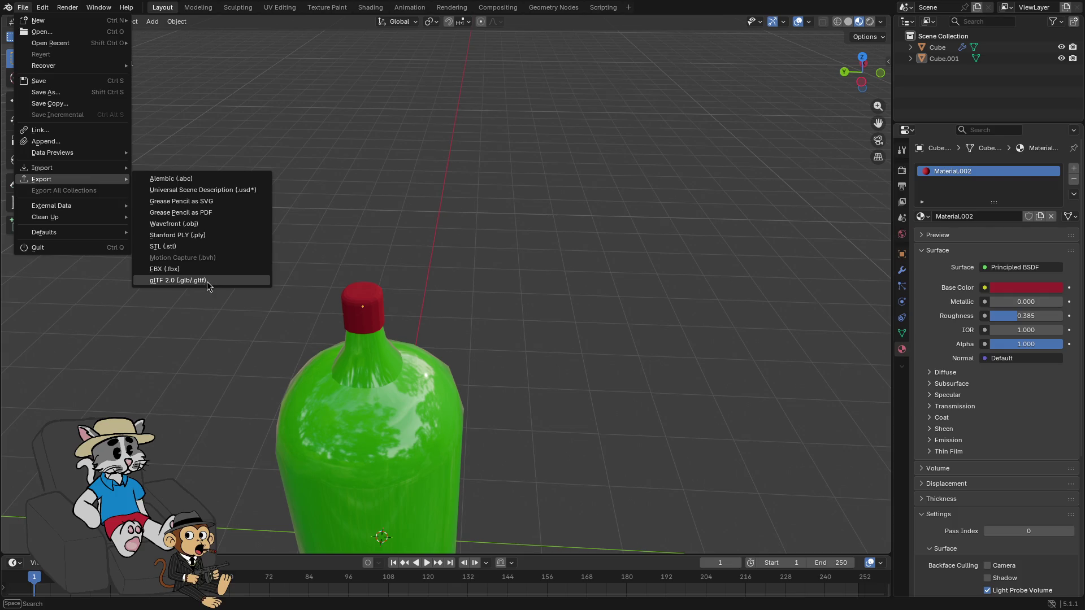
left_click(208, 282)
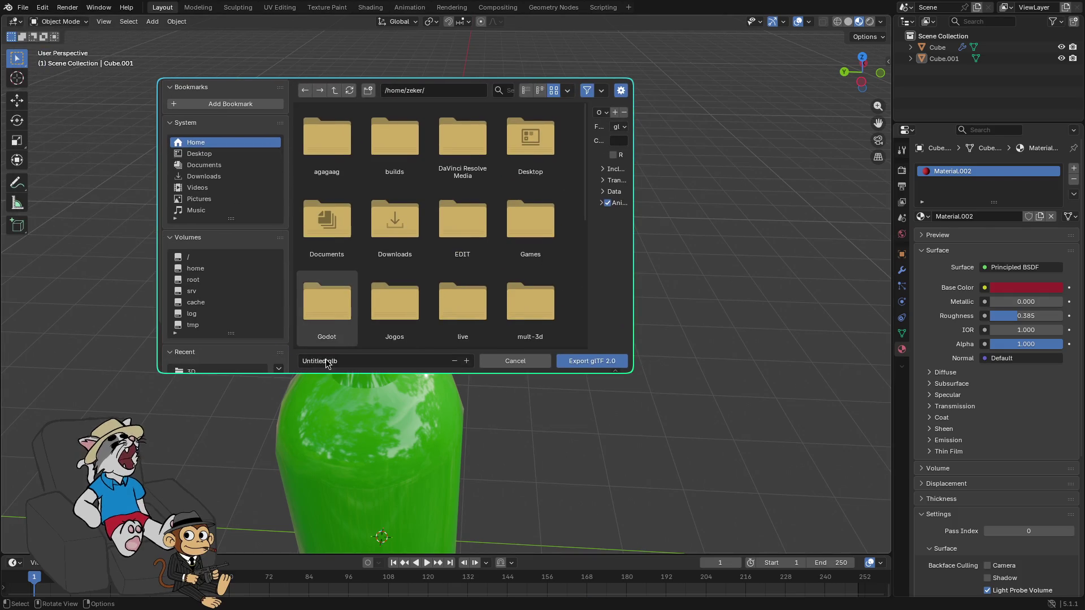
scroll(522, 254, "down", 1)
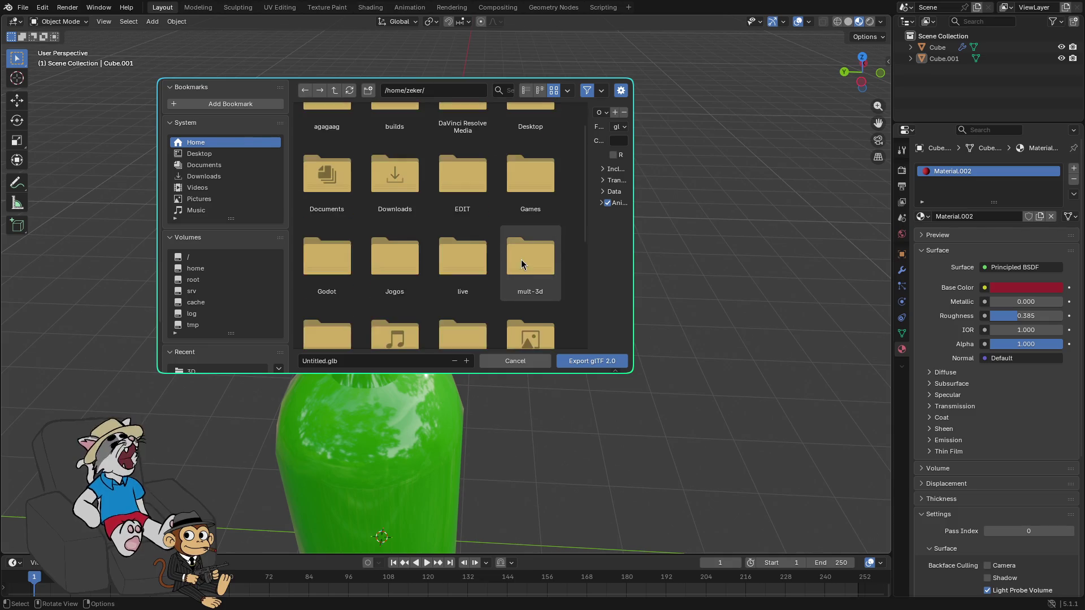
left_click(524, 265)
double_click(525, 266)
double_click(308, 151)
Export the model as vinho.glb and switch to the Godot workspace
left_click(311, 365)
type("vinha")
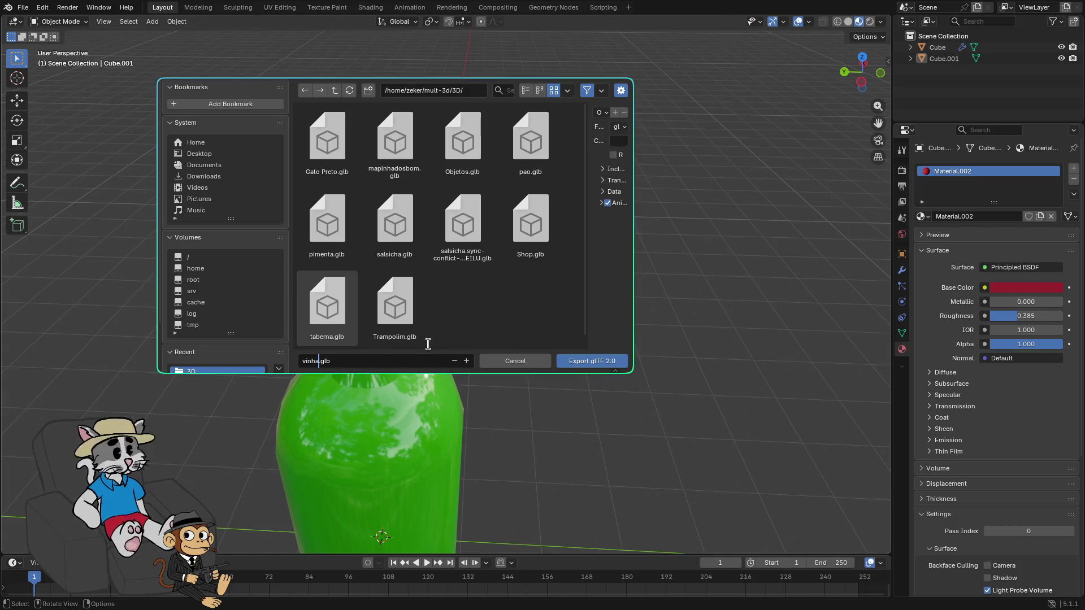
key("o")
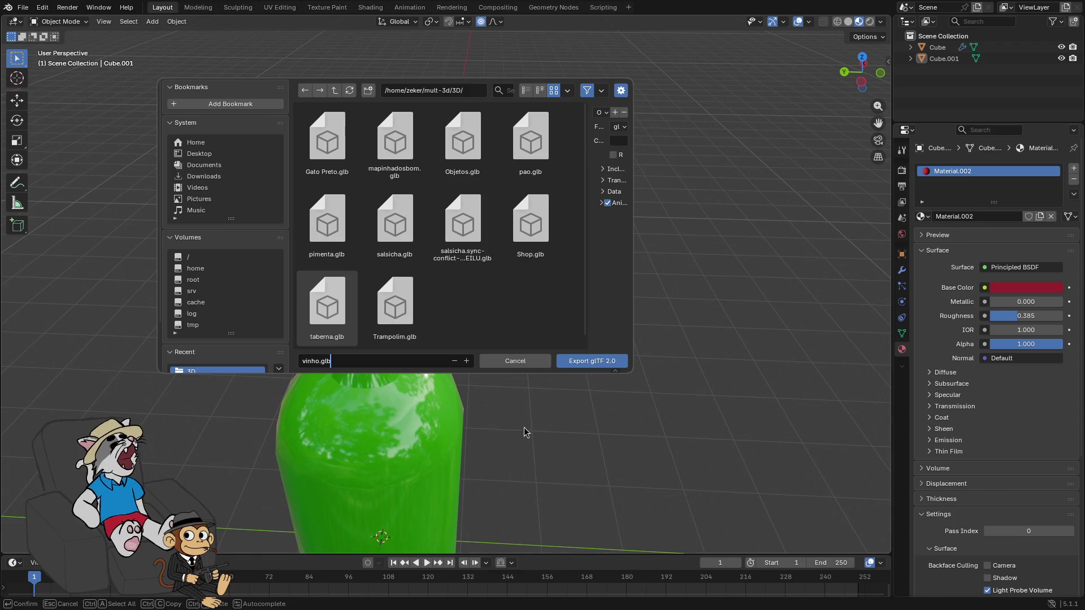
left_click(598, 369)
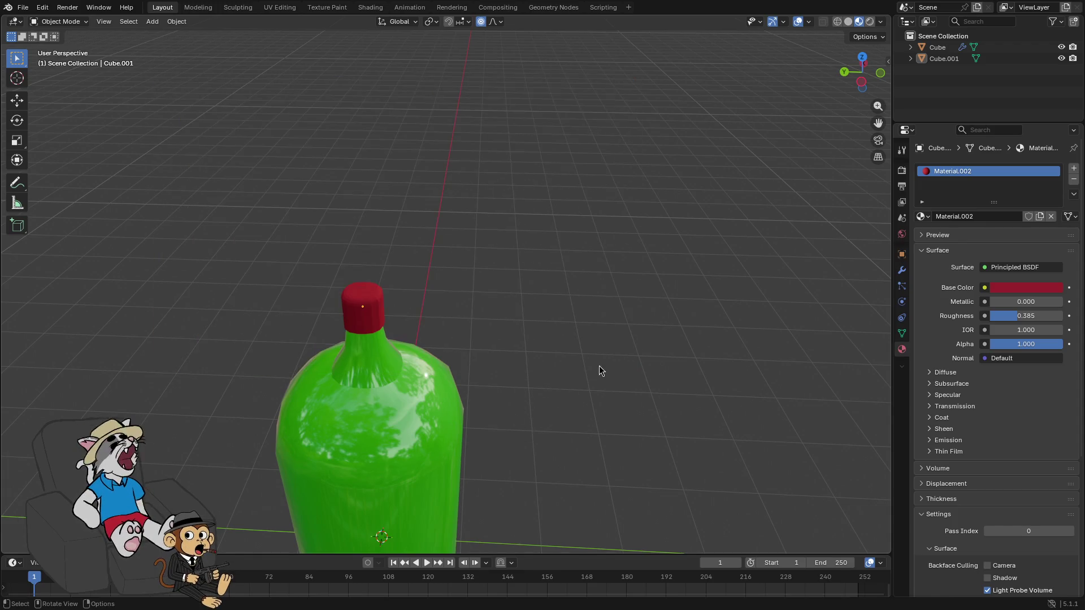
key("super+f")
key("super+2")
key("super+3")
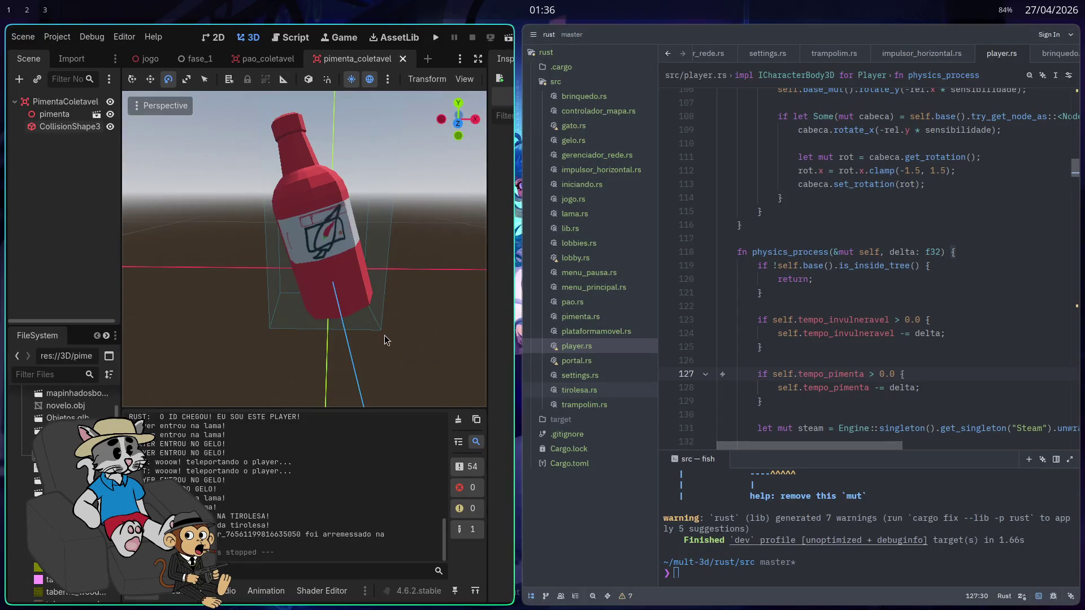
Create a new Godot scene with a RigidBody3D as its root node
key("super+f")
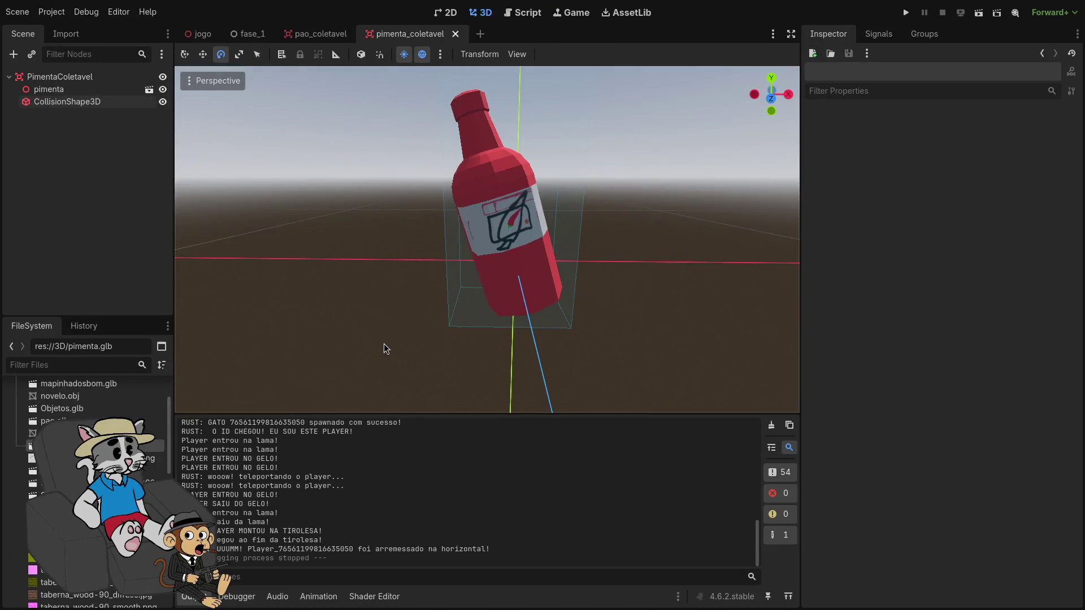
scroll(425, 291, "down", 5)
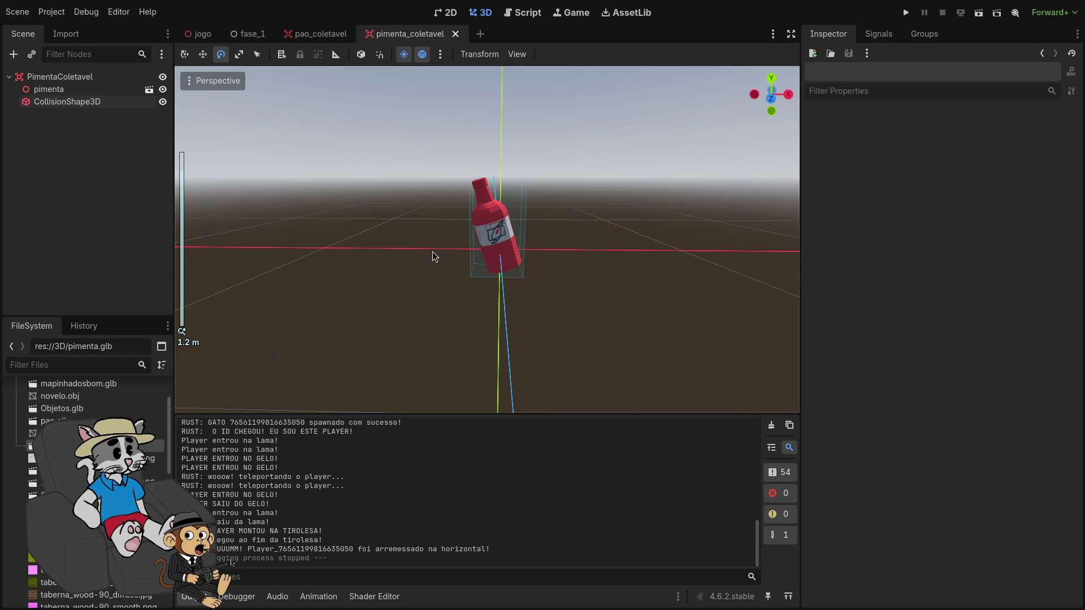
left_click(196, 33)
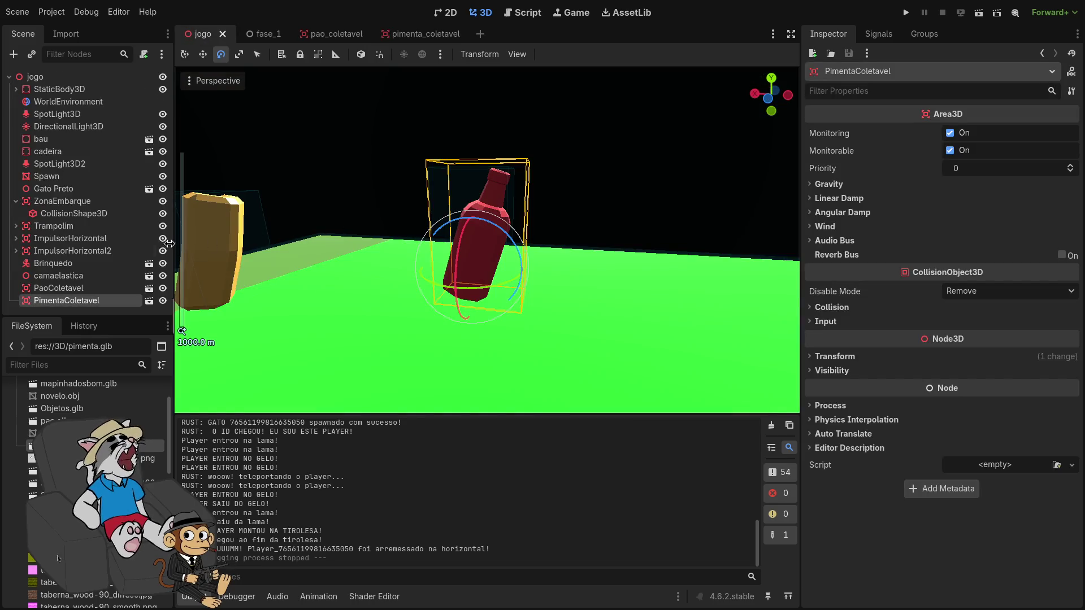
left_click(411, 35)
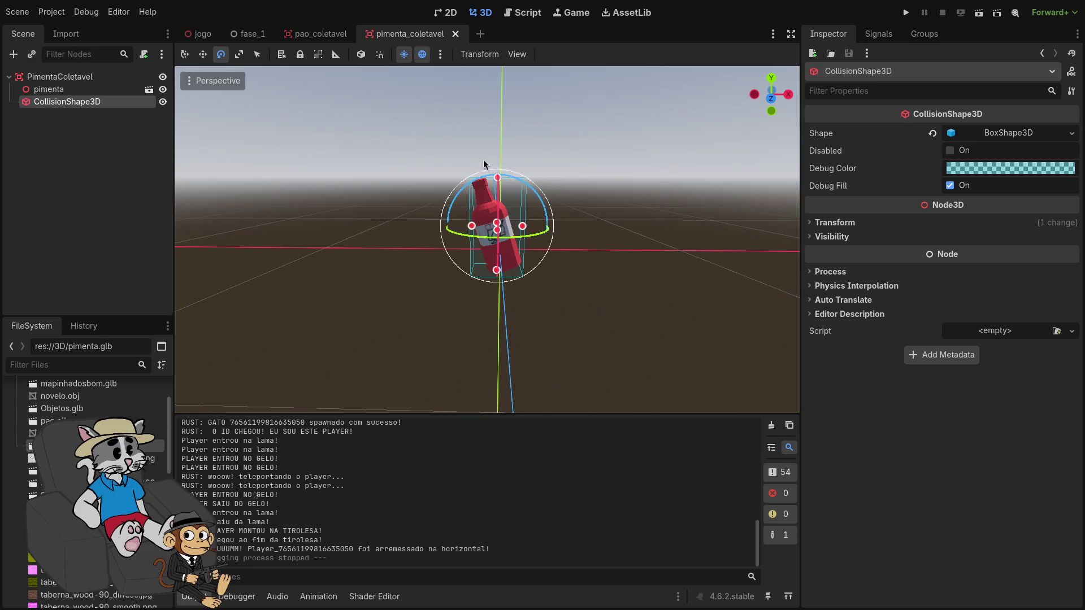
left_click(479, 35)
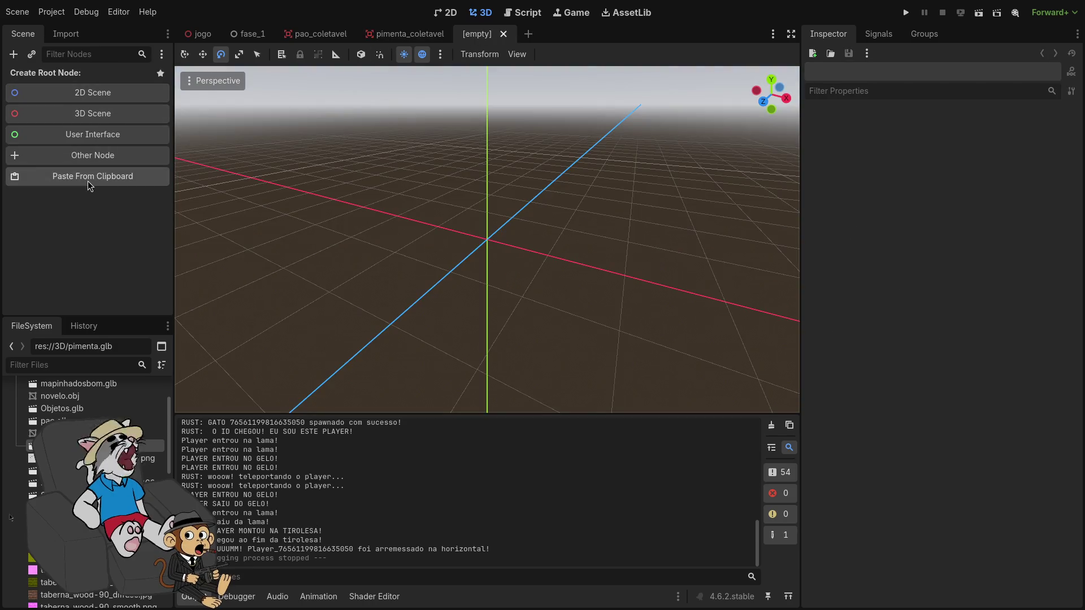
left_click(87, 160)
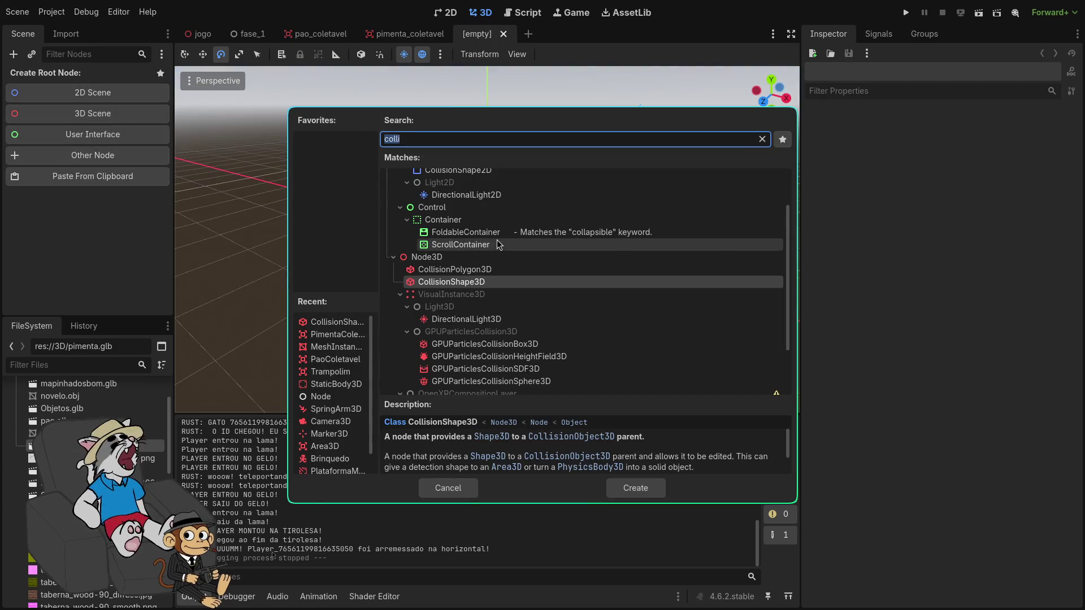
type("rigid")
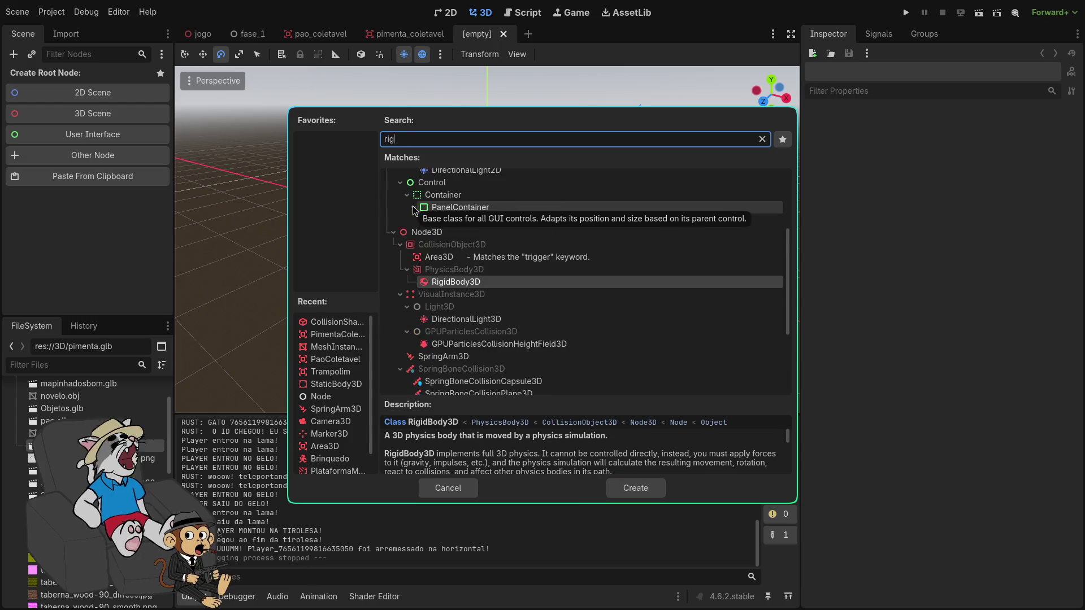
key("Return")
Add the vinho model as a child, scale it to 0.3 and reset its position to 0,0,0
right_click(104, 81)
left_click(135, 95)
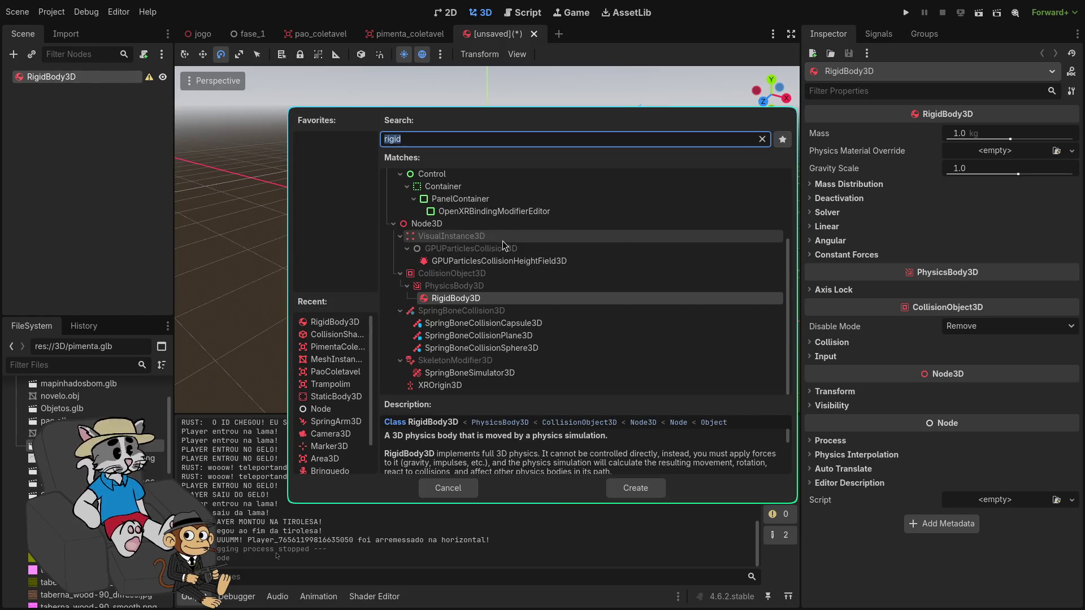
type("m")
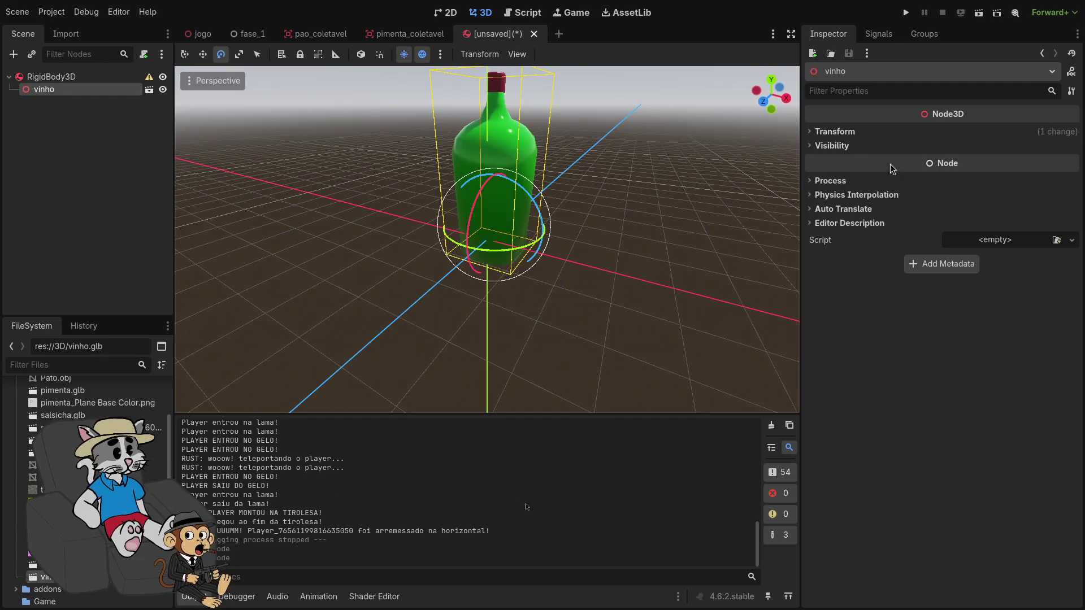
left_click(811, 132)
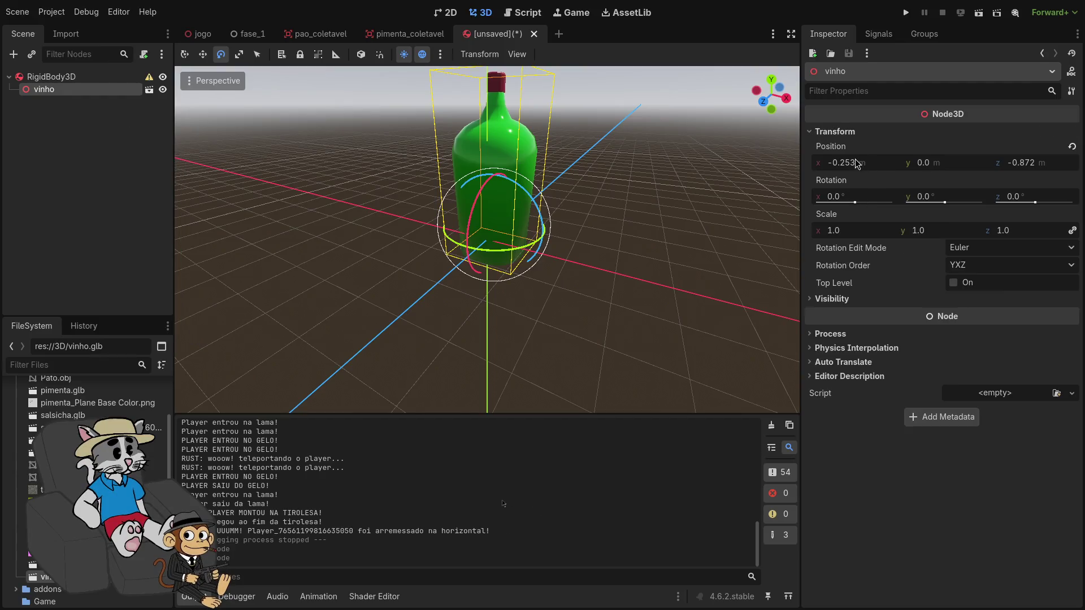
left_click(856, 233)
type("3")
key("Return")
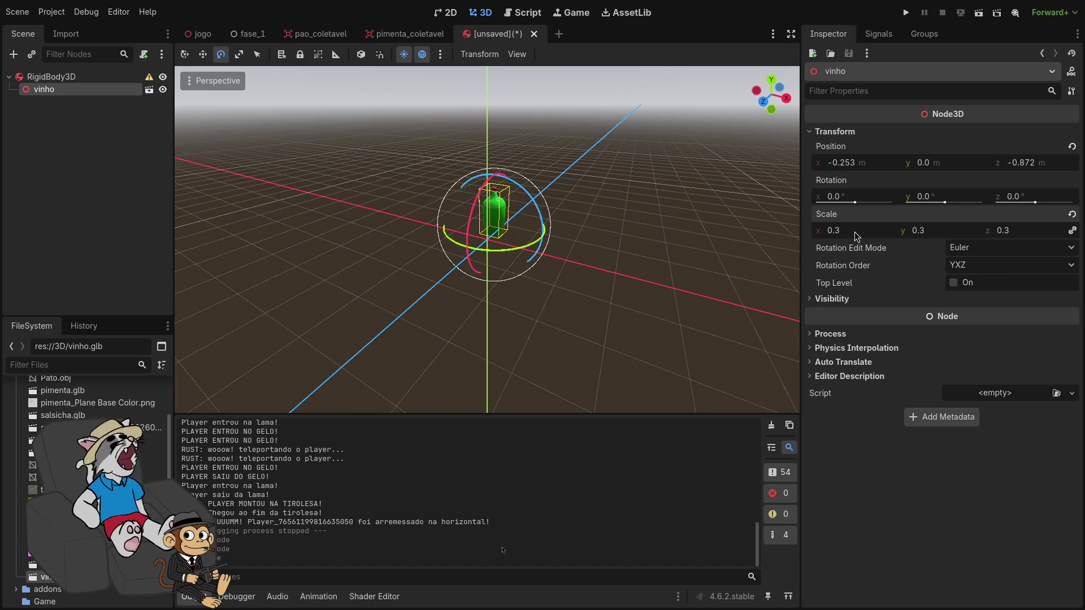
scroll(526, 229, "down", 1)
left_click(1077, 147)
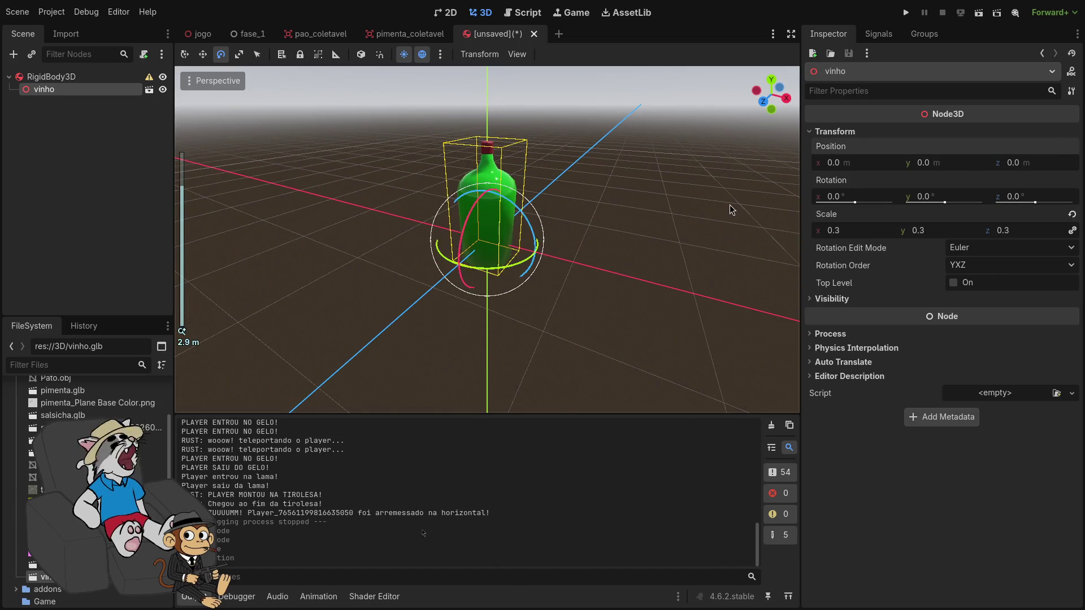
right_click(63, 72)
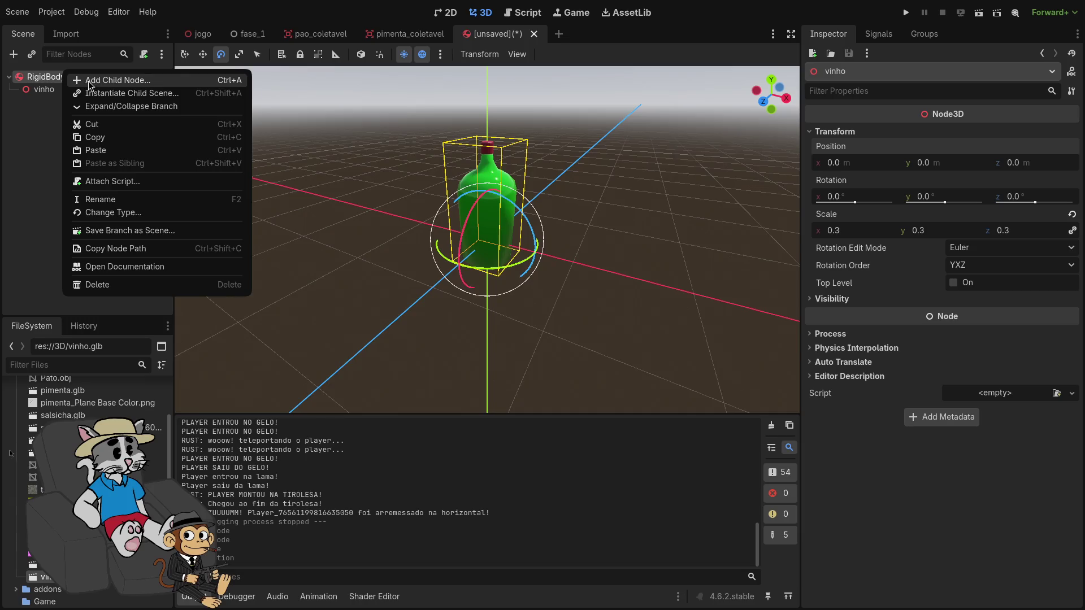
Add a CollisionShape3D child to the RigidBody3D with a new CylinderShape3D
left_click(89, 81)
type("collis")
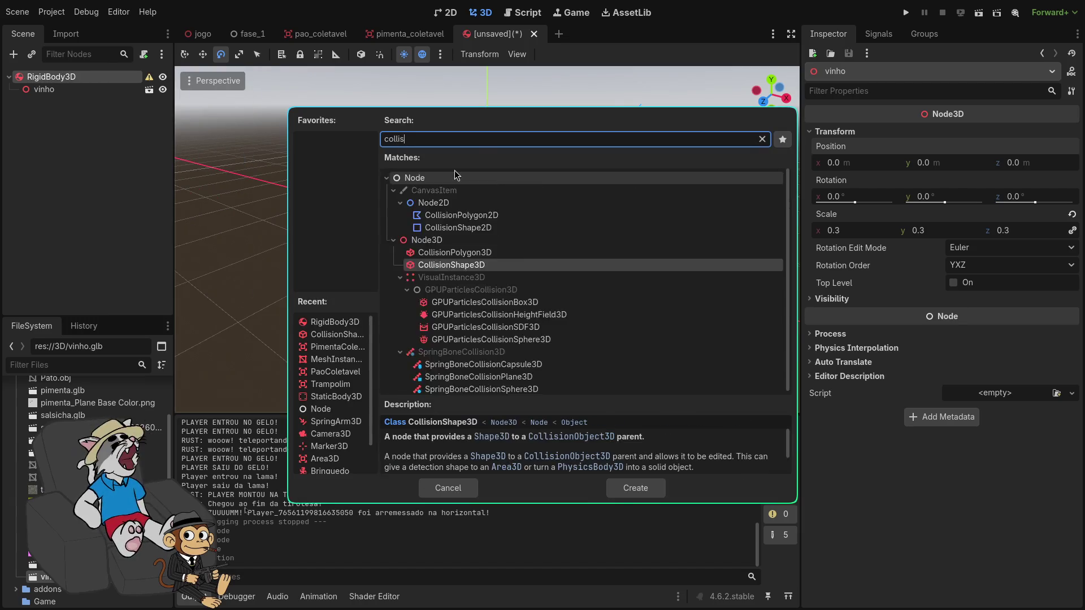
key("Return")
left_click(1017, 134)
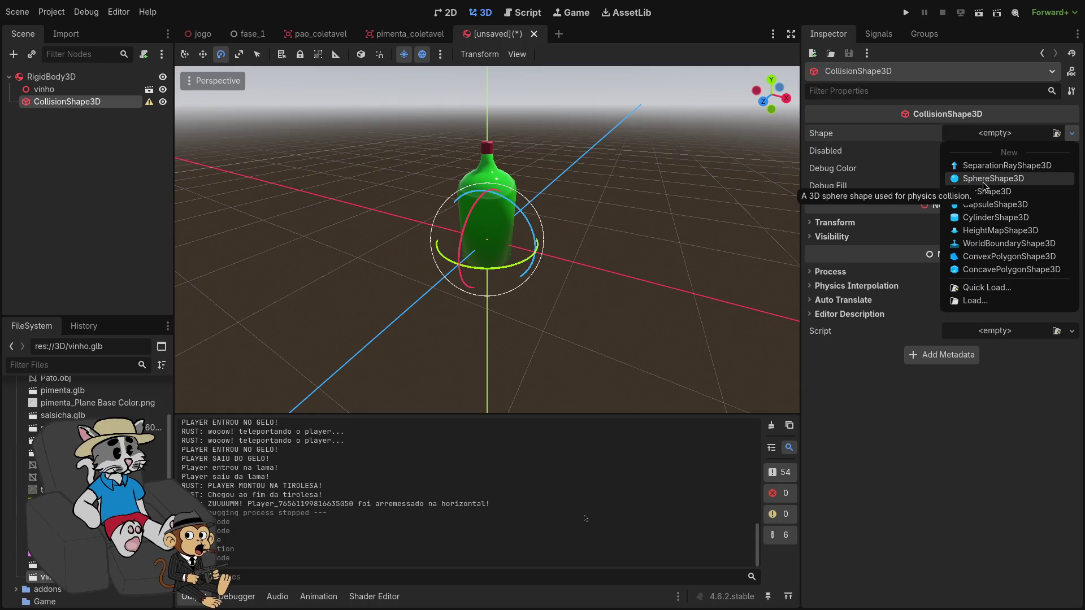
left_click(995, 217)
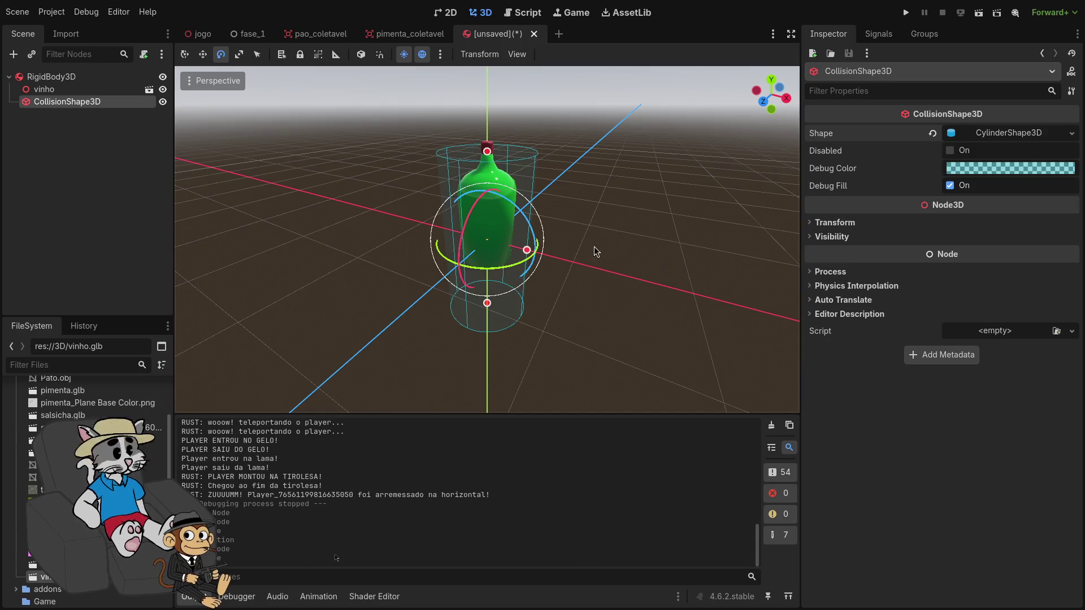
Stretch the cylinder's height to about 1.32 to match the bottle
scroll(480, 254, "up", 3)
mouse_move(496, 246)
left_mouse_down()
mouse_move(505, 229)
mouse_move(487, 254)
mouse_move(501, 229)
mouse_move(487, 260)
mouse_move(488, 311)
left_mouse_up()
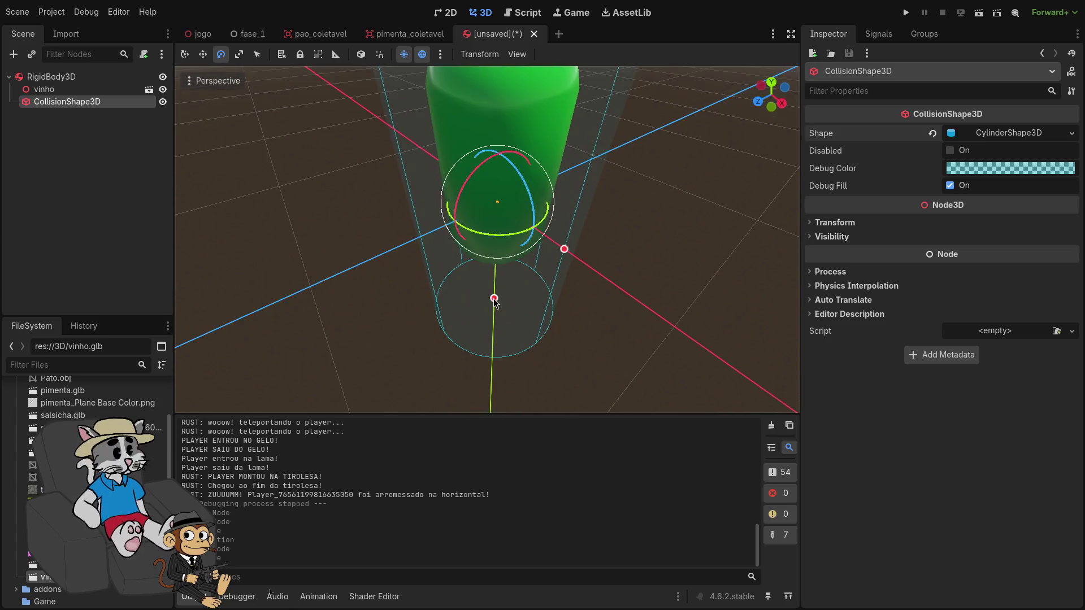
scroll(488, 239, "down", 5)
scroll(488, 311, "up", 2)
key("w")
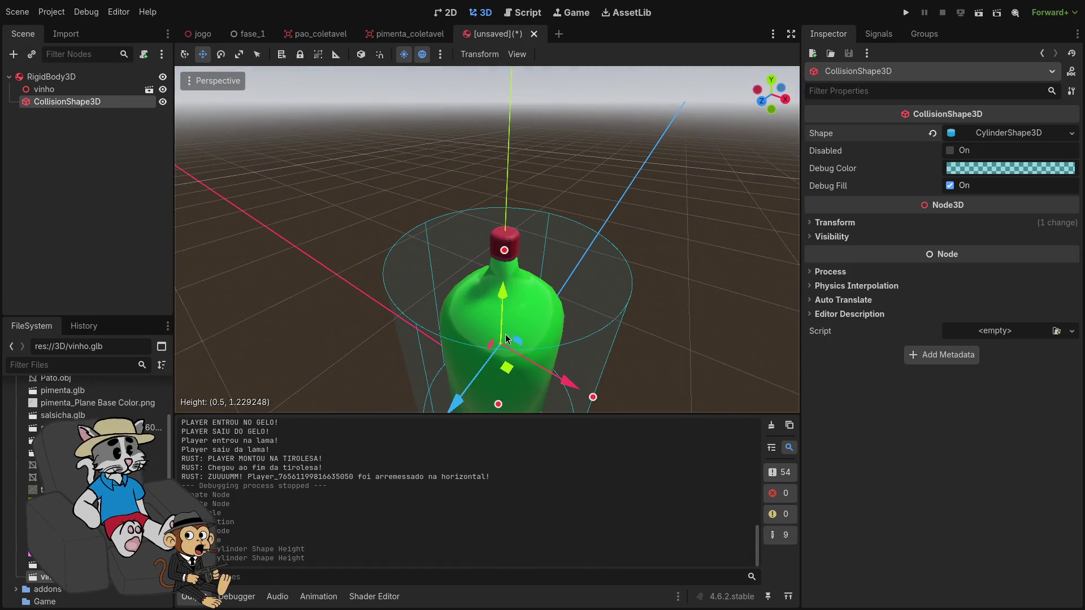
mouse_move(501, 250)
left_mouse_down()
mouse_move(504, 234)
mouse_move(476, 231)
left_mouse_up()
scroll(504, 234, "up", 3)
scroll(476, 230, "down", 2)
key("s")
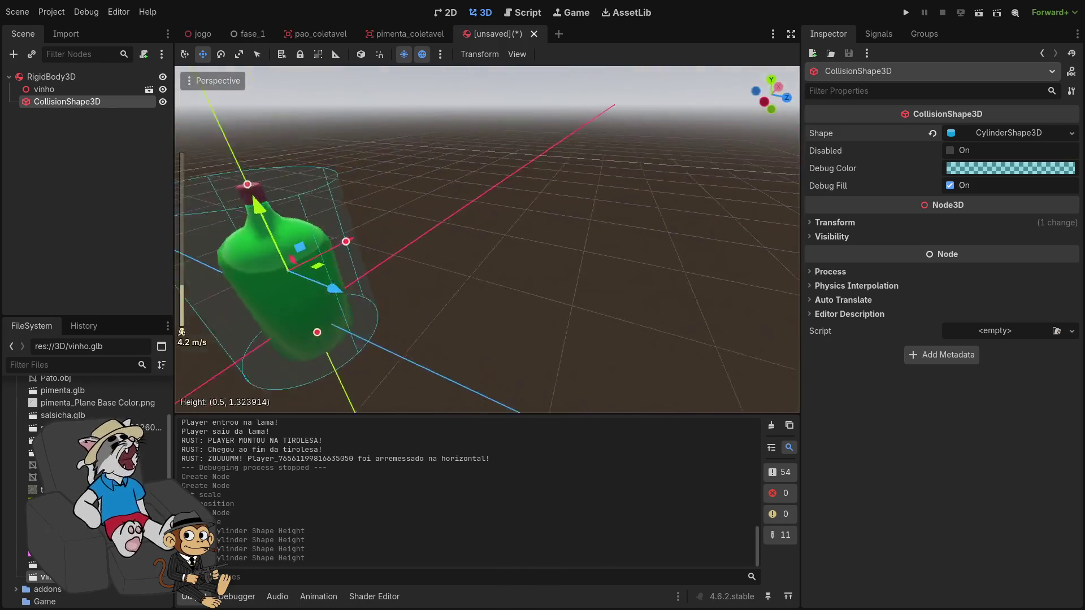
scroll(476, 231, "down", 2)
key("w")
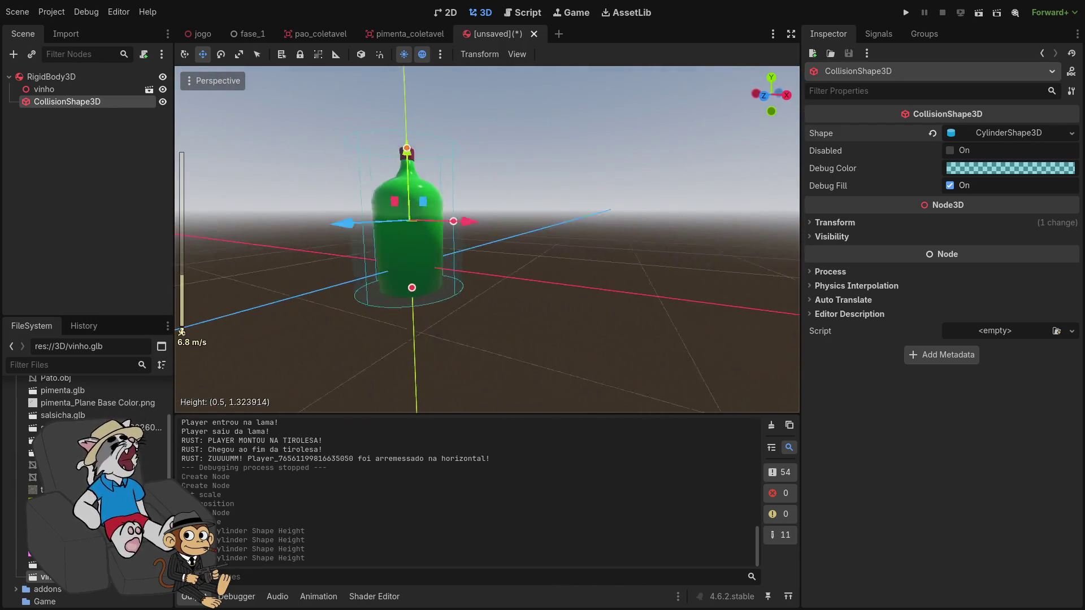
key("s")
scroll(487, 240, "down", 2)
key("f")
Fit the cylinder radius to about 0.32 around the bottle and start saving the scene
left_click(505, 255)
left_click_drag(506, 264, 499, 263)
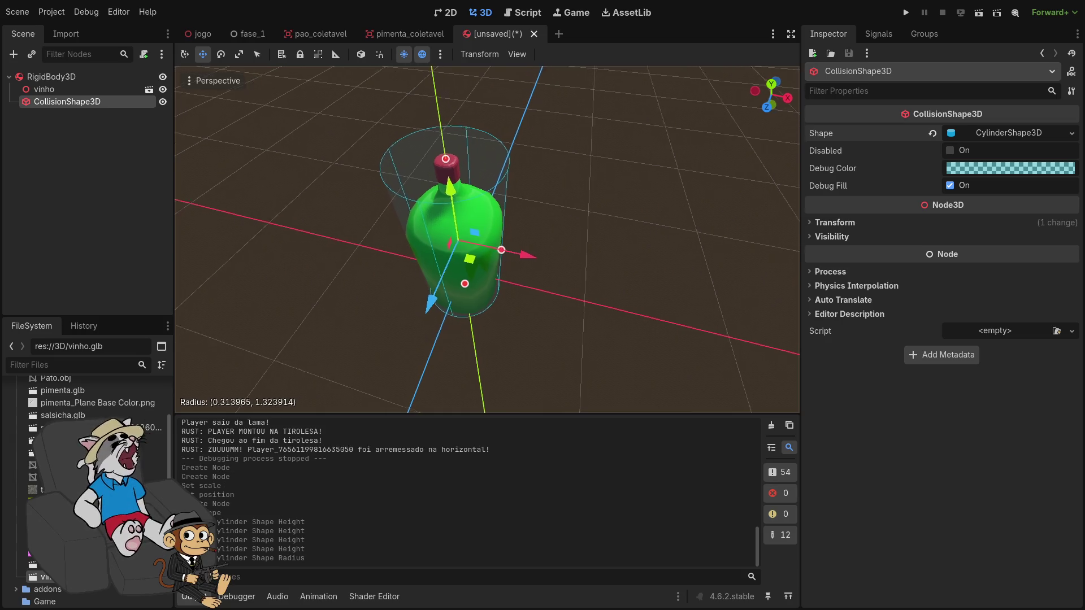
scroll(509, 266, "up", 3)
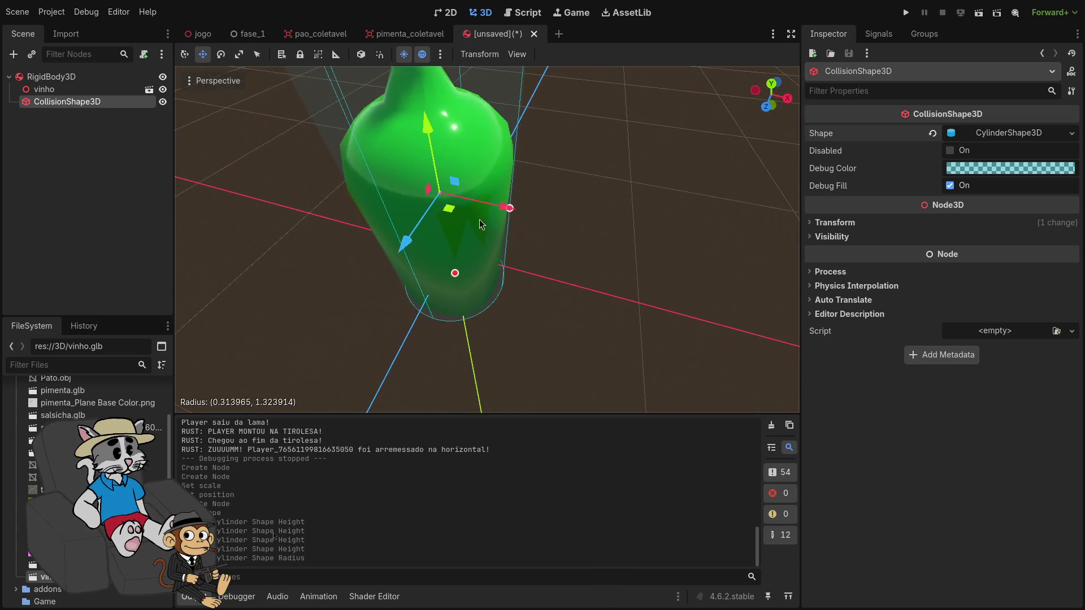
key("KP_7")
mouse_move(526, 327)
left_mouse_down()
mouse_move(562, 213)
mouse_move(538, 140)
left_mouse_up()
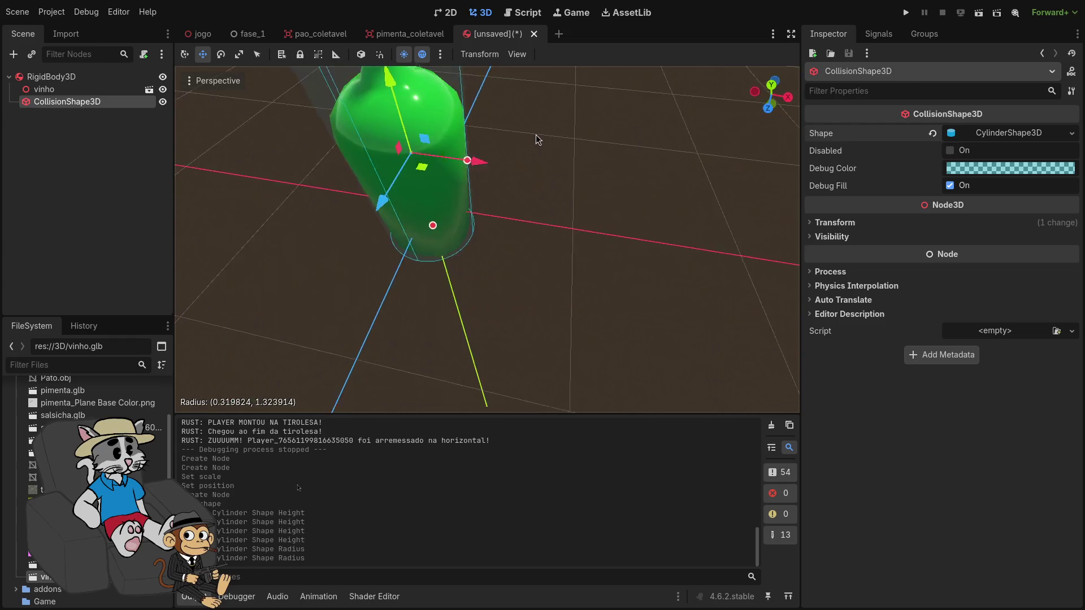
scroll(537, 141, "down", 4)
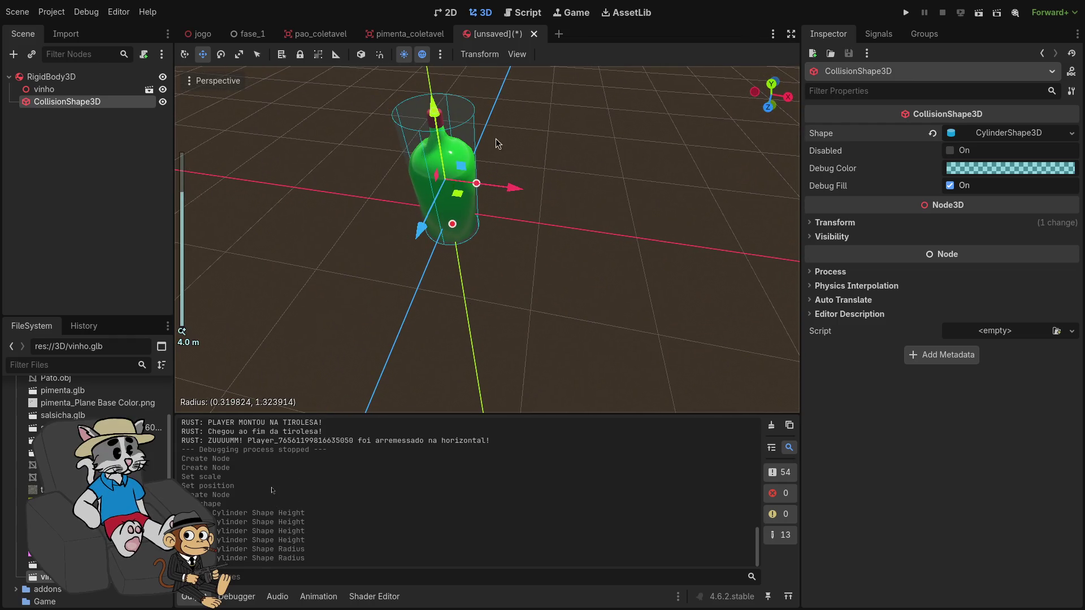
left_click(122, 77)
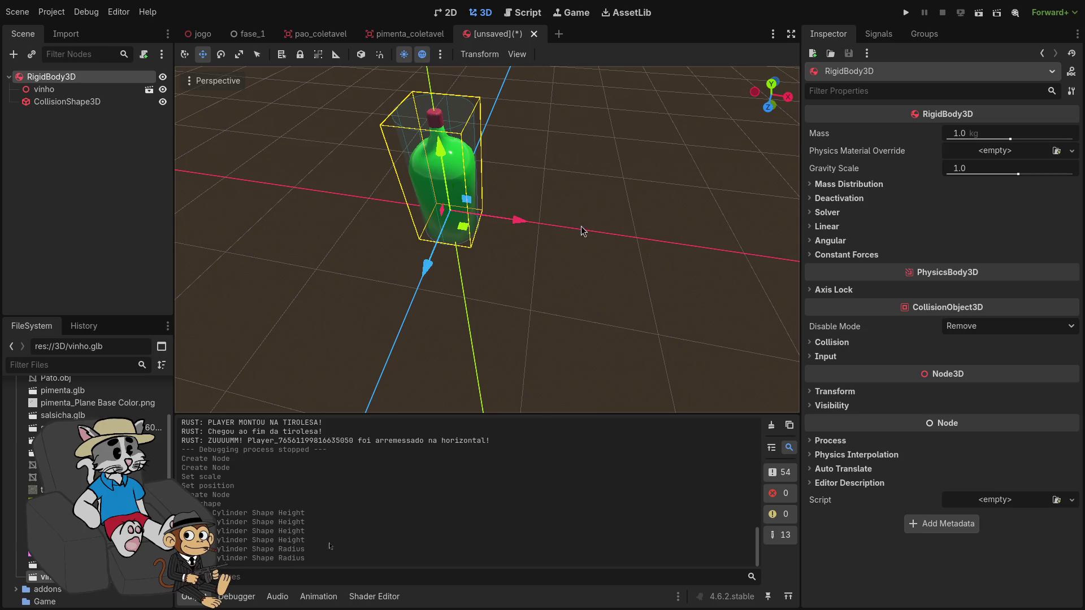
key("ctrl+s")
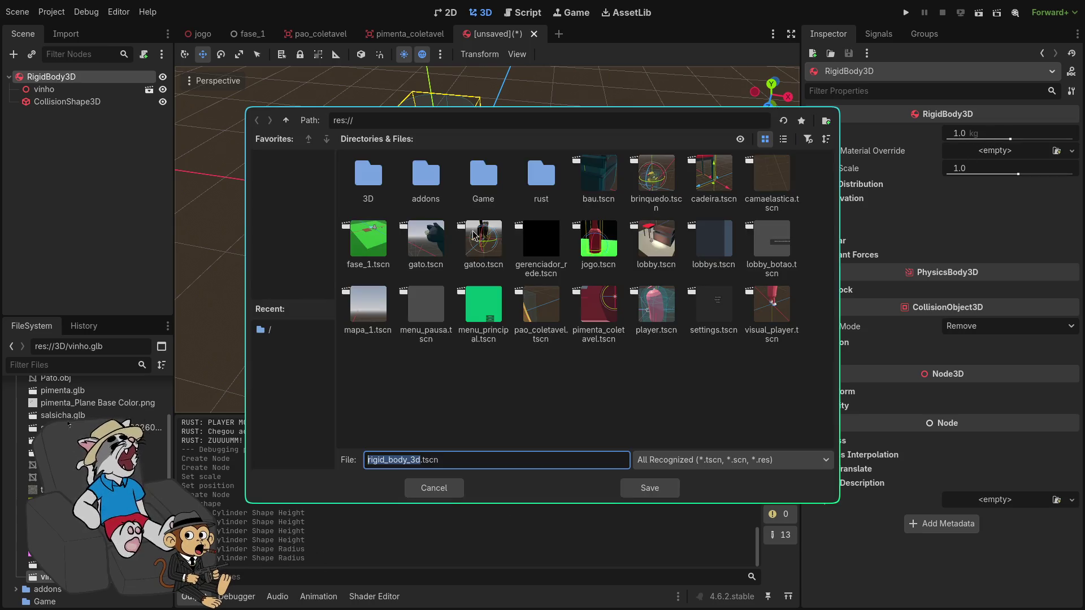
Rename the root node to vinho and save the scene as vinho.tscn
left_click(434, 489)
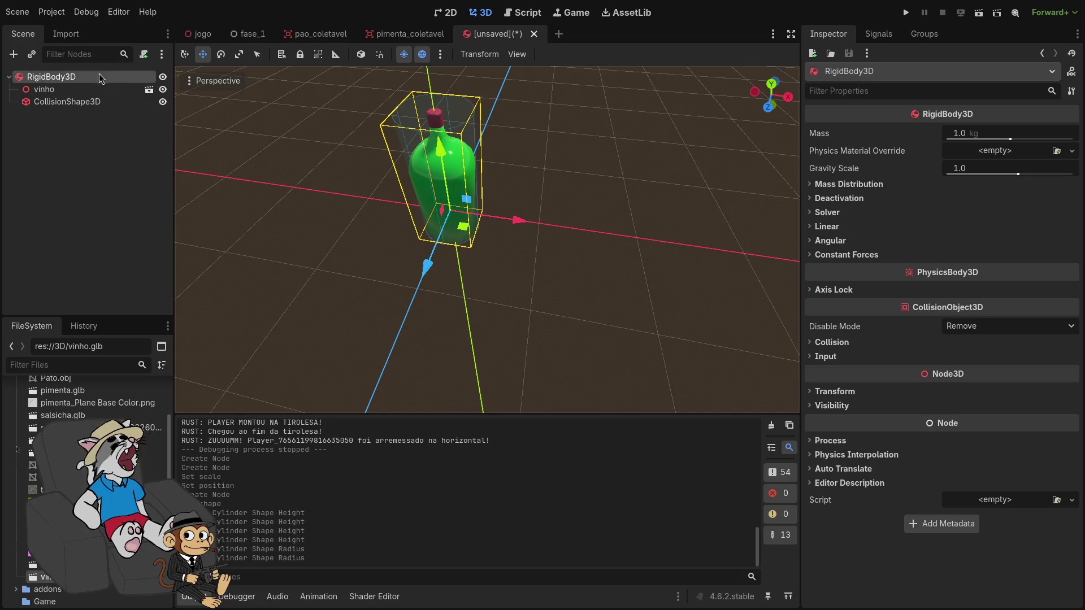
double_click(92, 77)
type("vinho")
key("Return")
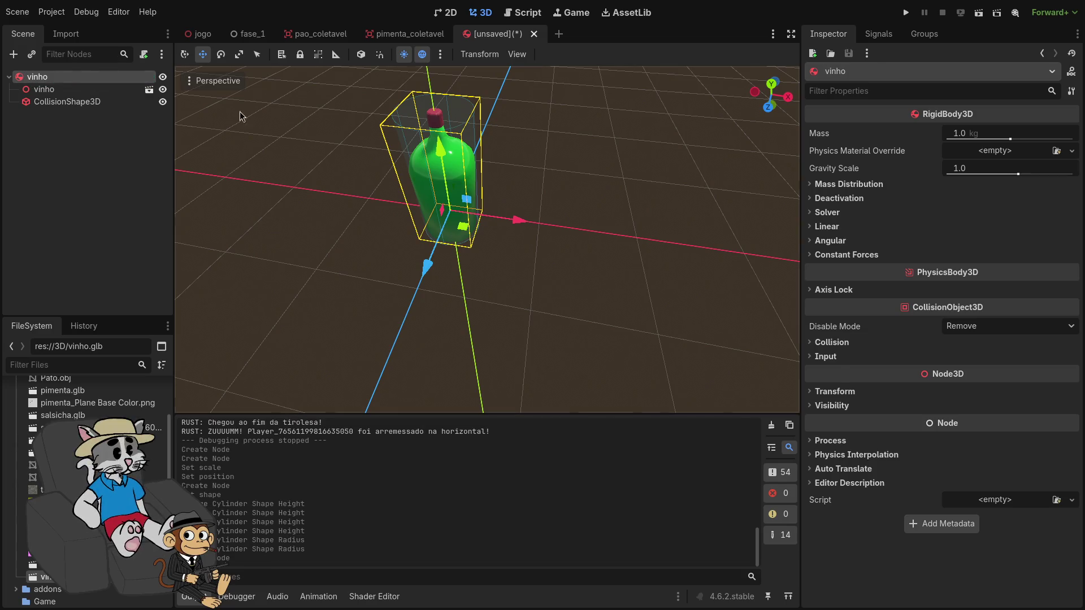
key("ctrl+s")
left_click(650, 489)
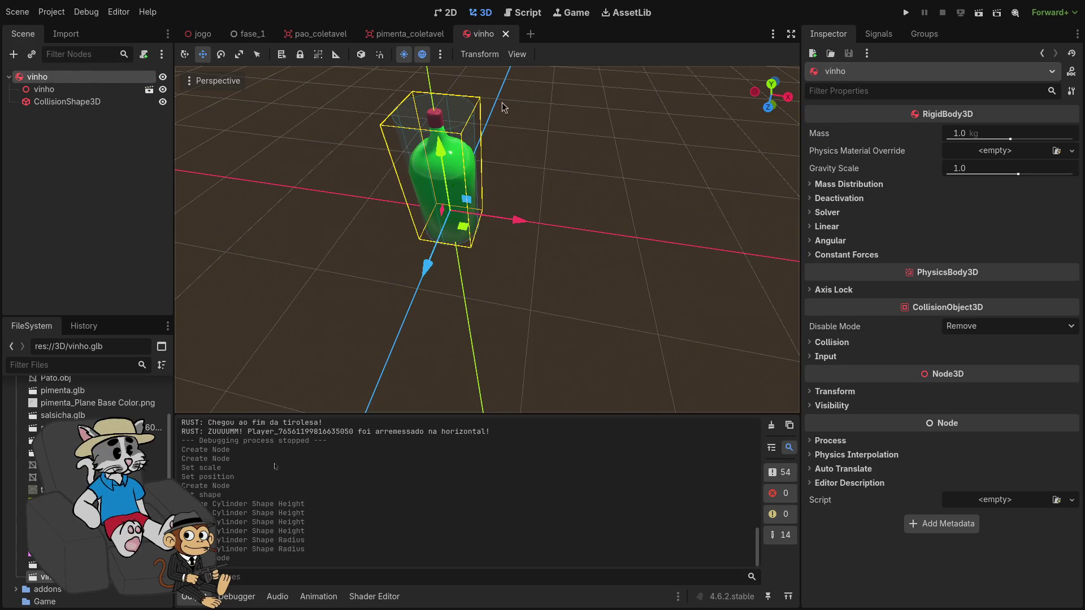
Instantiate vinho.tscn under the jogo root, focus on the bottle, and run the project
left_click(205, 34)
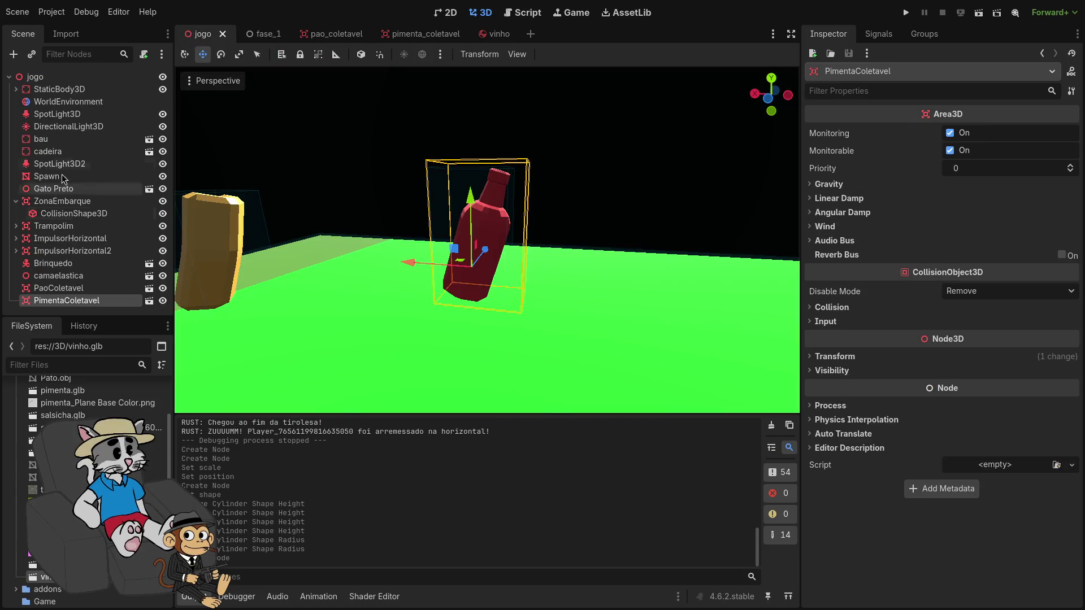
left_click(27, 76)
left_click(31, 54)
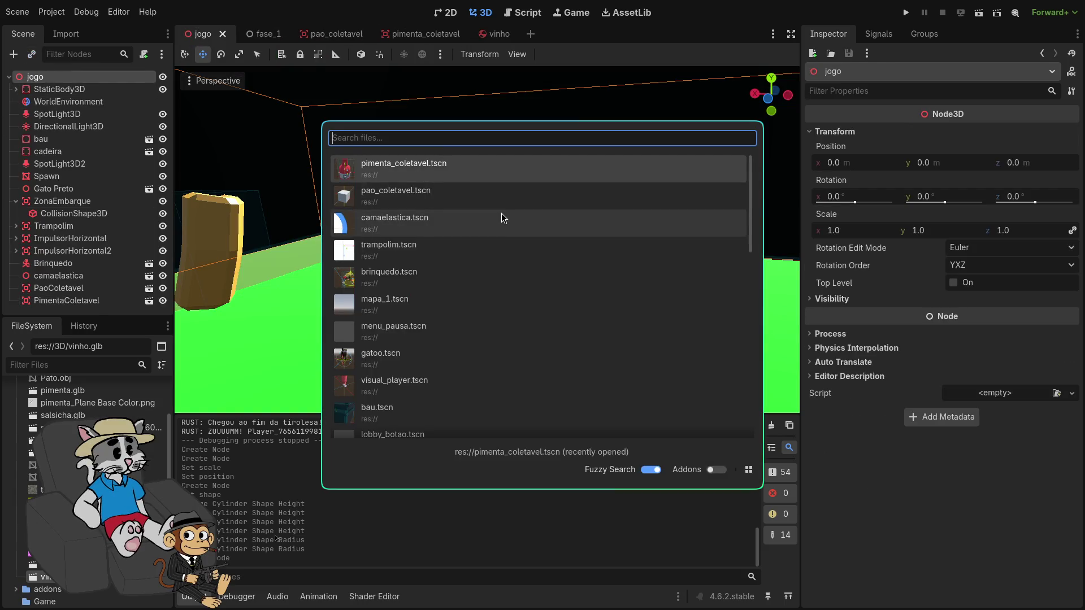
type("vinho")
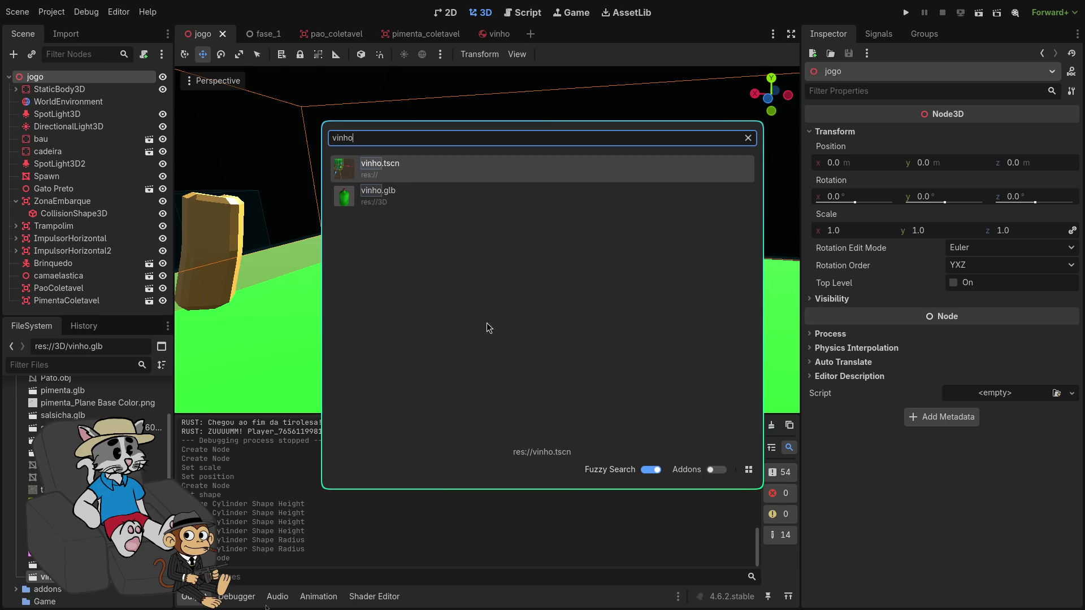
double_click(418, 190)
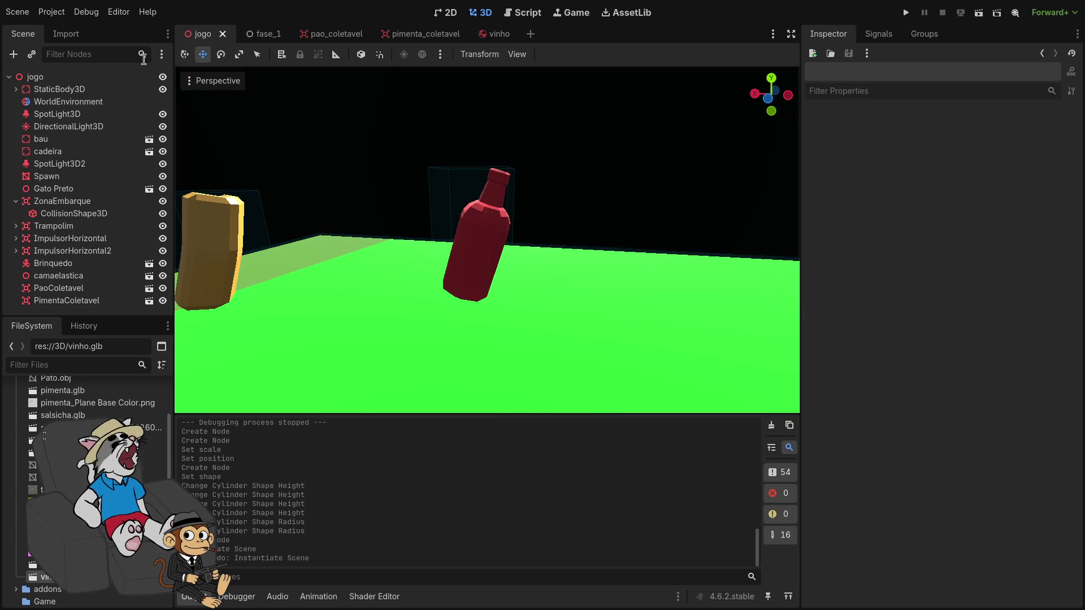
key("ctrl+shift+a")
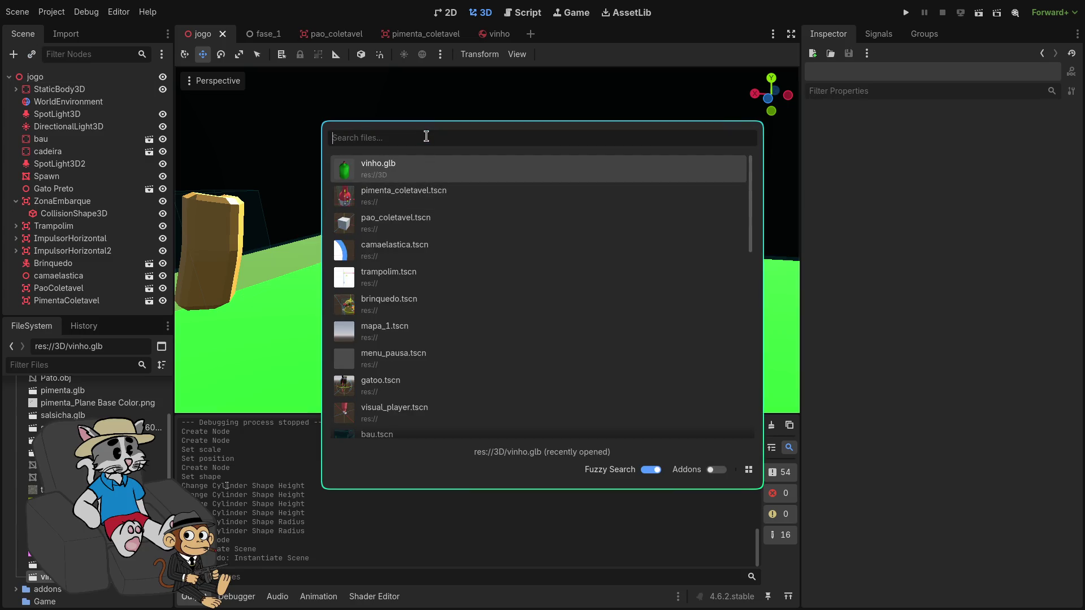
type("vinho")
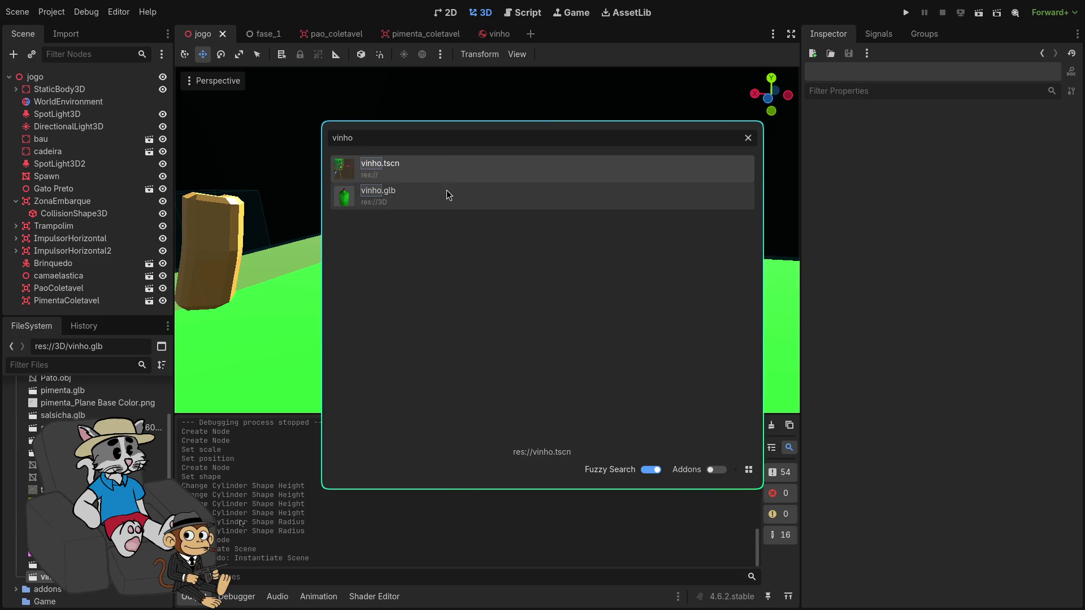
left_click(444, 174)
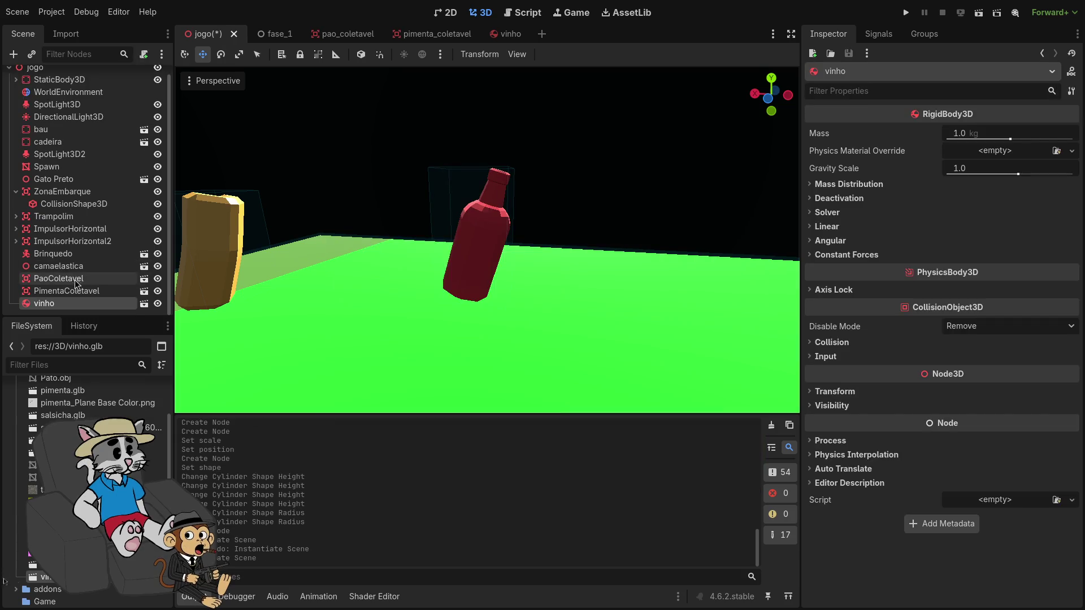
key("f")
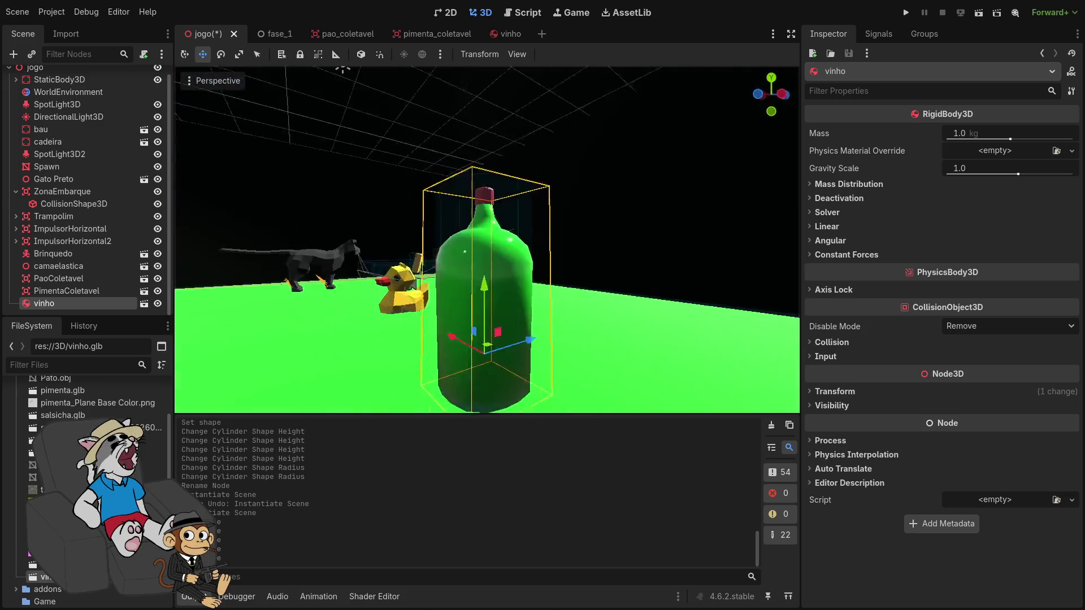
left_click(905, 13)
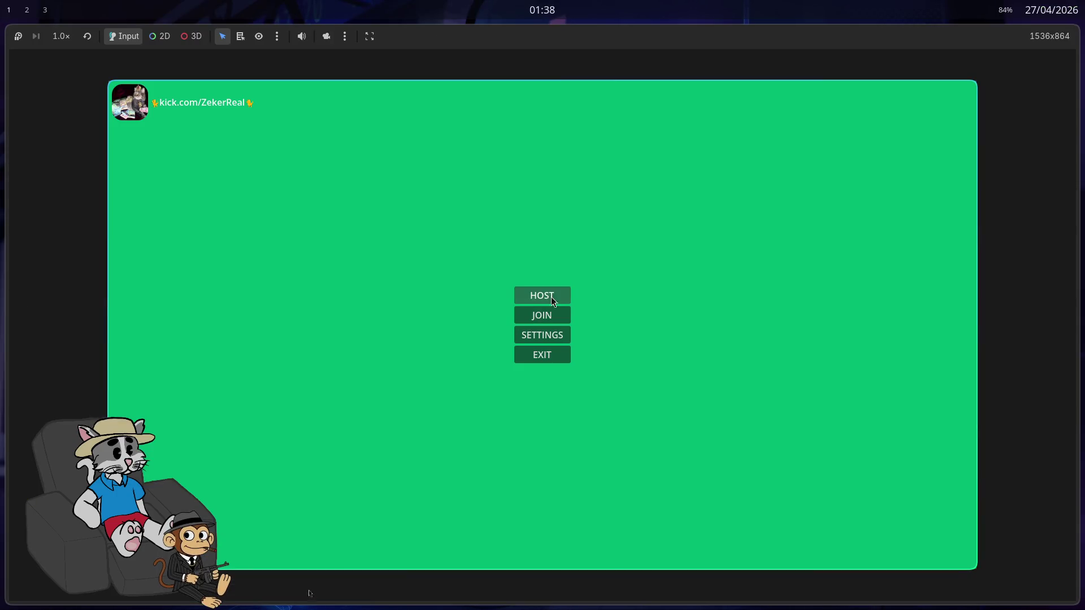
Host and start a match, knock the green bottle over and shove it, then stop the game
left_click(552, 299)
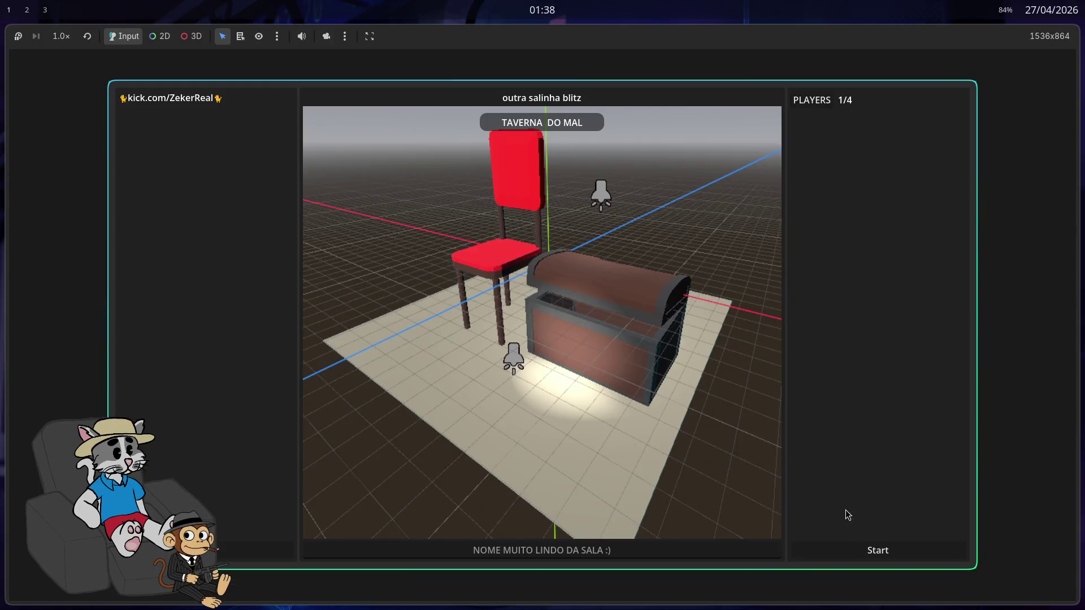
left_click(875, 553)
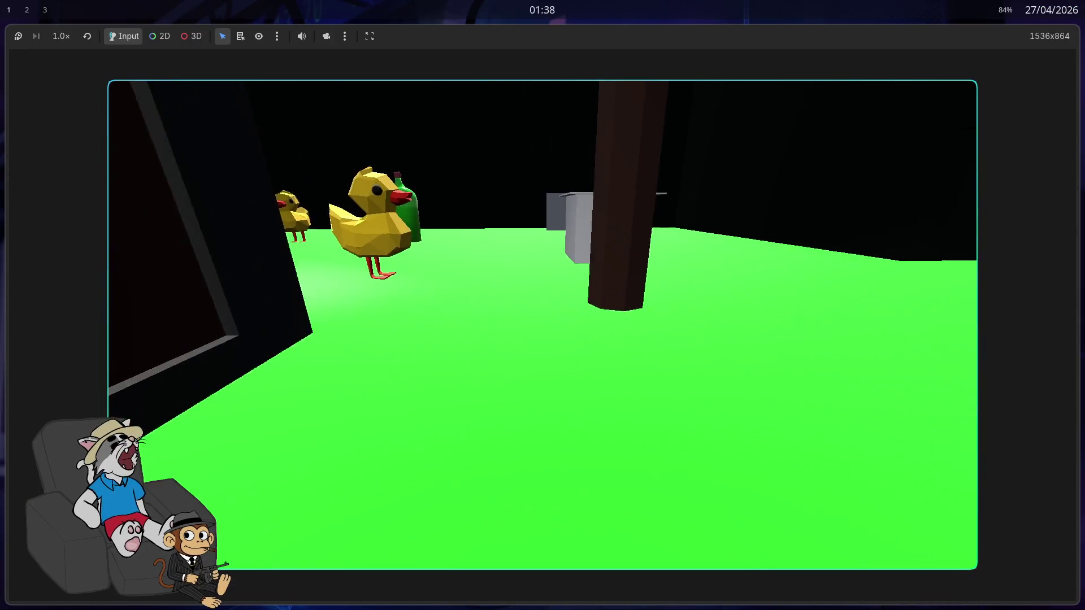
key("s")
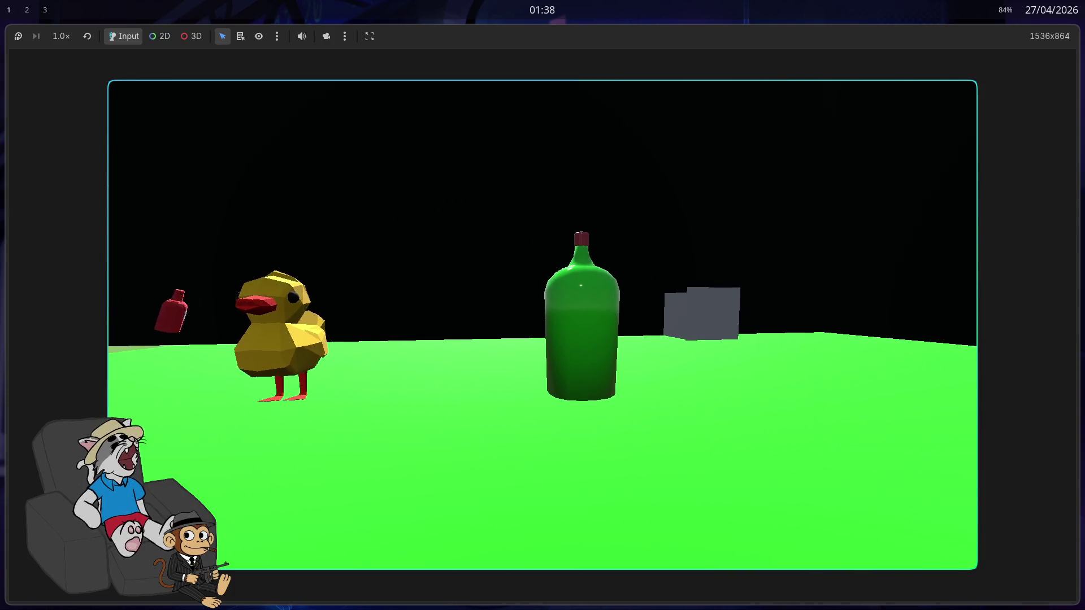
key("w")
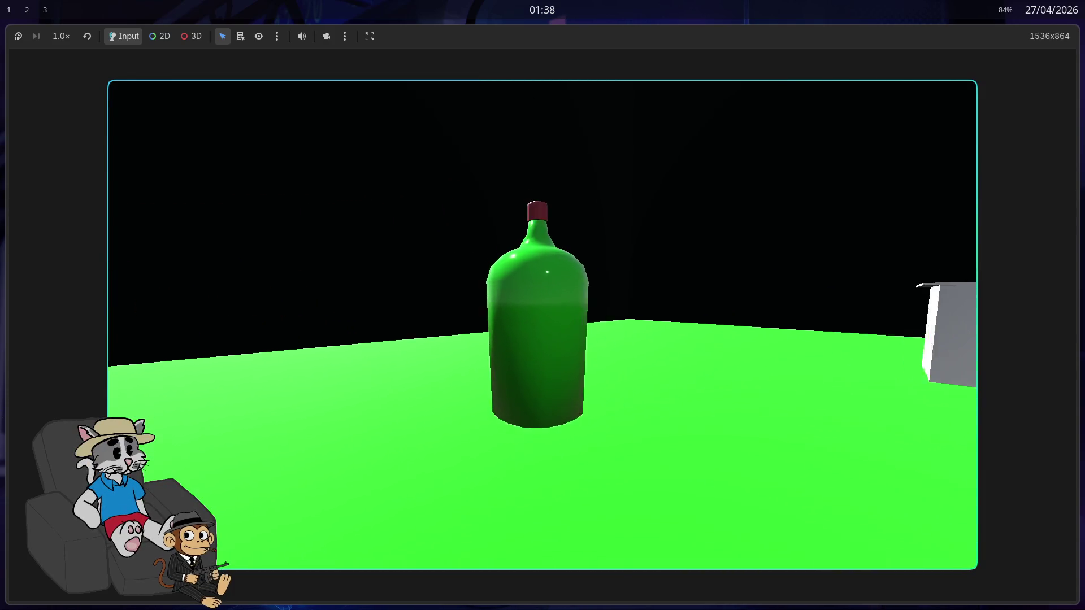
key("w")
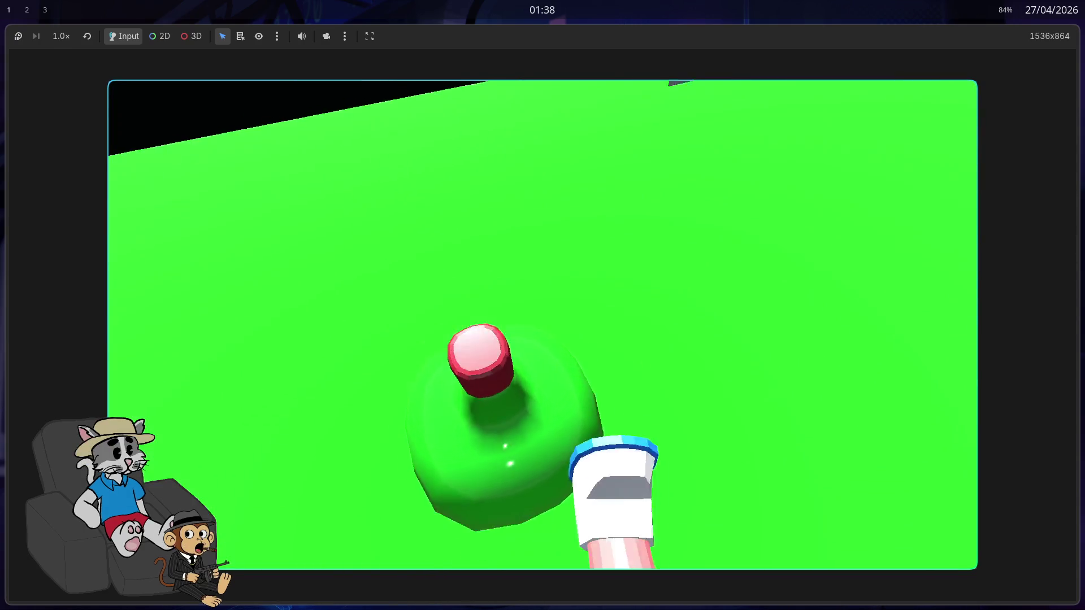
key("s")
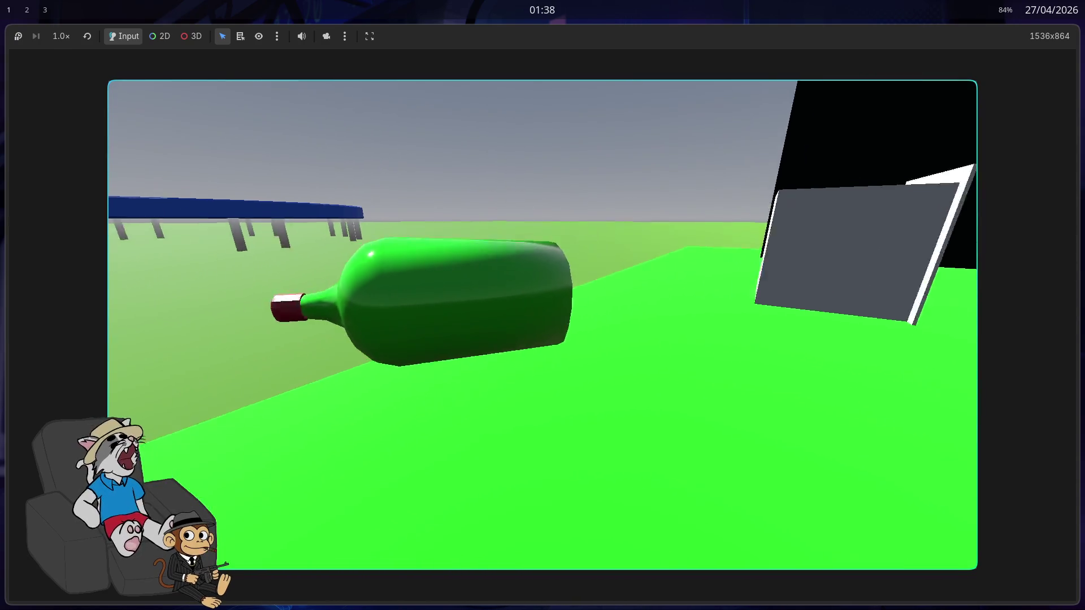
key("w")
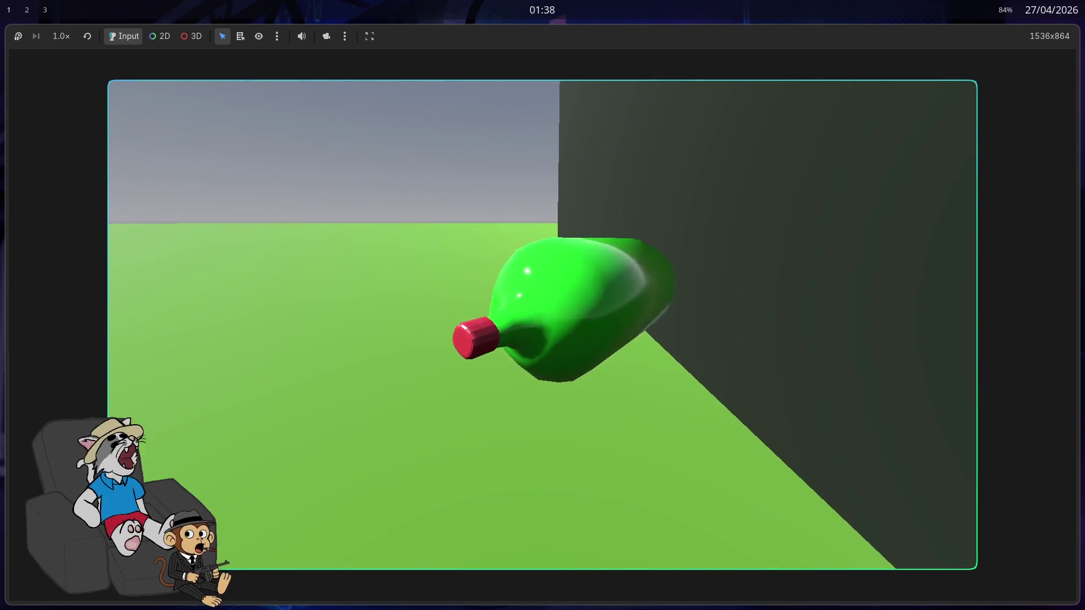
key("w")
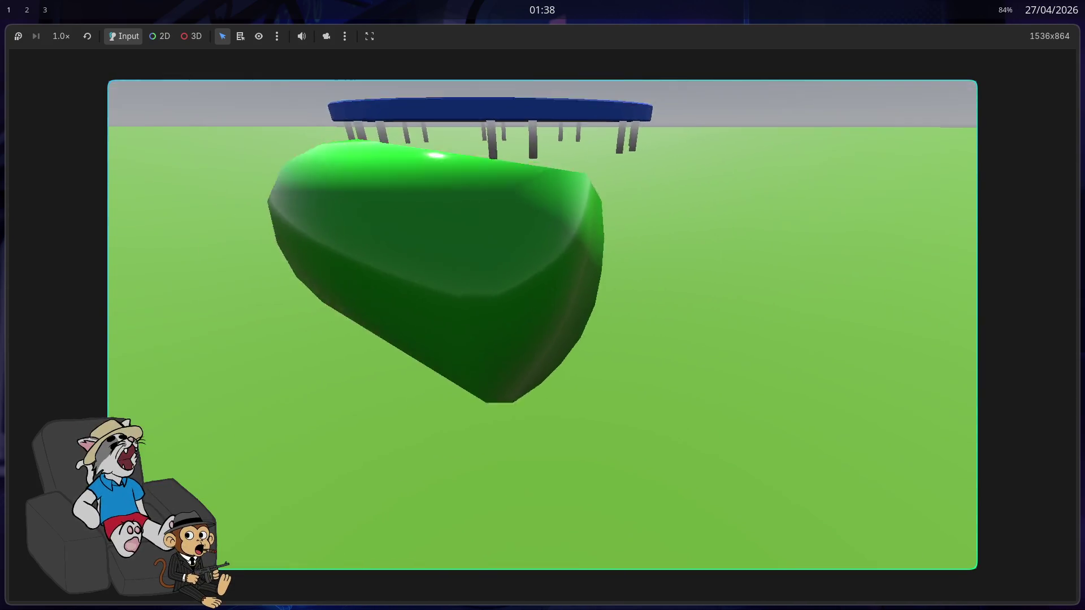
key("F8")
key("super+f")
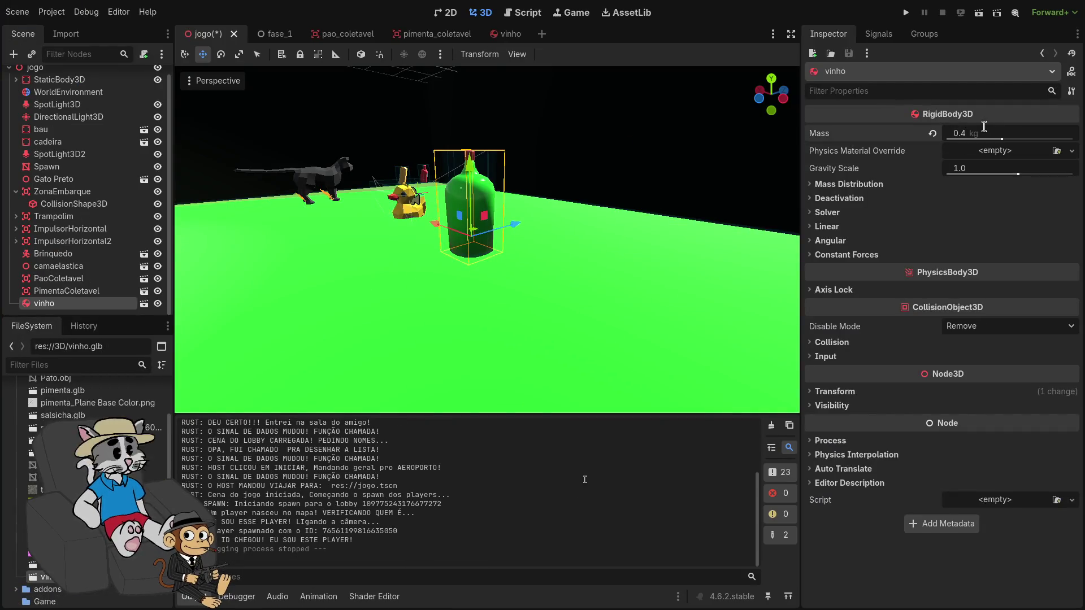
Relaunch, host and start a match, walk into the 0.4 kg bottle until it falls, then stop
left_click(905, 14)
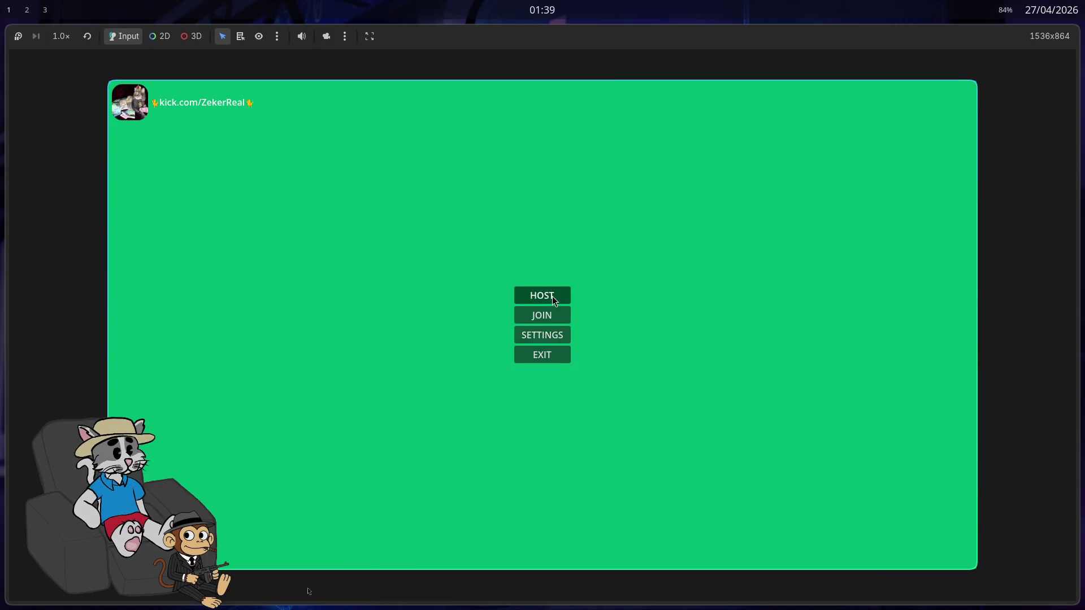
left_click(555, 300)
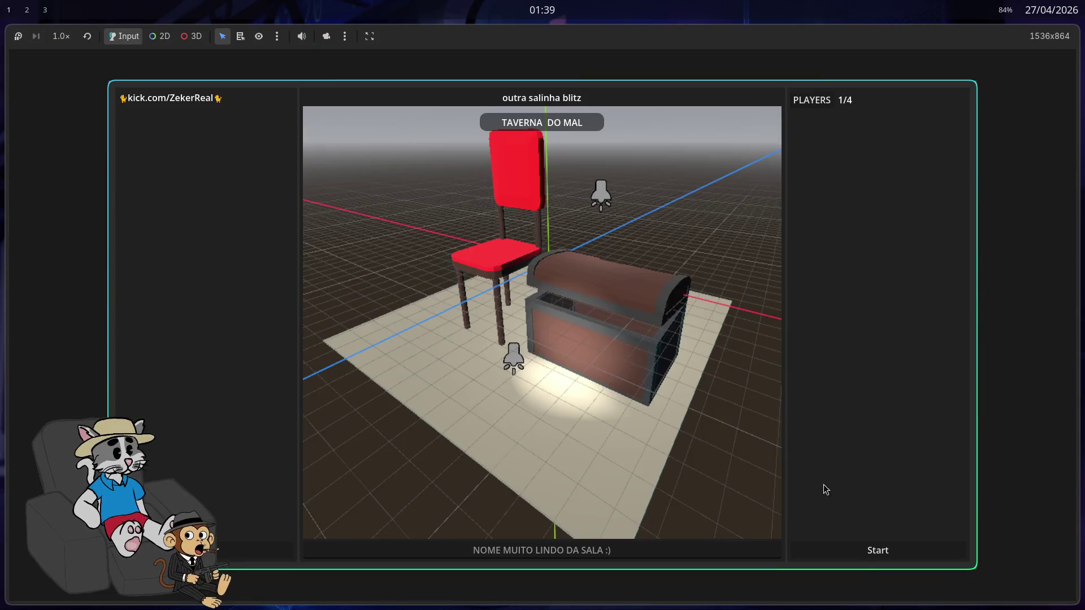
left_click(849, 547)
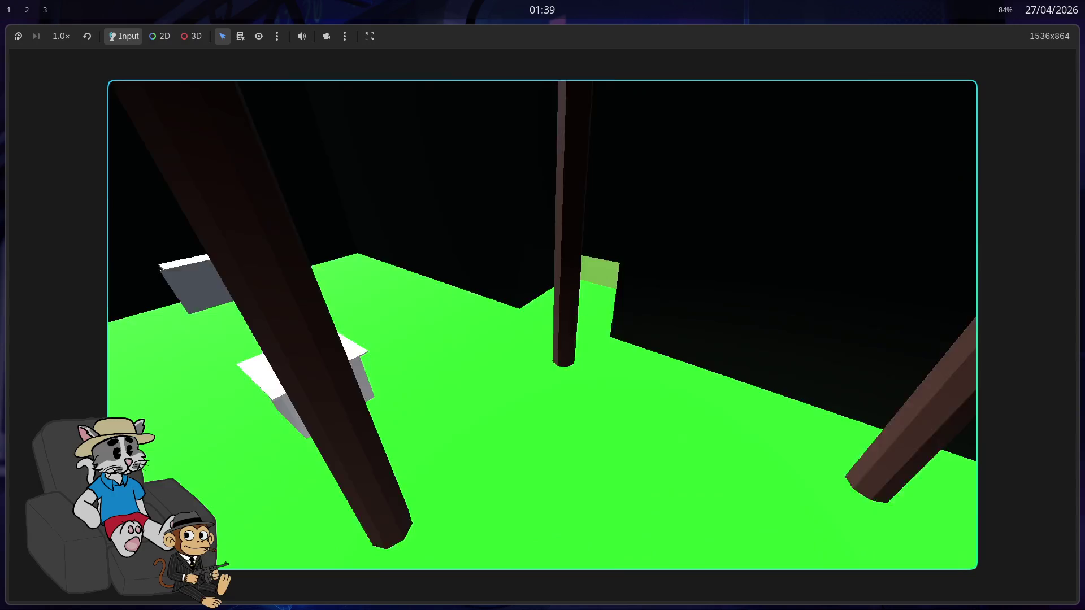
key("w")
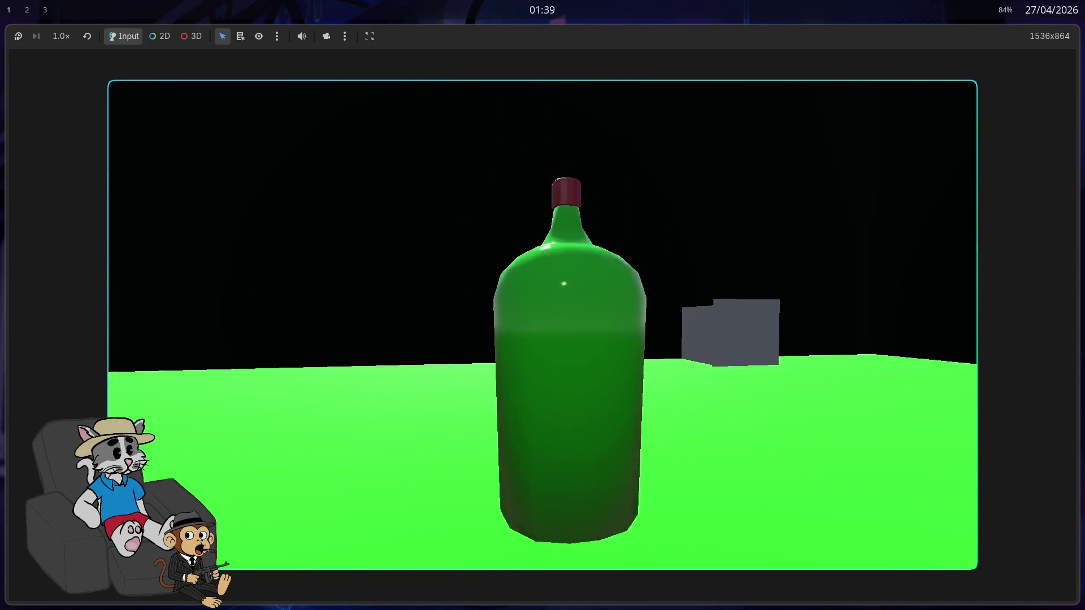
key("w")
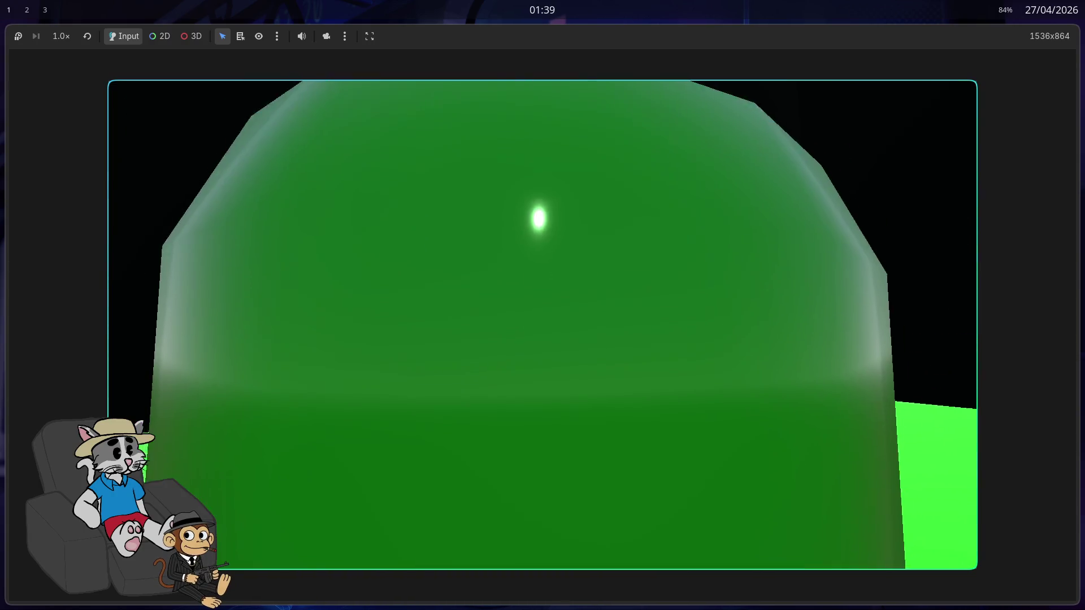
key("w")
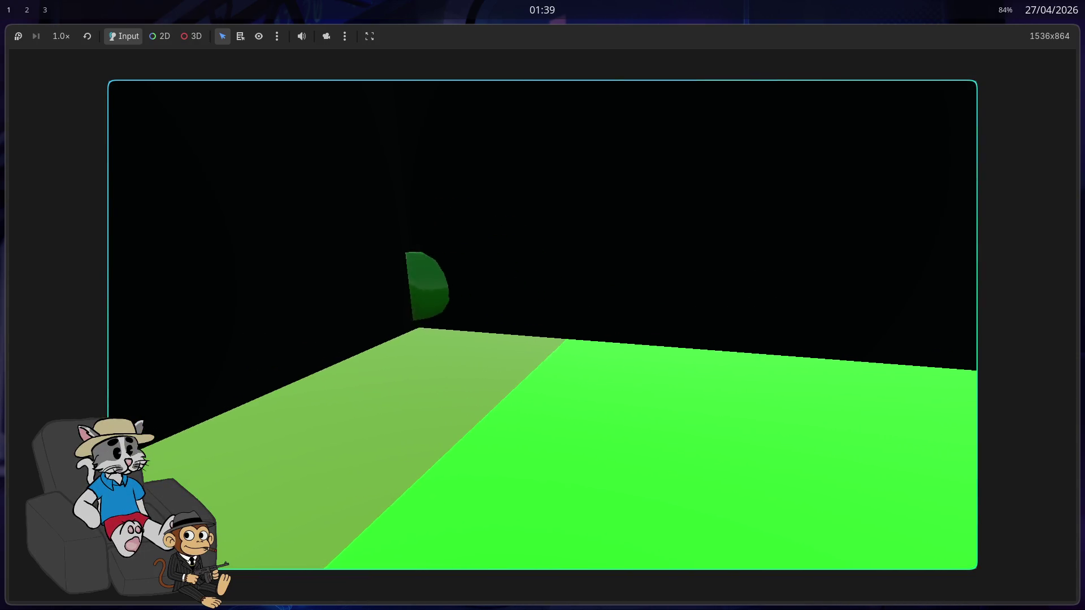
key("F8")
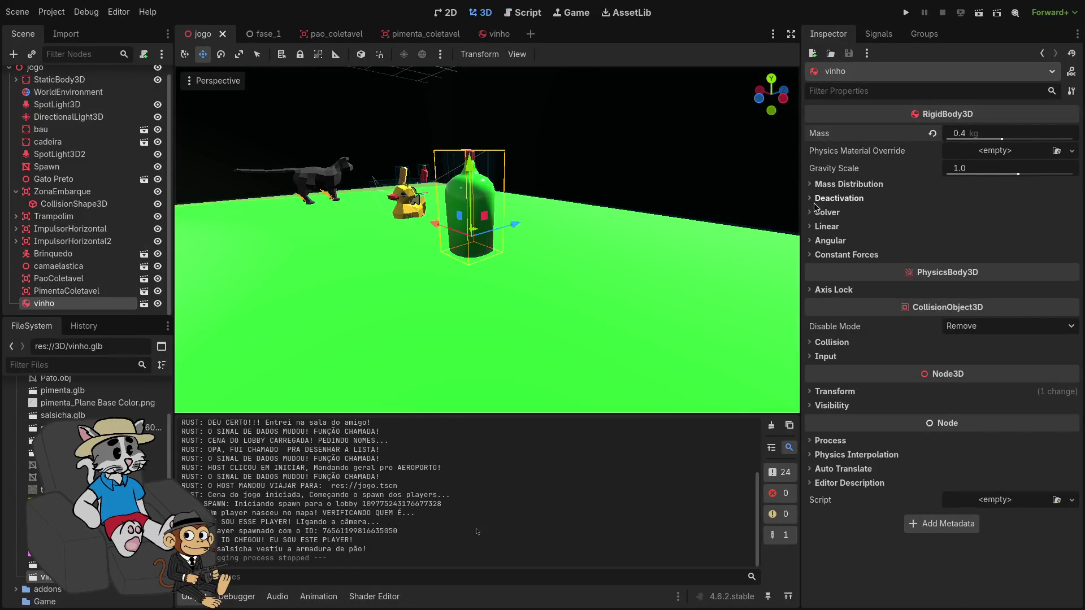
Fly the viewport past the black box and red-topped structure, then back to the green floor
left_click(814, 256)
left_click(815, 254)
right_click(760, 267)
key("w")
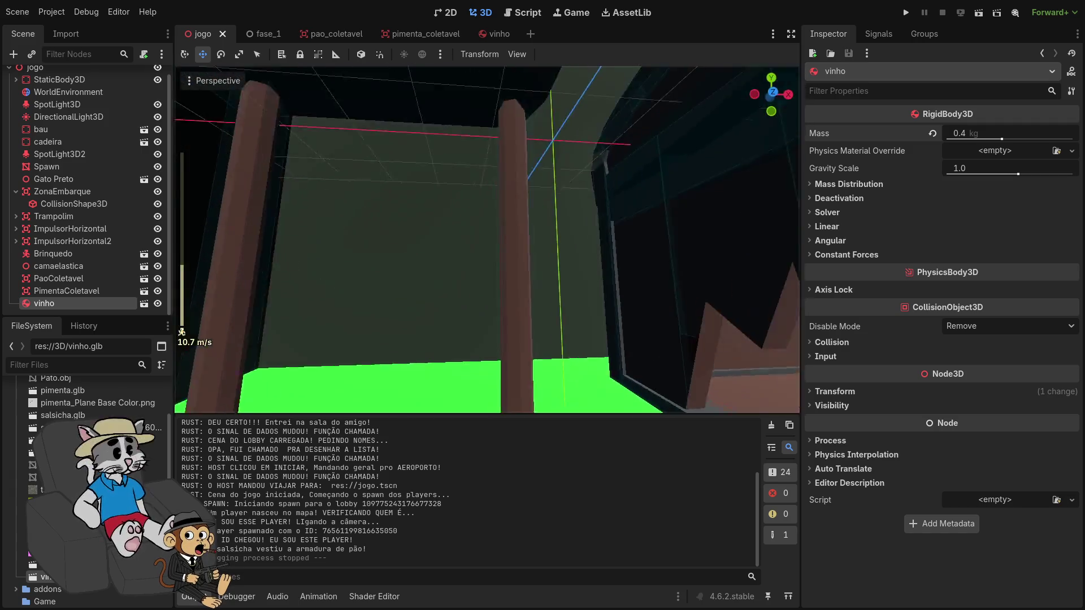
scroll(487, 239, "up", 3)
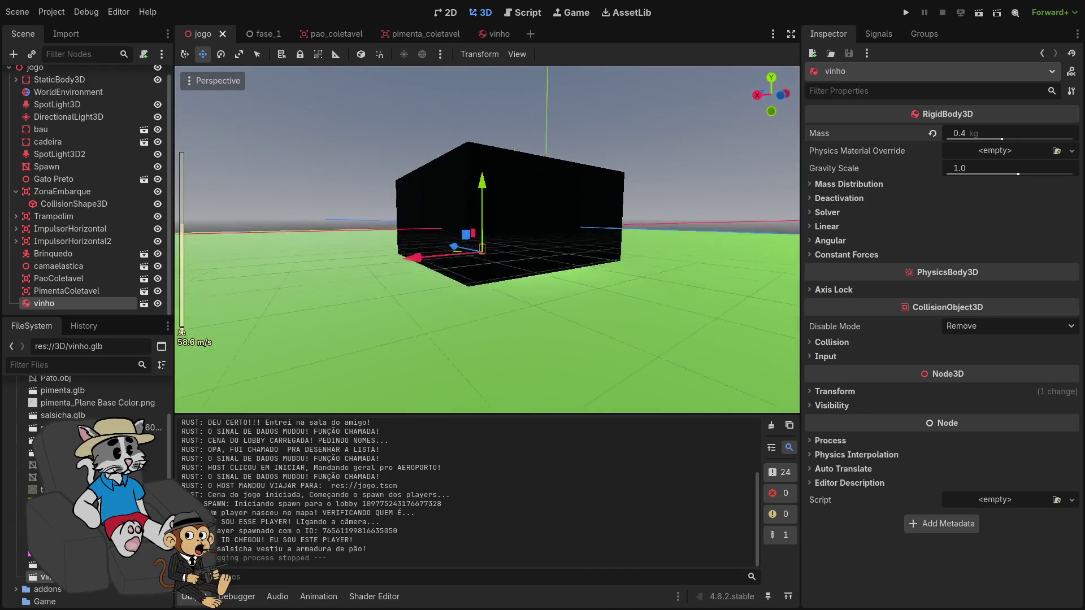
key("w")
key("w")
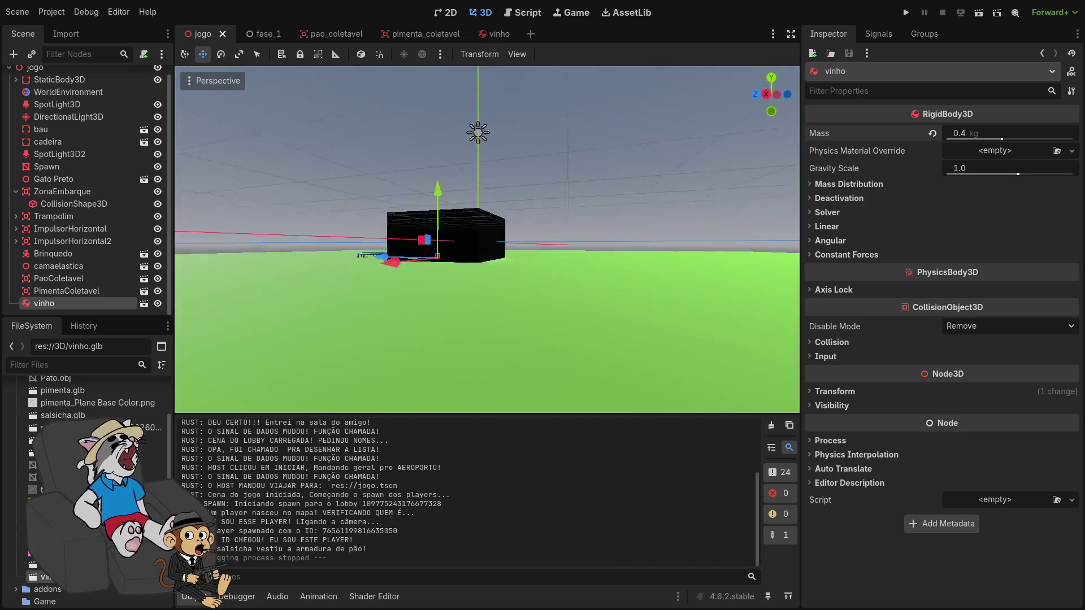
key("w")
key("w")
scroll(487, 240, "down", 5)
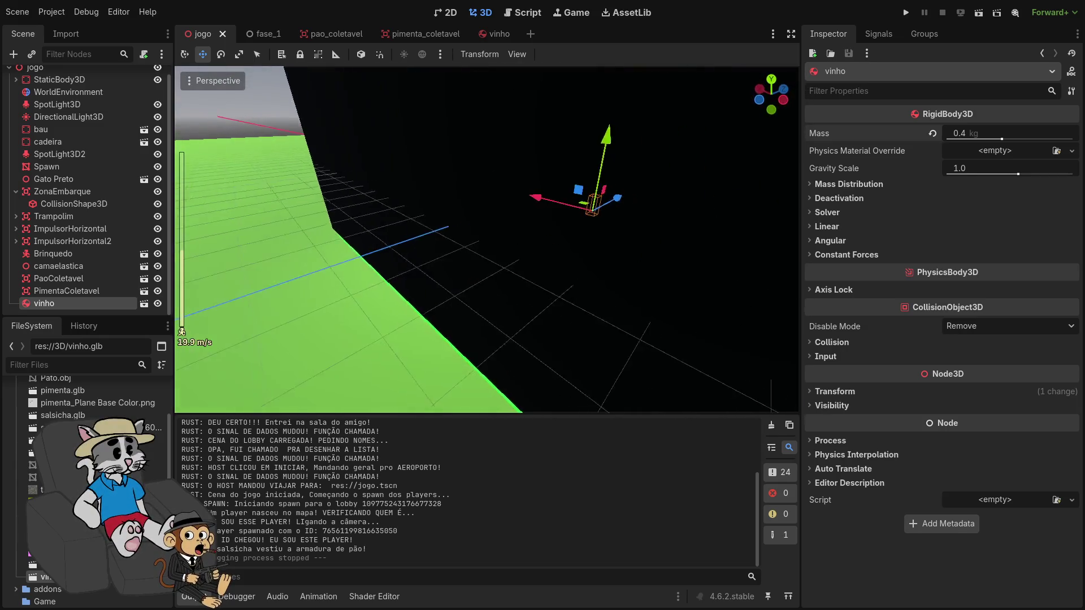
key("w")
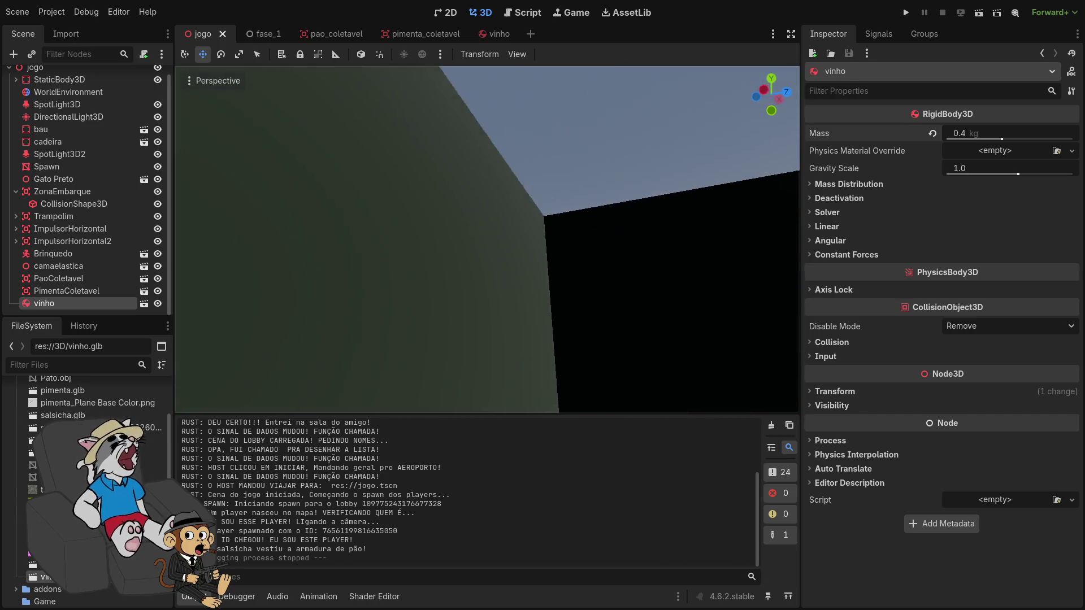
key("w")
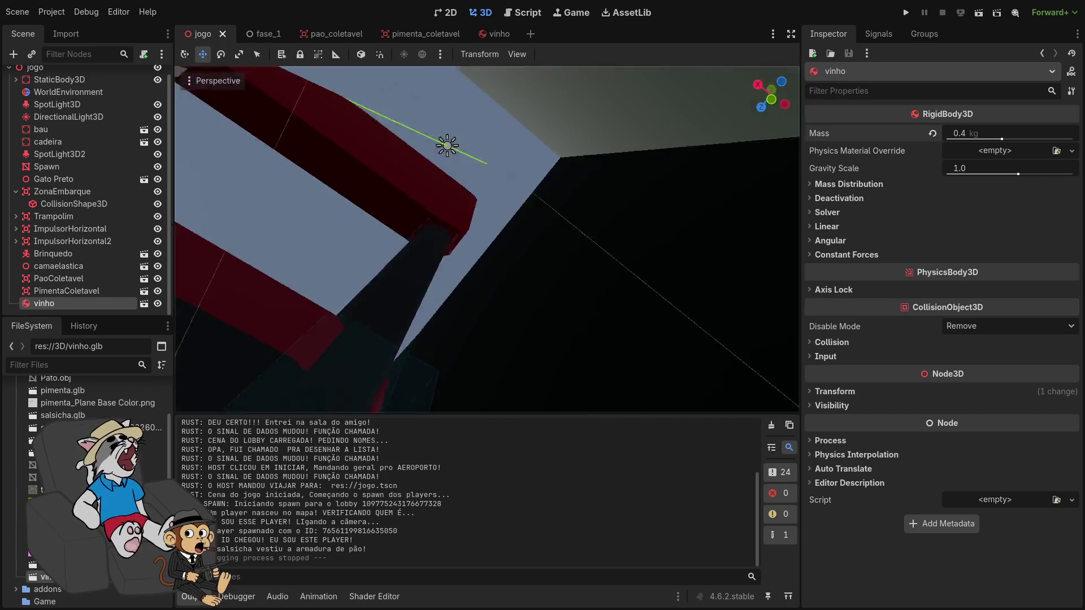
key("w")
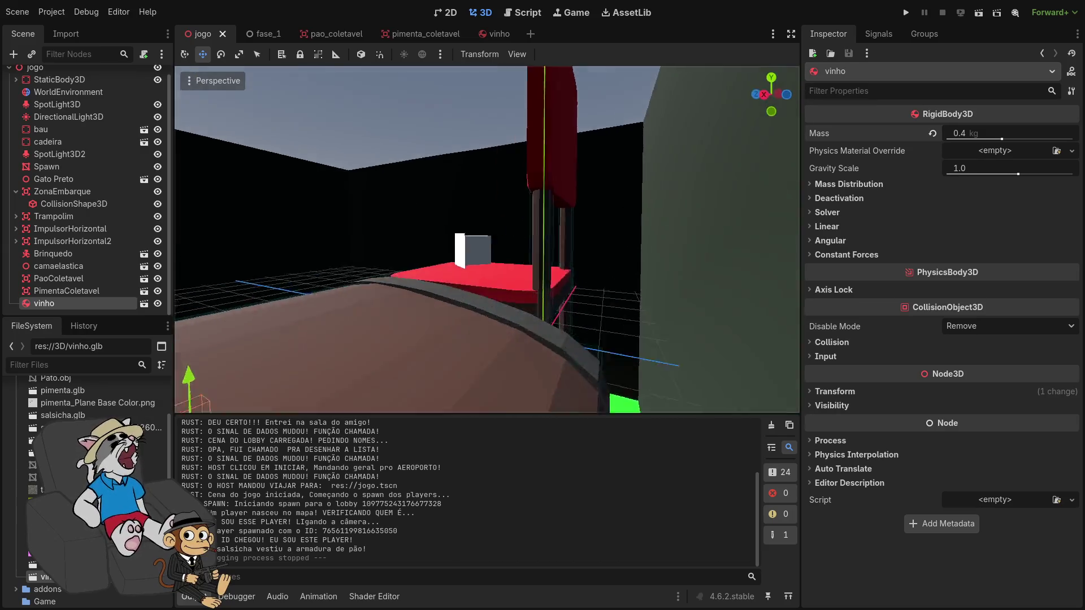
key("w")
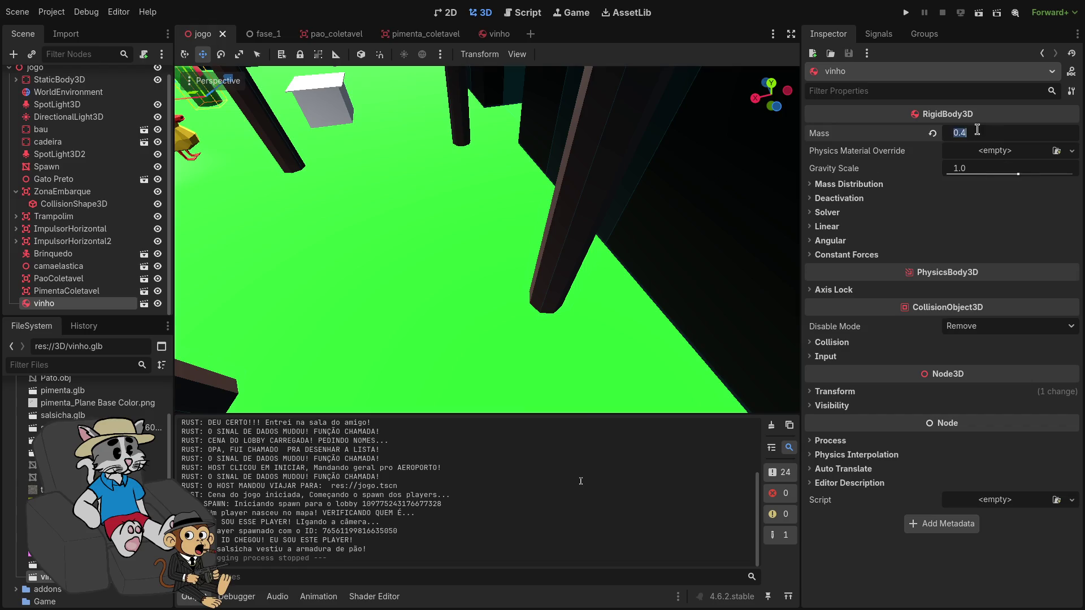
Expand Mass Distribution and try Center of Mass Mode Custom, leaving it on Auto
left_click(853, 198)
left_click(839, 185)
left_click(841, 185)
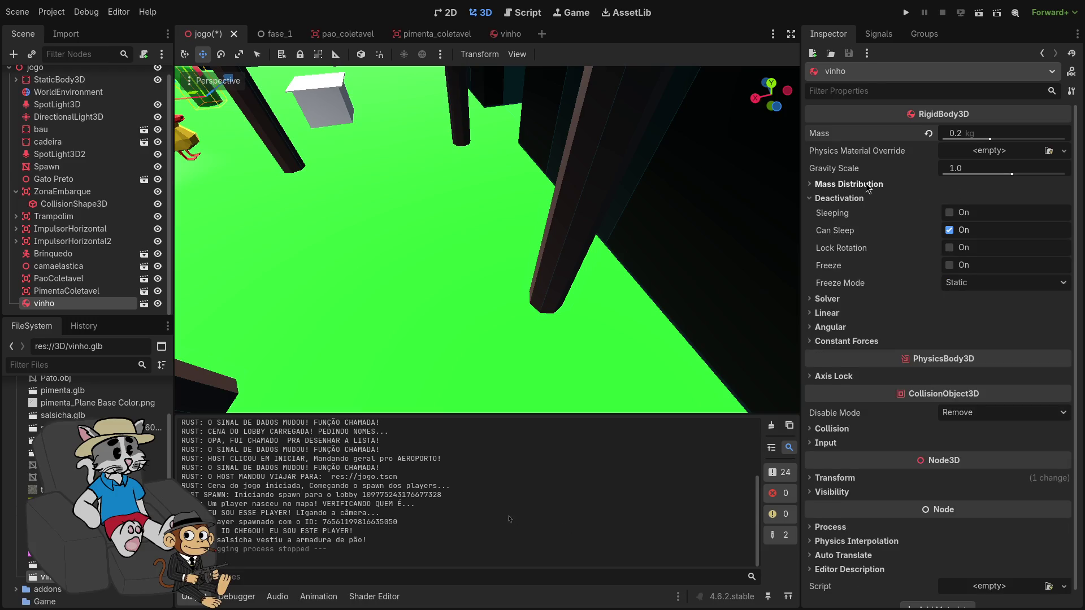
left_click(869, 186)
left_click(966, 199)
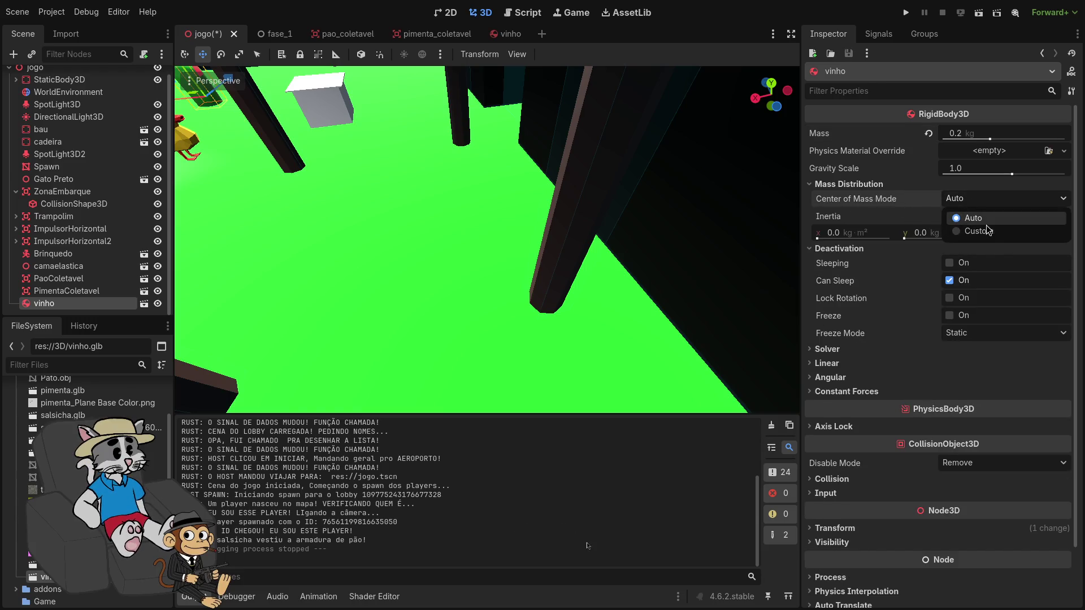
left_click(977, 230)
left_click(975, 218)
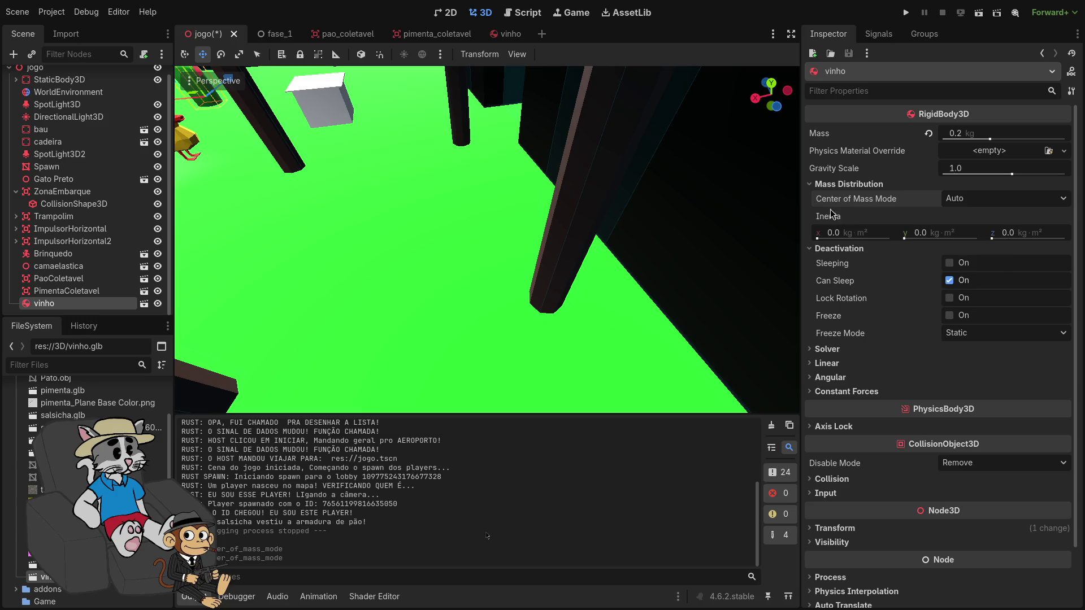
left_click(812, 187)
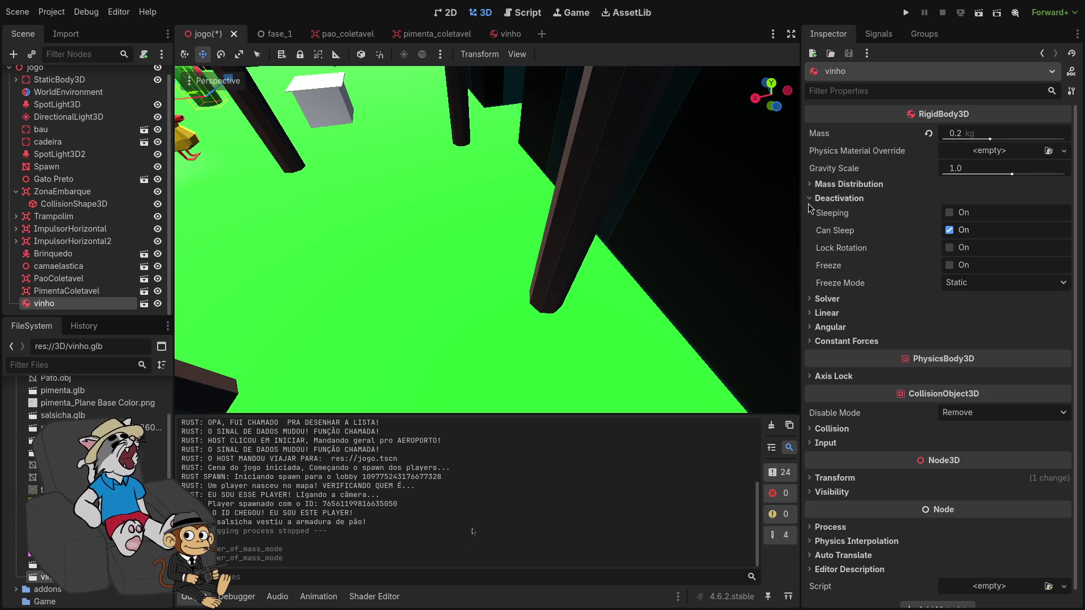
Review the Deactivation, Solver, Linear/Angular, Axis Lock, Collision and Input sections, collapsing each
left_click(820, 199)
left_click(815, 214)
left_click(814, 213)
left_click(812, 226)
left_click(812, 226)
left_click(811, 241)
left_click(811, 241)
left_click(820, 290)
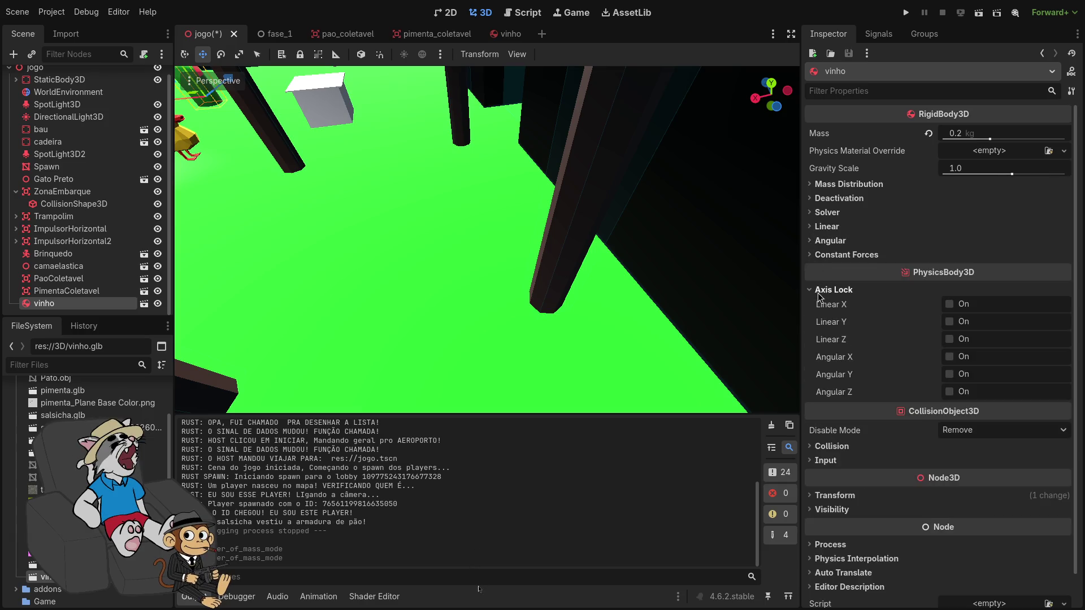
left_click(818, 291)
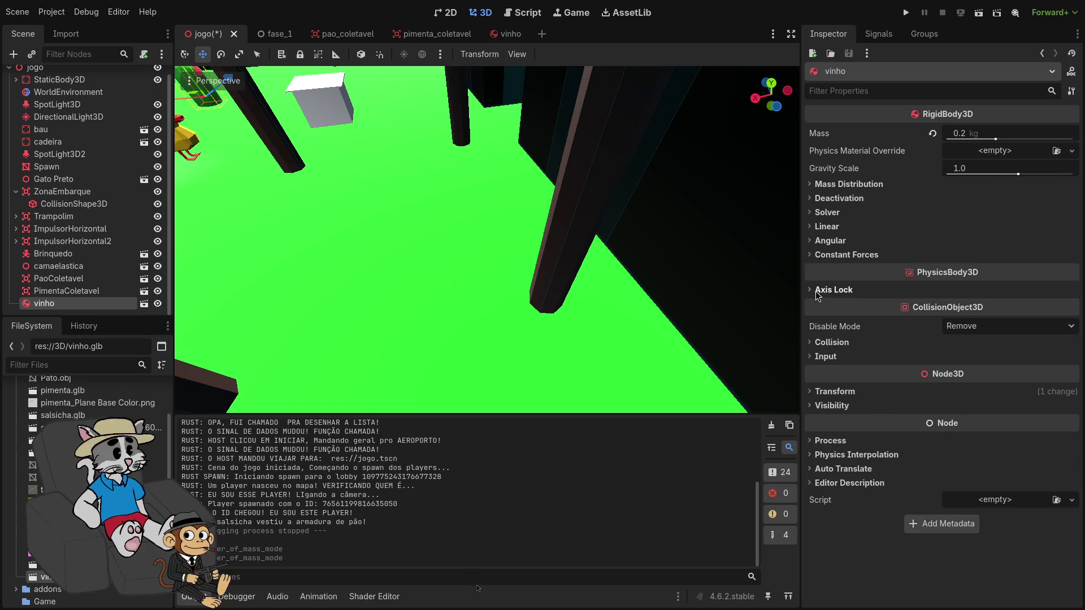
left_click(824, 341)
left_click(824, 342)
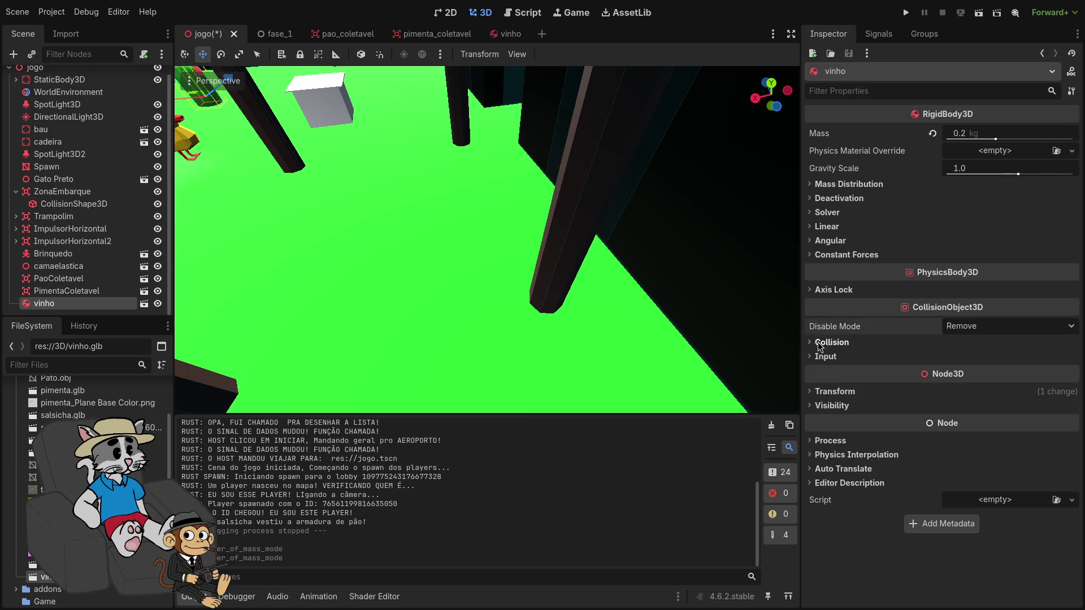
left_click(819, 356)
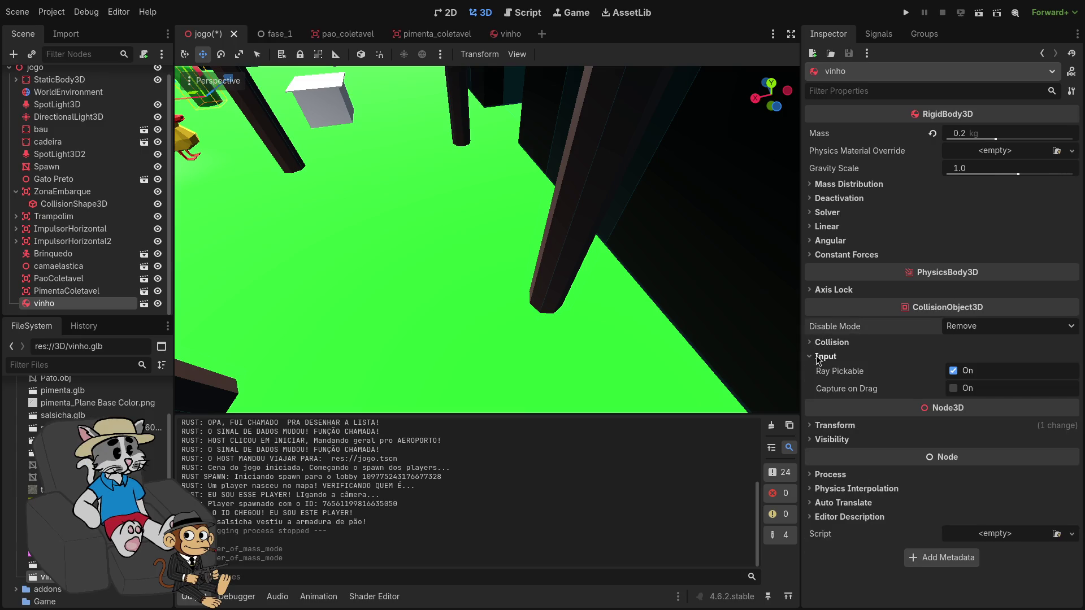
left_click(819, 356)
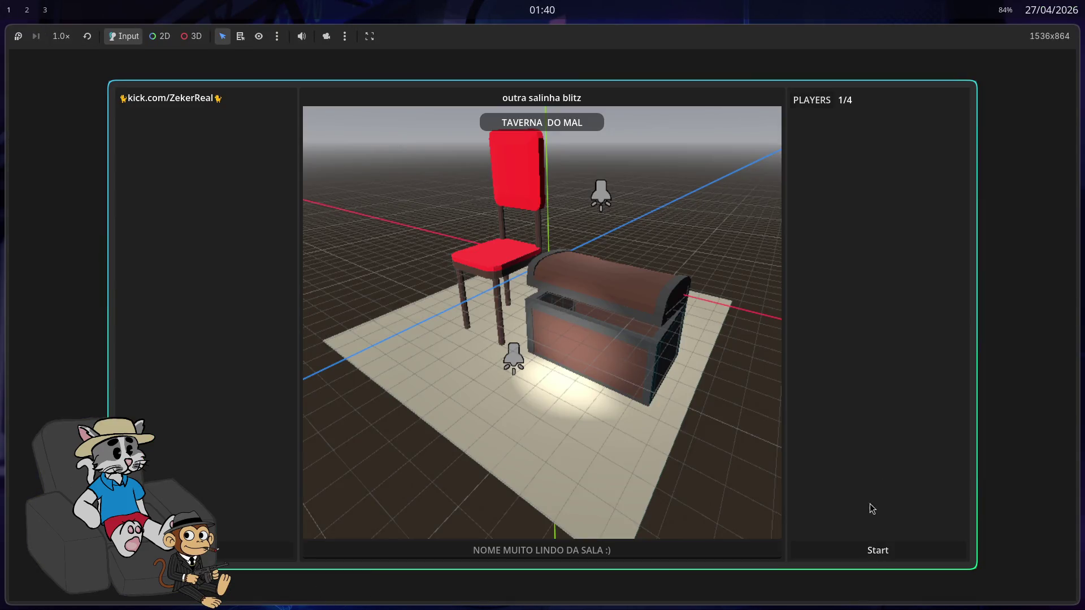
Start the match and push into and climb onto the 0.2 kg bottle
left_click(877, 550)
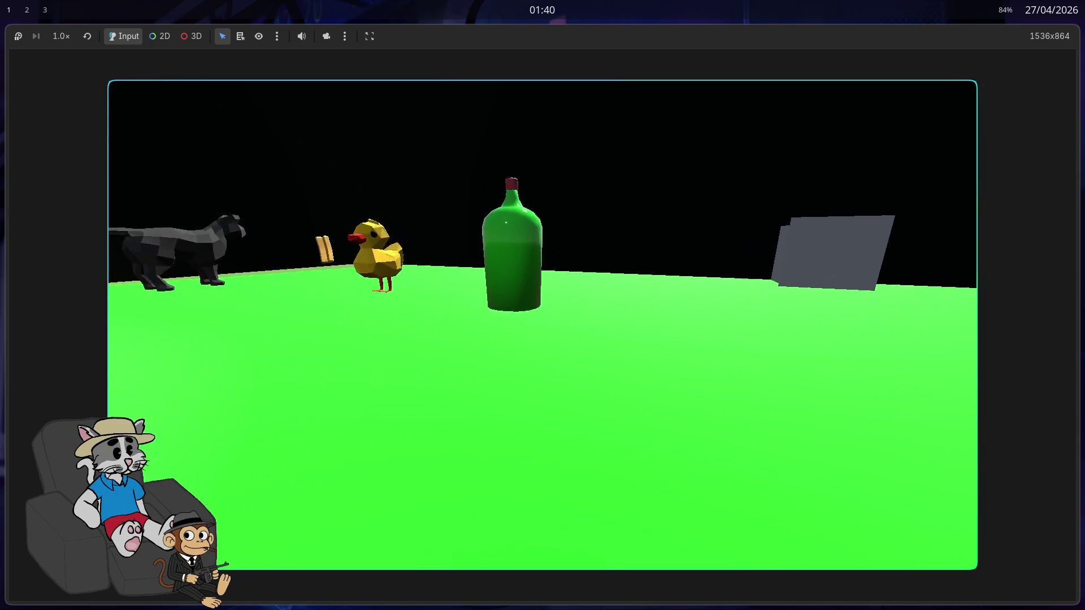
key("w")
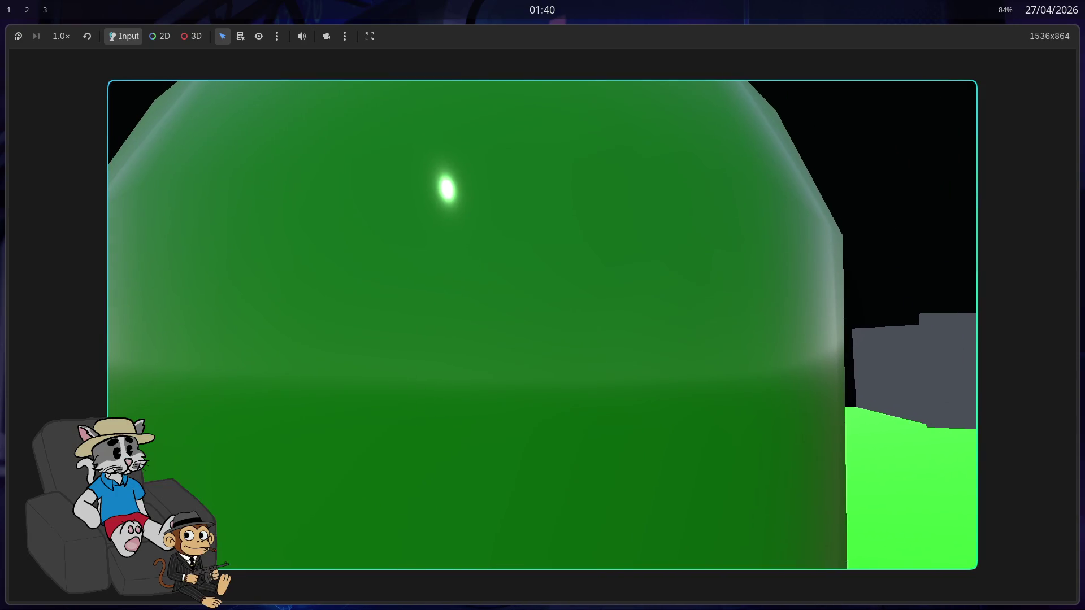
key("s")
key("w")
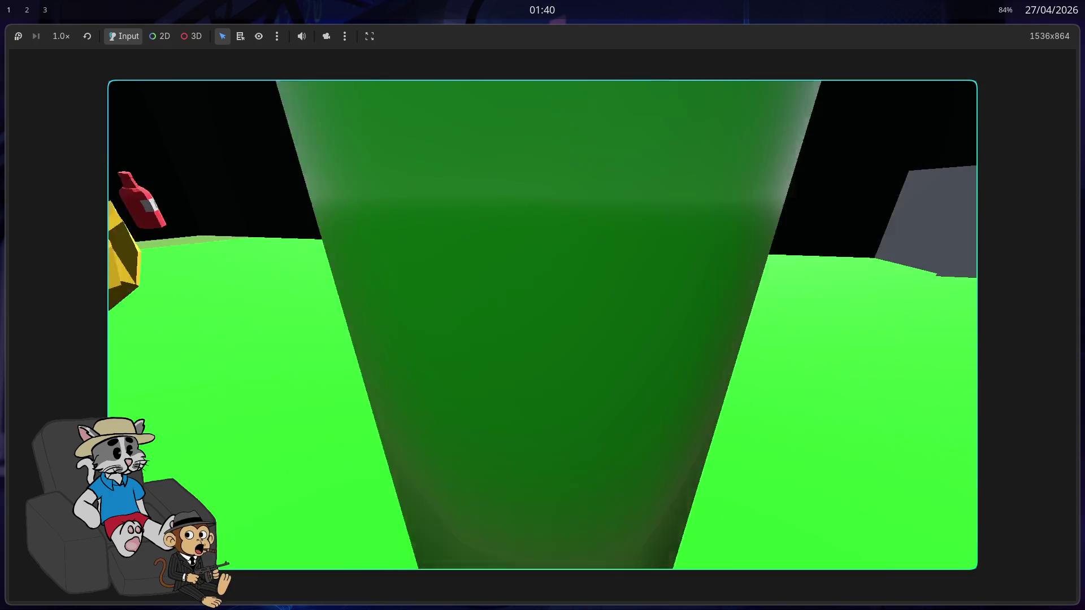
key("s")
key("w")
key("s")
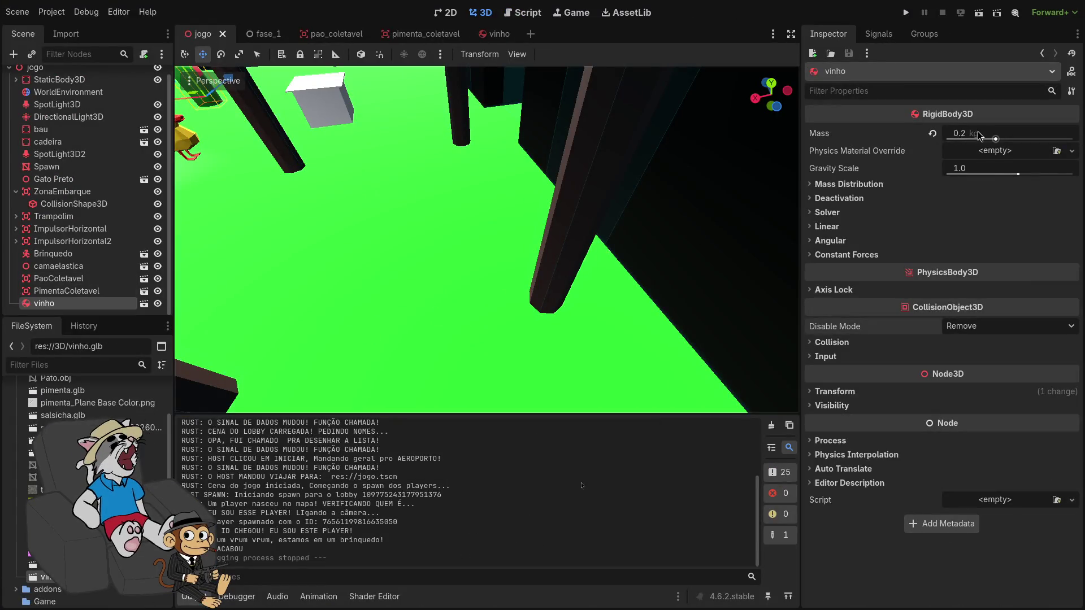
Launch the game, jump onto the 0.001 kg bottle until it tips, then stop the game
left_click(906, 13)
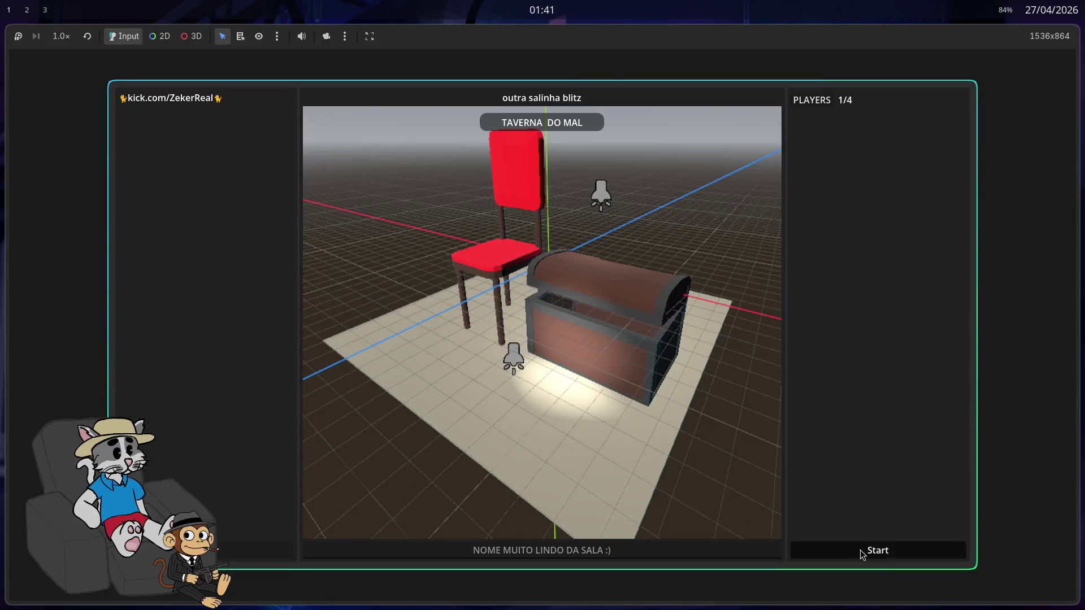
left_click(862, 551)
key("w")
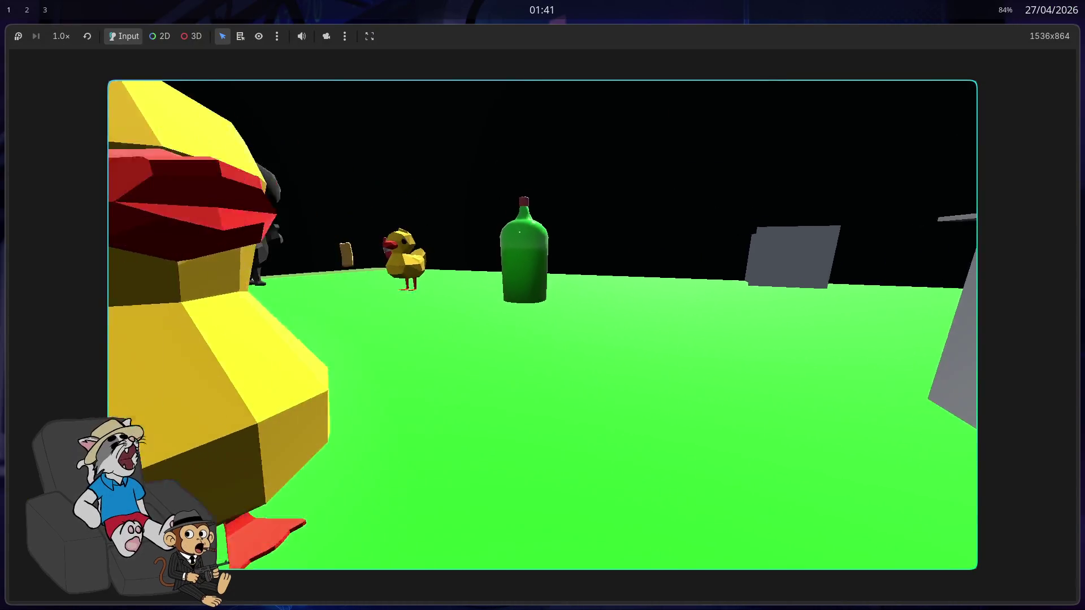
key("space")
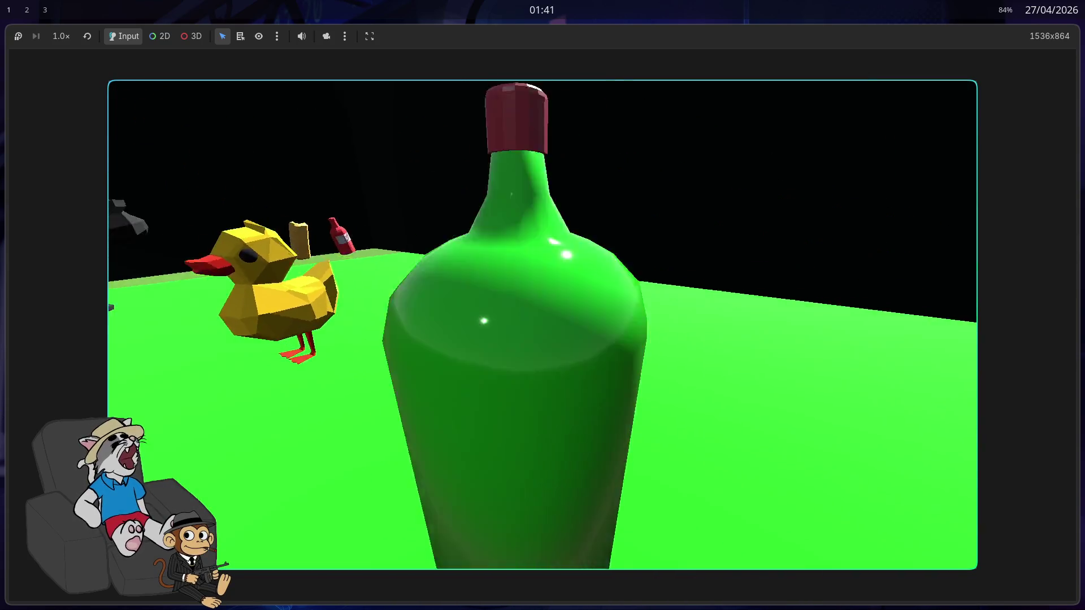
key("space")
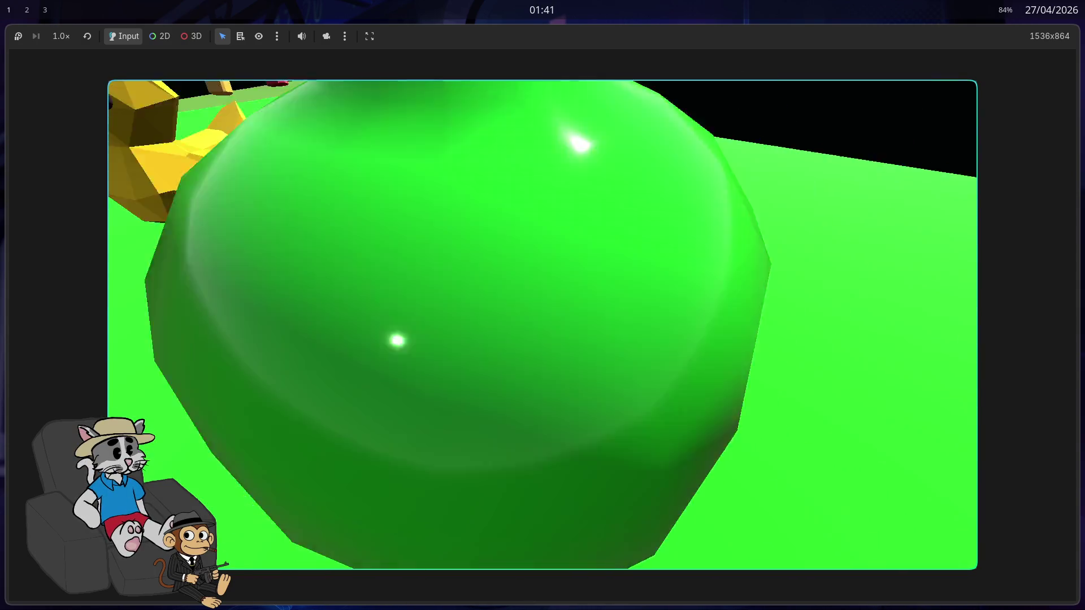
key("s")
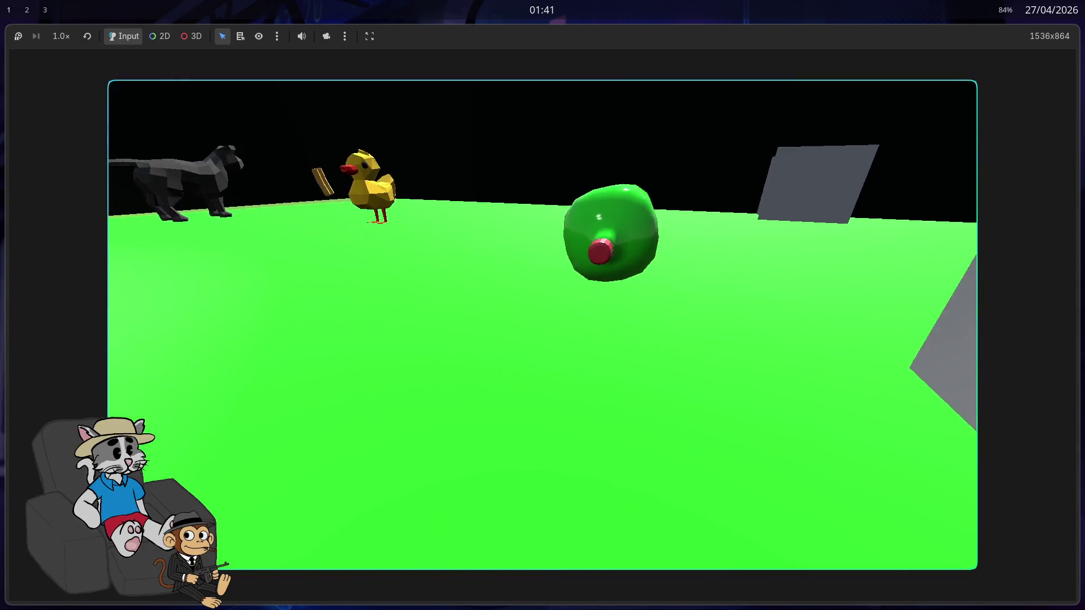
key("w")
key("a")
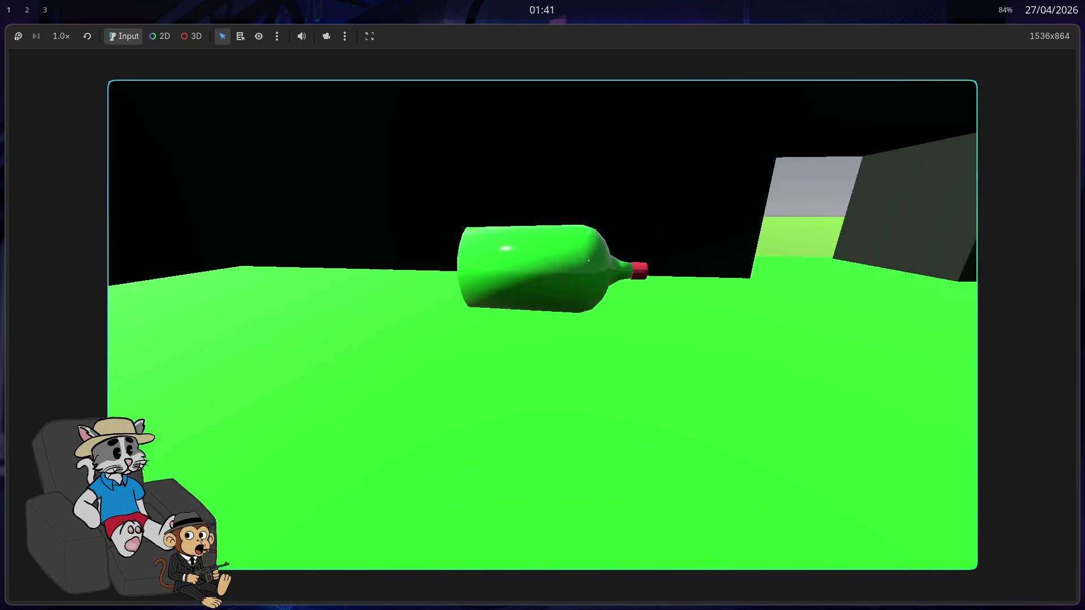
key("F8")
key("super+f")
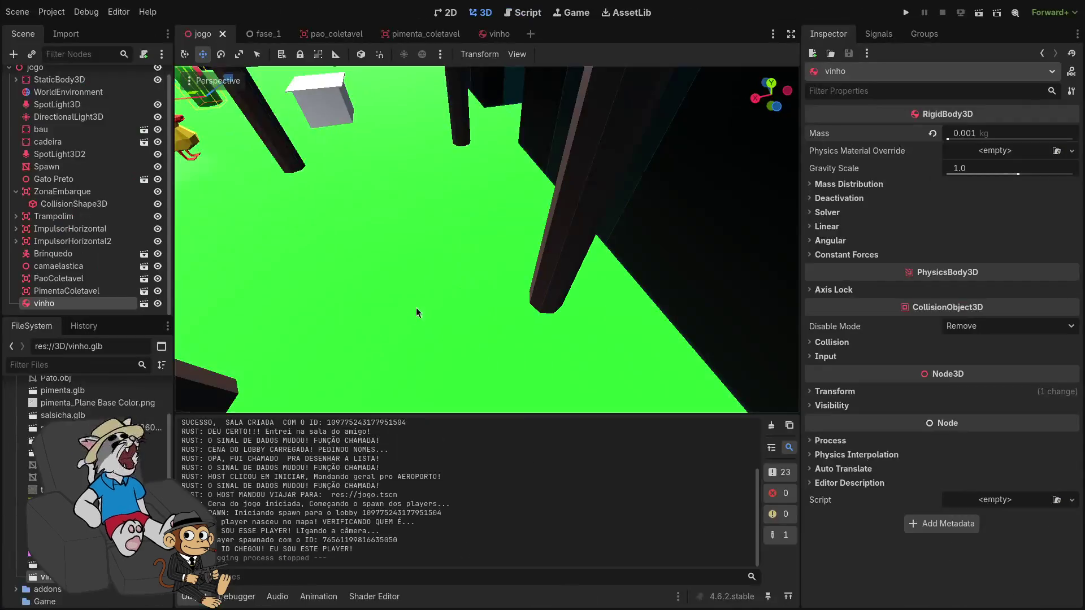
View the bottle in the vinho scene, then give the jogo bottle a new PhysicsMaterial with friction 0.06
left_click(484, 34)
left_click_drag(486, 238, 648, 604)
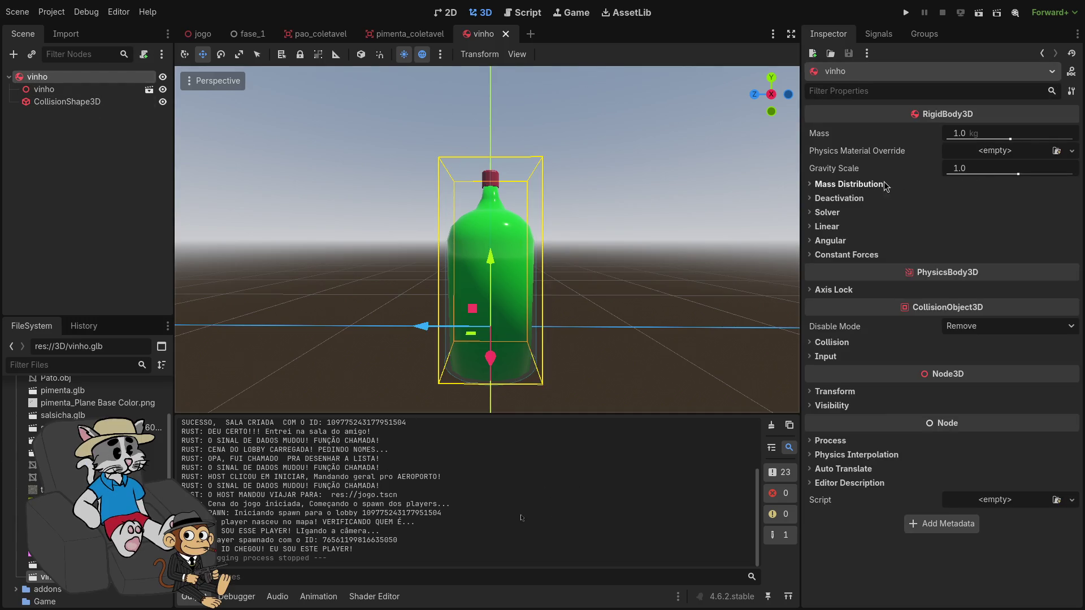
left_click(203, 35)
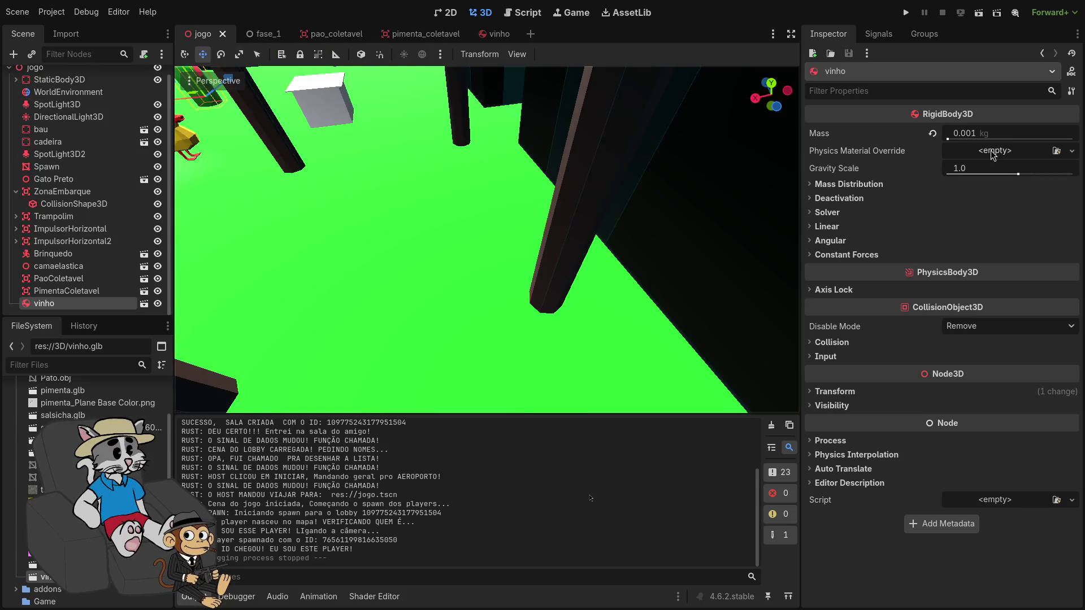
left_click(1009, 151)
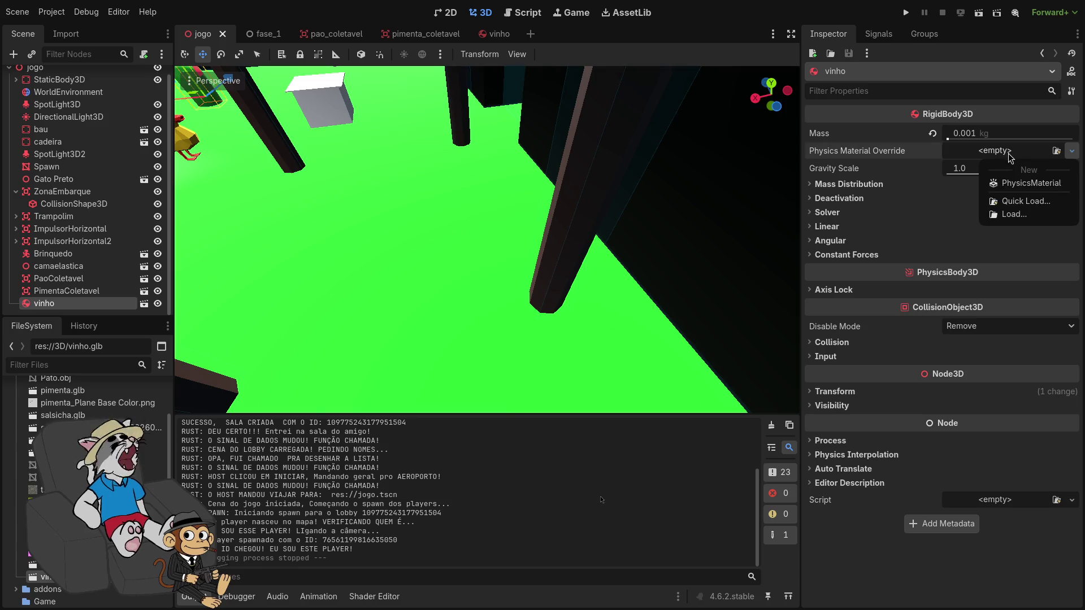
left_click(993, 179)
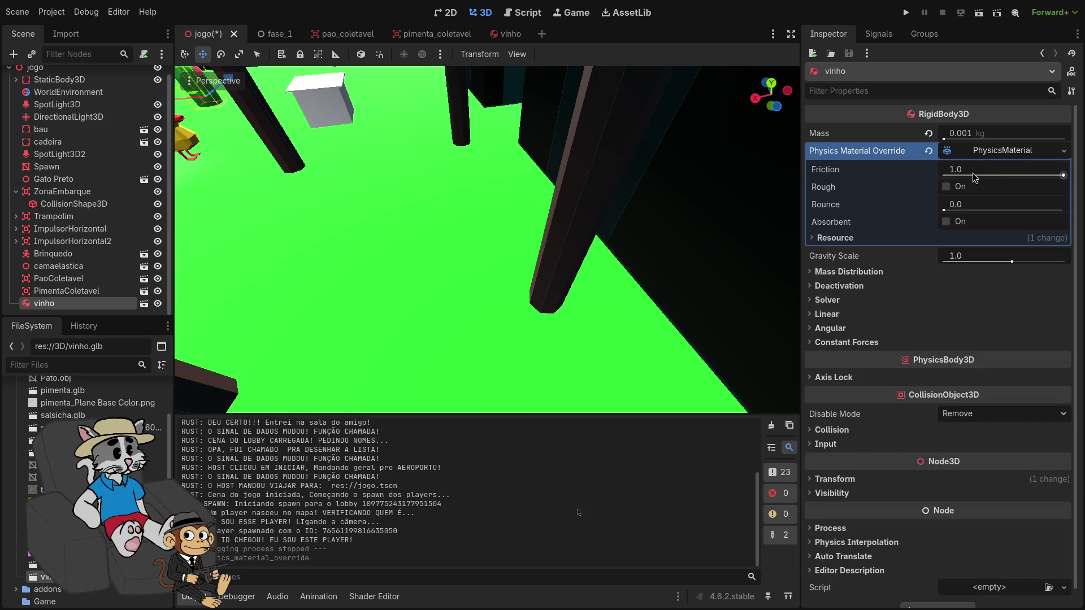
left_click_drag(1047, 176, 953, 178)
Run, host and start a match to test the low-friction bottle, then stop the game
left_click(906, 13)
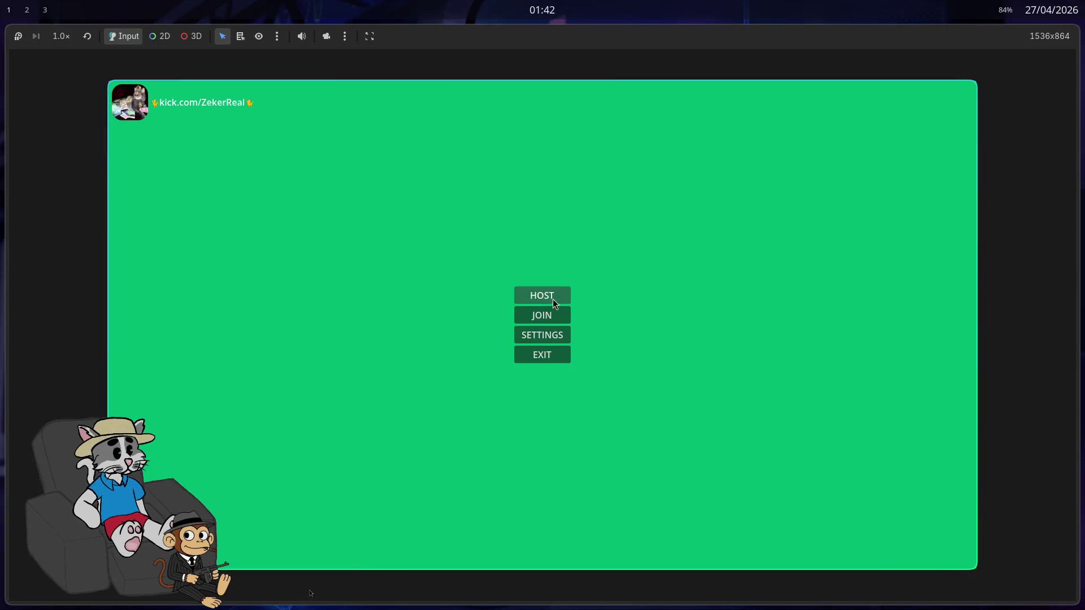
left_click(553, 300)
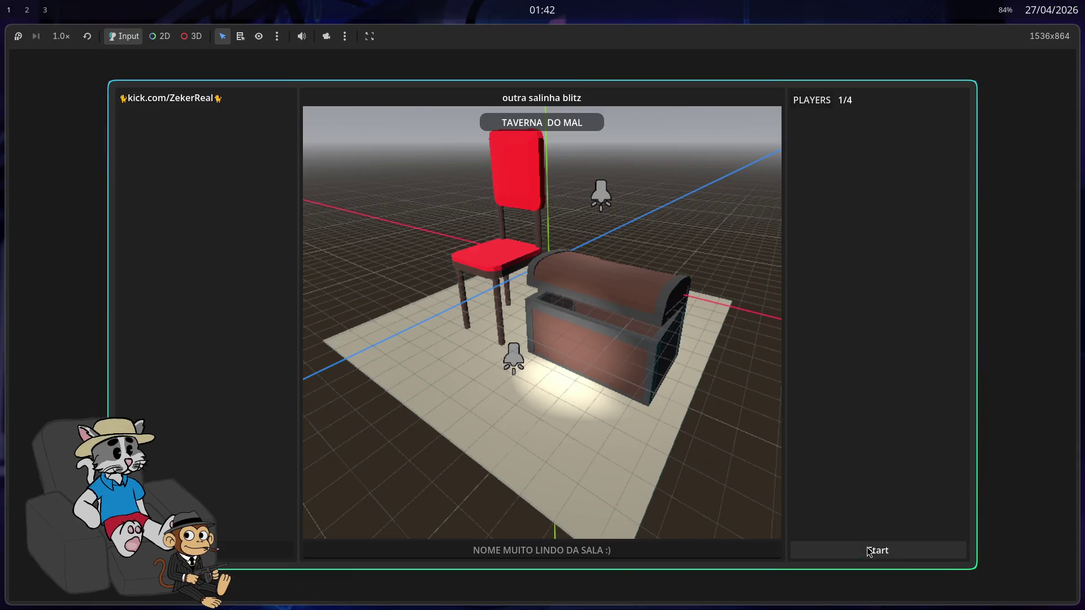
left_click(870, 551)
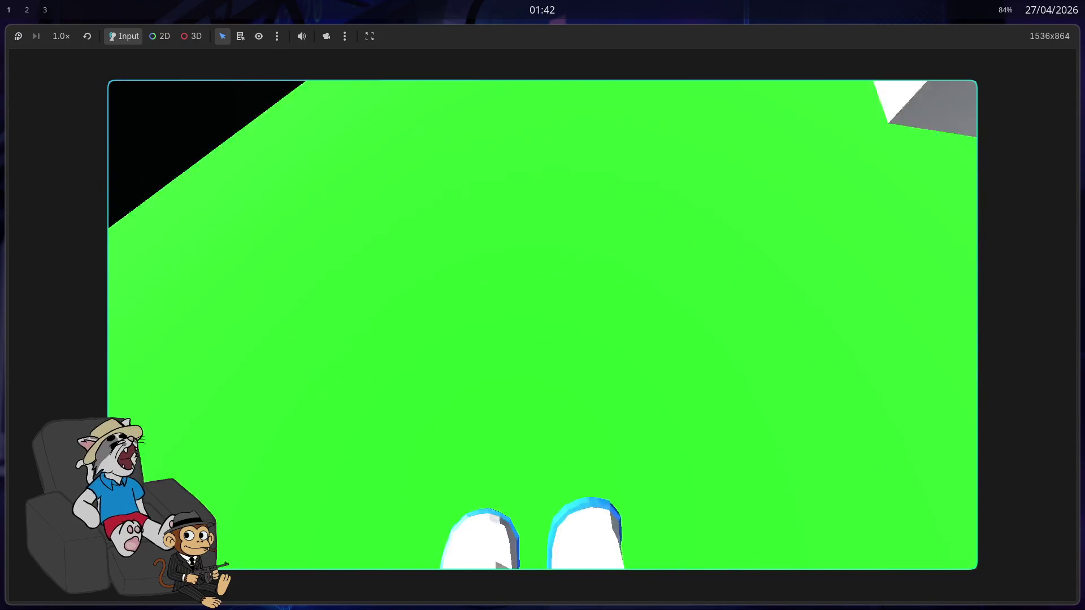
key("F8")
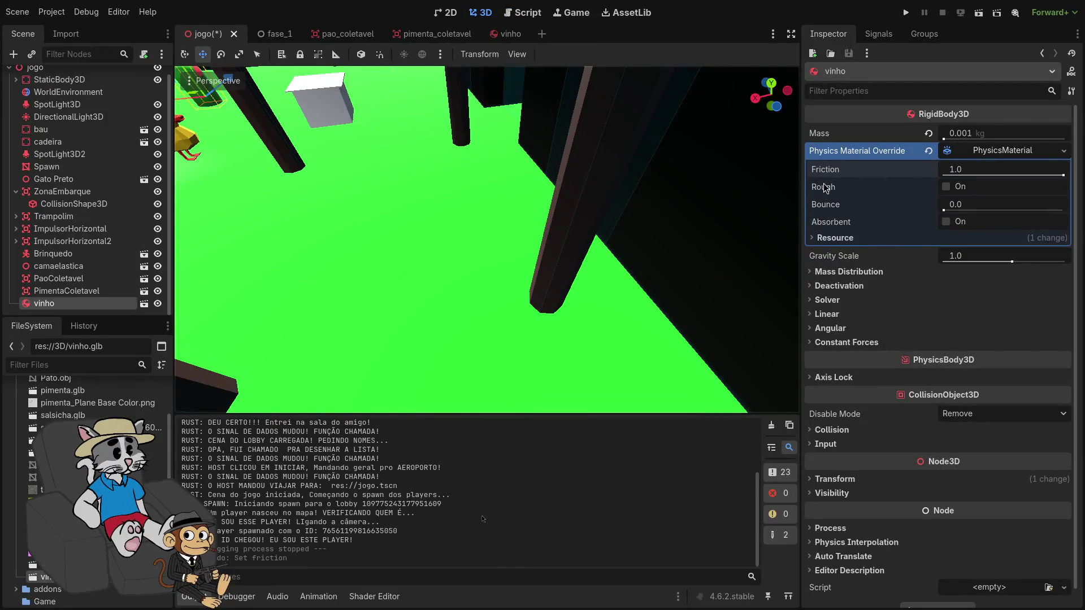
Remove the bottle's Physics Material Override and set its Center of Mass Mode to Custom
mouse_move(827, 190)
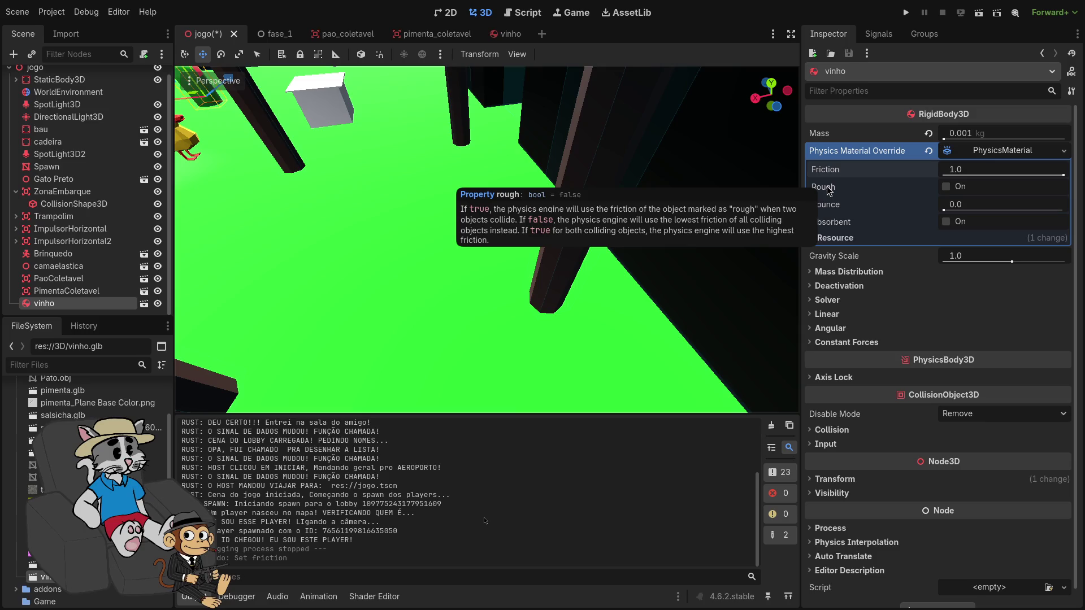
left_click(930, 152)
left_click(832, 185)
left_click(951, 203)
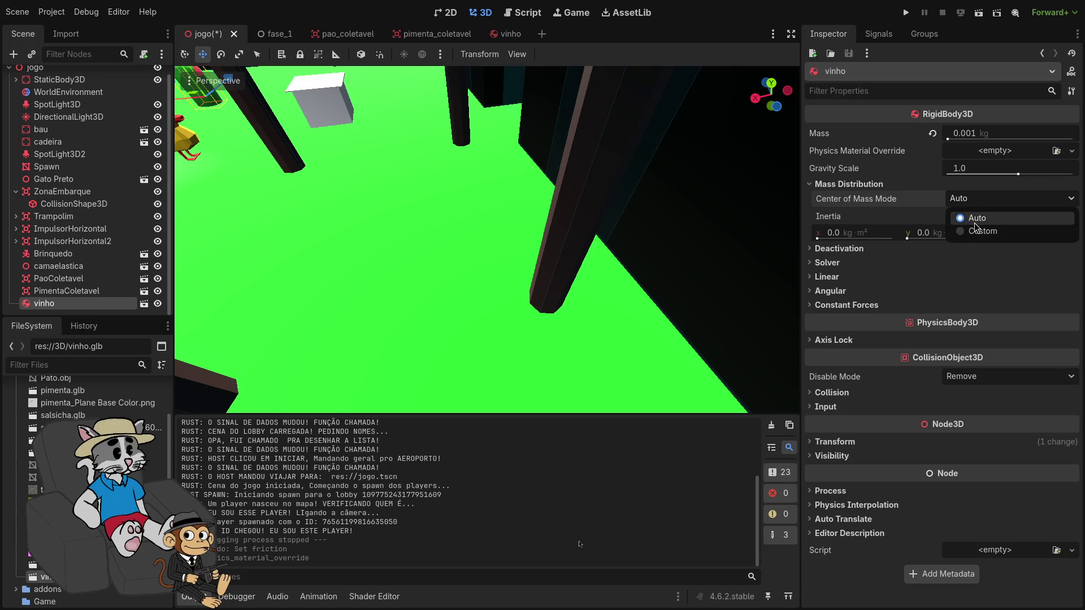
left_click(978, 232)
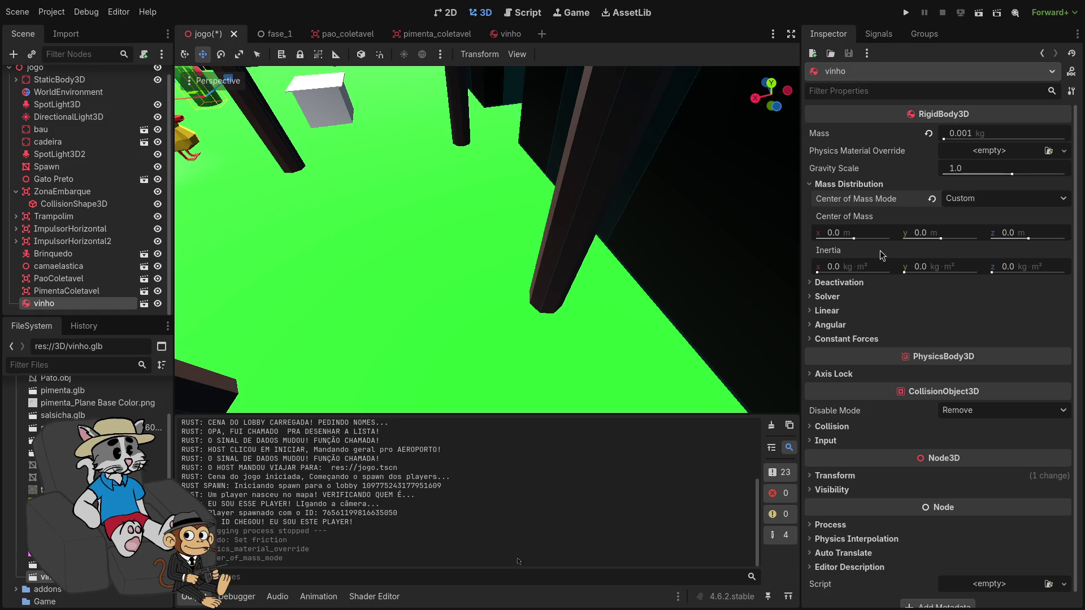
Set the custom centre of mass height to y = 2.0 m and run the project
key("w")
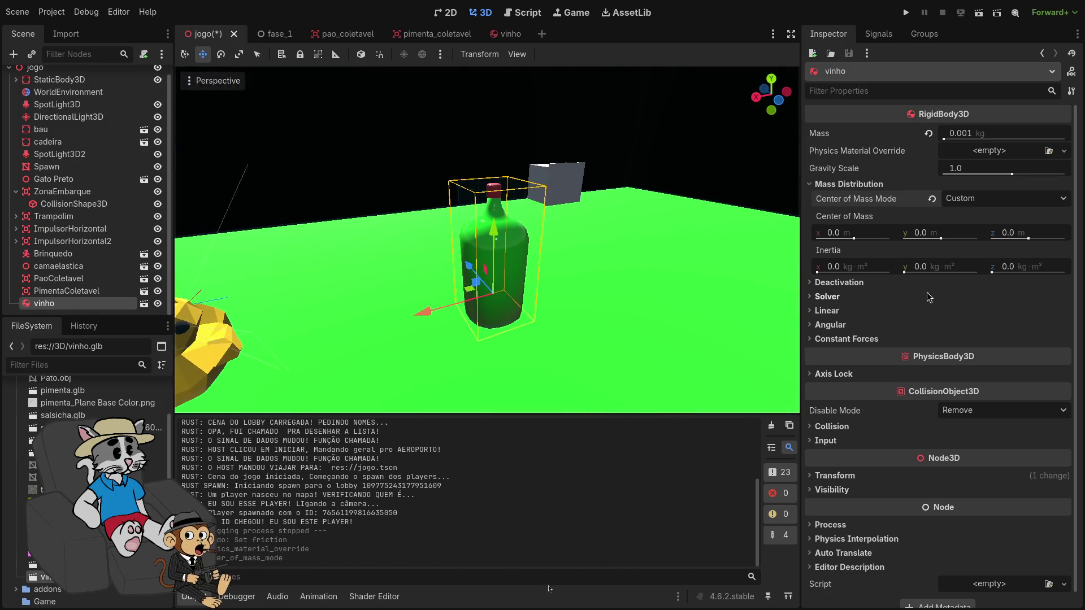
left_click_drag(941, 242, 952, 242)
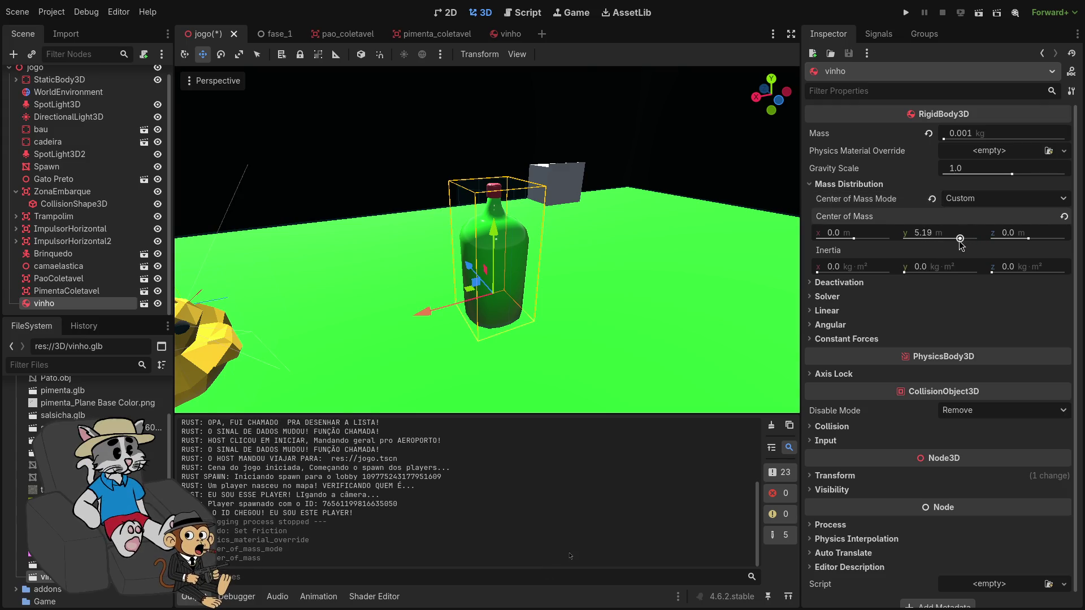
type("2")
key("Return")
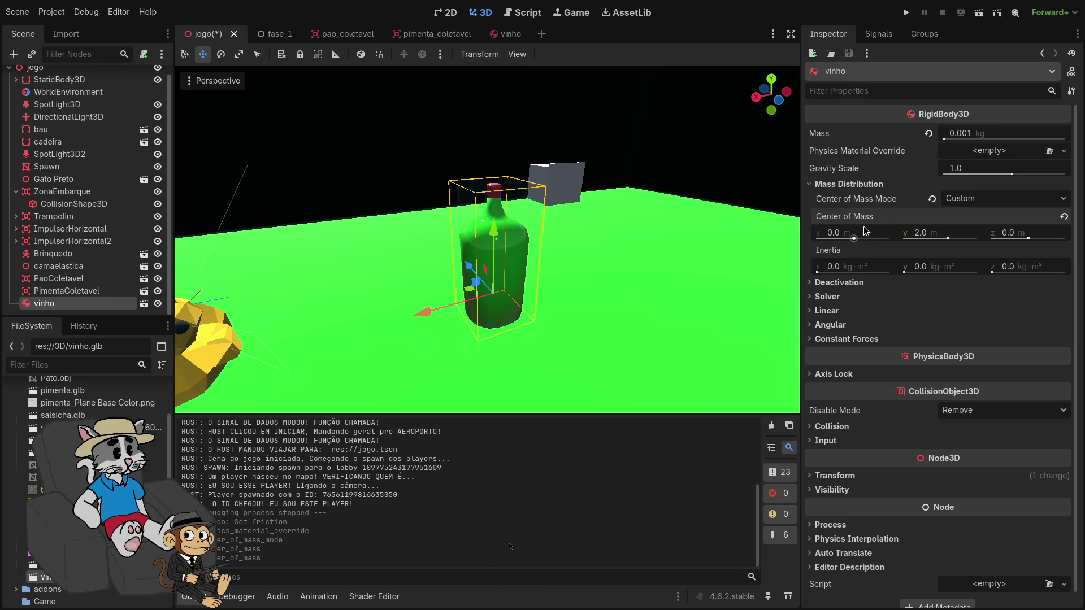
left_click(906, 12)
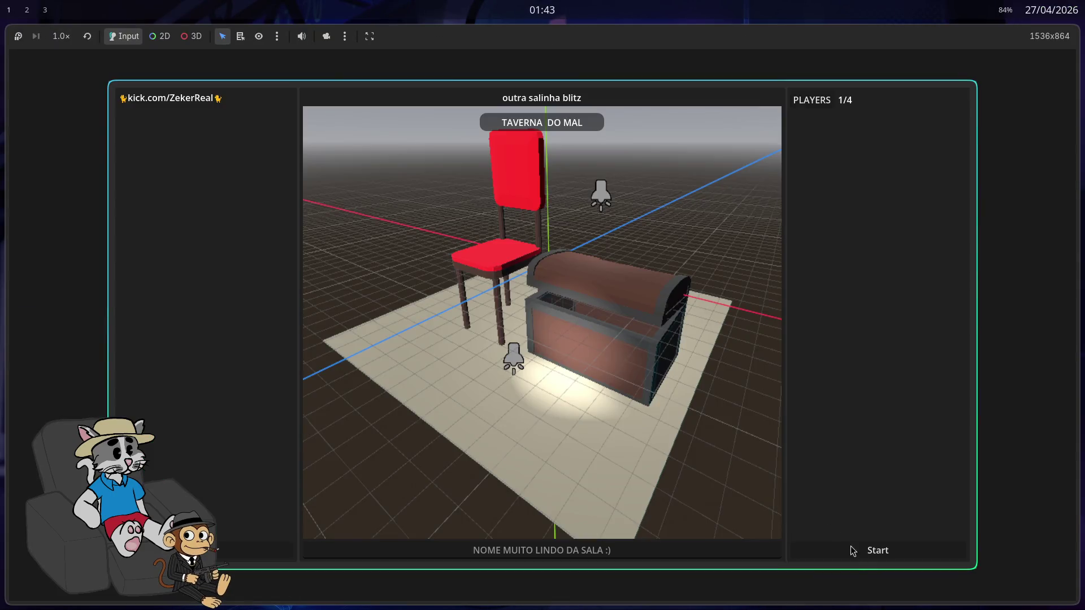
Start the match, jump onto the bottle until it tumbles over, then stop the game with F8
left_click(860, 552)
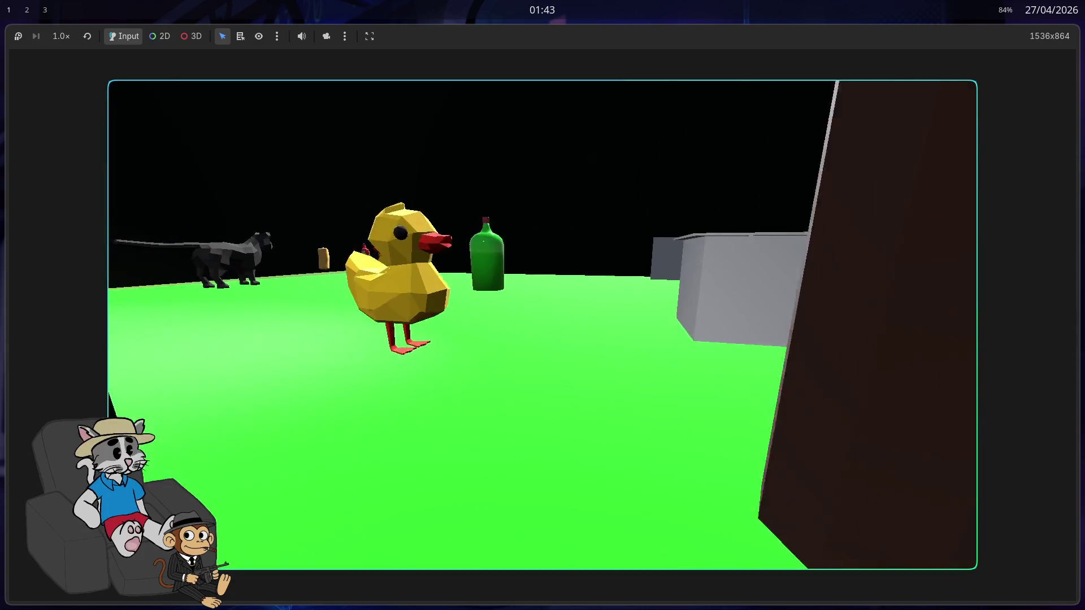
key("w")
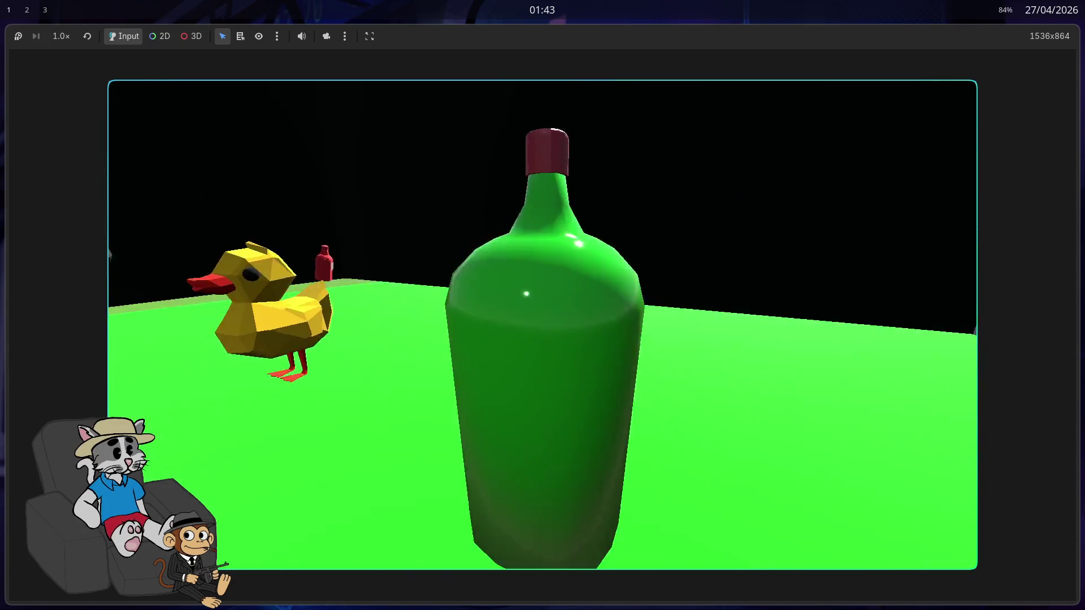
key("space")
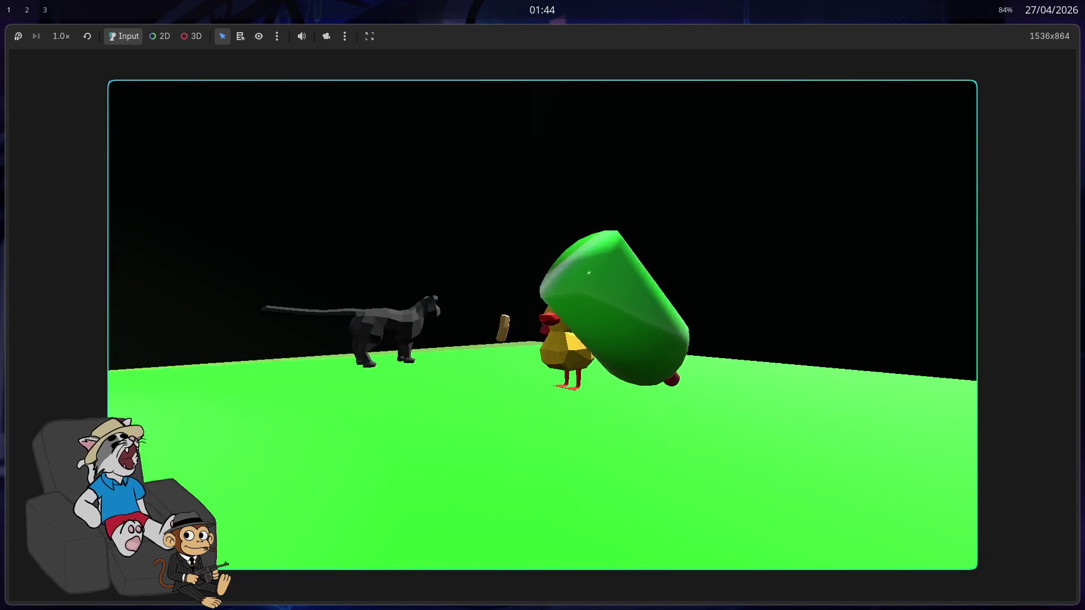
key("F8")
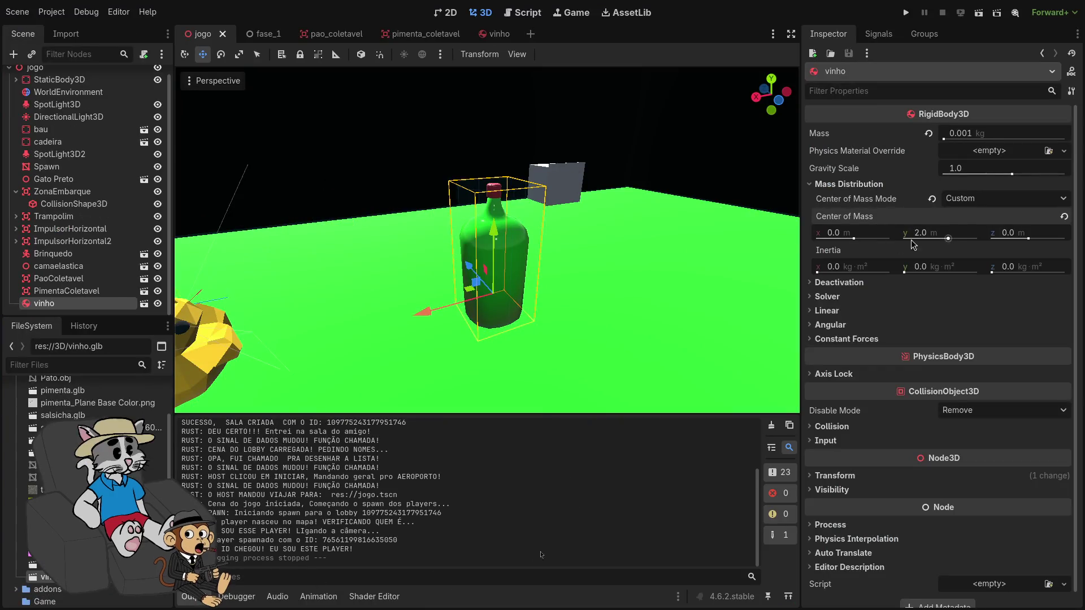
Reset the centre of mass to Auto and change the vinho collision shape from cylinder to CapsuleShape3D
left_click(932, 198)
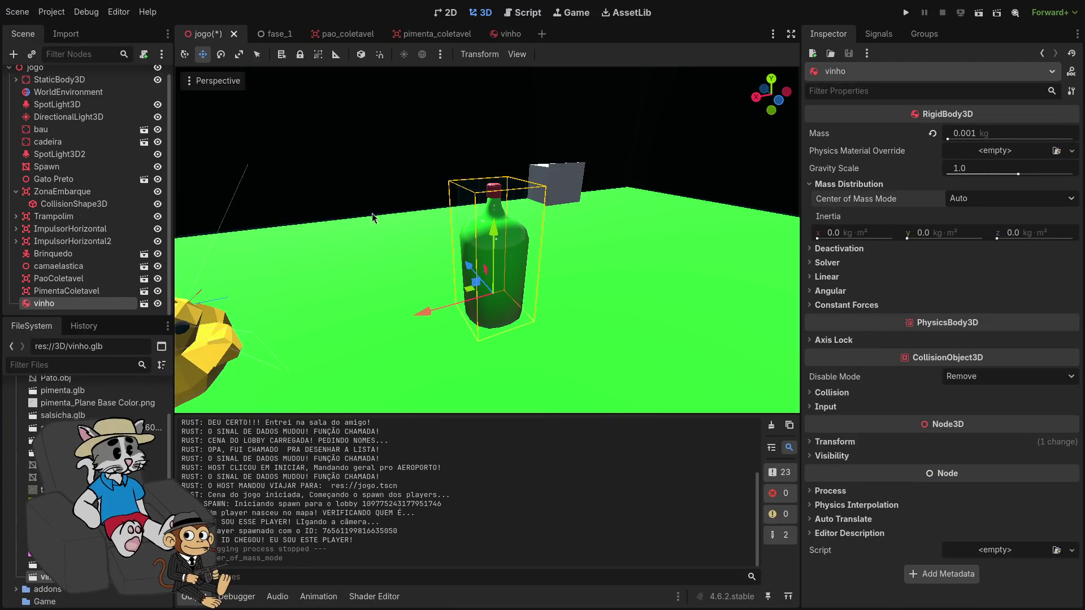
left_click(504, 34)
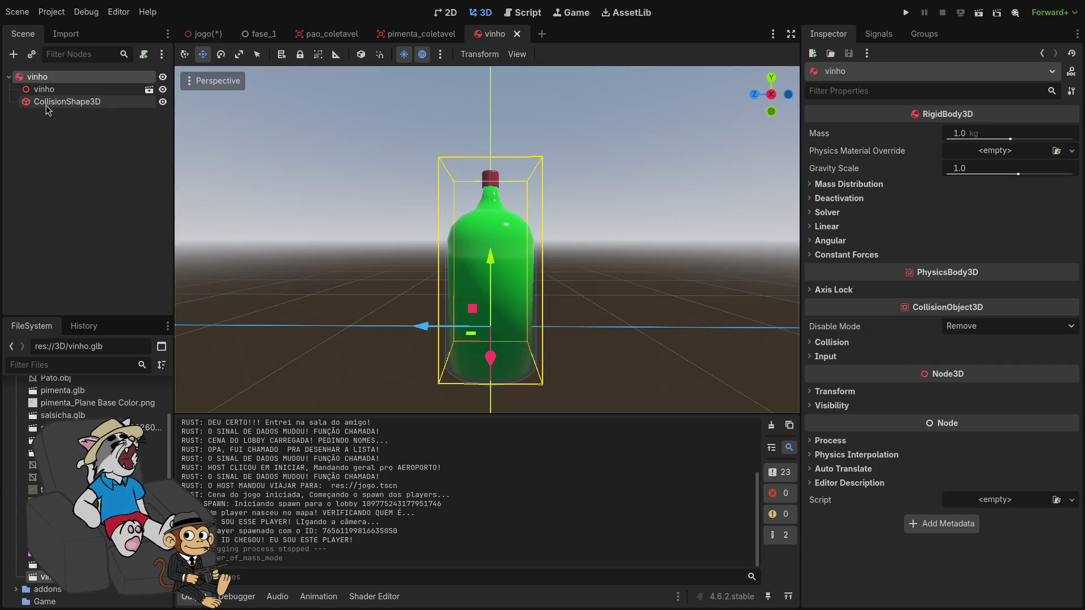
scroll(302, 219, "down", 5)
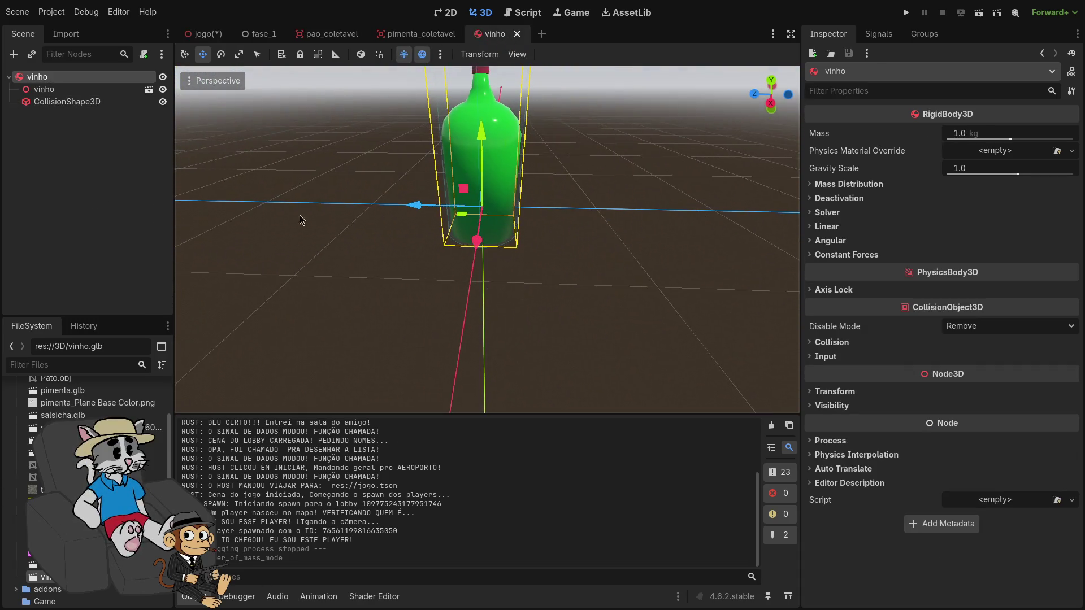
left_click(80, 104)
left_click(1013, 134)
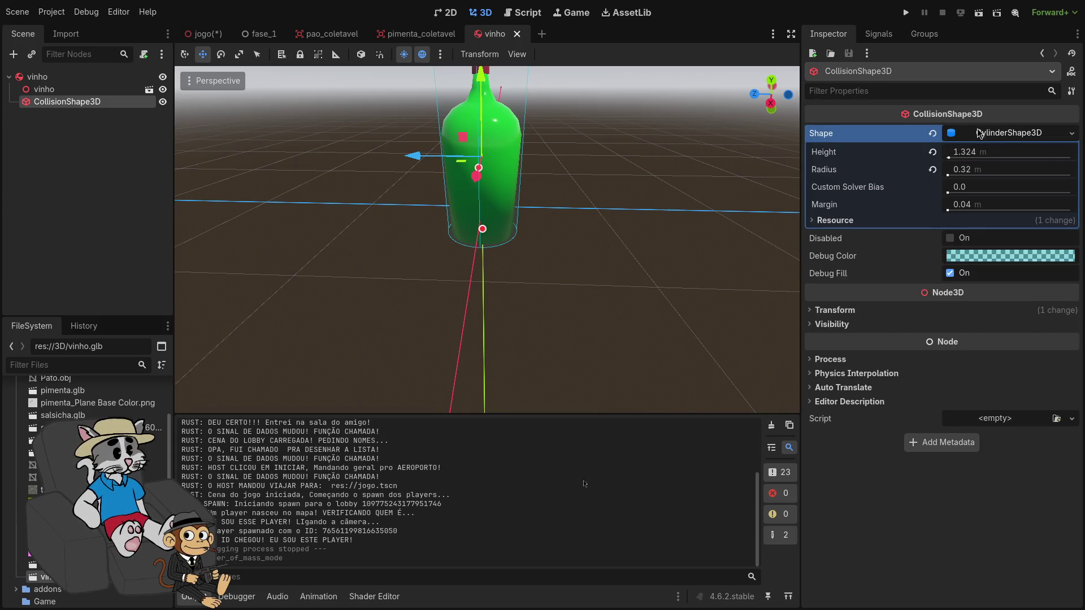
left_click(1071, 134)
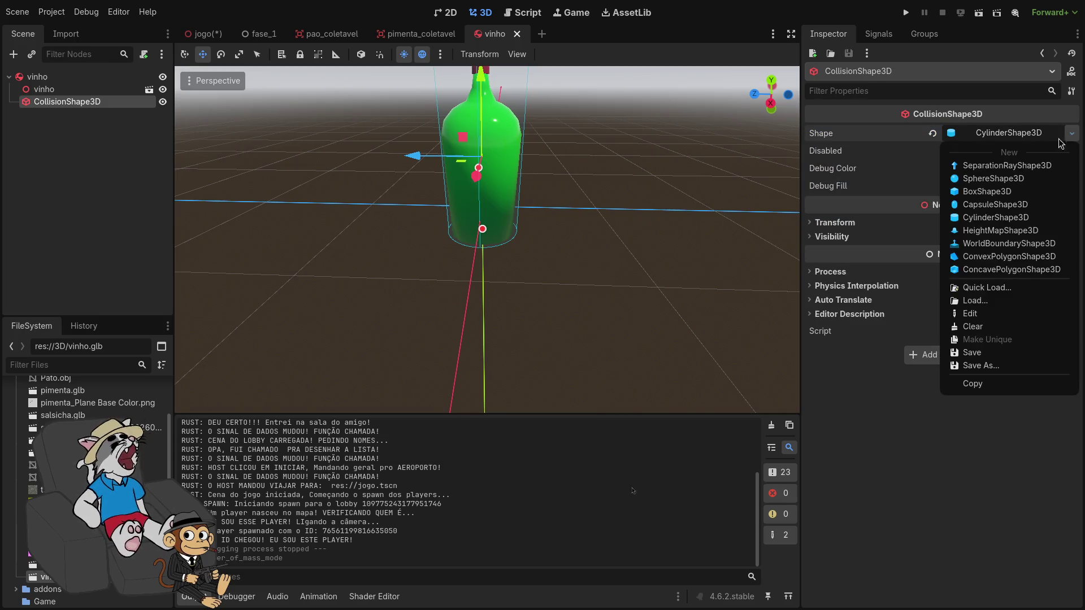
left_click(993, 205)
Size the capsule to the bottle (radius about 0.34, height about 1.51), save vinho, and return to jogo
scroll(503, 322, "up", 3)
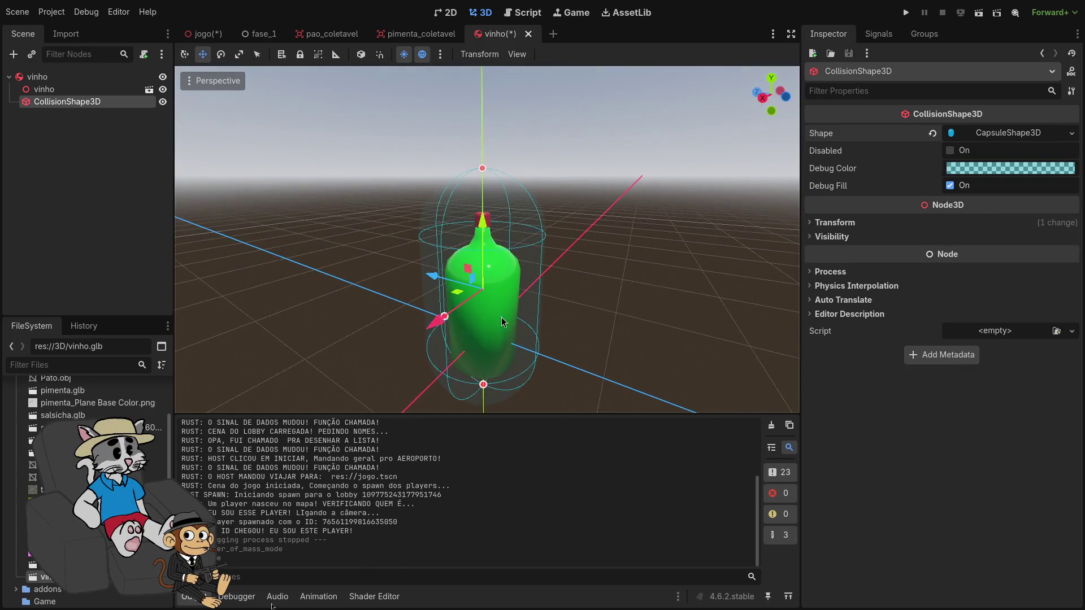
left_click_drag(459, 316, 467, 315)
mouse_move(483, 168)
left_mouse_down()
mouse_move(484, 218)
mouse_move(516, 223)
left_mouse_up()
scroll(509, 237, "up", 5)
scroll(758, 96, "down", 5)
left_click_drag(769, 93, 748, 92)
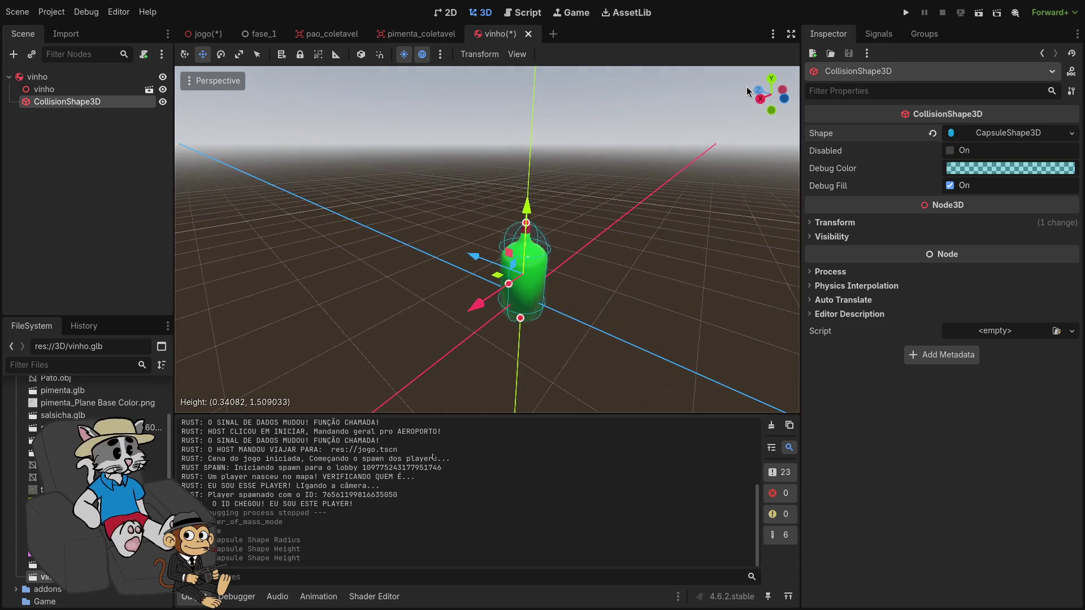
key("ctrl+s")
left_click(202, 34)
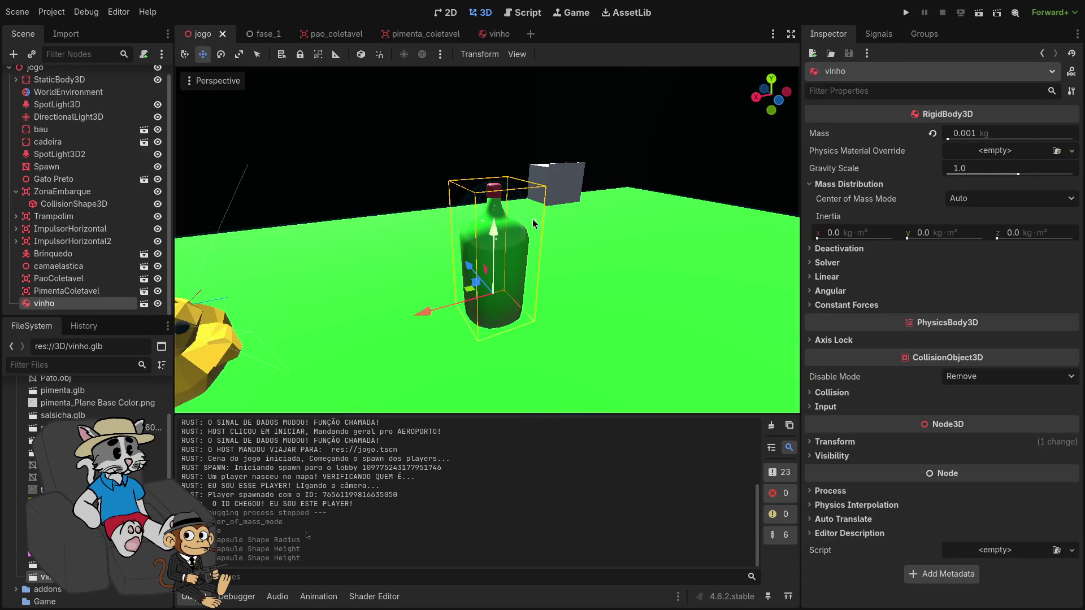
left_click(904, 12)
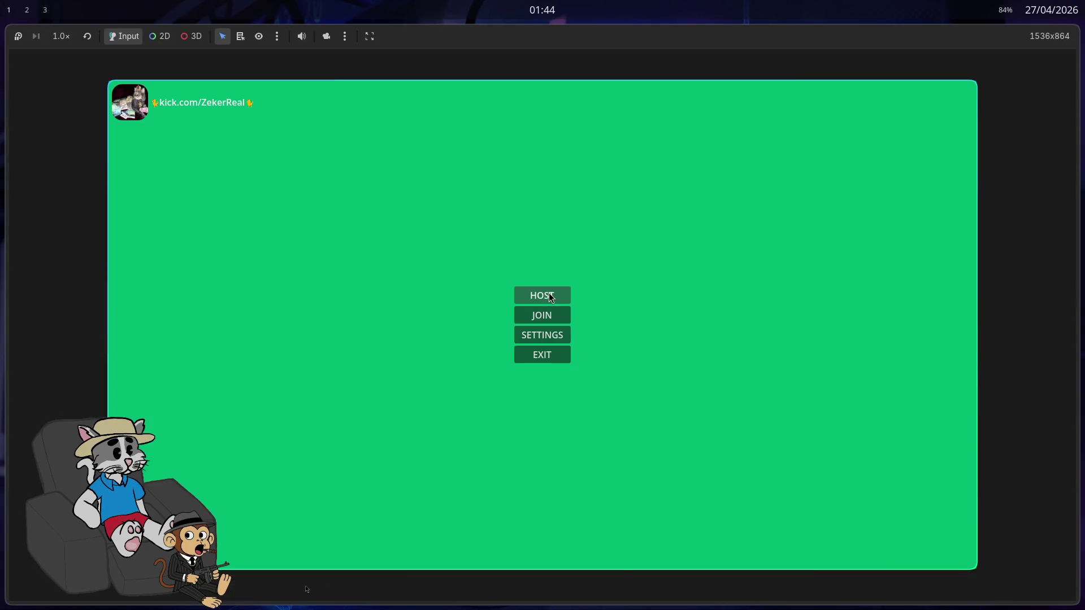
left_click(571, 303)
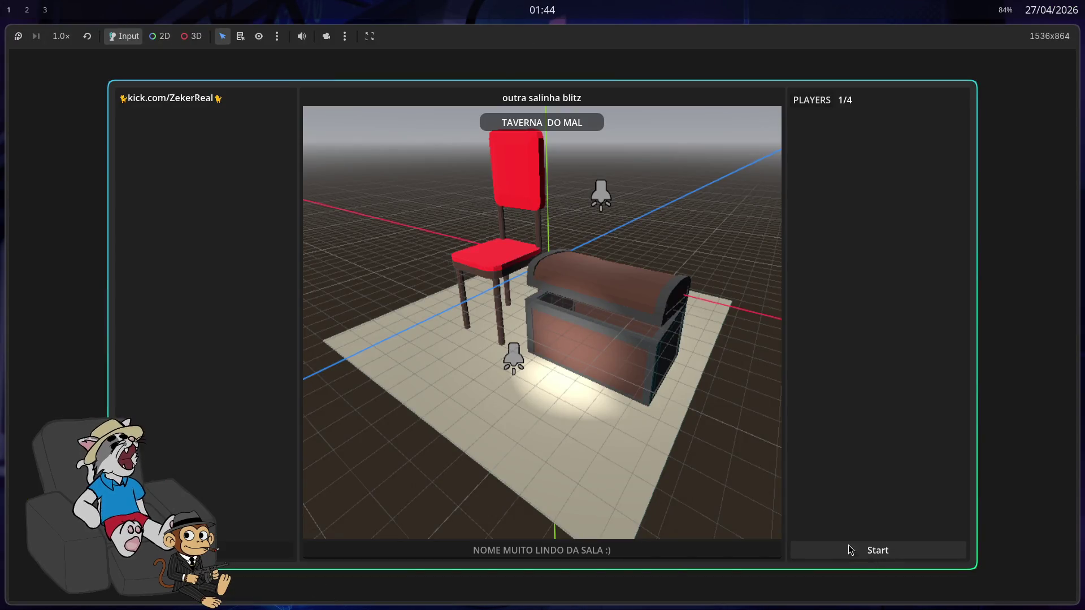
left_click(865, 555)
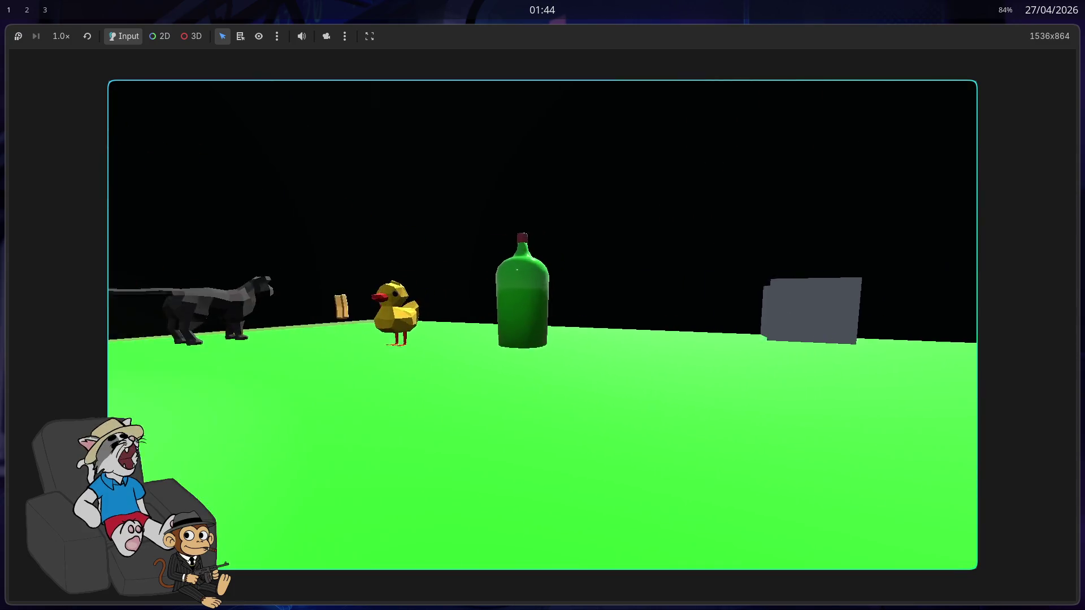
key("w")
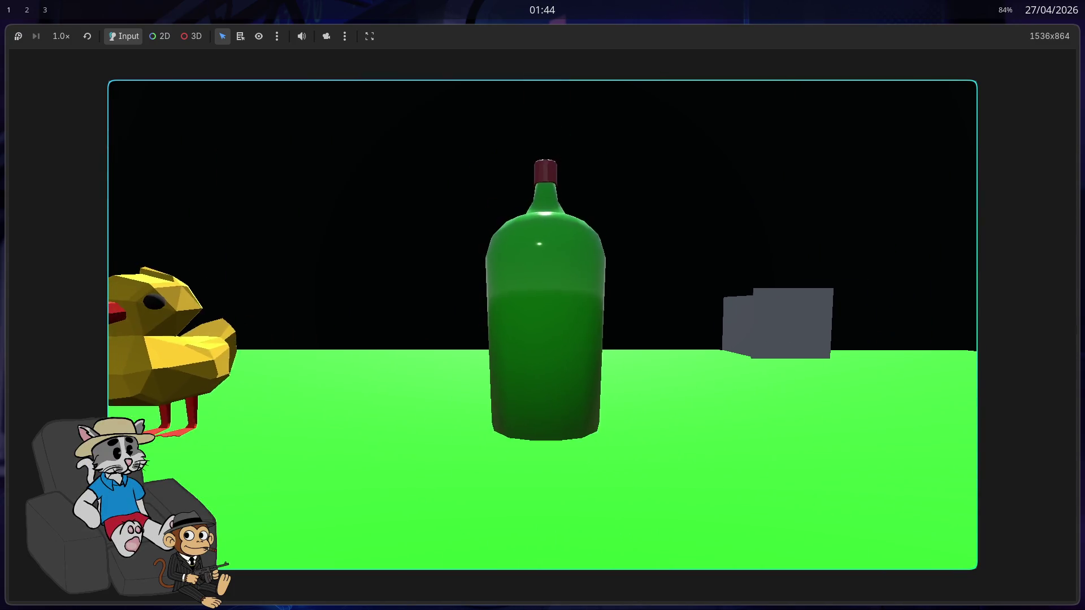
key("s")
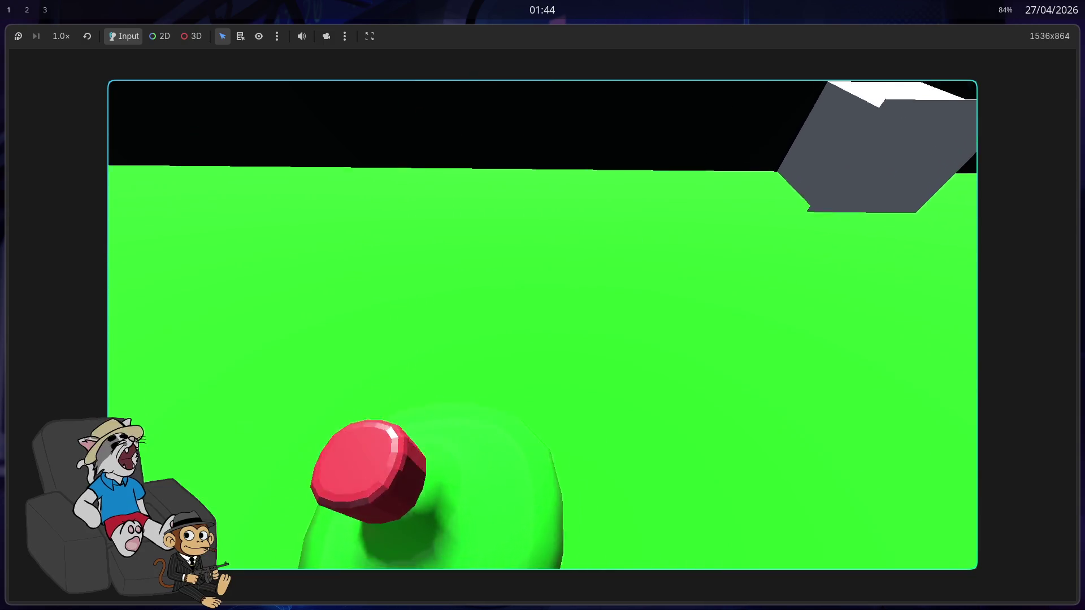
key("s")
key("w")
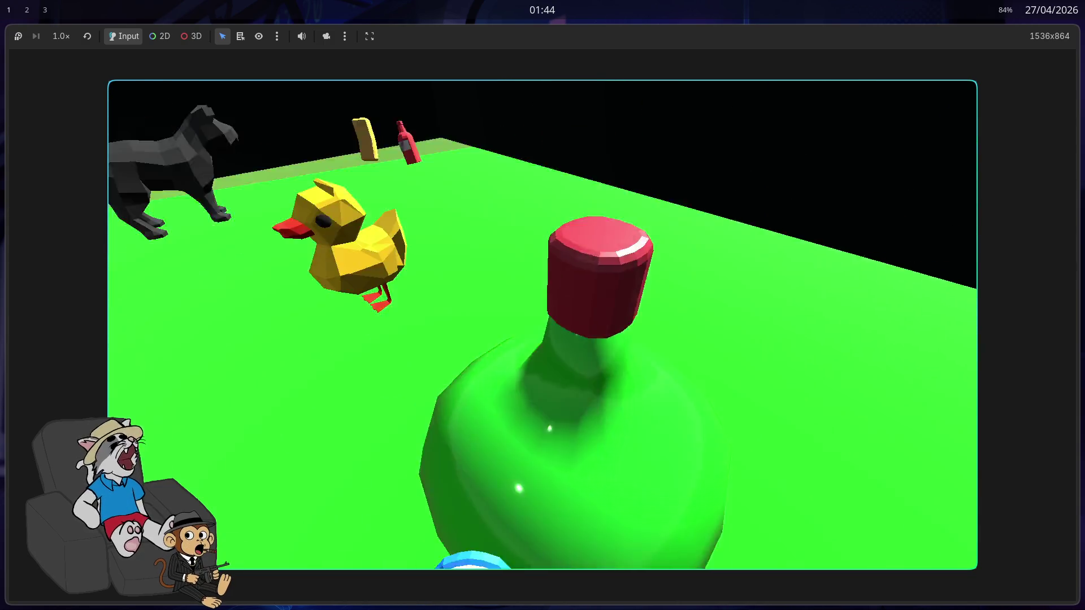
key("s")
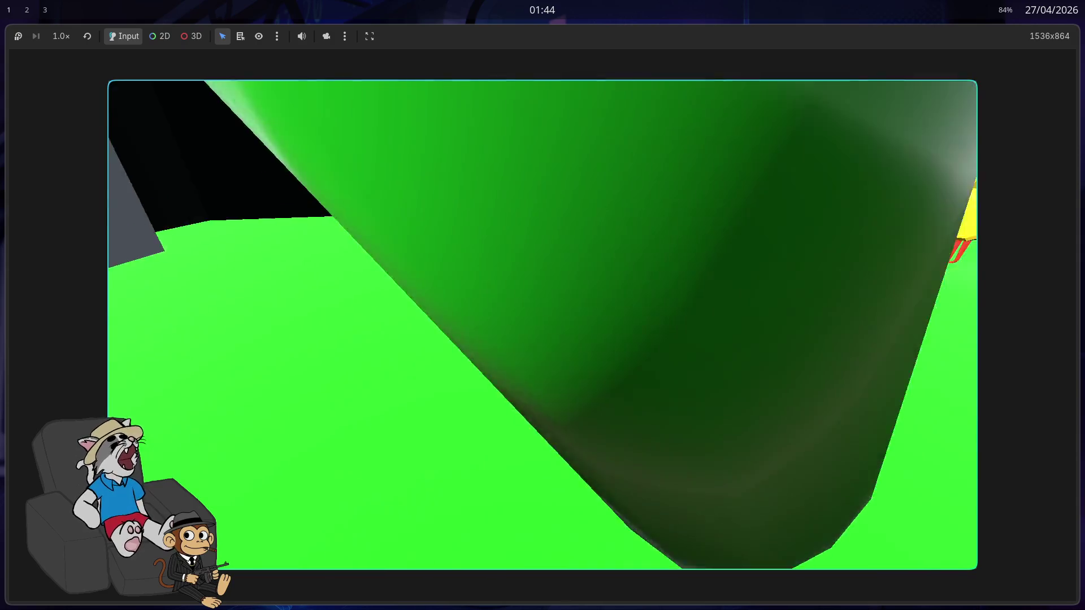
key("a")
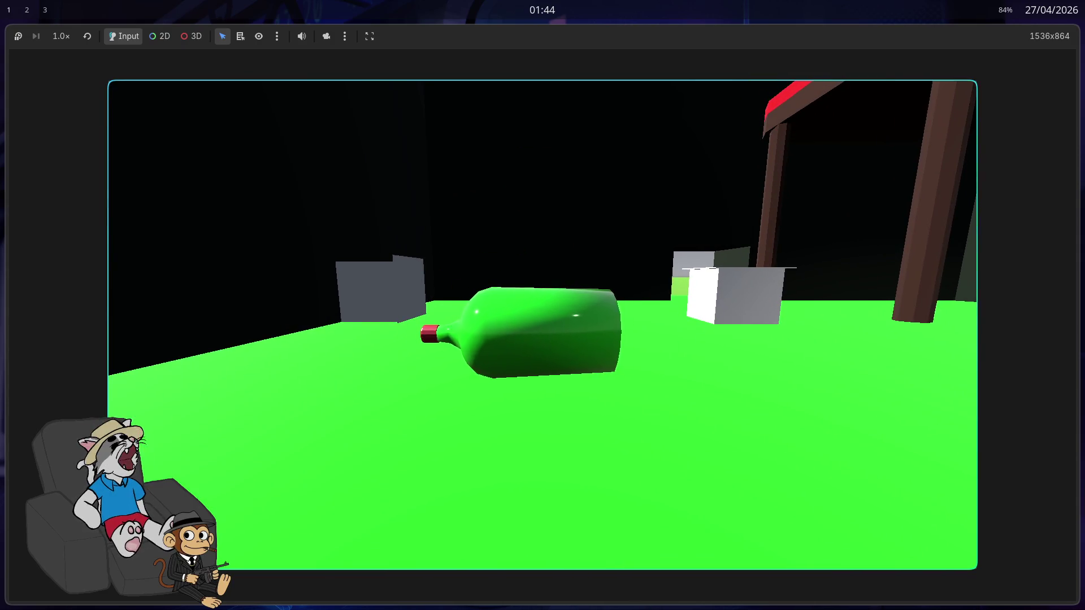
key("F8")
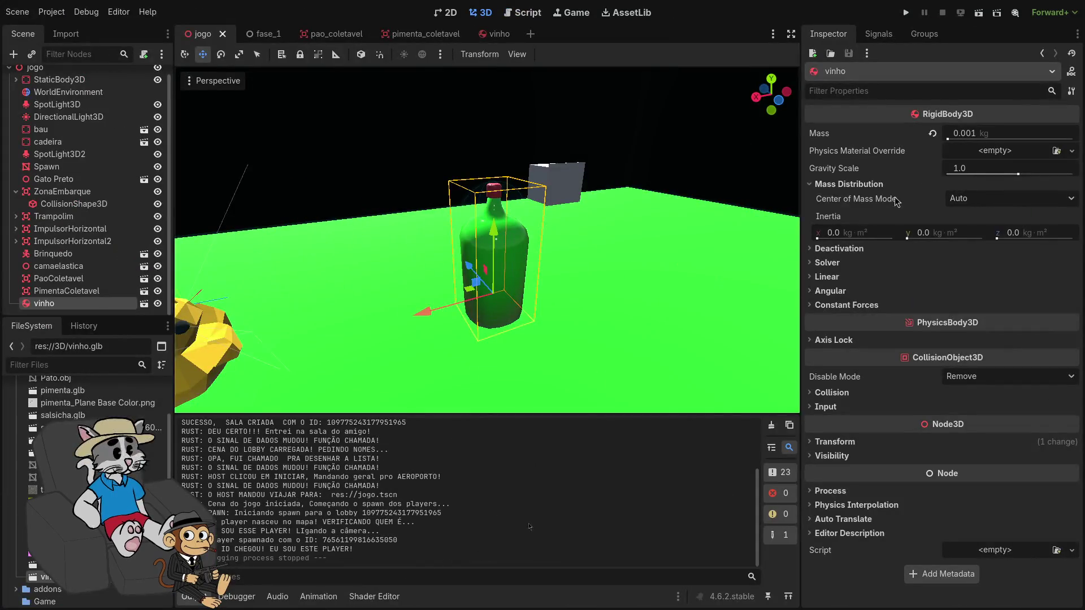
Delete the old vinho bottle and instance a fresh vinho.tscn into the jogo scene
left_click_drag(499, 242, 500, 222)
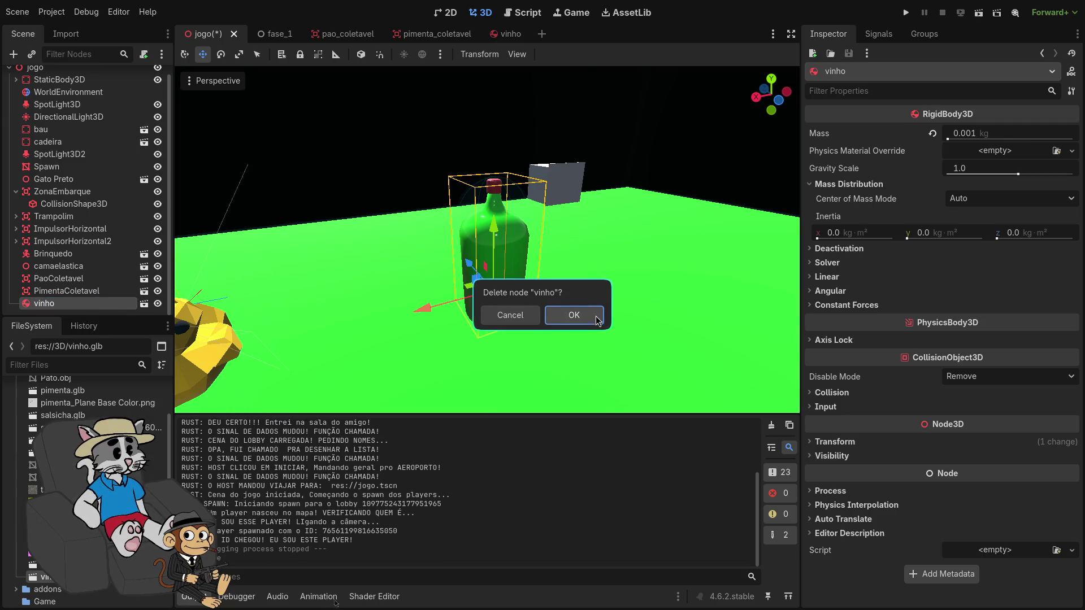
left_click(574, 315)
key("ctrl+shift+o")
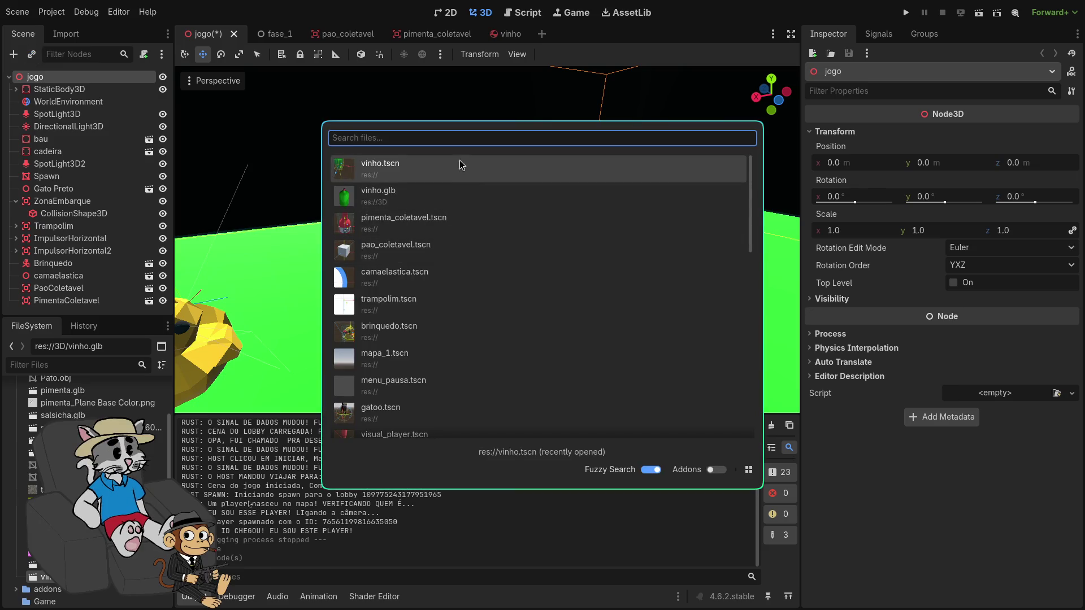
left_click(456, 180)
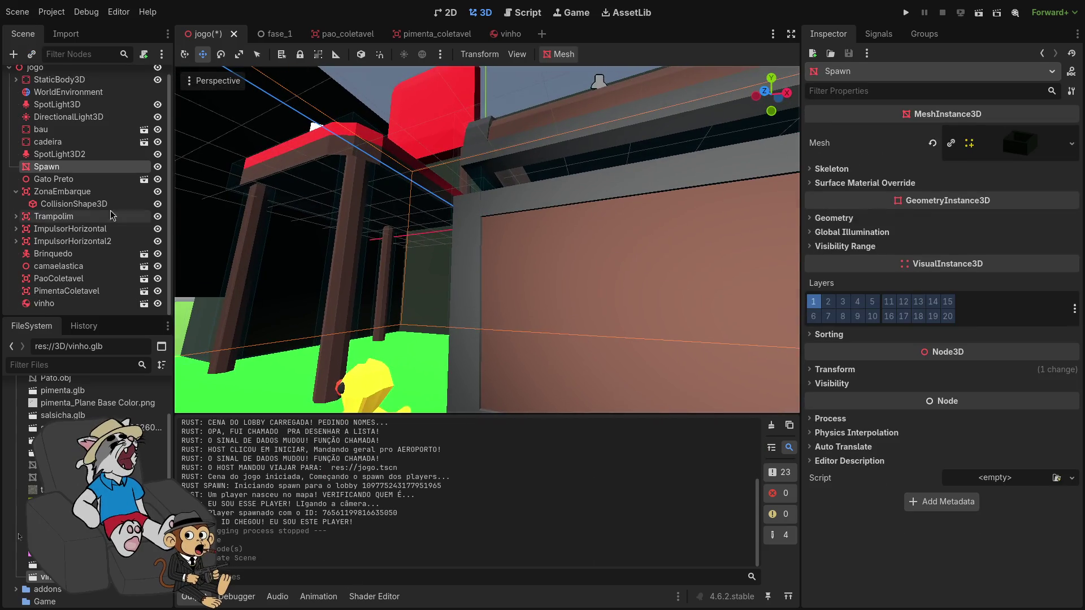
left_click(44, 303)
Move the new bottle along Z and lower it onto the green floor, then run the game
mouse_move(494, 223)
left_mouse_down()
mouse_move(361, 260)
mouse_move(339, 299)
mouse_move(355, 306)
left_mouse_up()
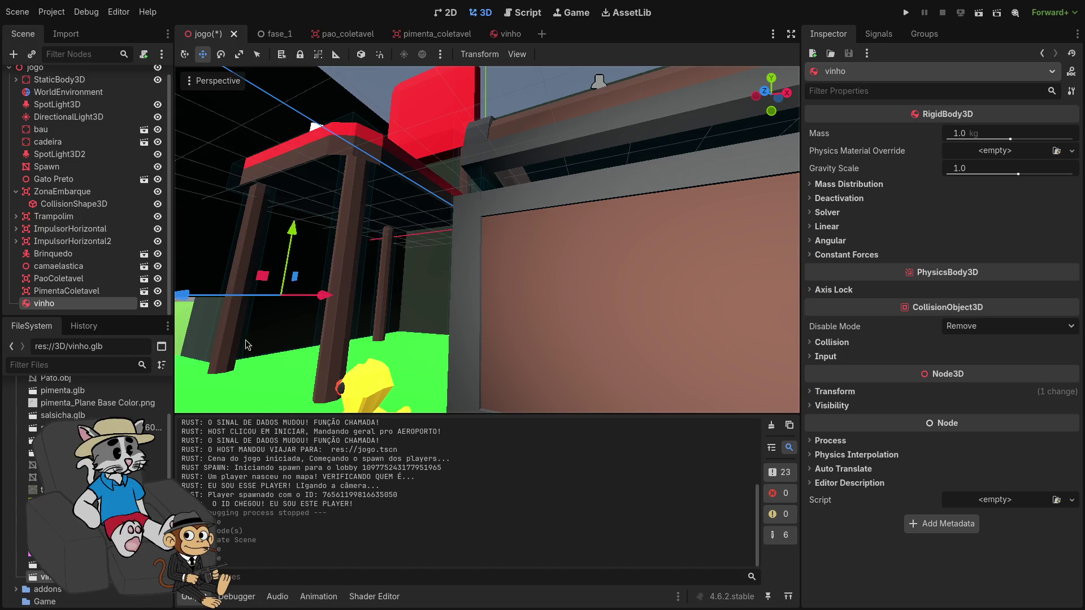
key("w")
scroll(355, 306, "up", 2)
key("w")
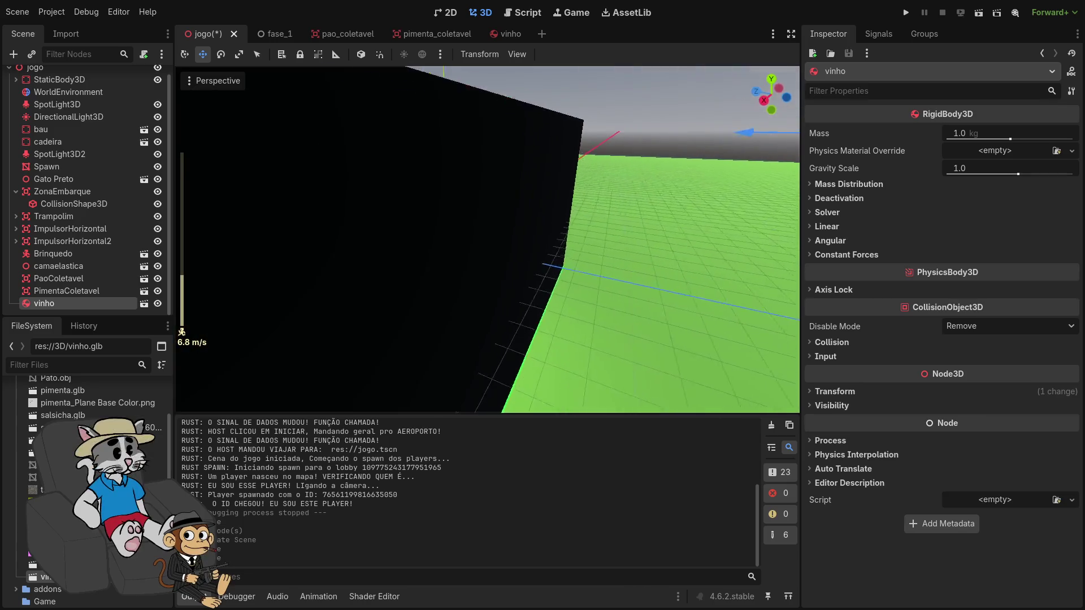
left_click_drag(719, 152, 735, 130)
mouse_move(594, 168)
left_mouse_down()
mouse_move(508, 186)
mouse_move(430, 180)
mouse_move(489, 246)
mouse_move(570, 283)
mouse_move(407, 257)
mouse_move(475, 204)
mouse_move(560, 226)
mouse_move(405, 313)
left_mouse_up()
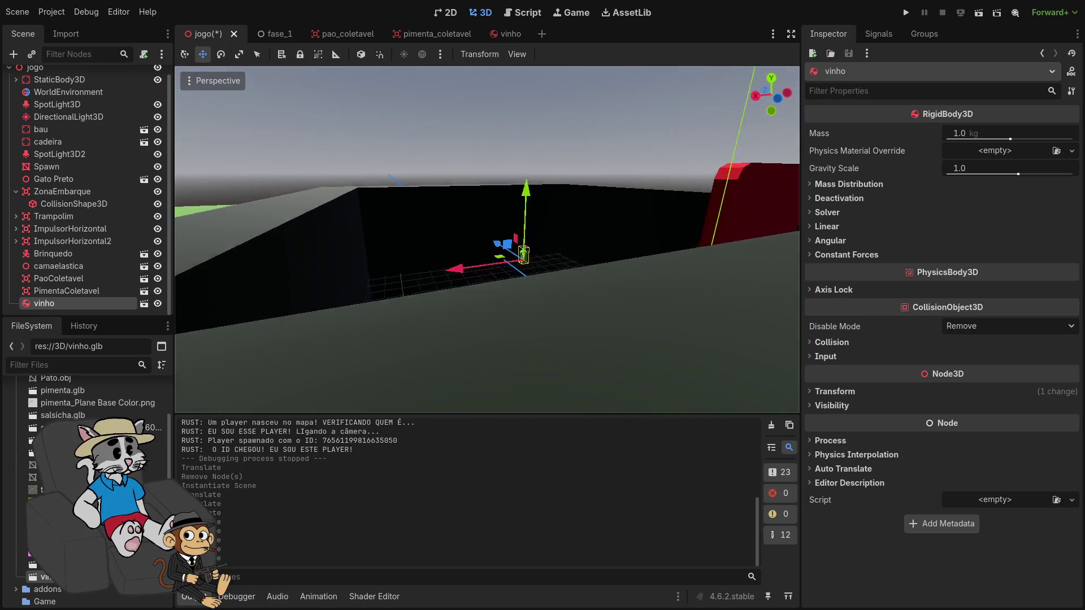
mouse_move(514, 195)
left_mouse_down()
mouse_move(500, 300)
mouse_move(509, 266)
mouse_move(567, 264)
mouse_move(511, 281)
mouse_move(525, 271)
left_mouse_up()
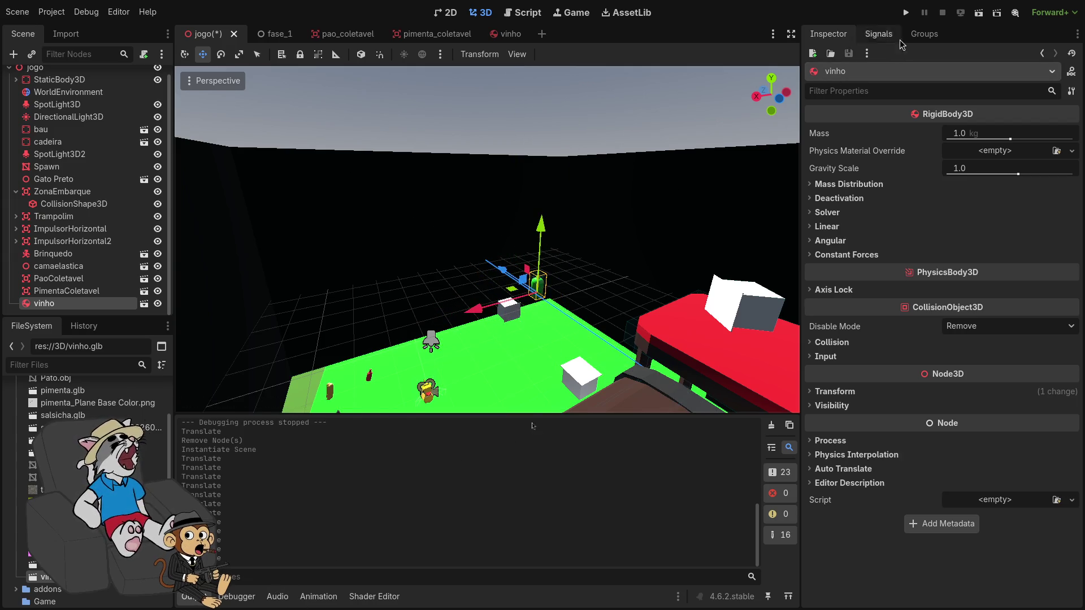
left_click(905, 13)
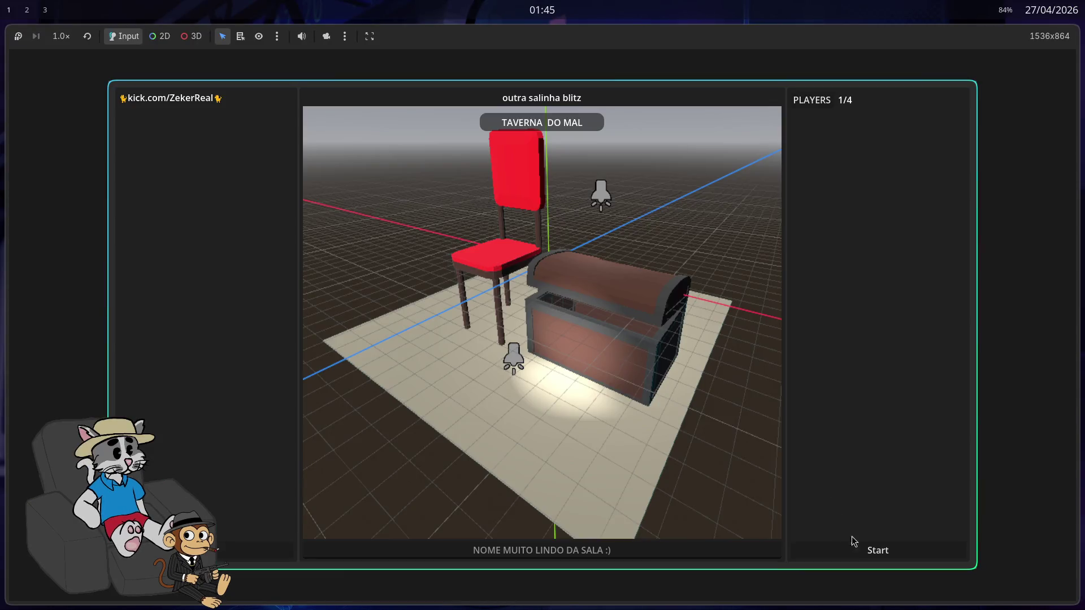
Start a hosted match, walk into the green bottle until it topples, then stop the game
left_click(851, 540)
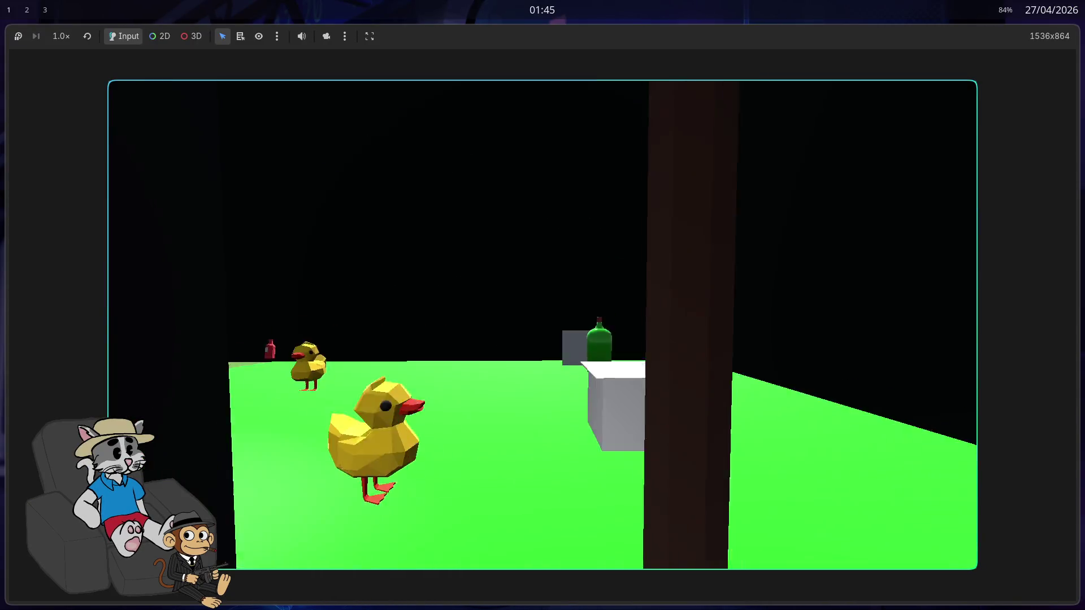
key("w")
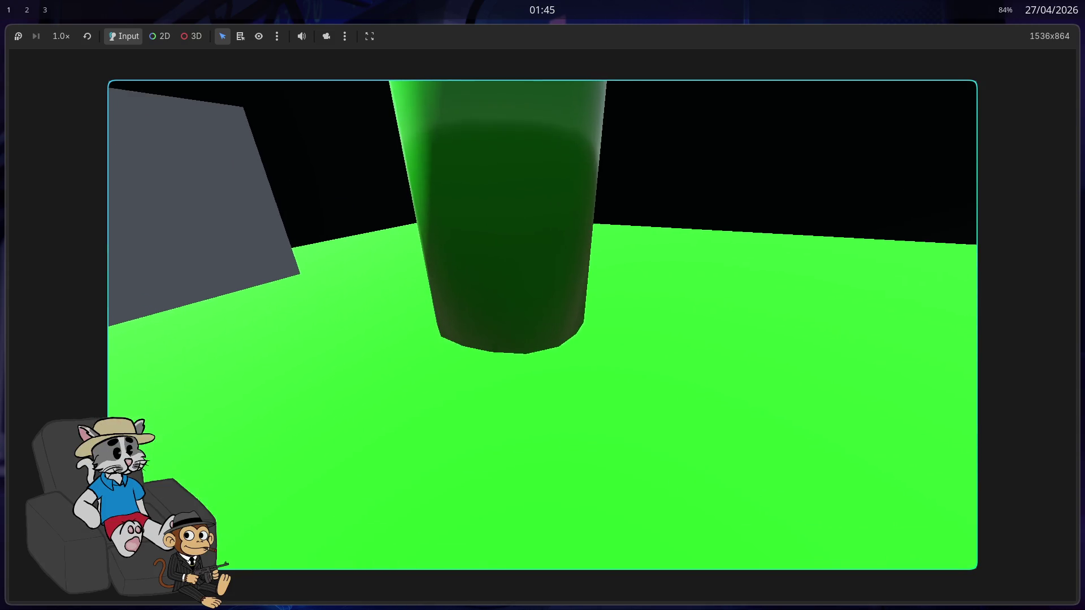
key("space")
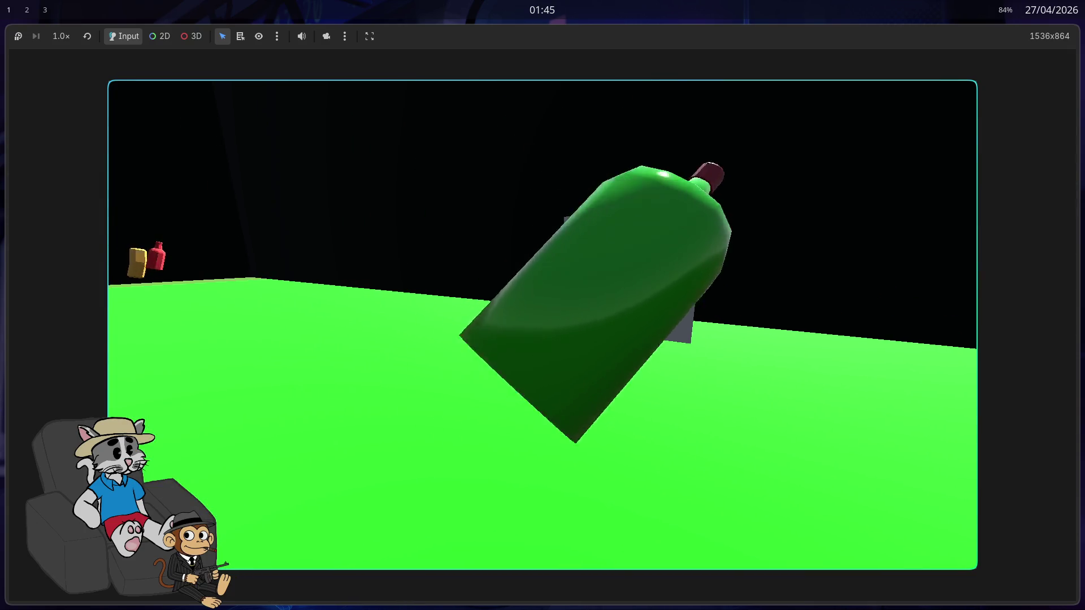
key("s")
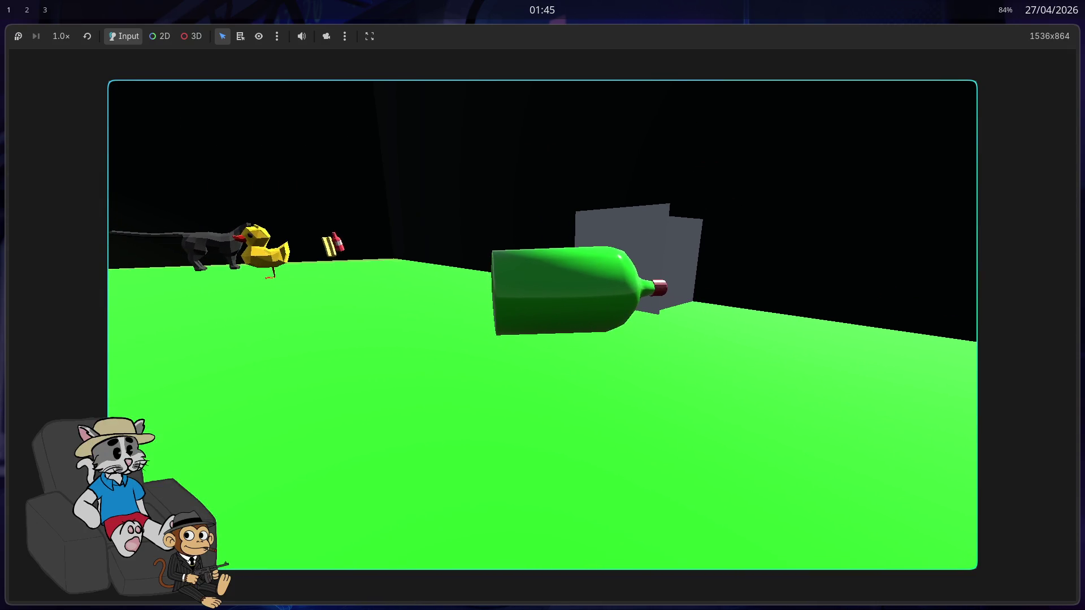
key("F8")
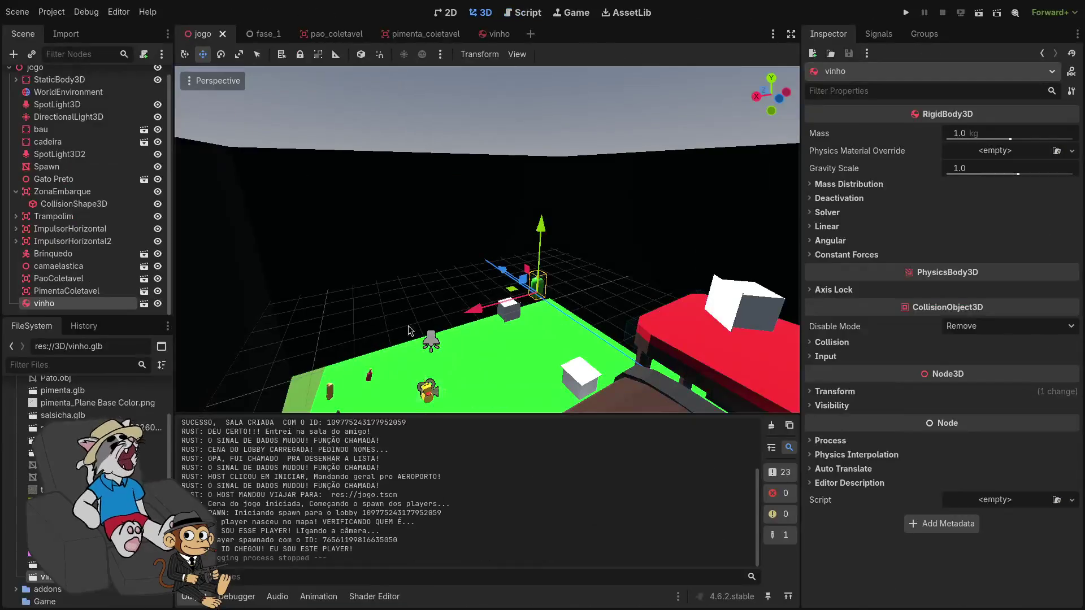
In the vinho scene, extend the capsule height to about 1.35 to cover neck and cap, then run the game
left_click(497, 35)
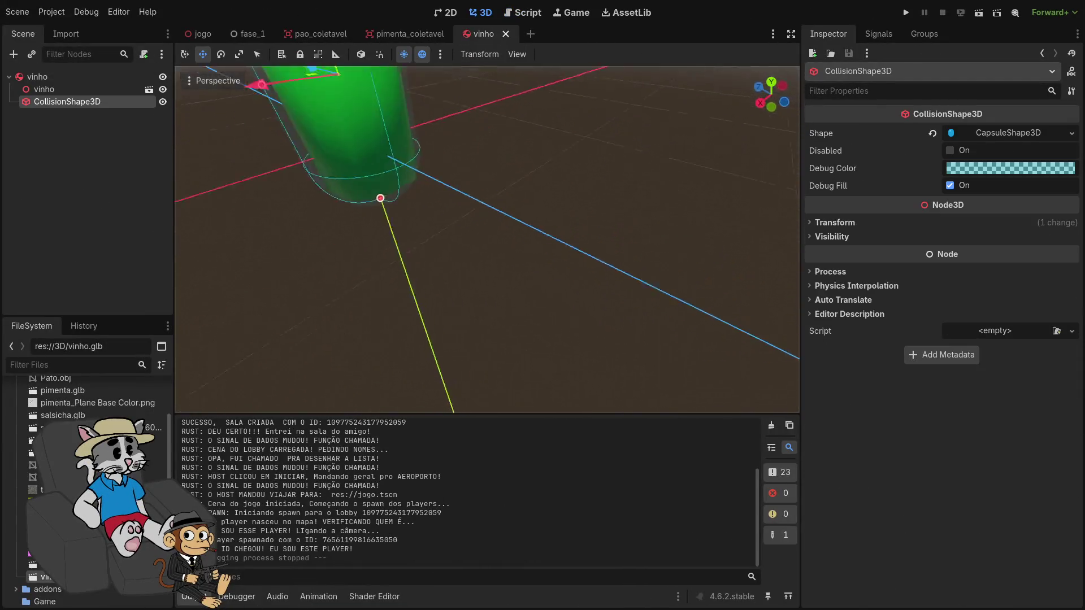
scroll(472, 226, "down", 3)
left_click_drag(475, 234, 476, 224)
scroll(476, 224, "down", 4)
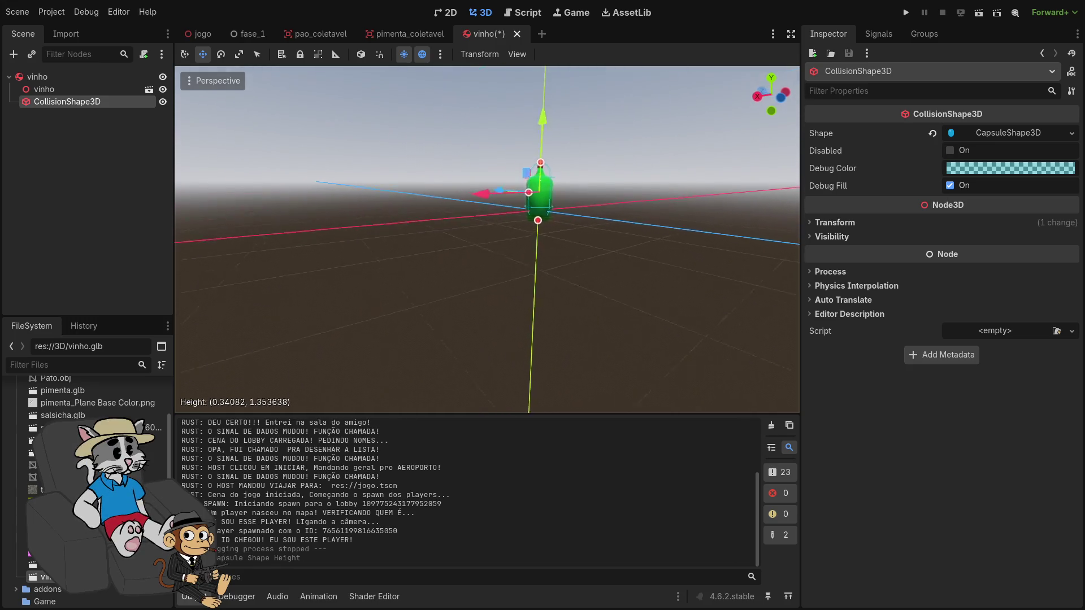
scroll(477, 224, "up", 4)
scroll(469, 264, "up", 3)
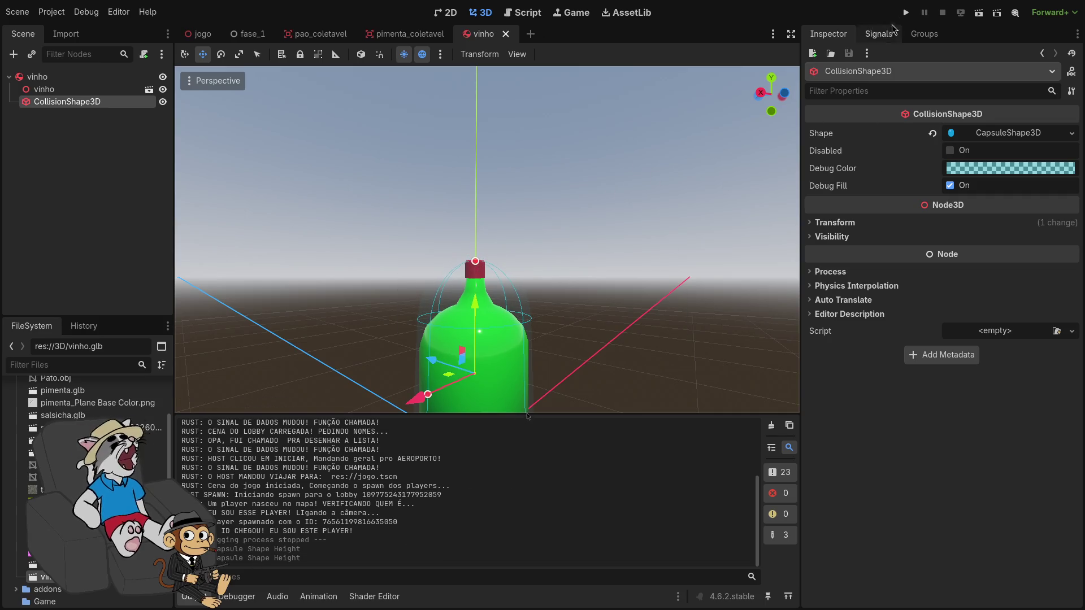
left_click(906, 12)
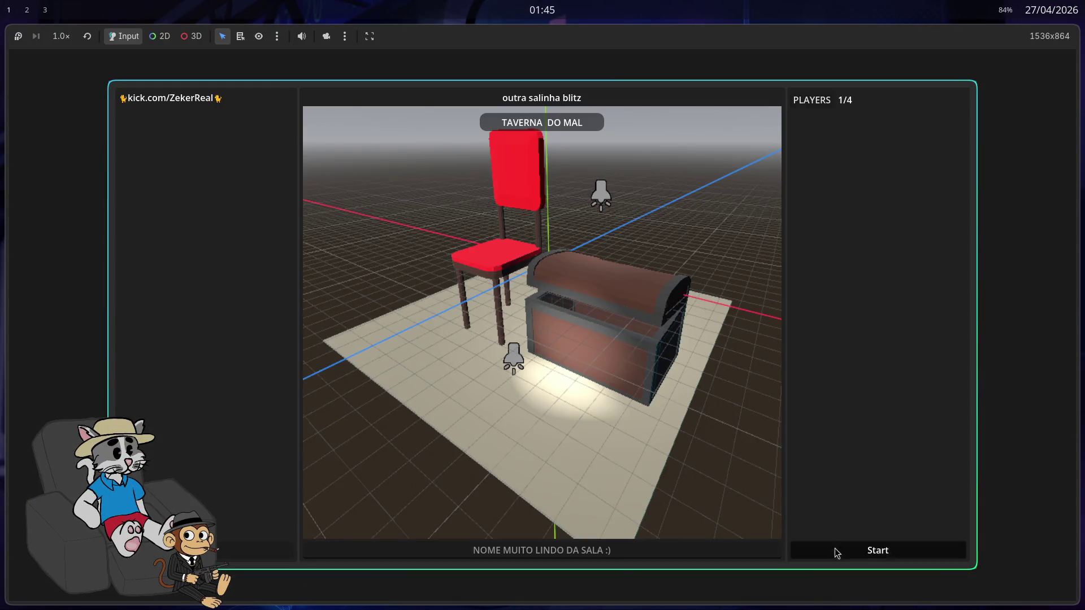
Host a match, walk the player into the green bottle to test the taller capsule, then stop the game
left_click(833, 552)
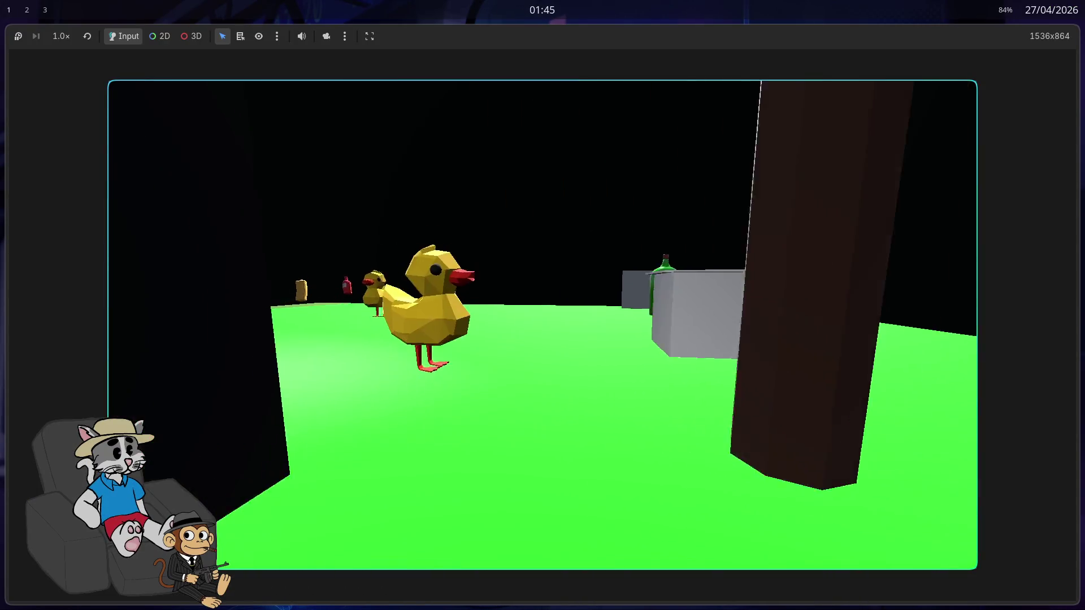
key("w")
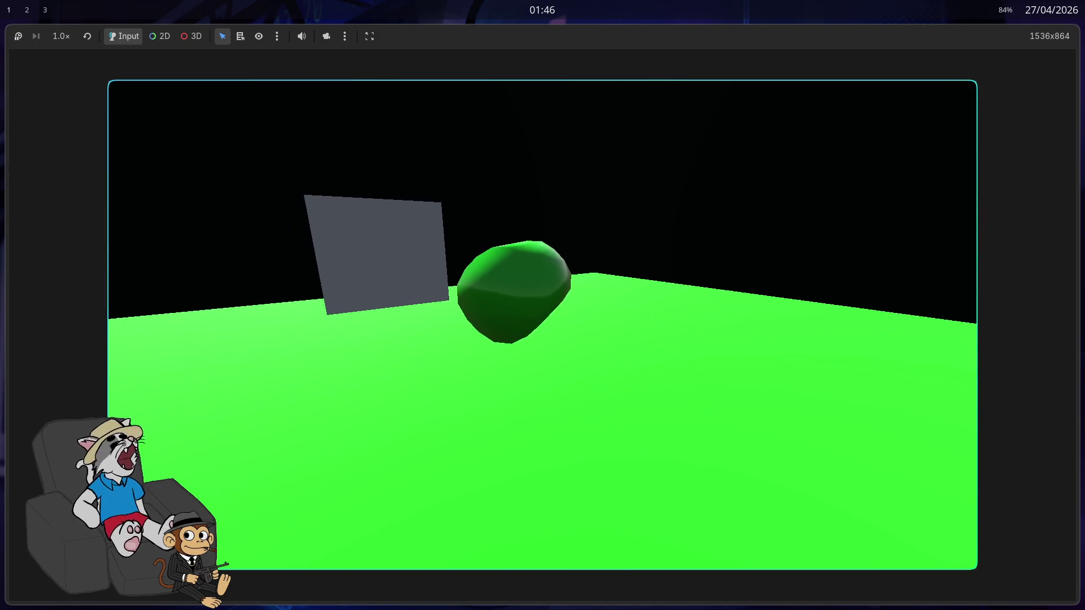
key("F8")
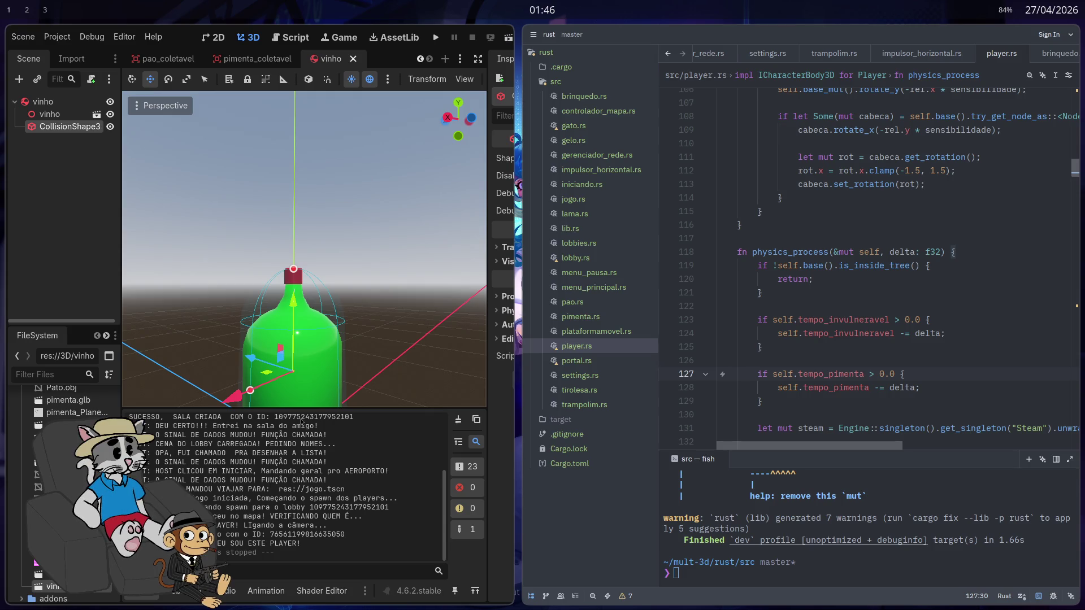
Maximize Godot, inspect the vinho RigidBody3D's Solver and Angular settings, then switch to the Zed workspace
key("super+f")
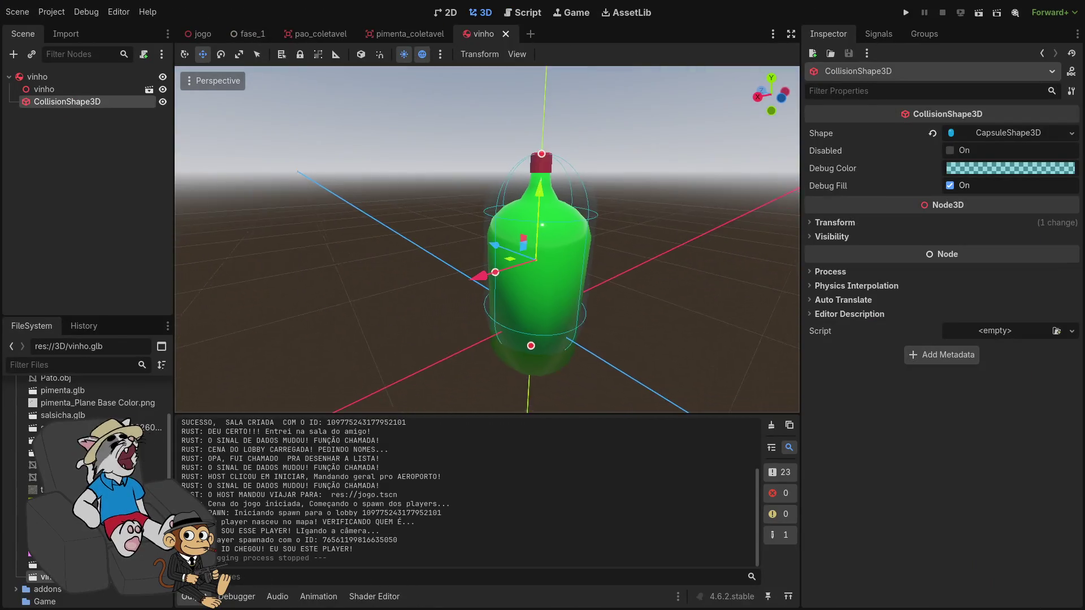
left_click(113, 76)
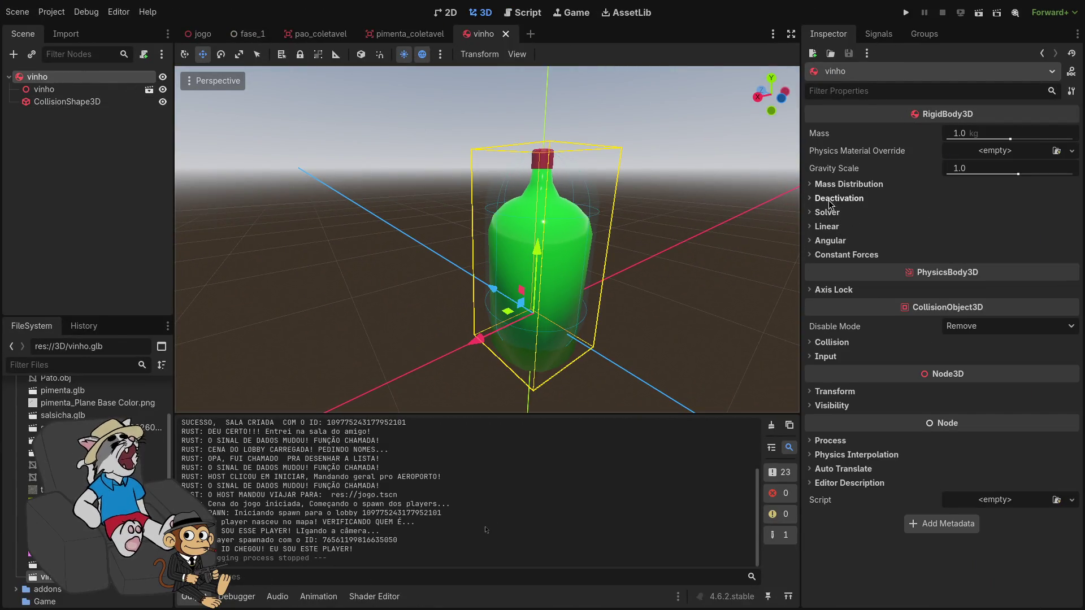
left_click(832, 215)
left_click(831, 218)
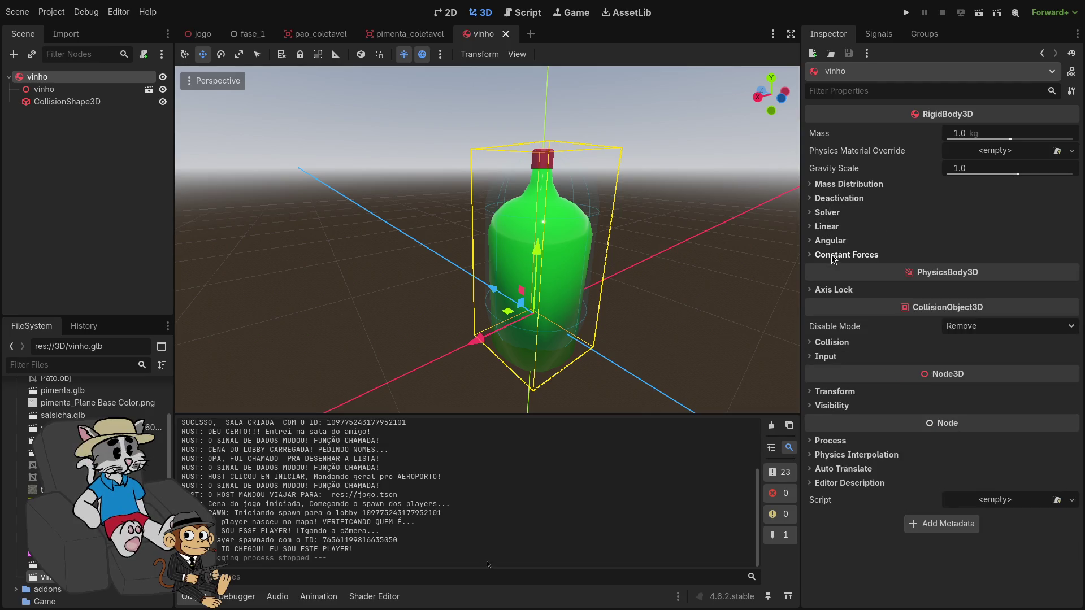
left_click(830, 242)
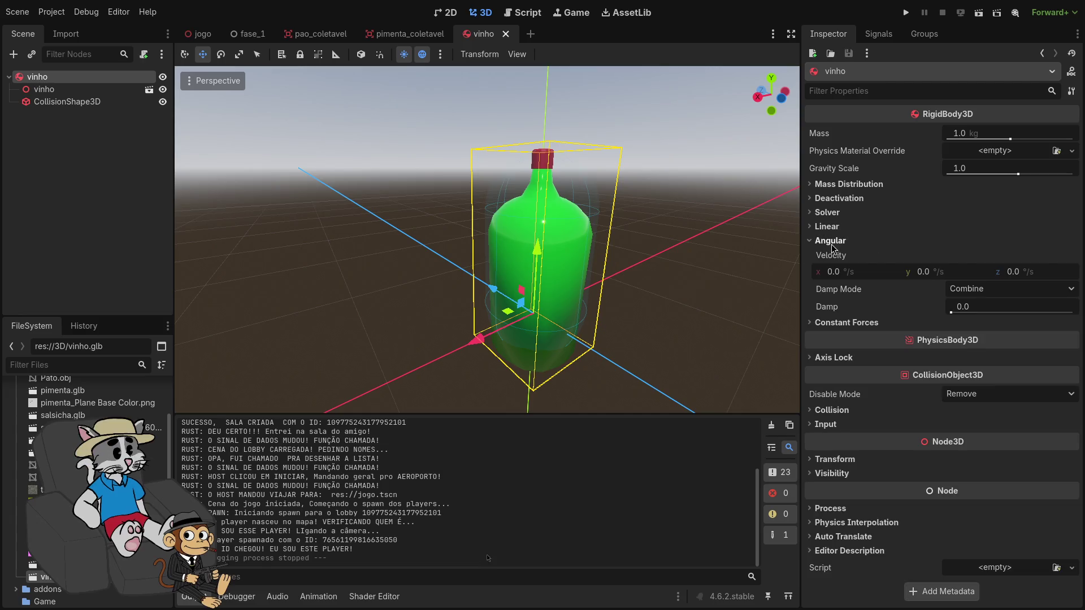
left_click(831, 241)
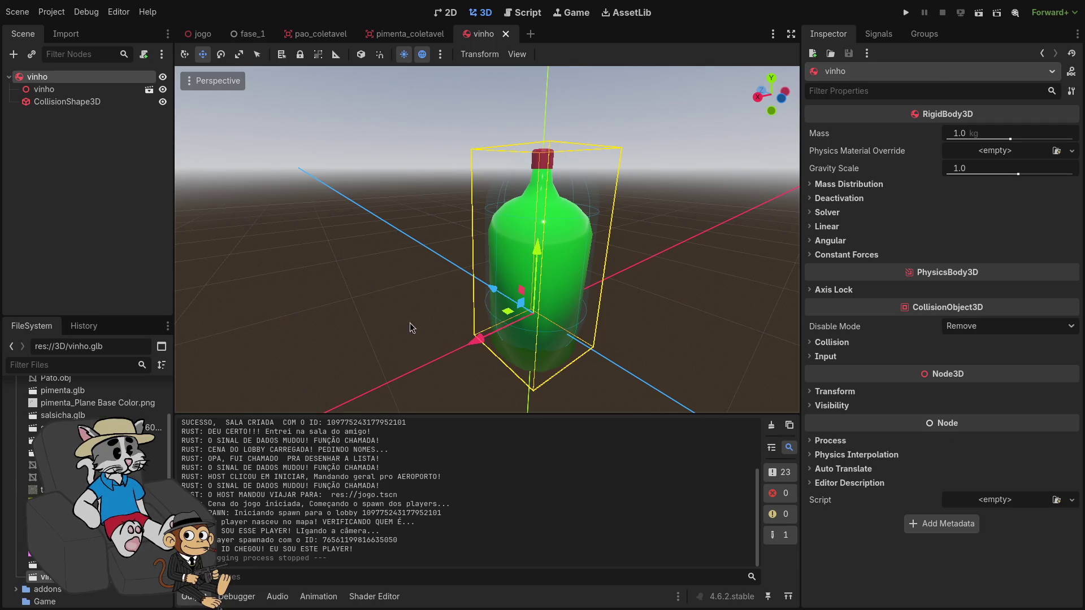
key("ctrl+alt+Right")
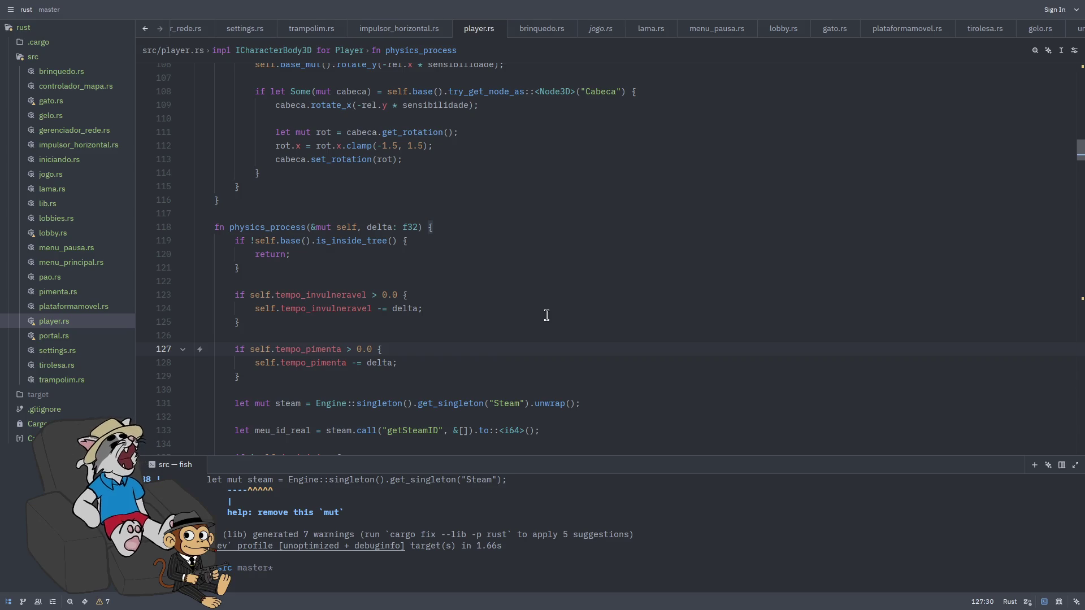
Scroll player.rs to just after the novo_valor declaration in physics_process and insert a blank line
scroll(547, 315, "down", 1)
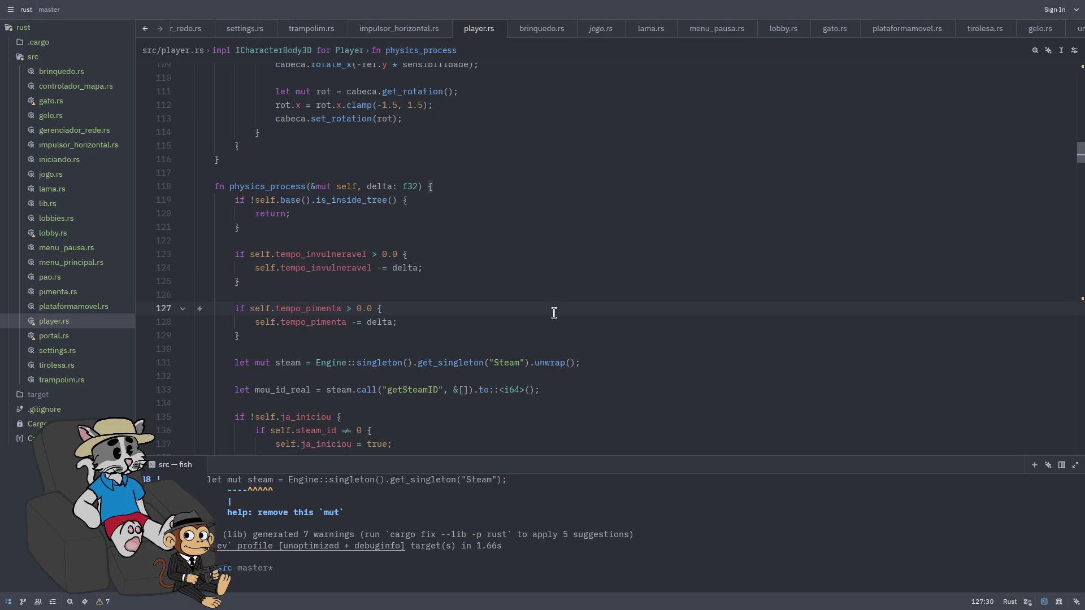
scroll(477, 291, "down", 10)
scroll(421, 288, "up", 10)
scroll(423, 290, "up", 4)
scroll(480, 300, "down", 9)
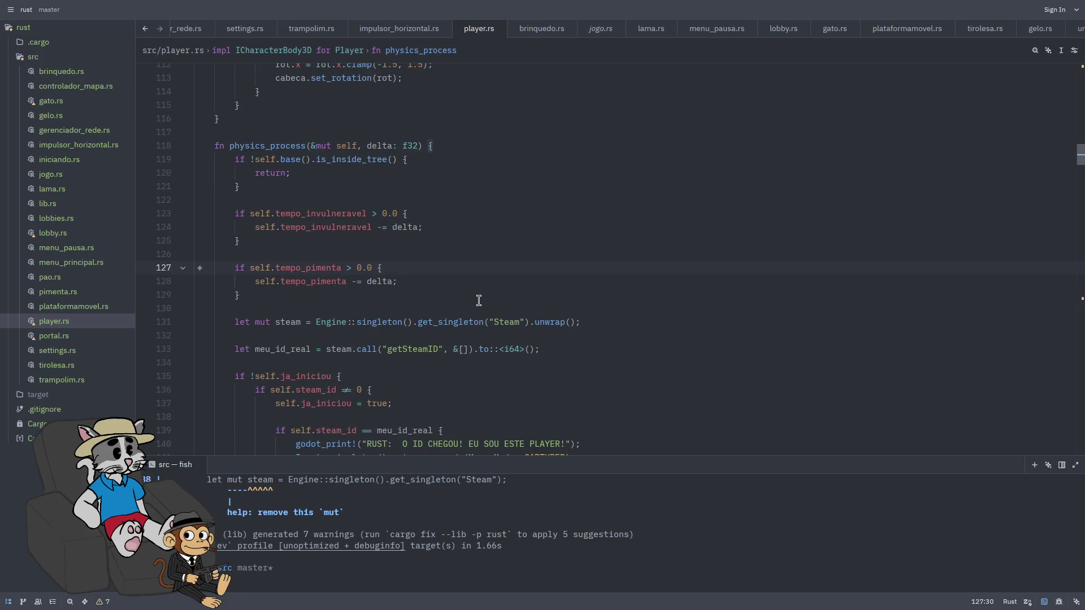
scroll(483, 309, "down", 15)
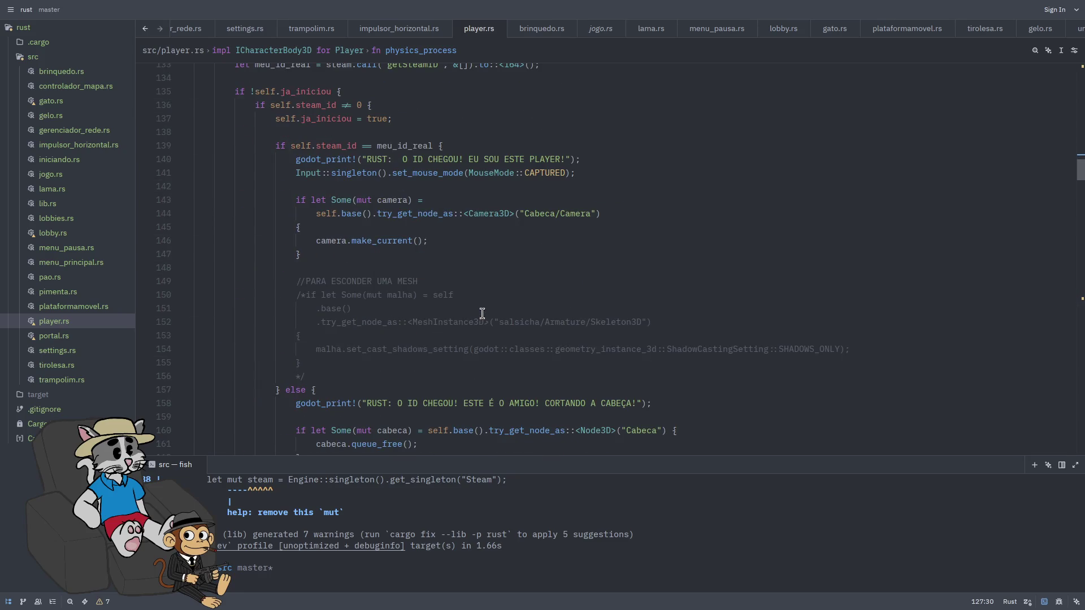
scroll(480, 287, "down", 12)
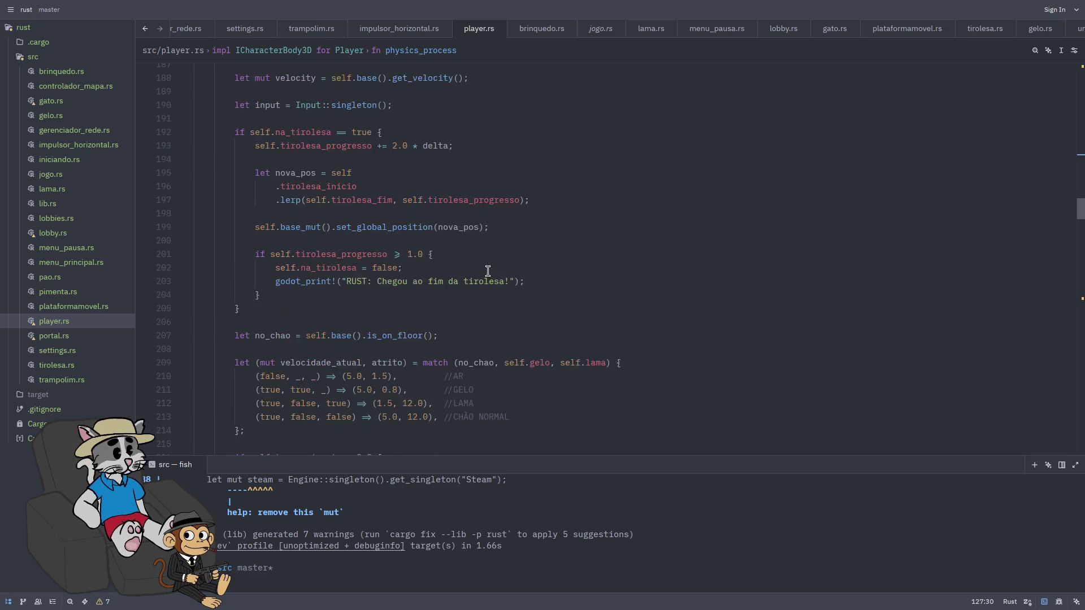
scroll(478, 270, "down", 4)
scroll(457, 246, "down", 11)
scroll(449, 279, "down", 12)
scroll(443, 293, "down", 7)
scroll(442, 296, "down", 2)
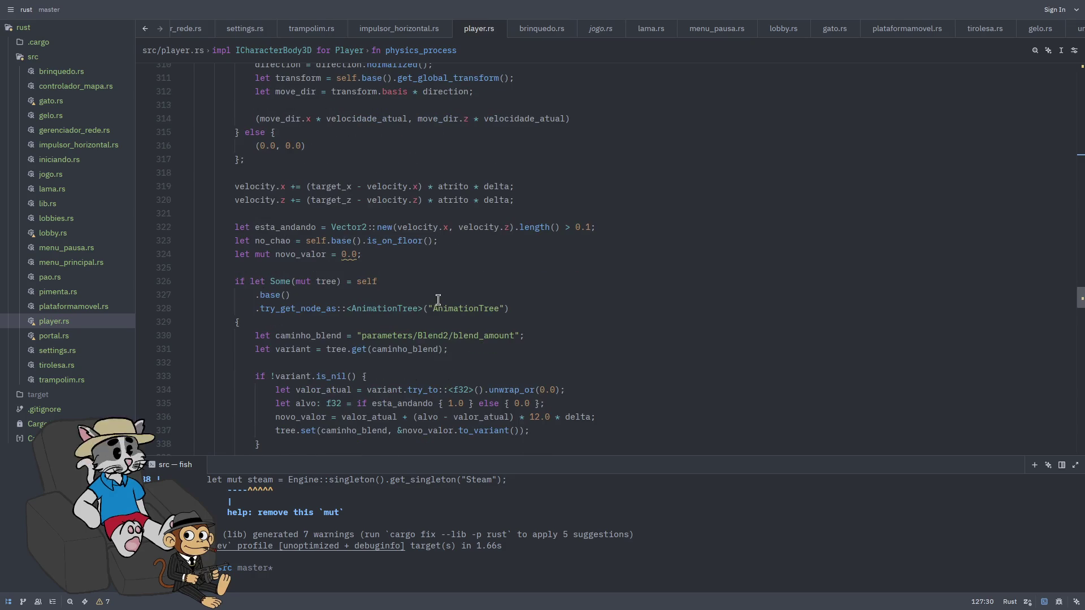
scroll(437, 270, "down", 1)
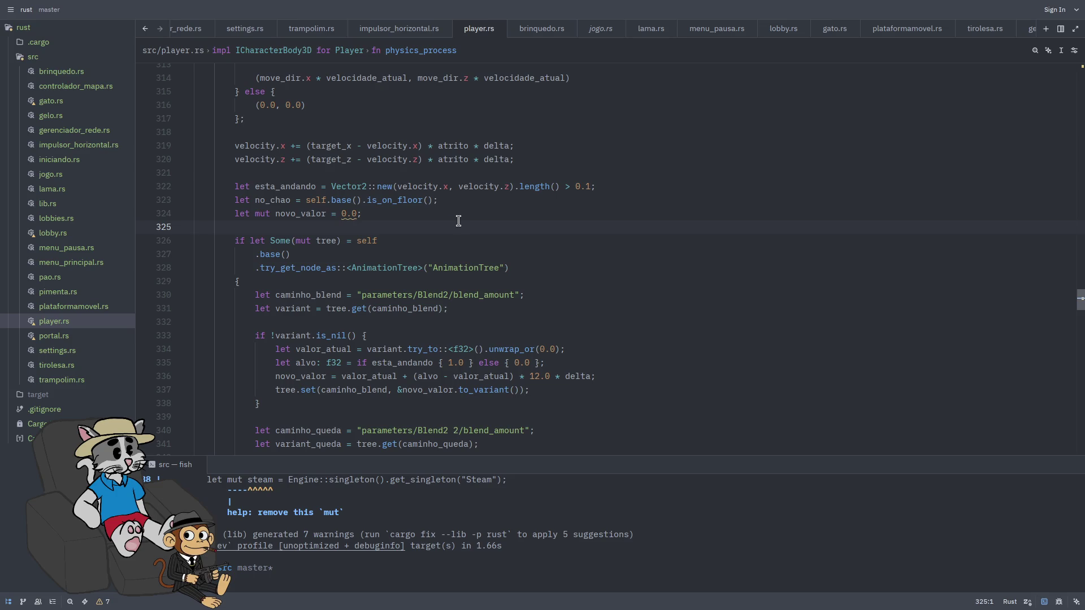
key("Return")
key("Return")
key("Return")
key("Up")
key("Up")
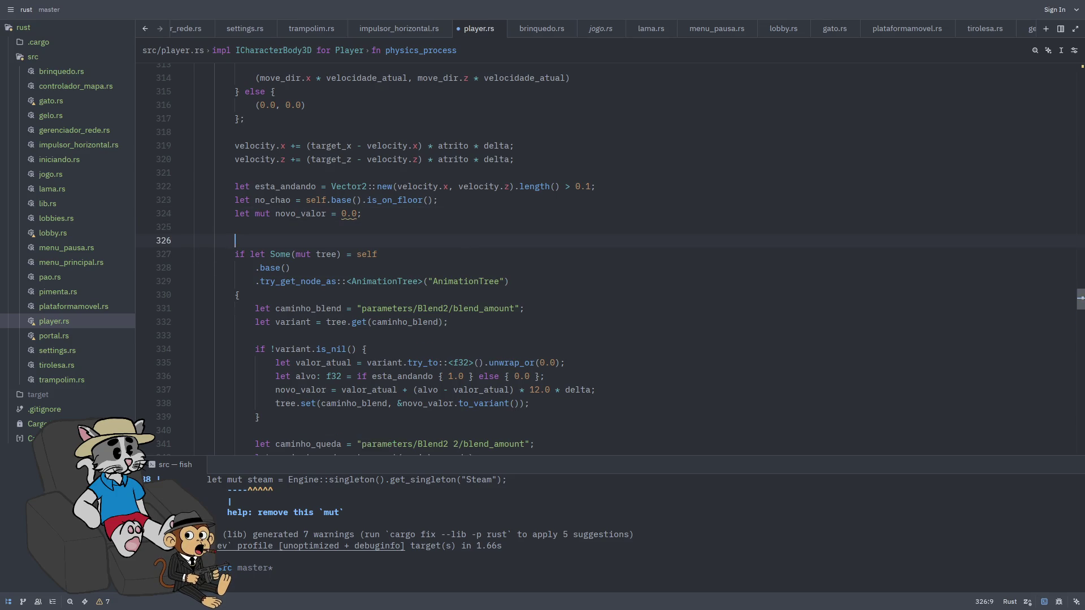
Write 'for i in 0..get_slide_collision_count()' and start 'let collision = self.base().ge' inside its body
type("for i")
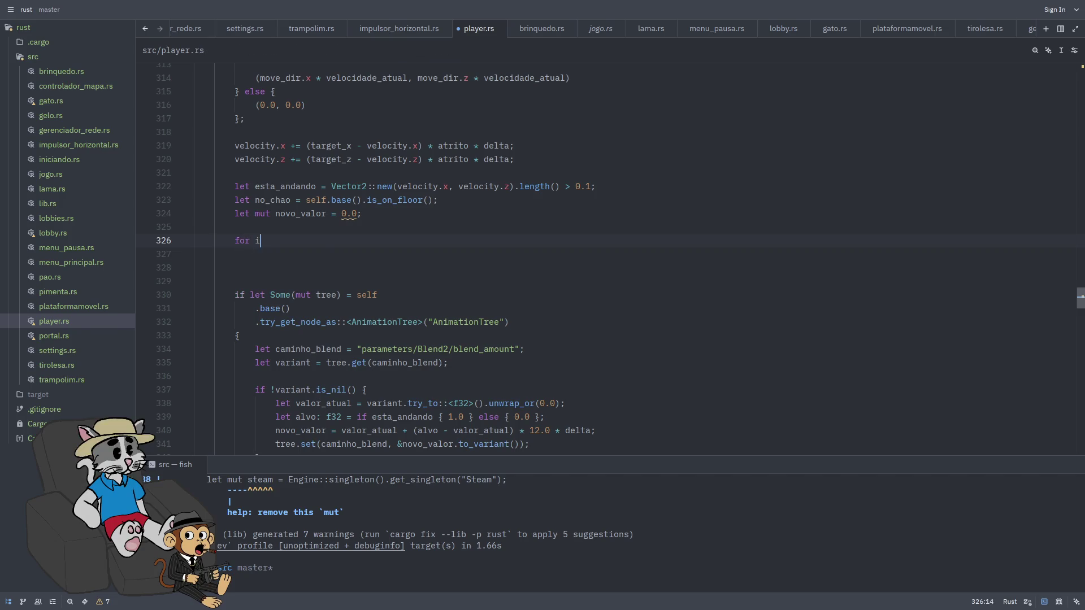
type(" in 0..self.base().get_sli")
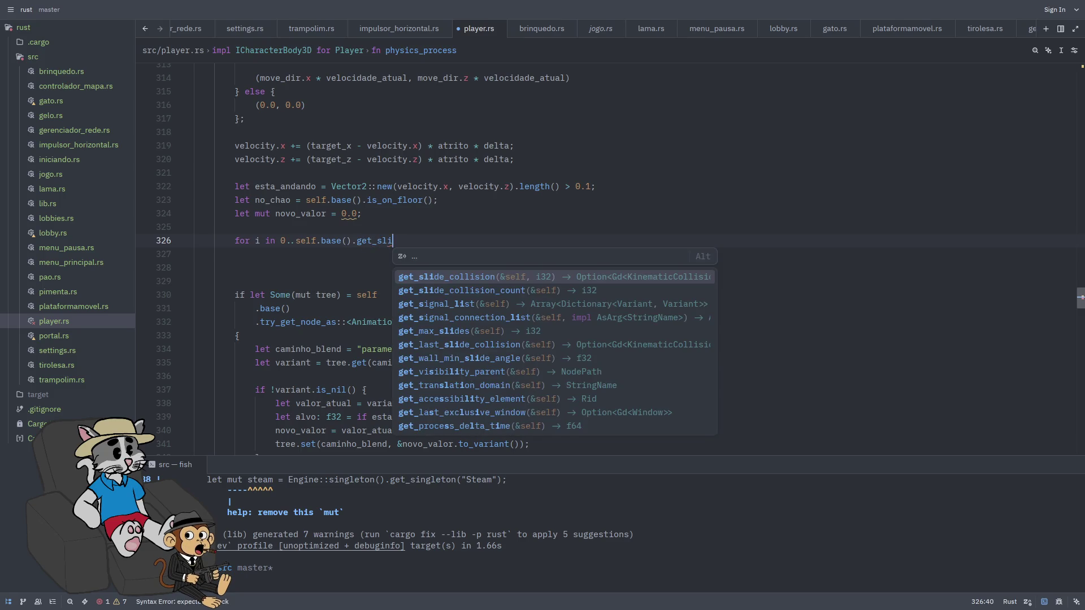
key("Return")
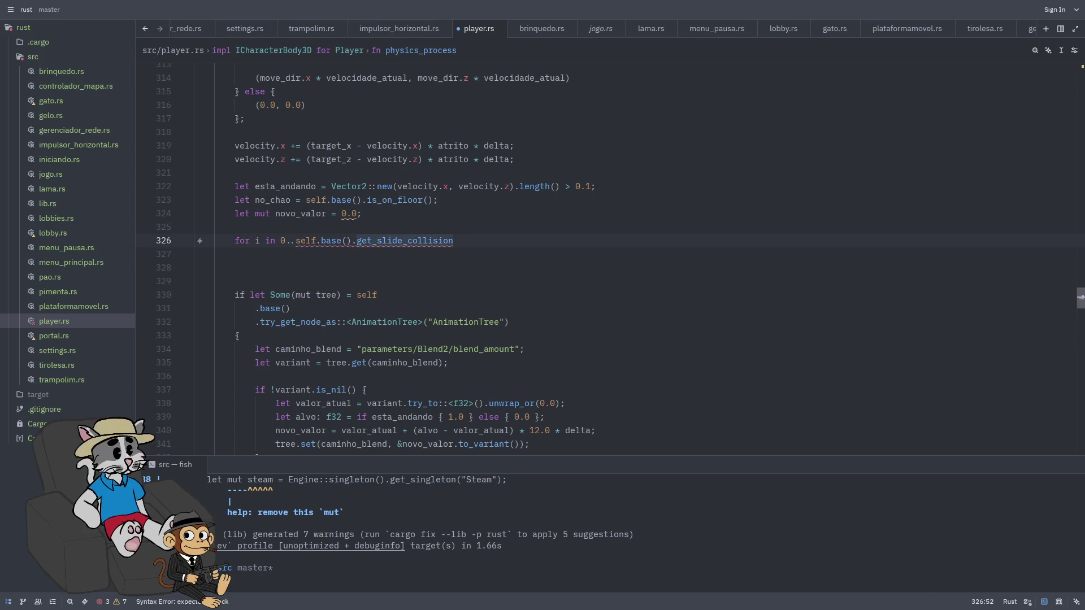
type("_c")
key("Return")
key("Return")
key("Return")
key("Return")
key("Up")
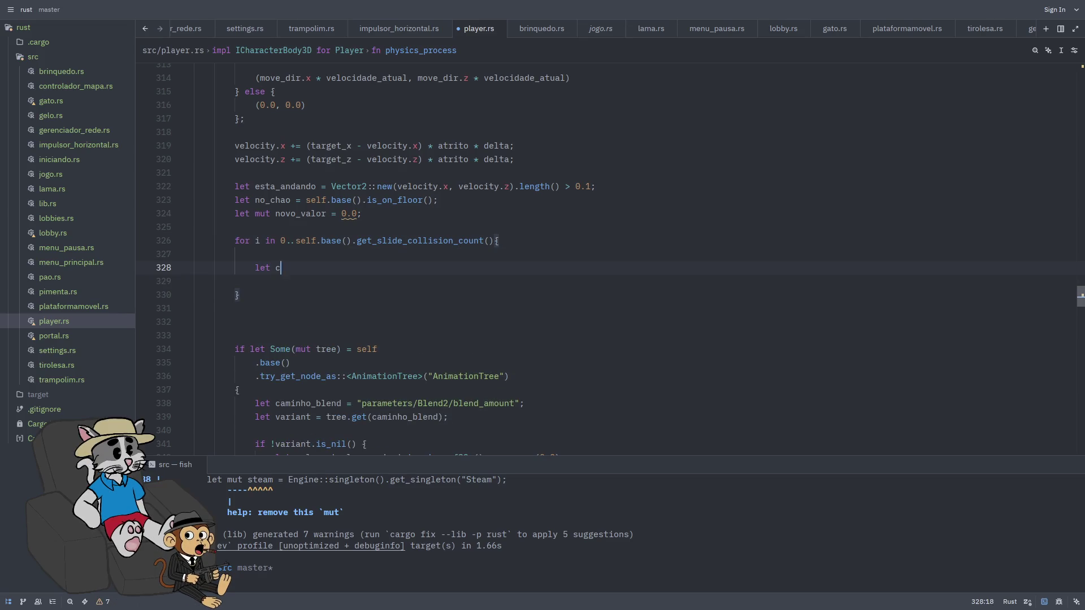
type("ollision = self.b")
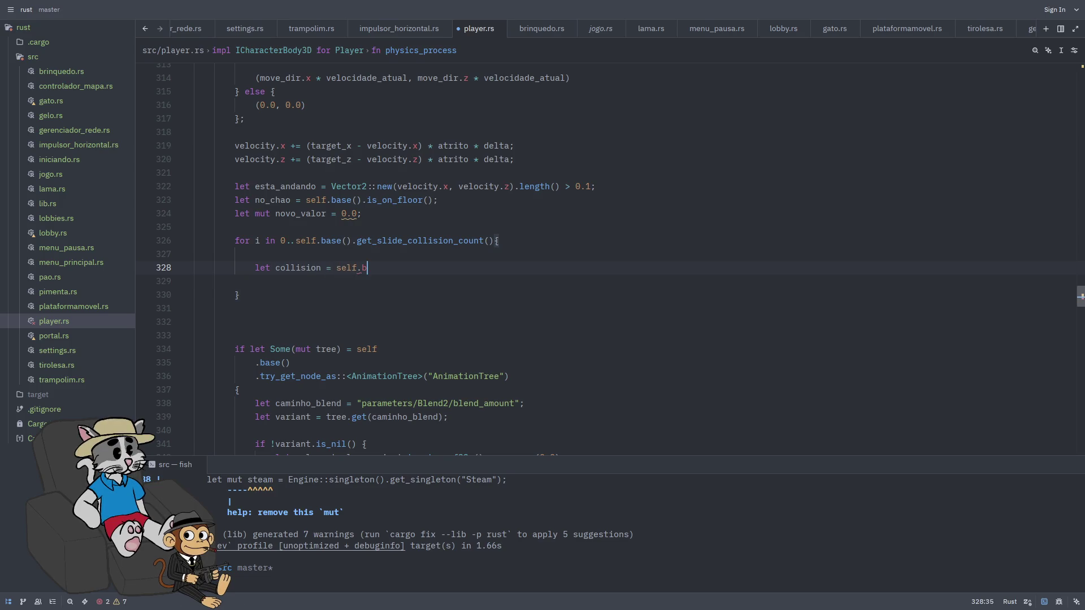
type("ase")
key("Return")
key("BackSpace")
key("BackSpace")
key("BackSpace")
type(".ge")
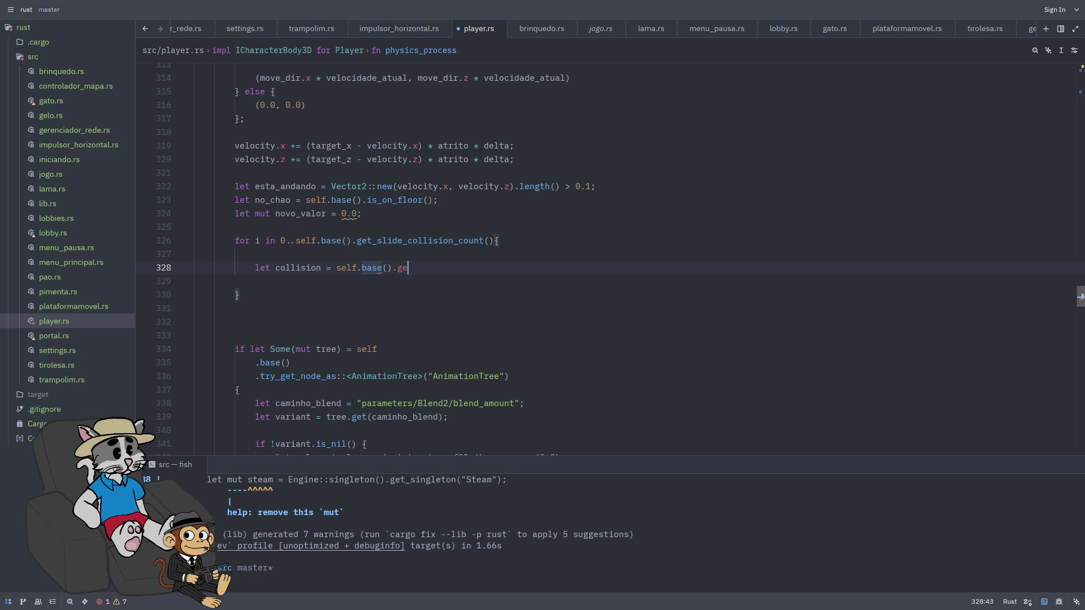
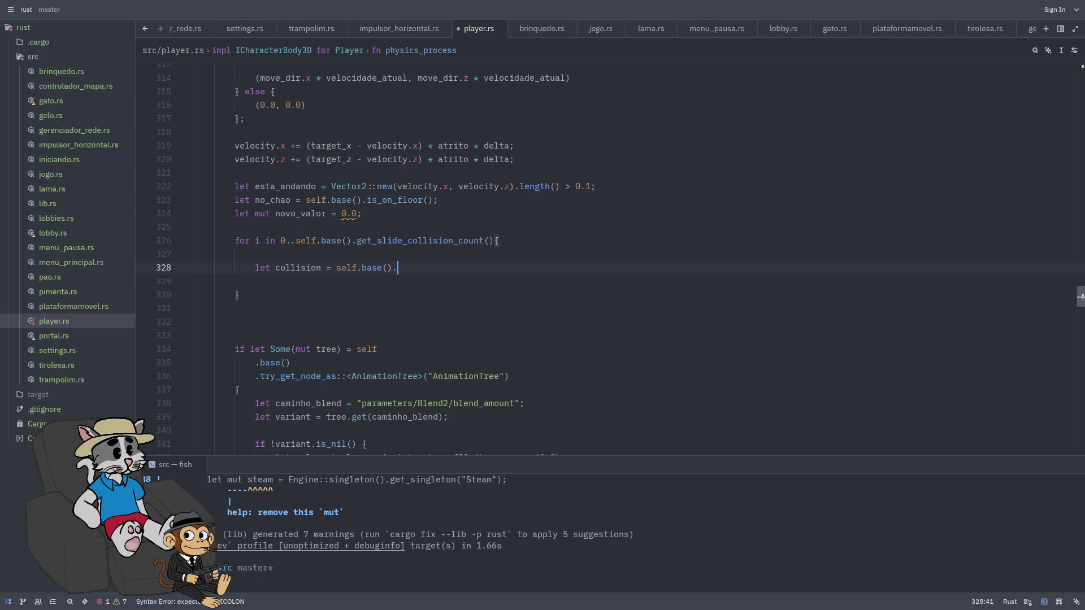
Rewrite the collision line as a get_slide_collision_count(i) call ending in a semicolon, dropping the unwrap
key("BackSpace")
type("get")
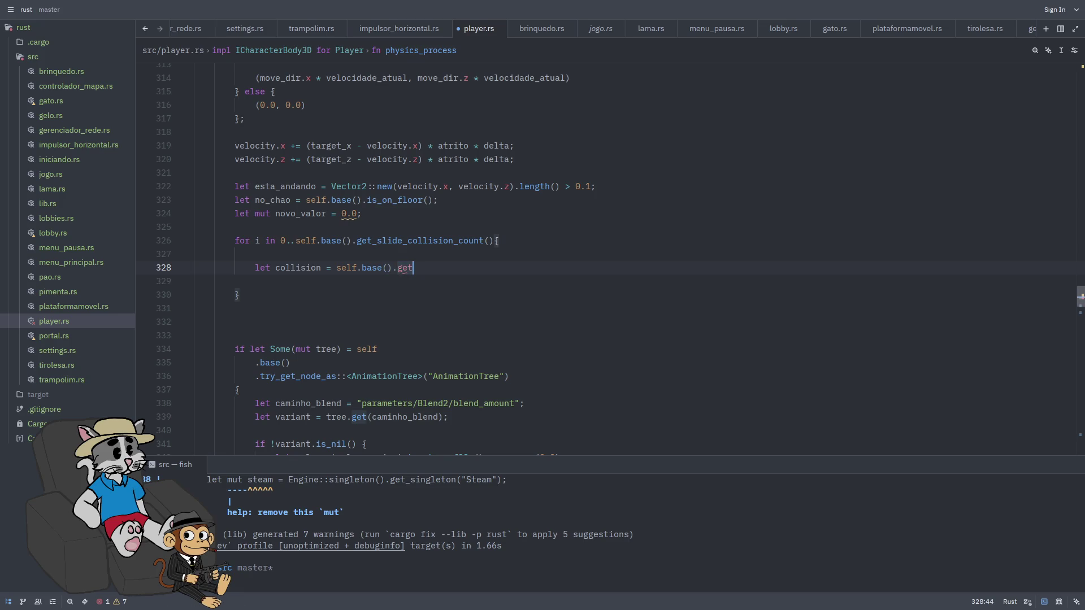
type("_colli")
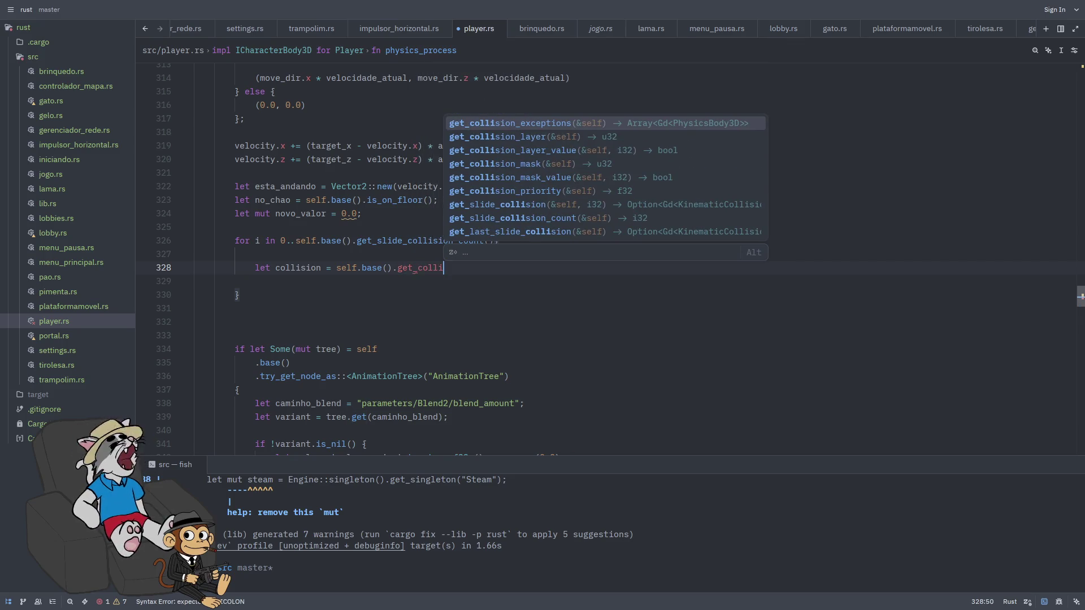
key("ctrl+BackSpace")
type("get_")
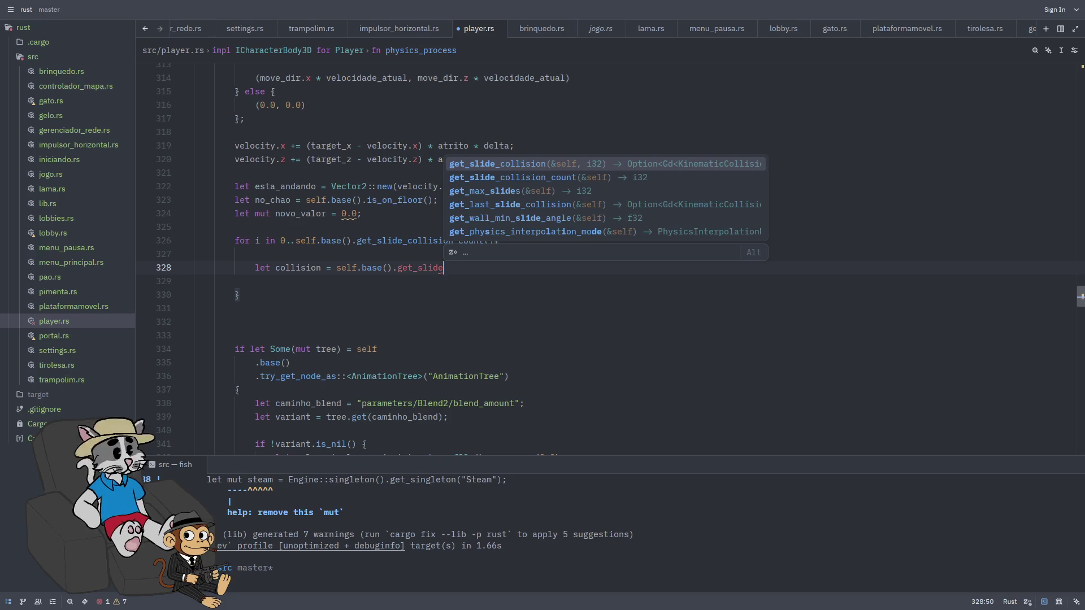
key("Down")
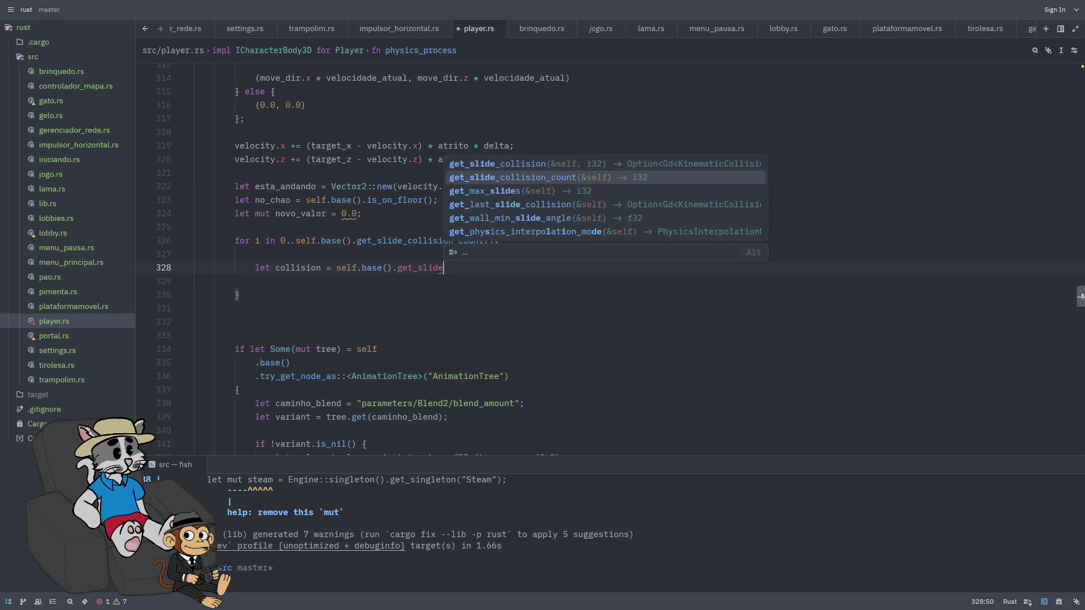
key("Return")
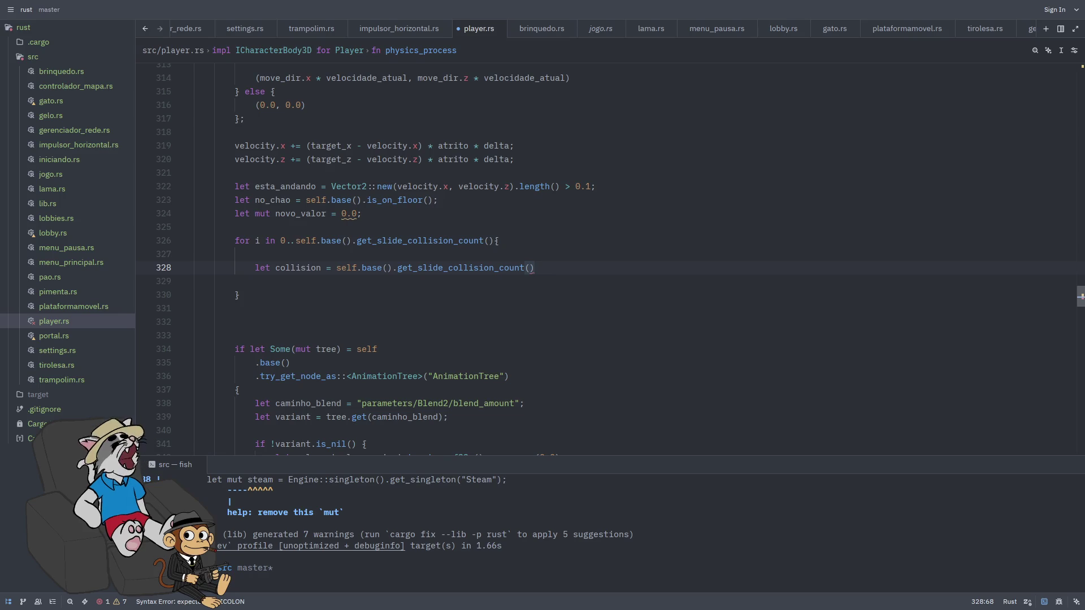
type("i")
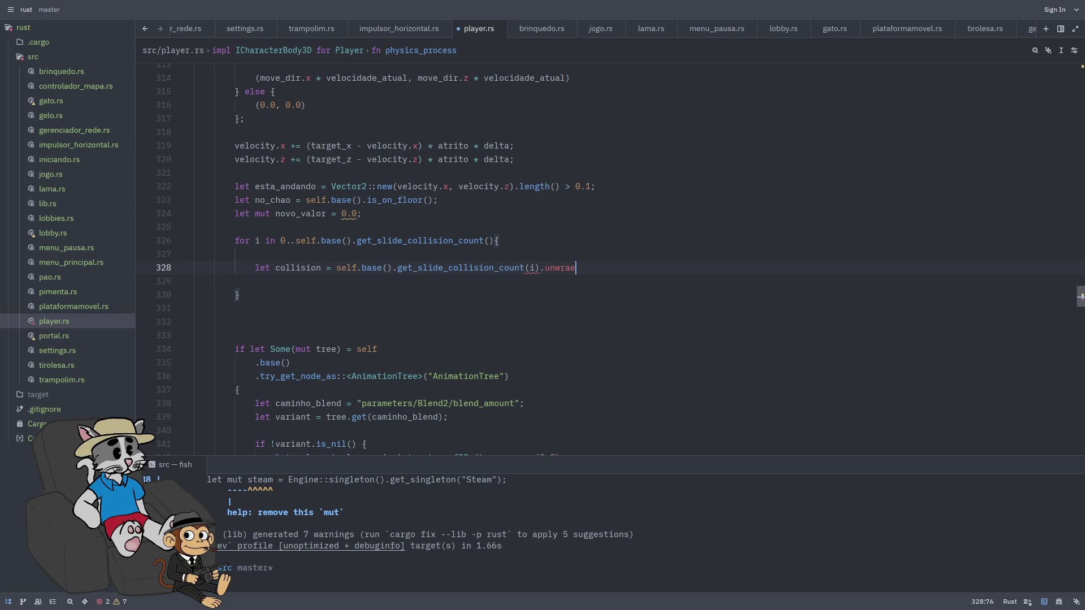
key("BackSpace")
key("BackSpace")
key("BackSpace")
type(";")
Auto-format player.rs, correct the call to get_slide_collision(i), and add new lines below it
key("ctrl+s")
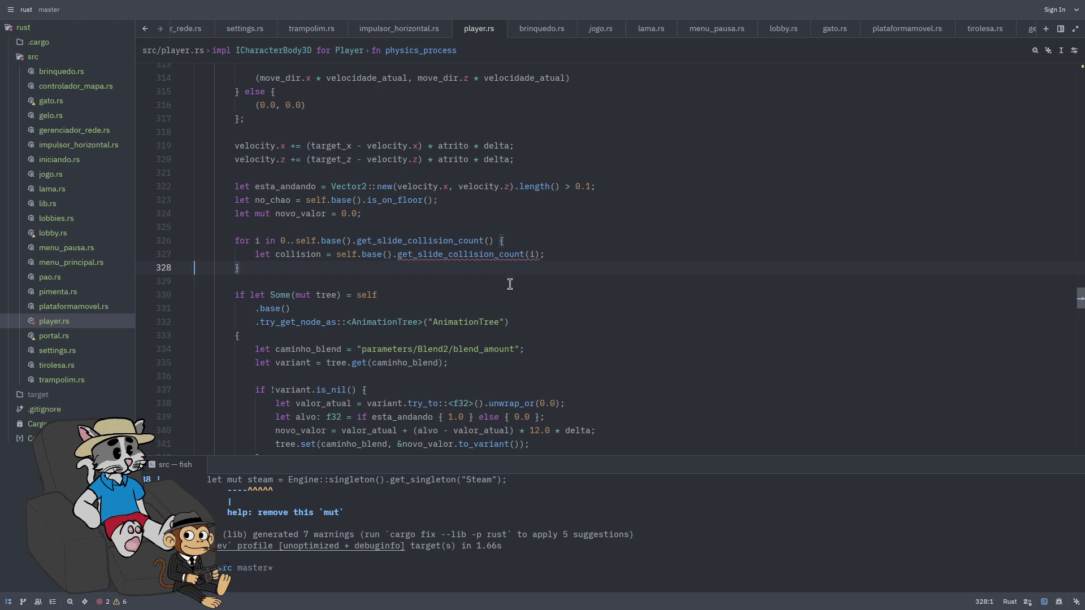
left_click(517, 255)
key("BackSpace")
key("BackSpace")
key("BackSpace")
key("Delete")
key("Delete")
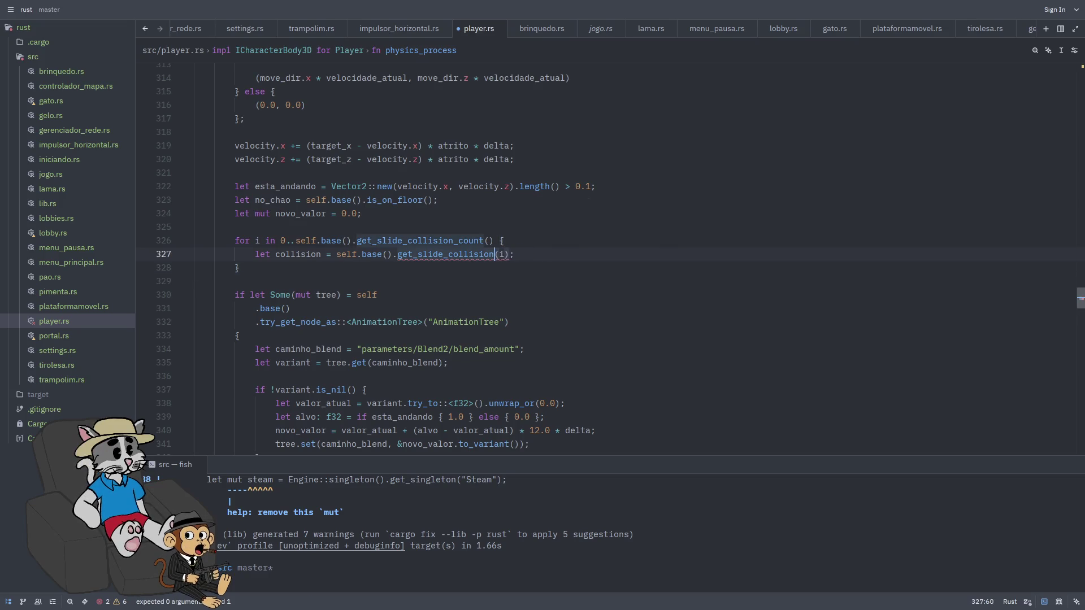
key("End")
key("Return")
key("Return")
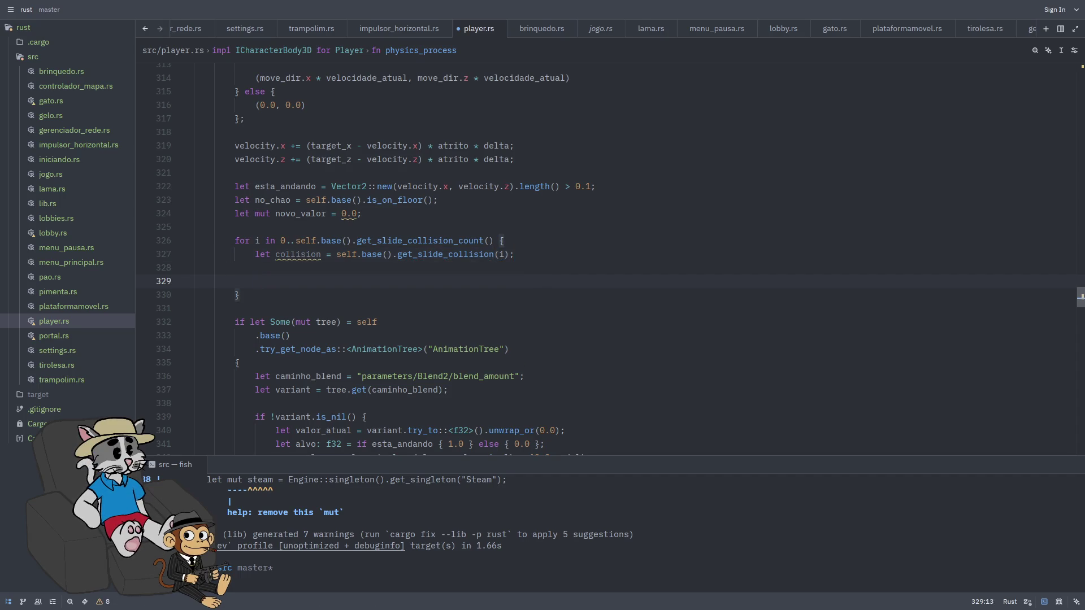
Start the line `if let Ok(mut rigid_body) = collision.get…` inside the loop
type("if let")
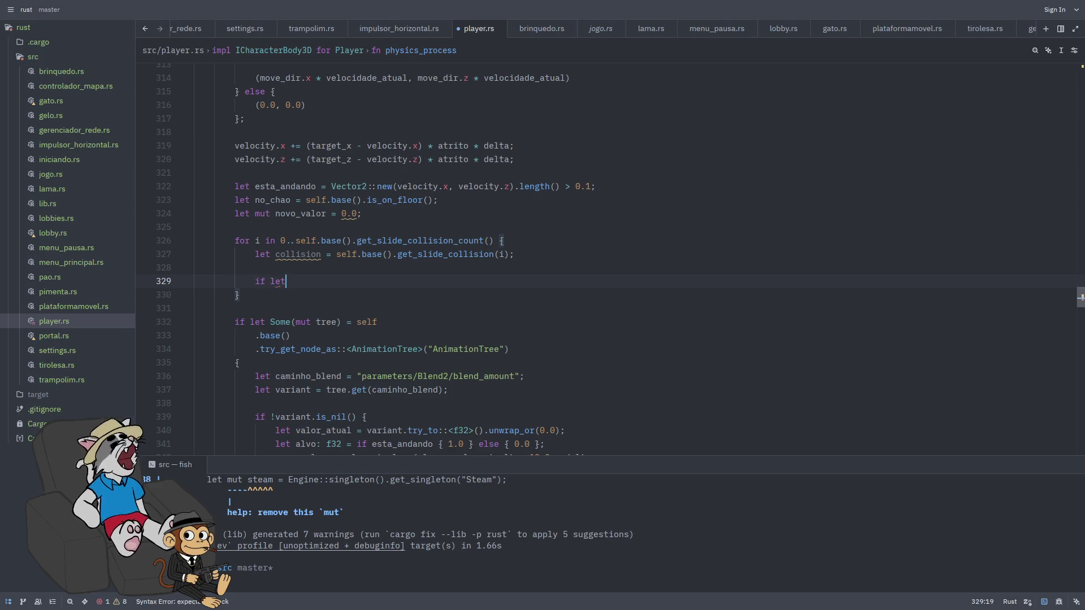
type(" Ok(mut Rig")
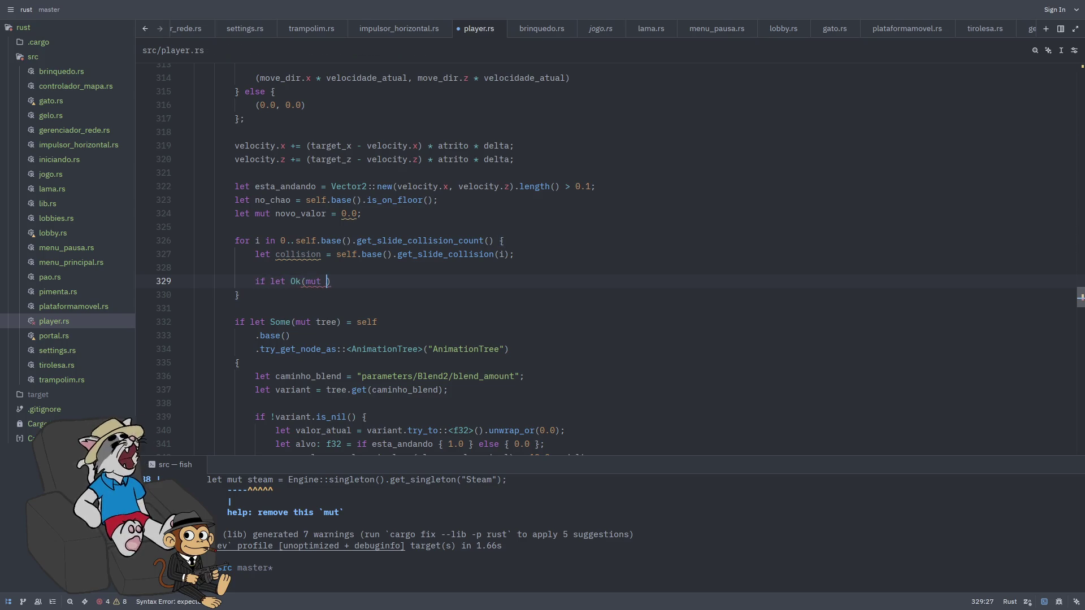
key("BackSpace")
key("BackSpace")
key("BackSpace")
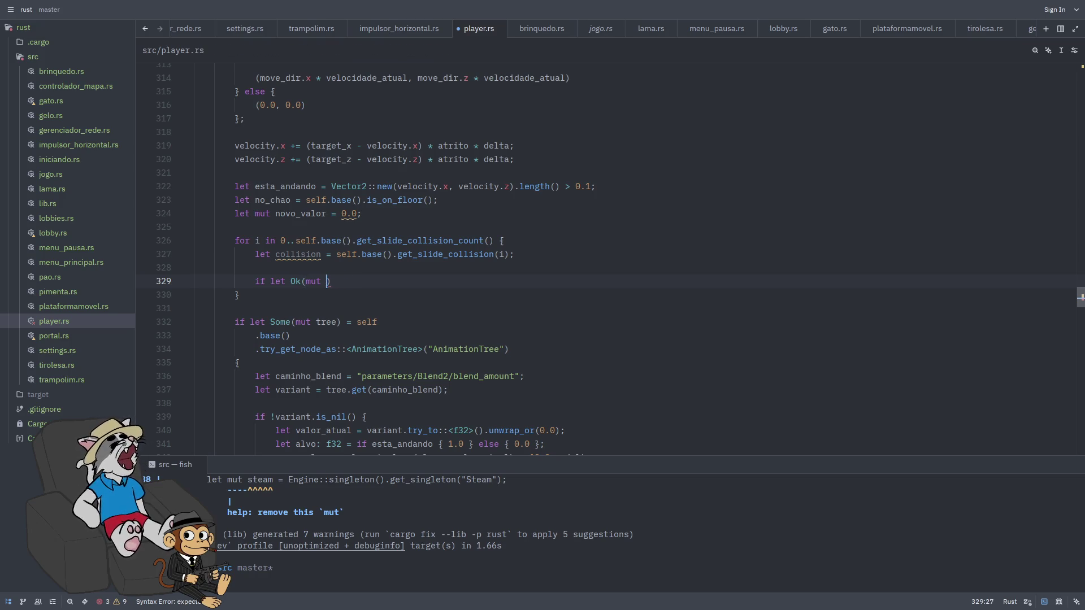
type("rigi")
type("d_bod")
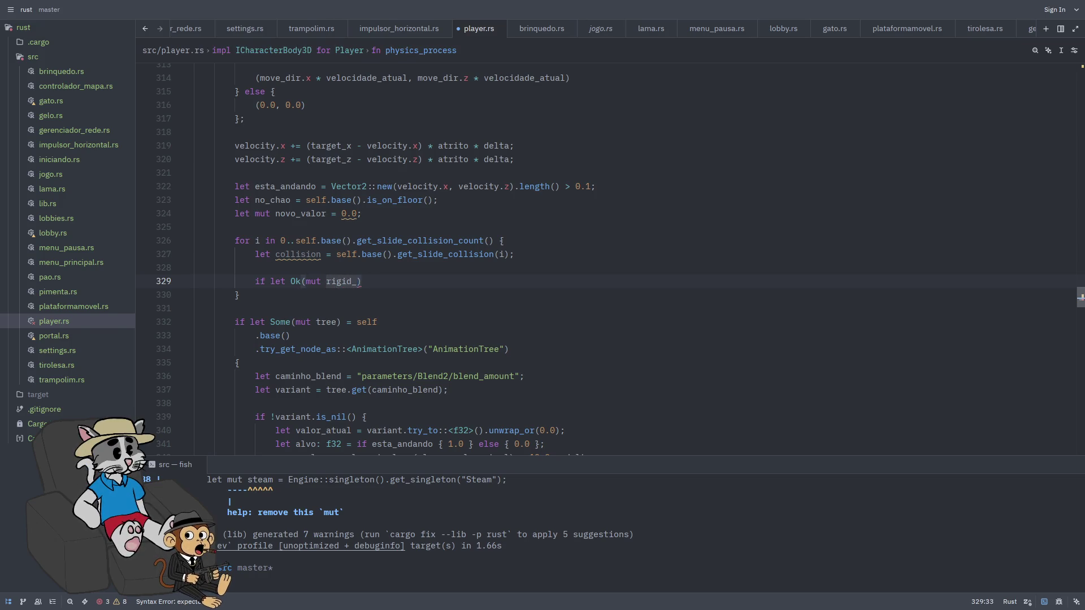
type("y) =")
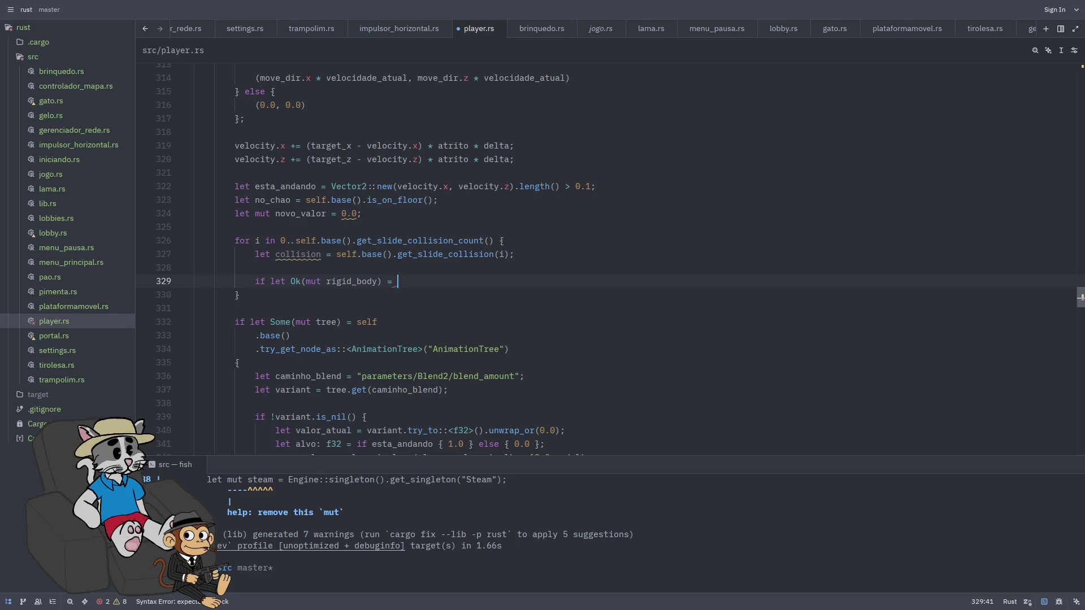
type(" collision")
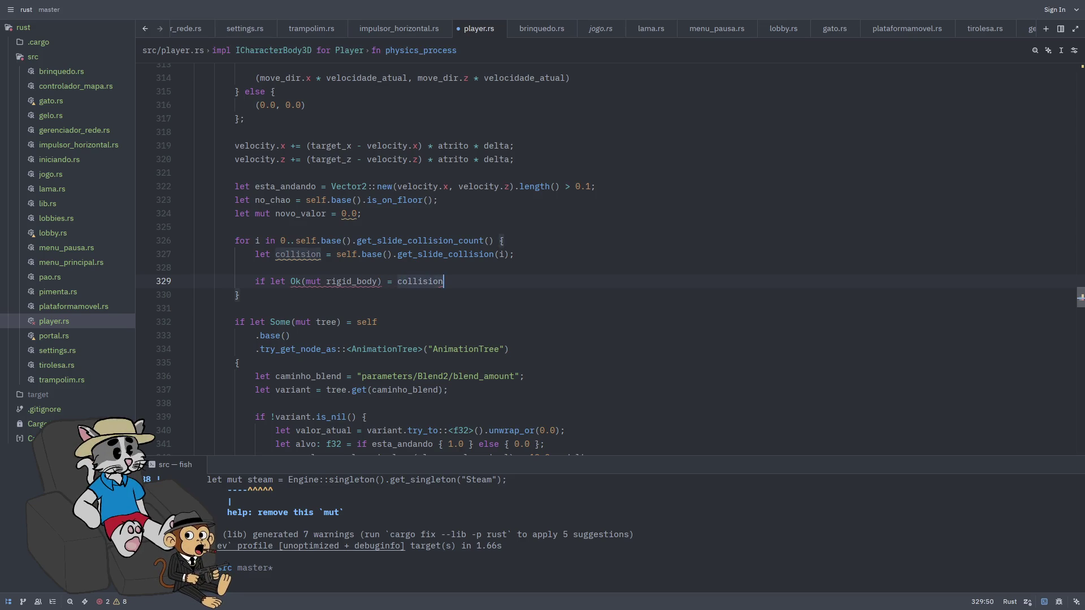
type(".get")
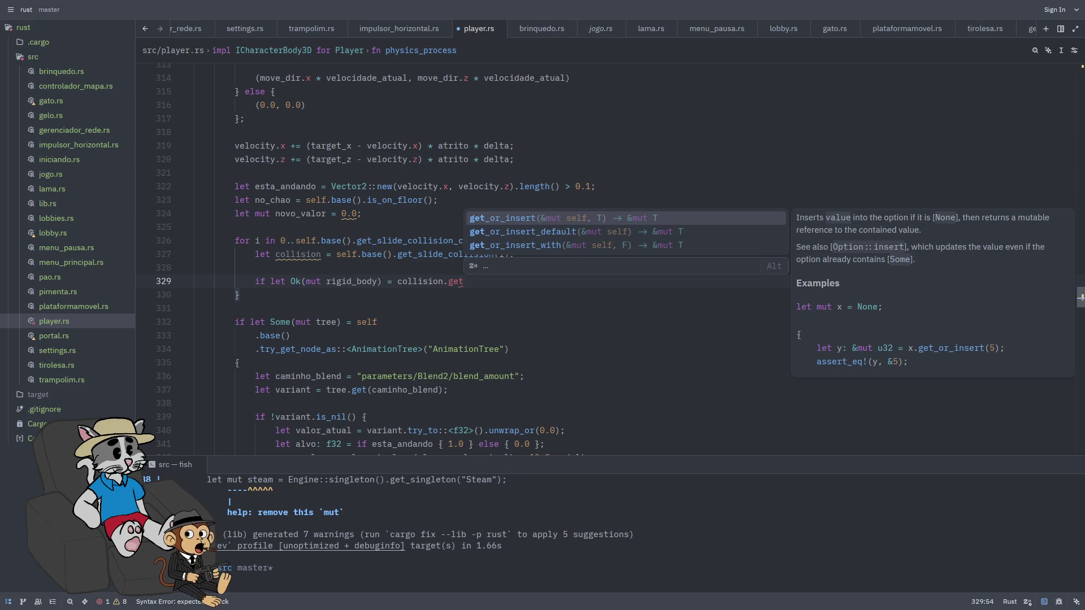
type("_co")
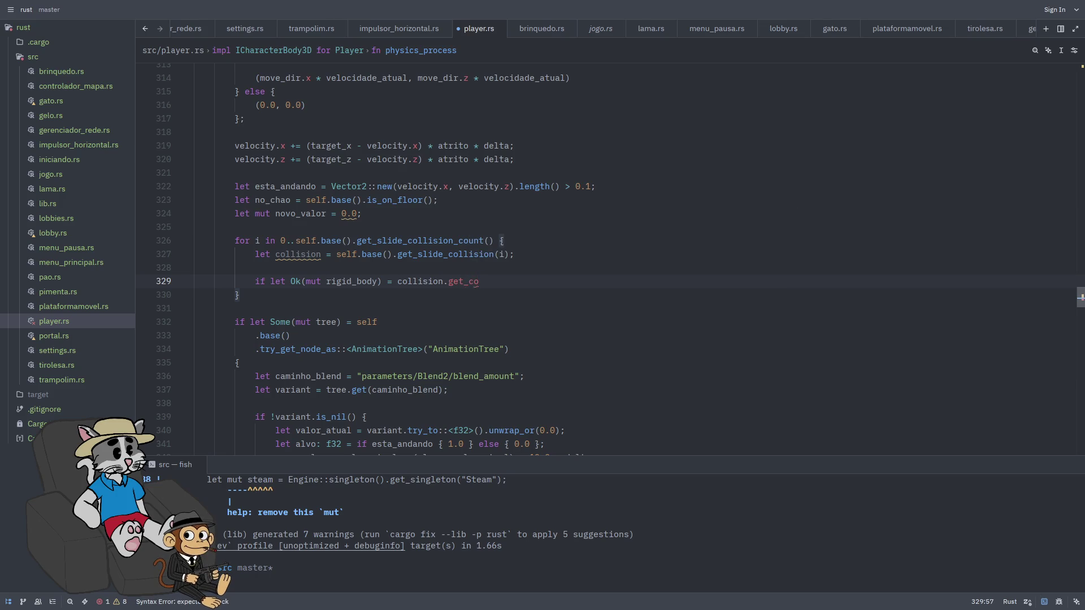
Replace line 327's semicolon with .unwrap() on the get_slide_collision(i) call
left_click(527, 257)
key("BackSpace")
type("unwrap")
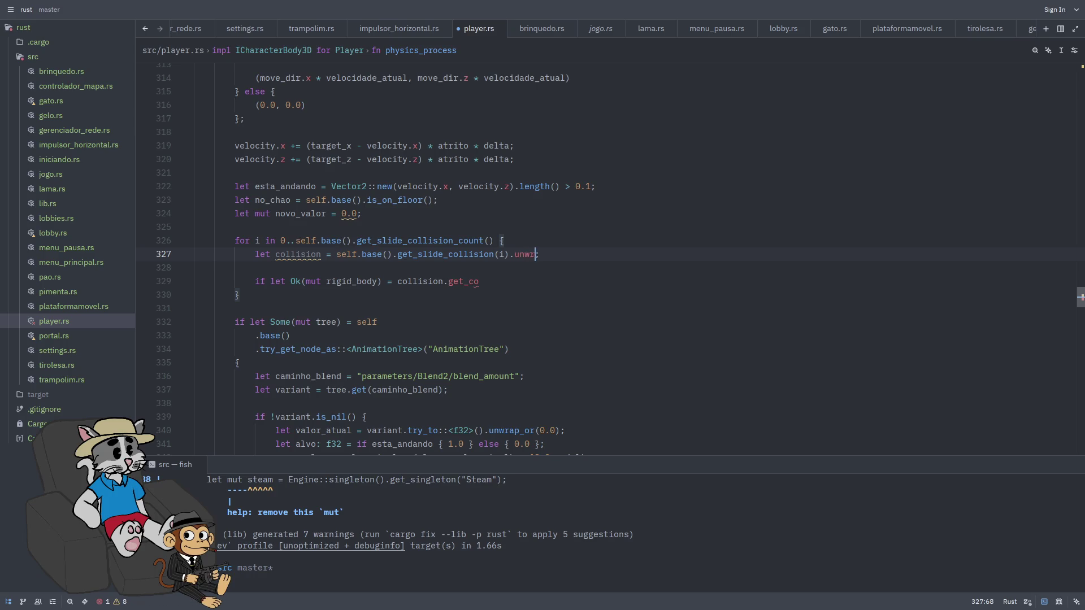
key("Return")
Continue the if-let condition as collision.get_collider().unwrap()
left_click(541, 281)
key("BackSpace")
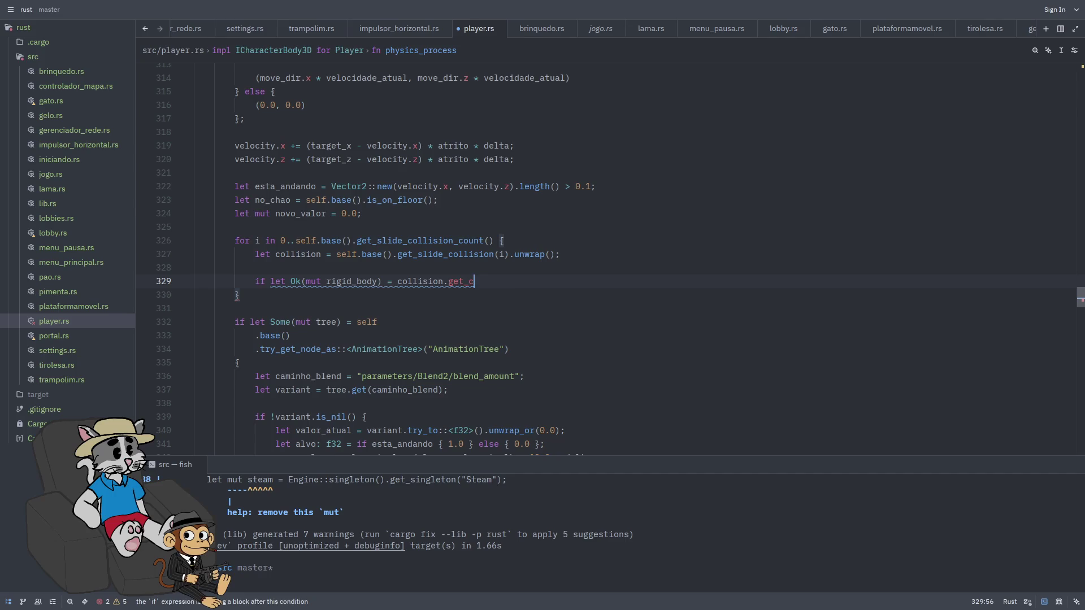
type("_coll")
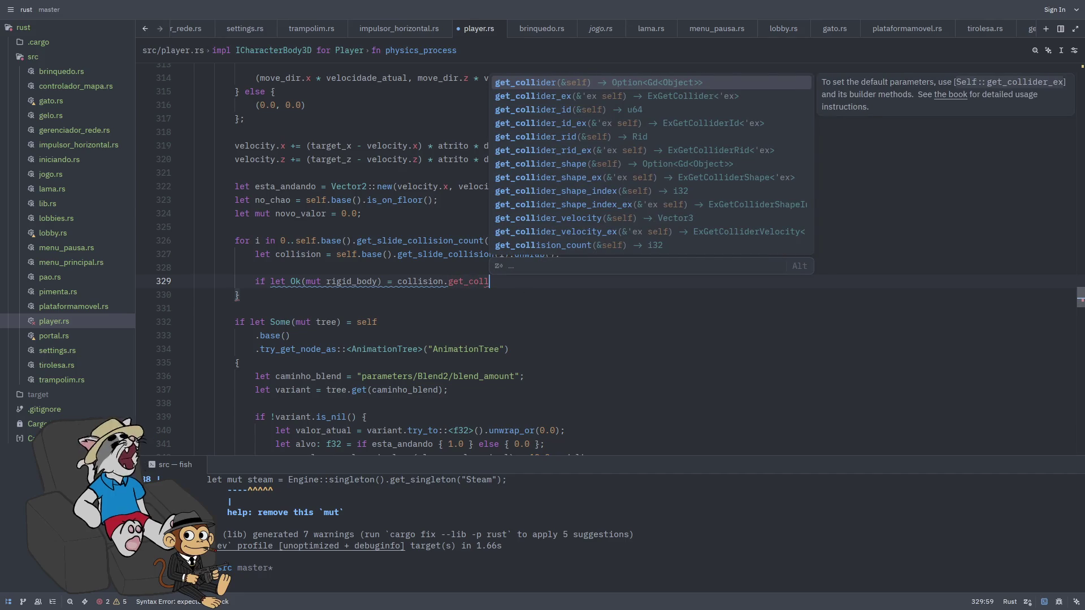
key("Return")
type("(")
key("BackSpace")
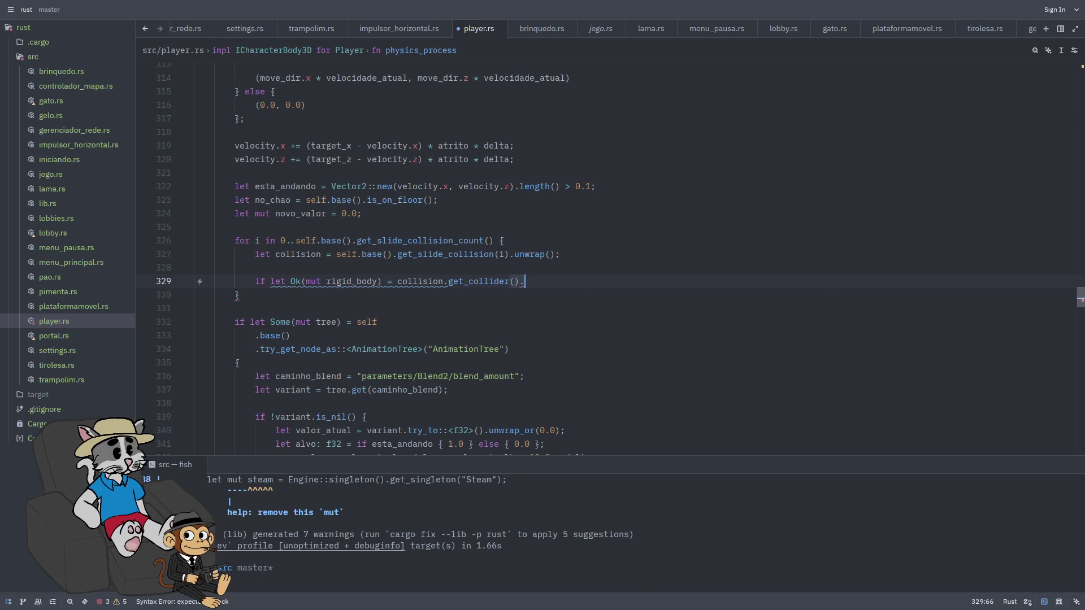
type(".unwrap")
key("Return")
Finish the condition with .try_cast::<RigidBody3D>() using autocomplete
type(".try_cas")
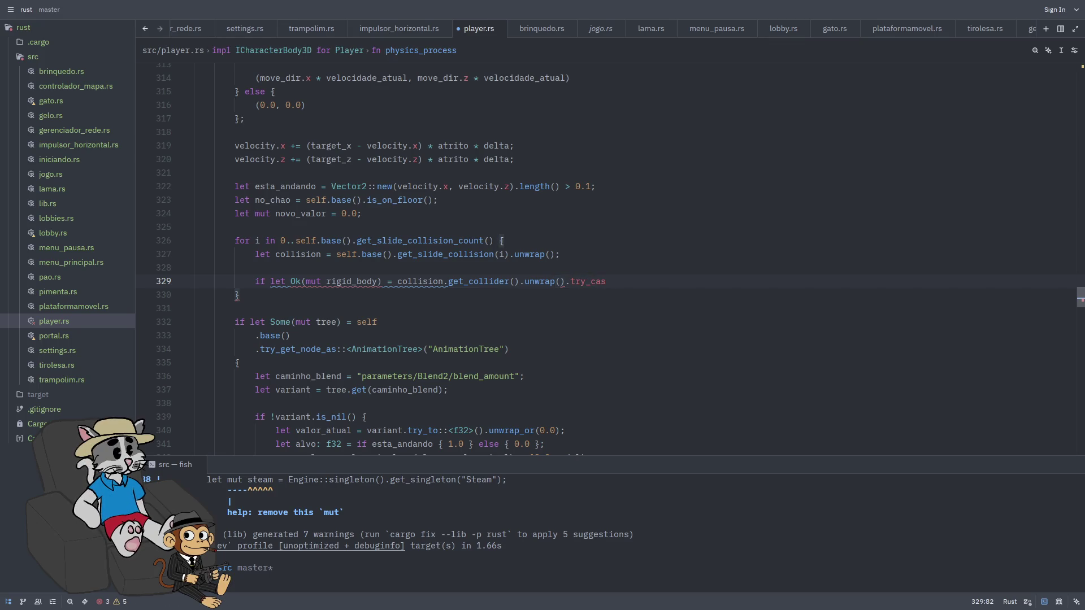
type("t")
key("Return")
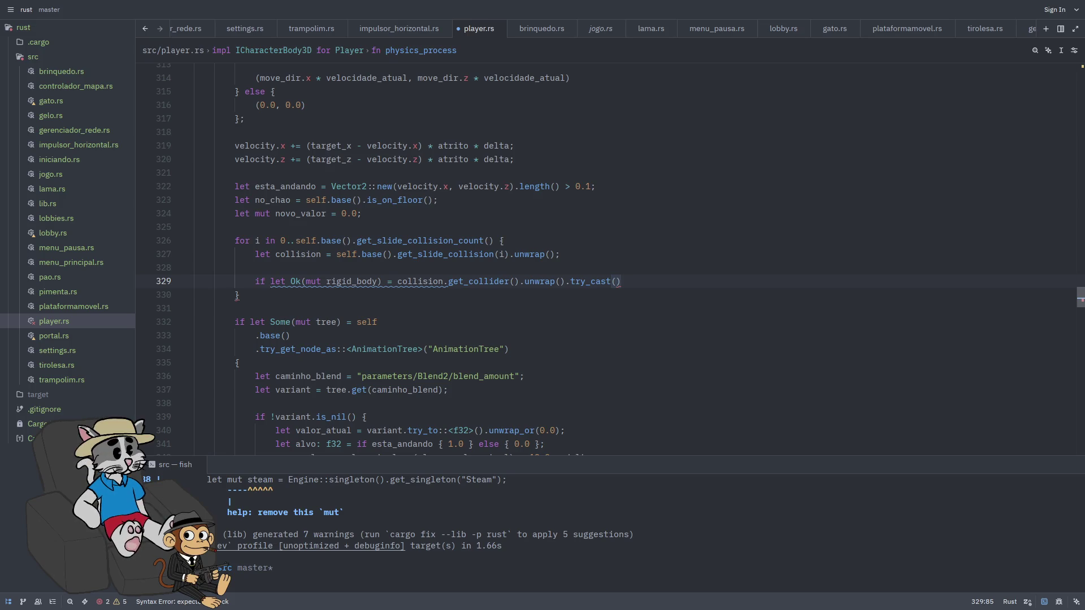
key("BackSpace")
key("BackSpace")
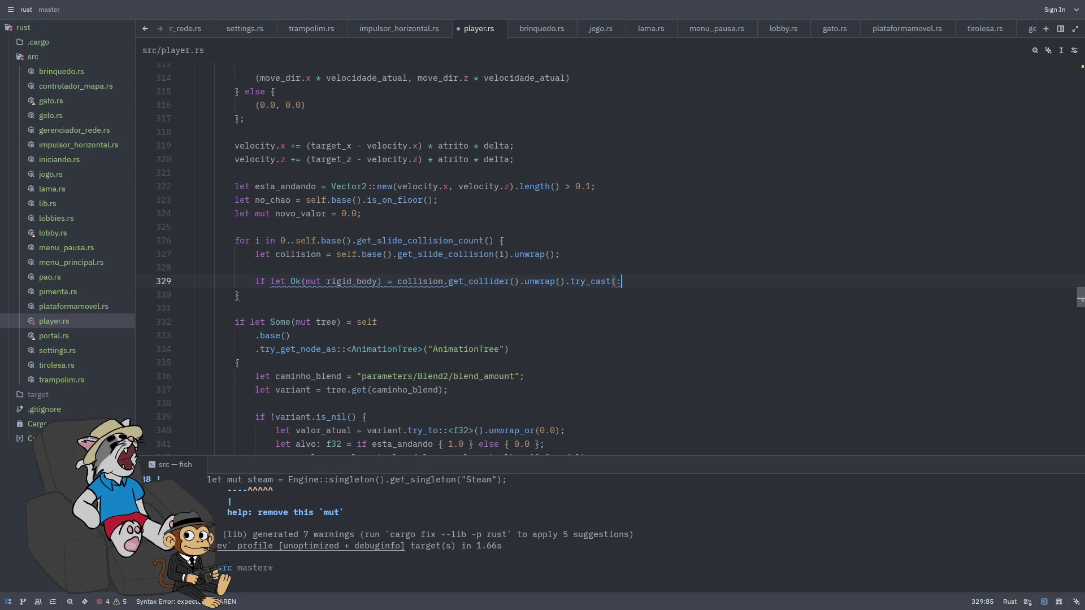
type("::<<")
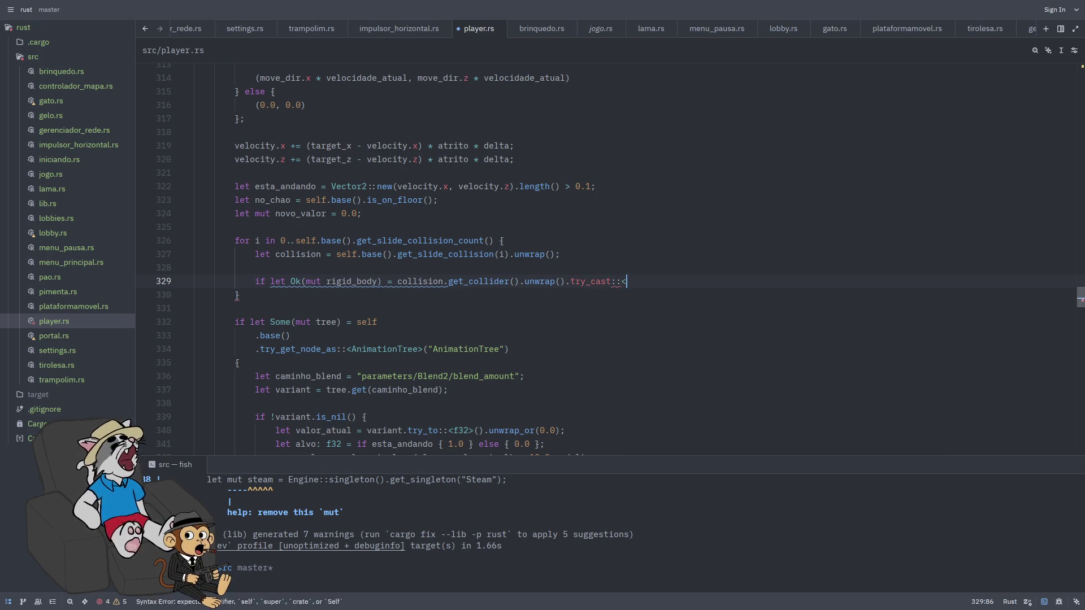
key("BackSpace")
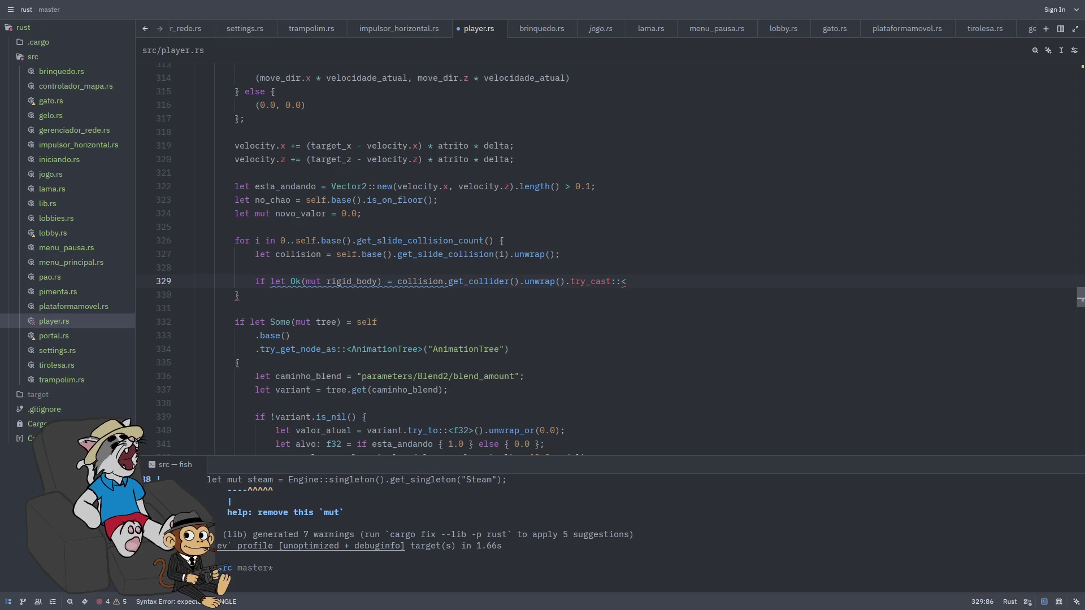
type("R")
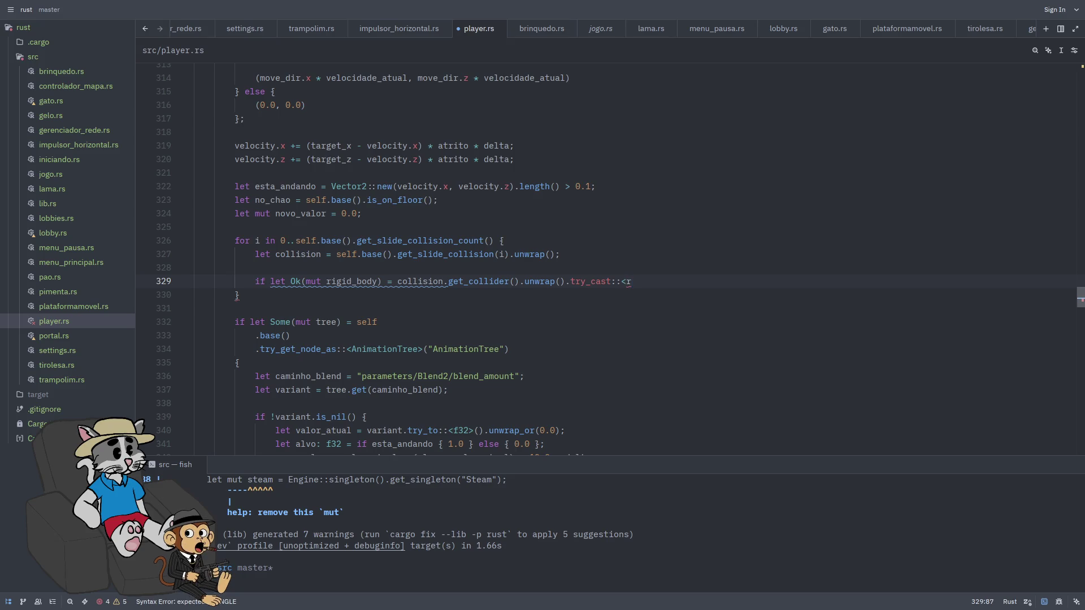
type("igidBOd")
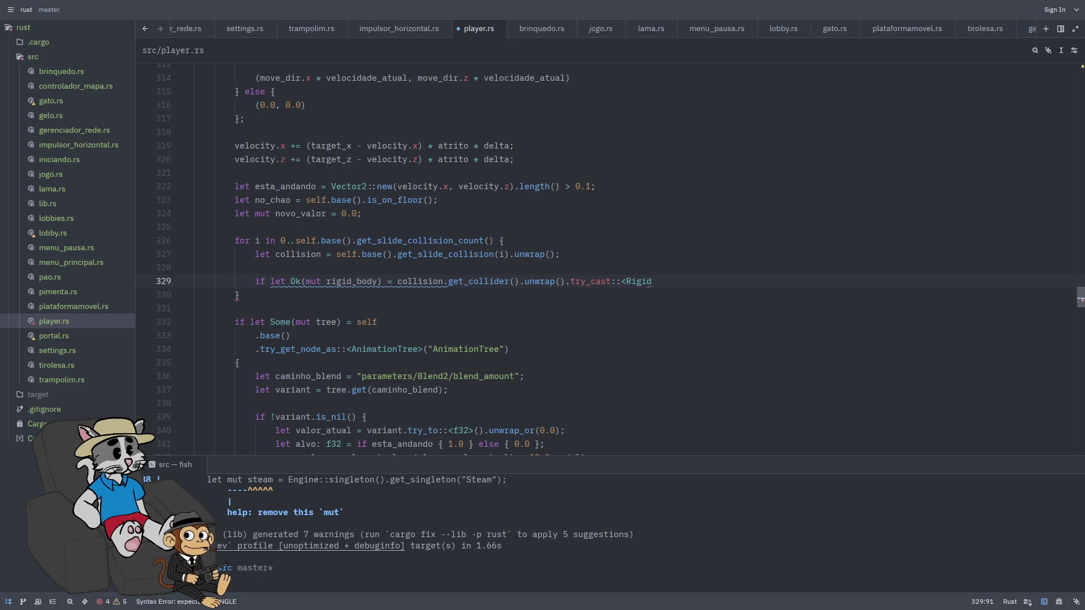
key("Tab")
Open the if-let block and add `let direcao = -collision.get_normal();` and `let forca_empurrao = 2.0;`
type("{")
key("Return")
key("Return")
key("Return")
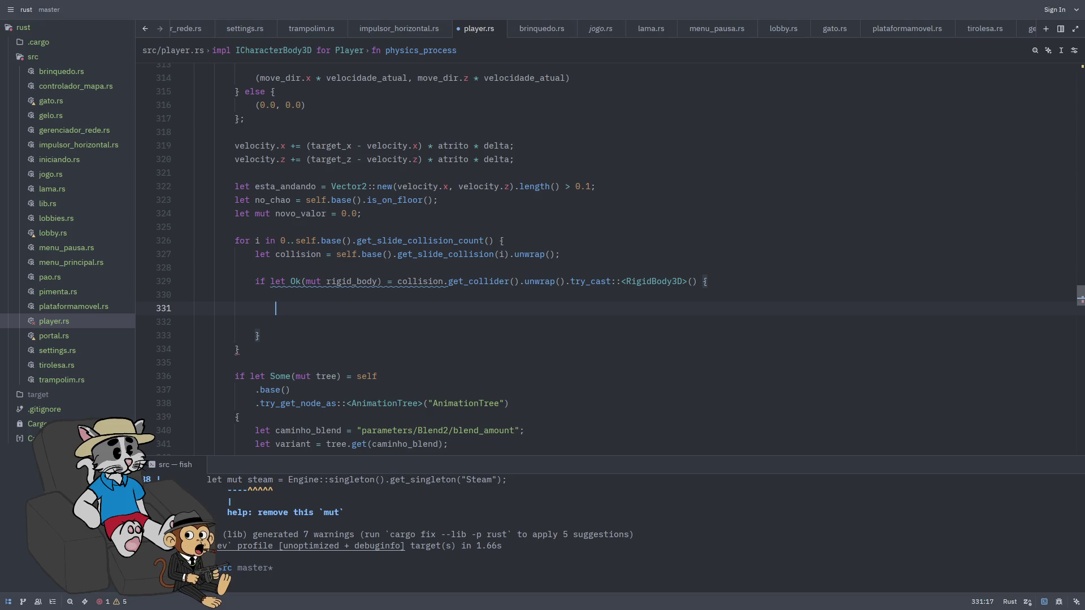
key("BackSpace")
key("BackSpace")
key("BackSpace")
type("direc")
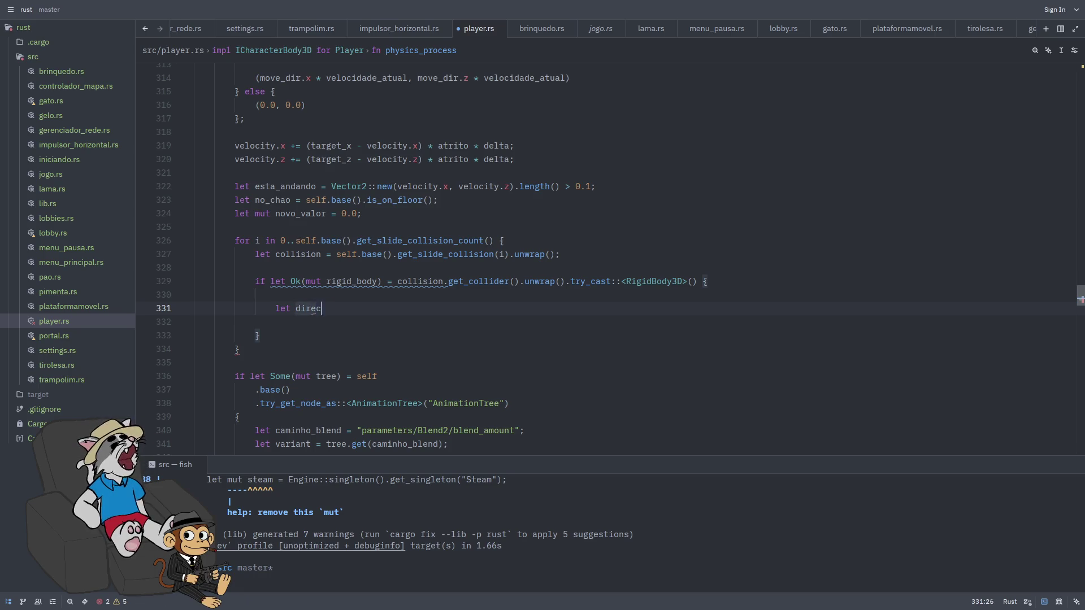
type("ao = -")
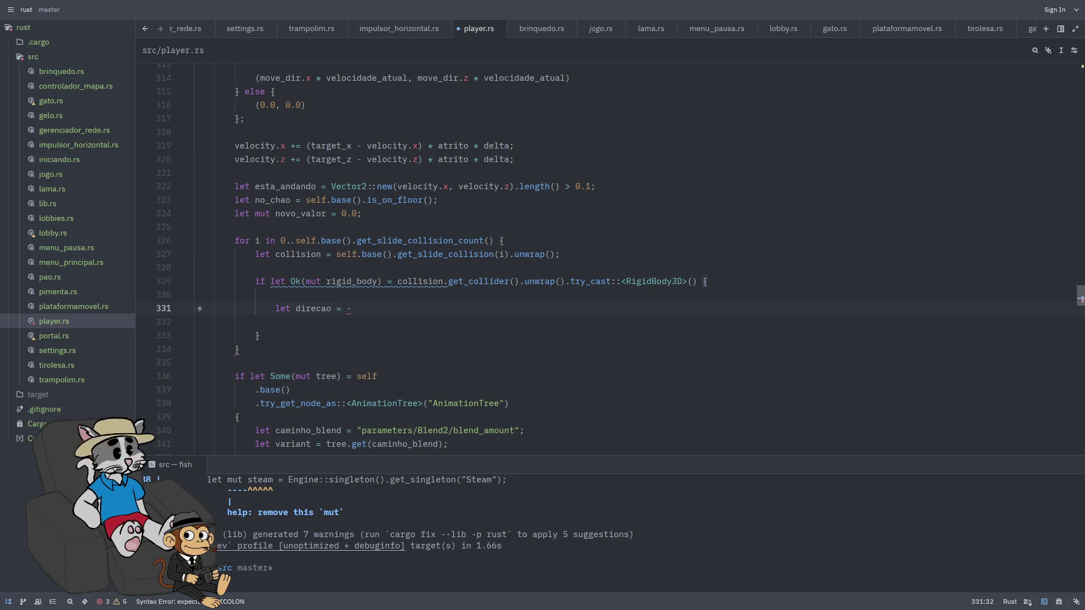
type("collision")
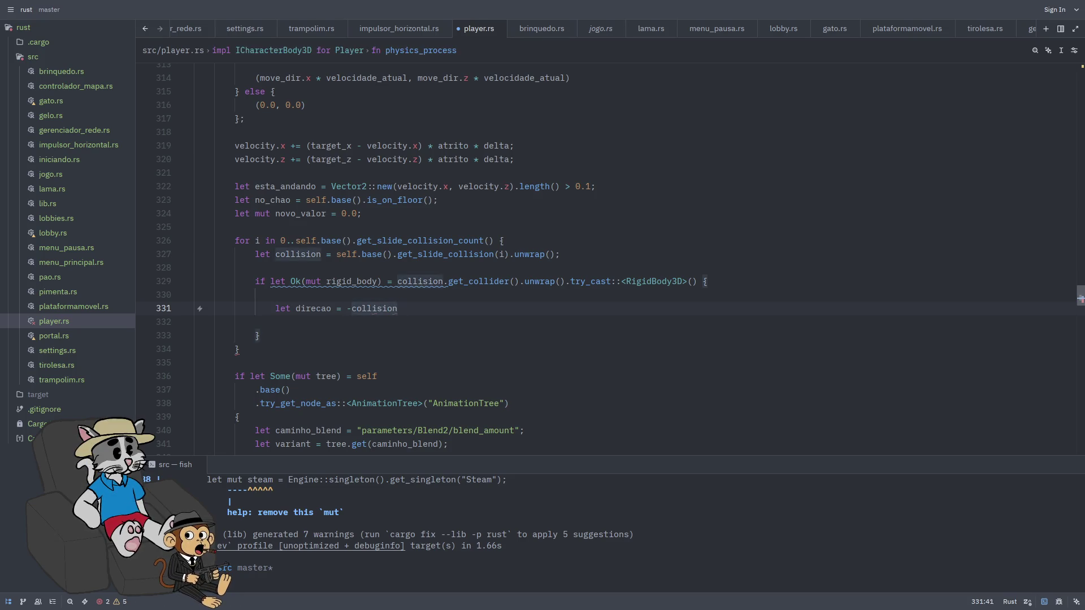
type(".get_normal();")
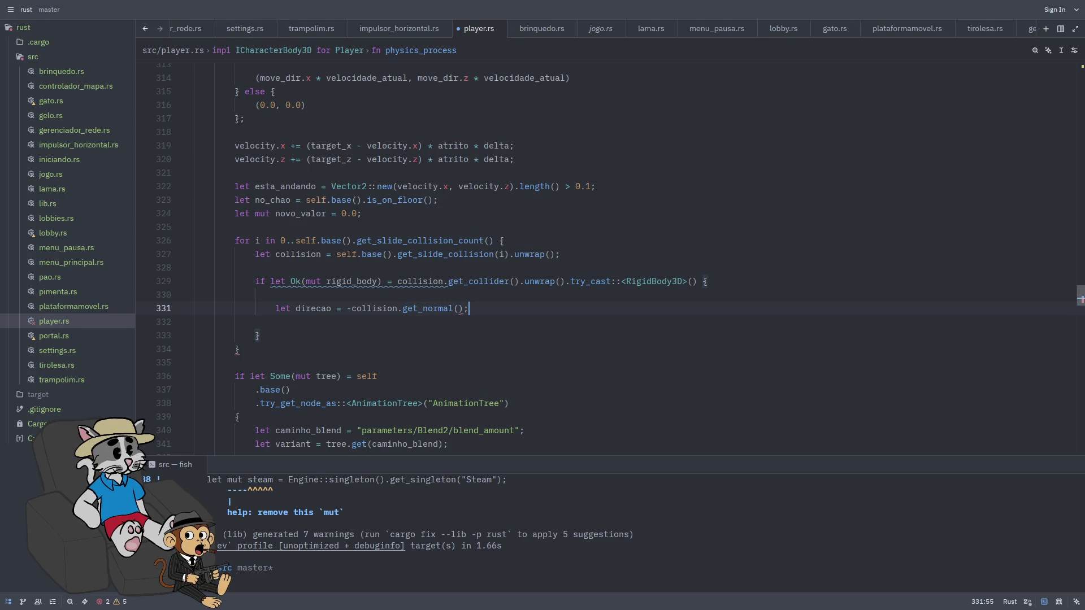
key("Return")
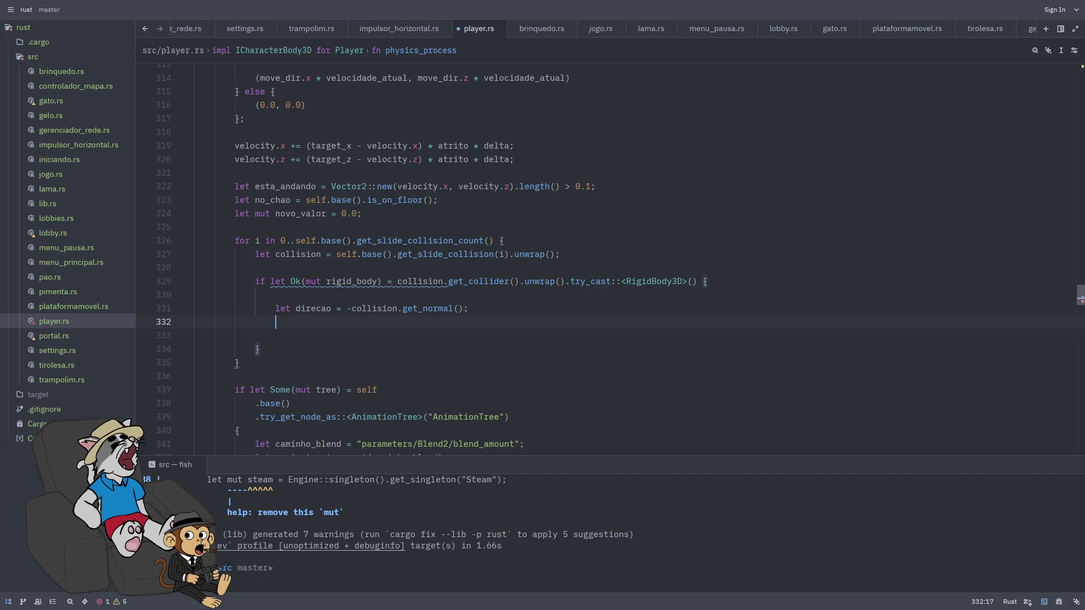
type("let")
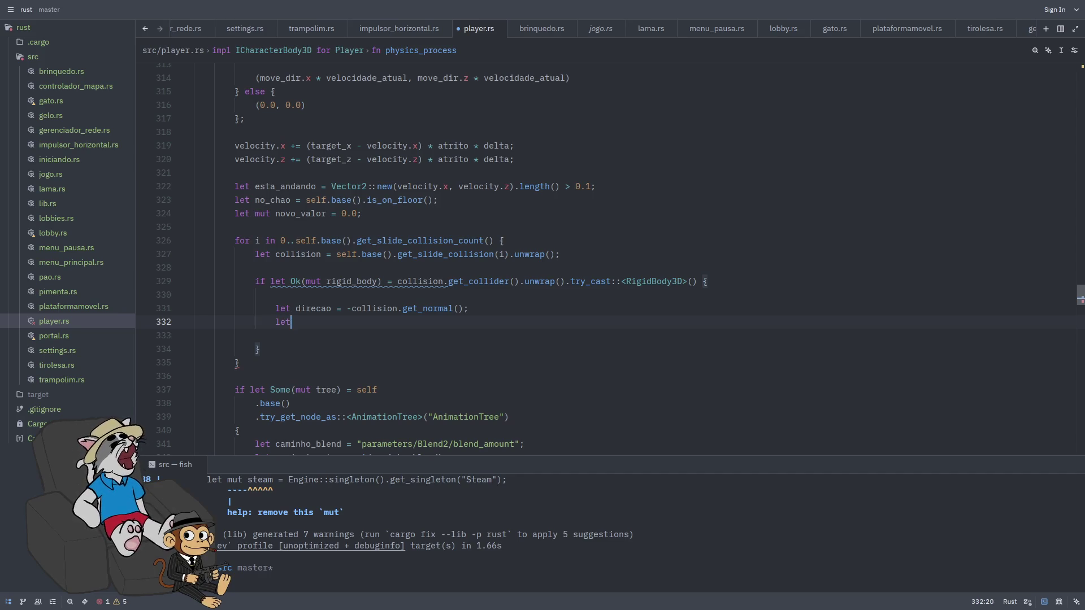
type(" forca")
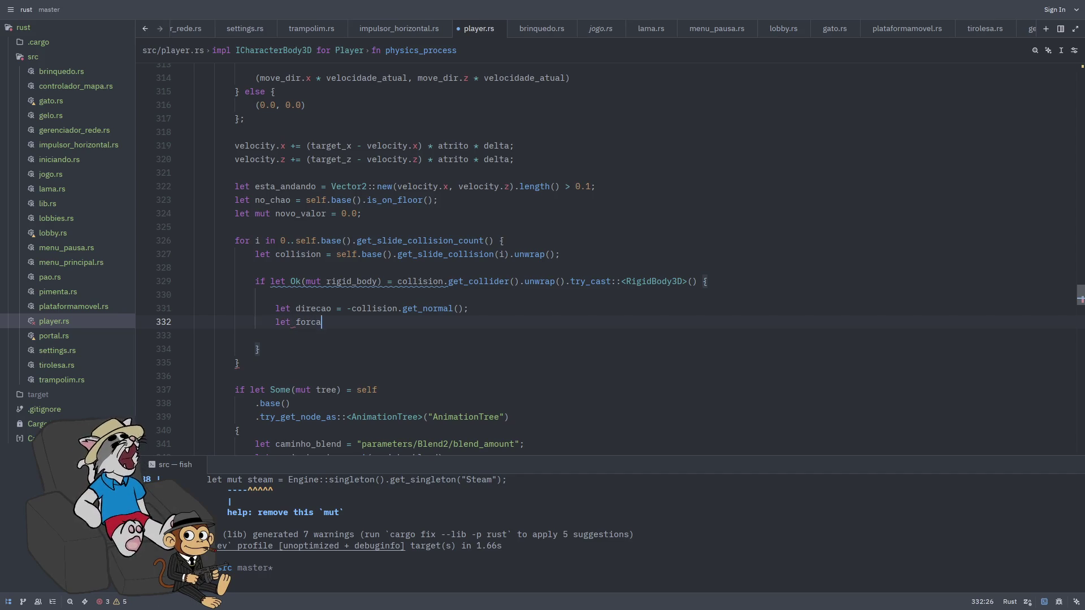
type("_empurrao")
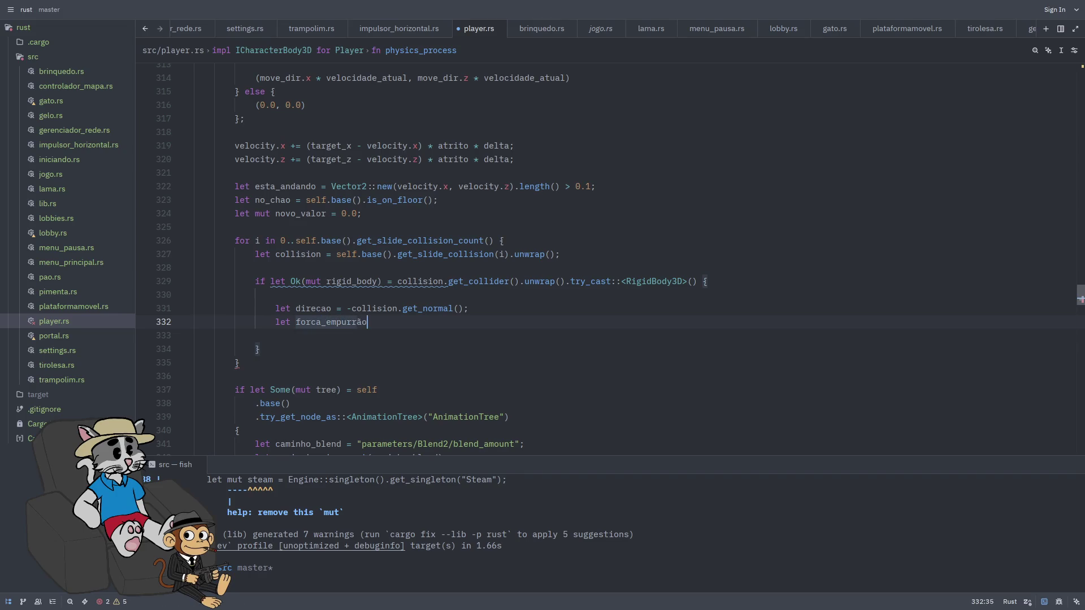
type(" = 2.0;")
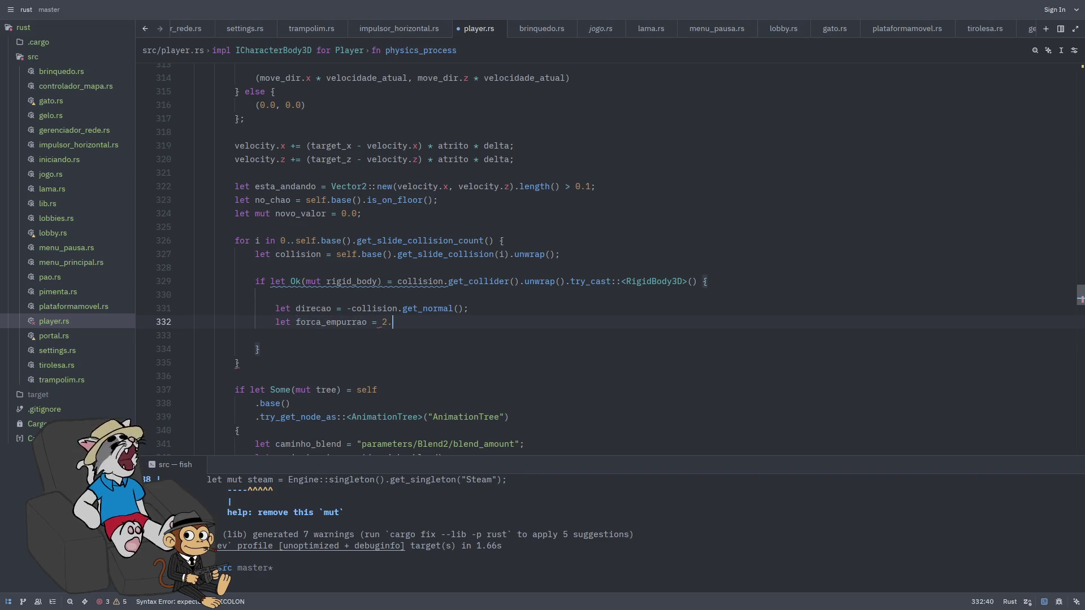
Auto-format player.rs and add blank lines below the collision branch
key("ctrl+s")
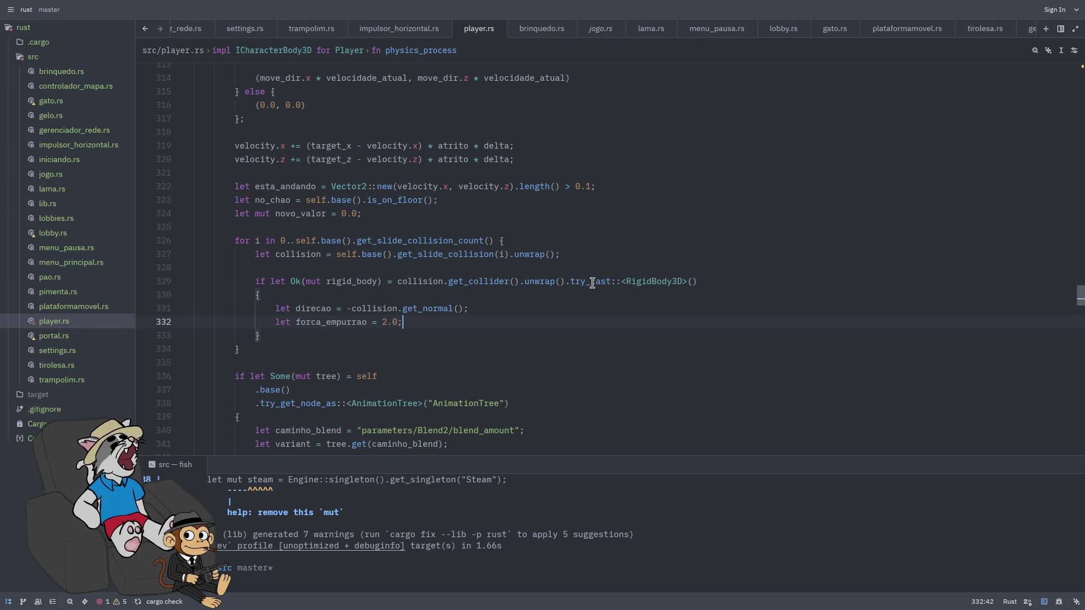
key("alt+Tab")
key("alt+Tab")
left_click(583, 344)
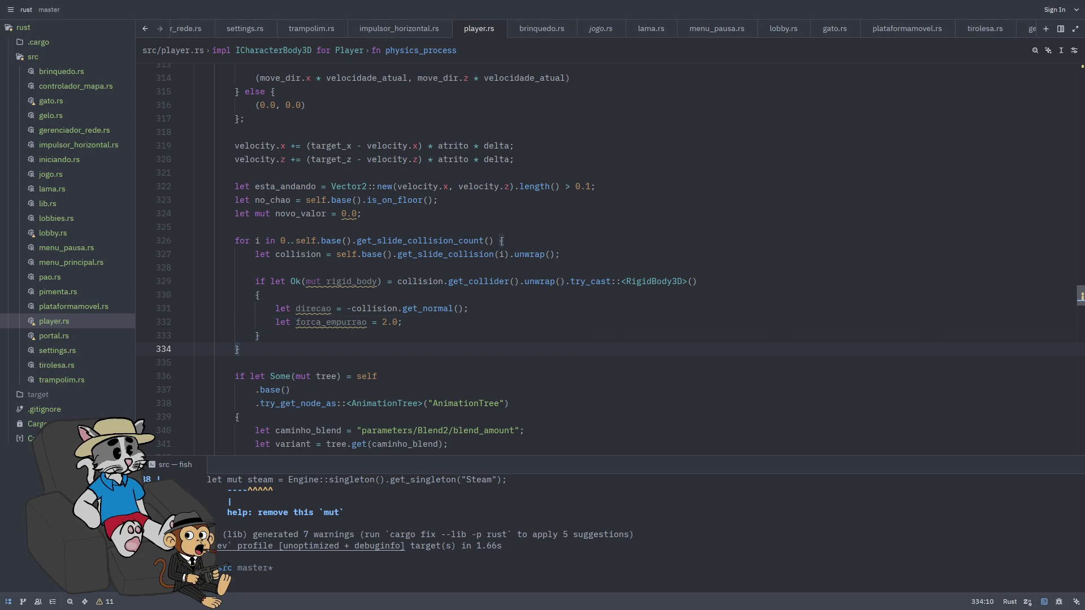
scroll(577, 338, "down", 1)
scroll(486, 305, "down", 1)
left_click(495, 255)
key("Return")
key("Return")
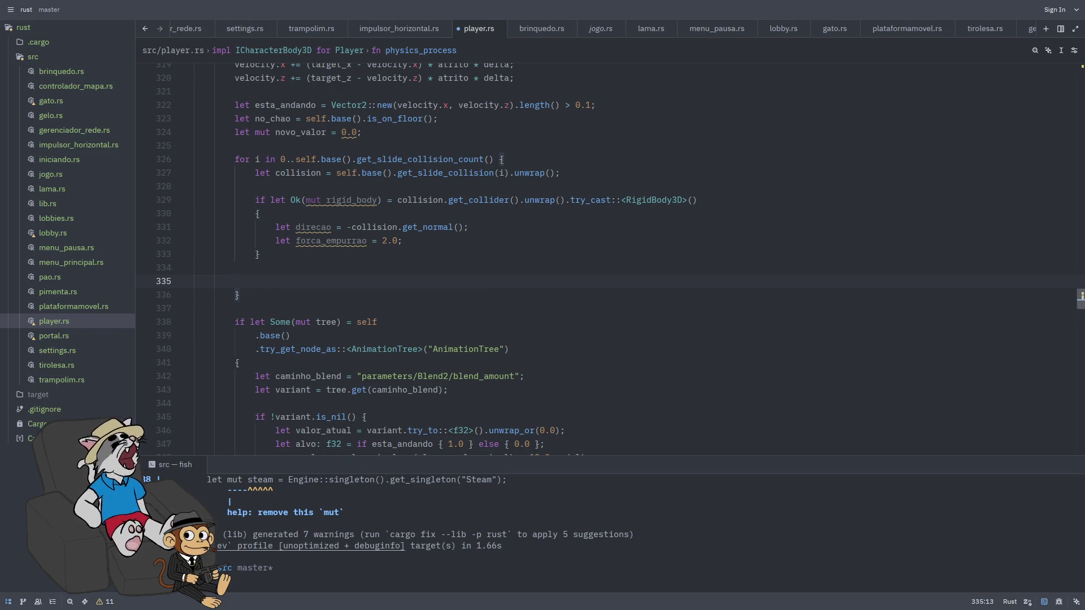
Insert a rigid_body.apply_impulse call with its arguments spread over separate lines
left_click(255, 267)
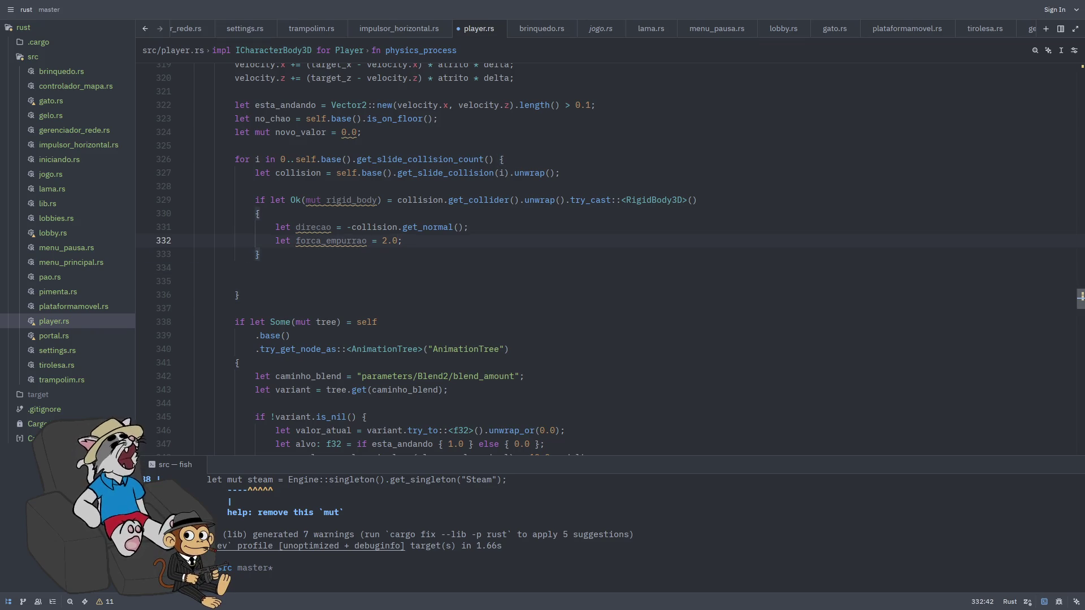
key("Return")
key("Return")
key("Return")
key("Up")
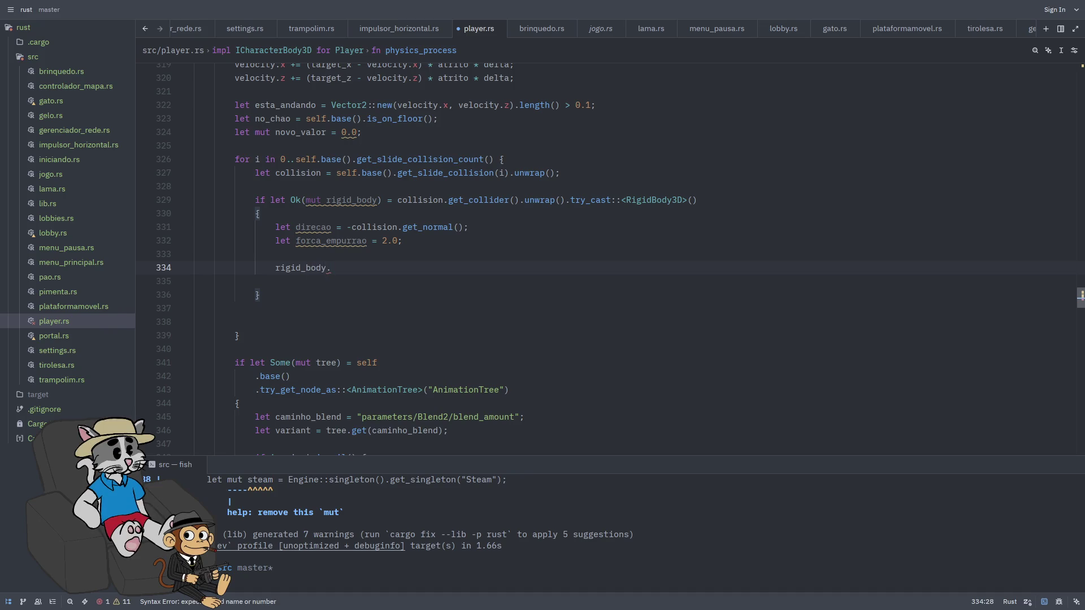
type("appl")
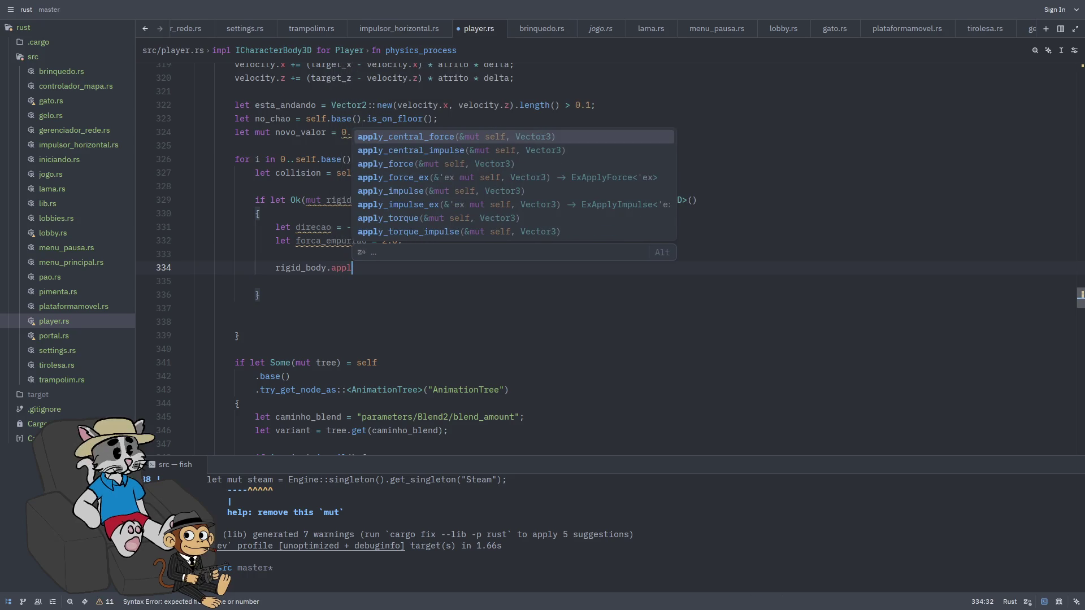
key("Down")
key("Down")
key("Down")
key("Return")
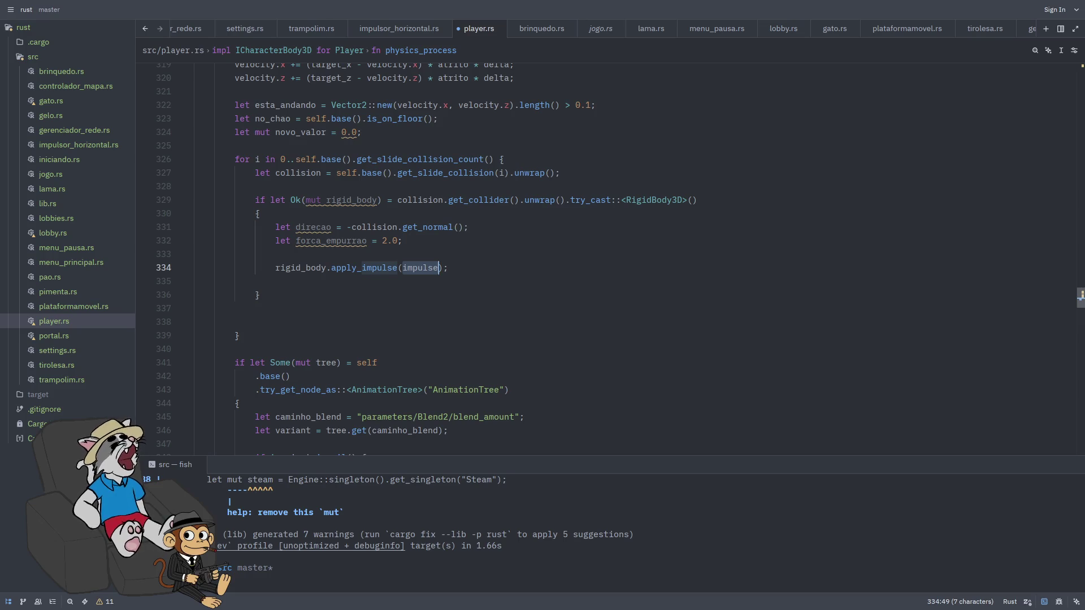
key("BackSpace")
key("Return")
key("Return")
key("Return")
key("Up")
key("Up")
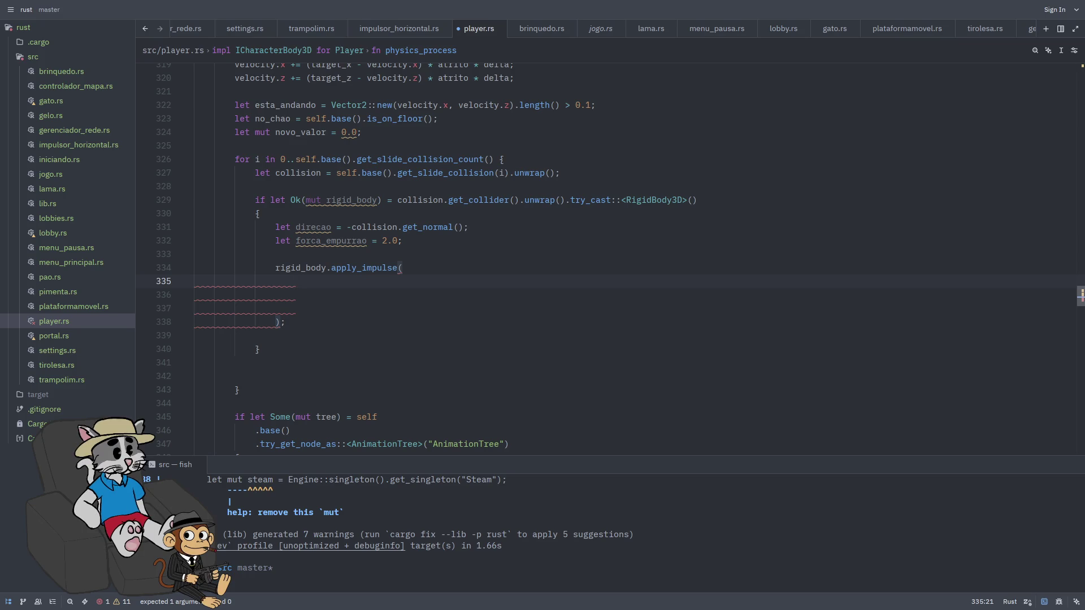
Fill in the first impulse argument: direcao * velocity.length() * forca_empurrao
type("direca")
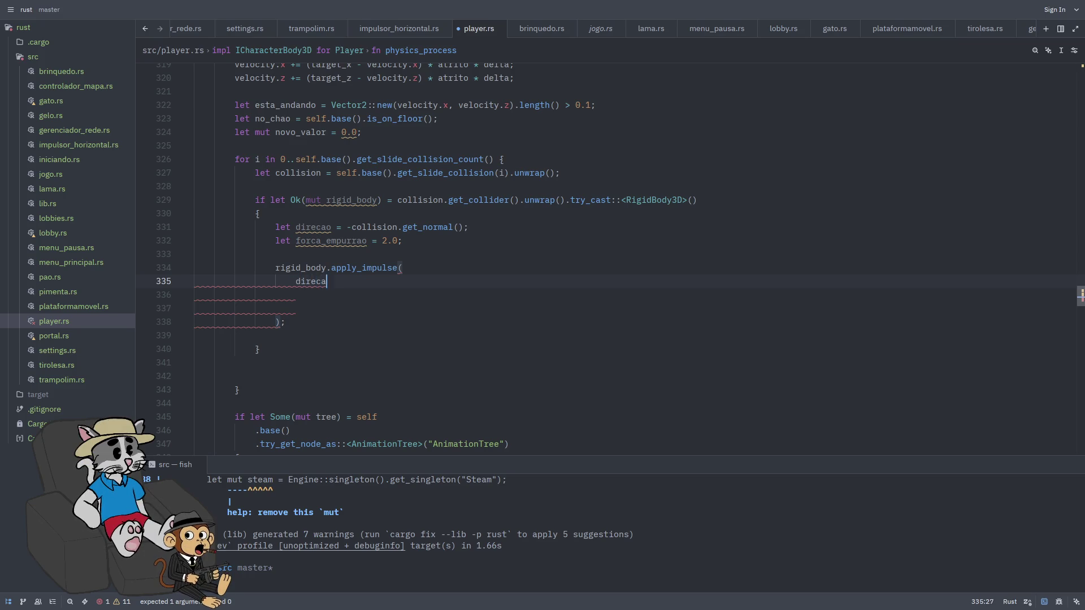
type("o  * velocity.")
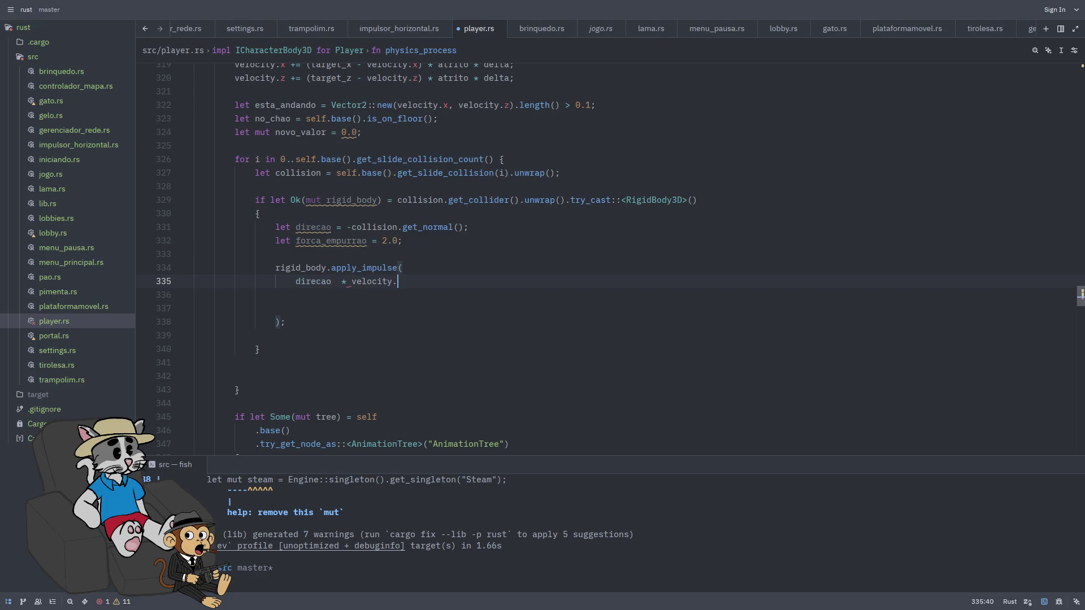
type("leg")
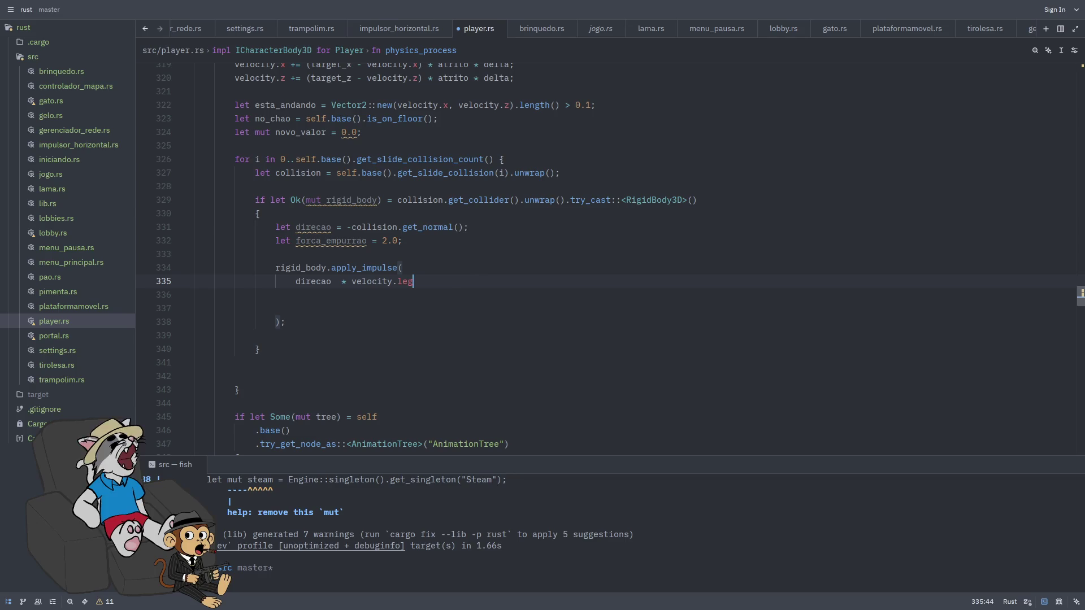
key("BackSpace")
type("ngh")
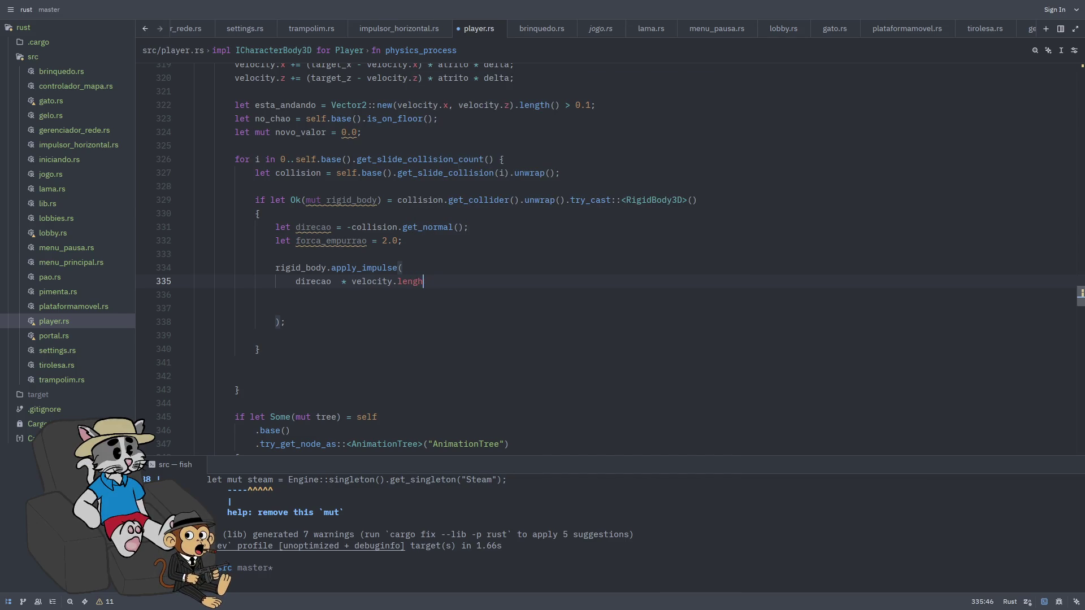
type("t.")
key("BackSpace")
type("() ")
type("* forca_")
type("empura")
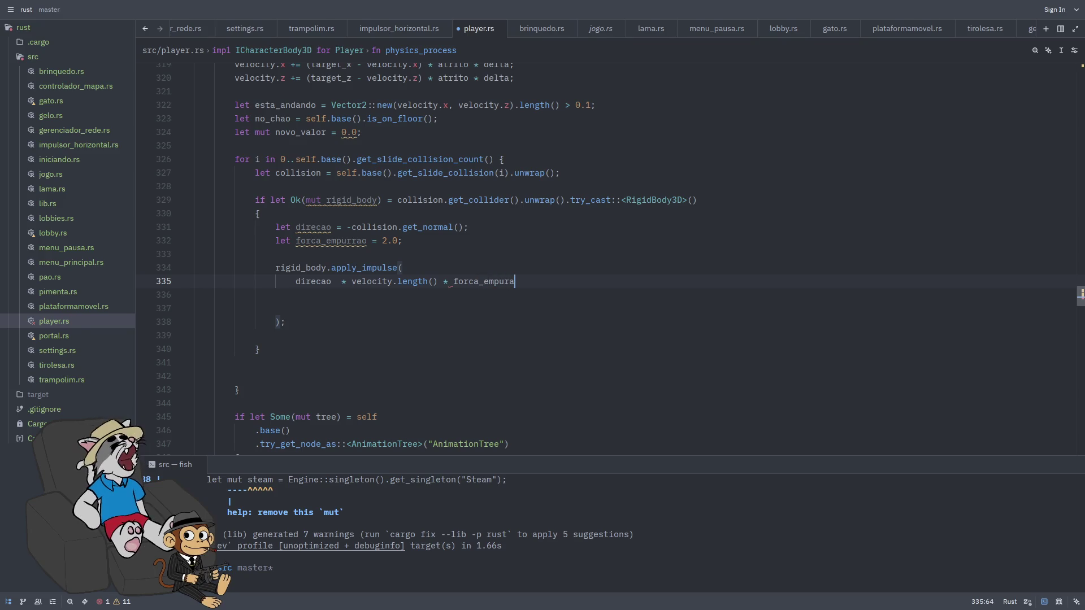
key("BackSpace")
type("rao,")
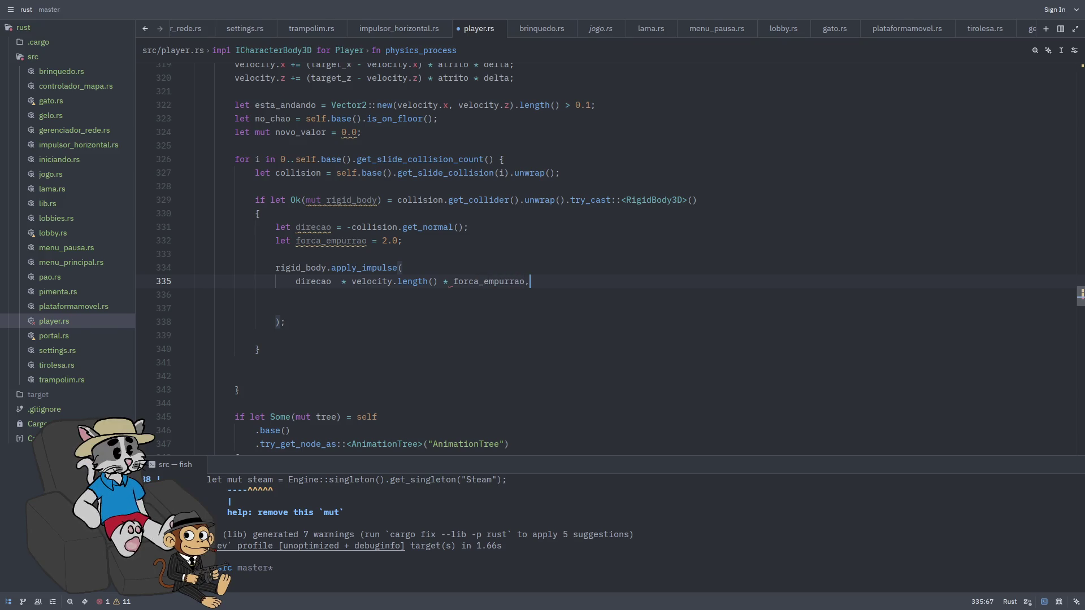
Add the second argument collision.get_position() - rigid_body.get_global_position()
key("Return")
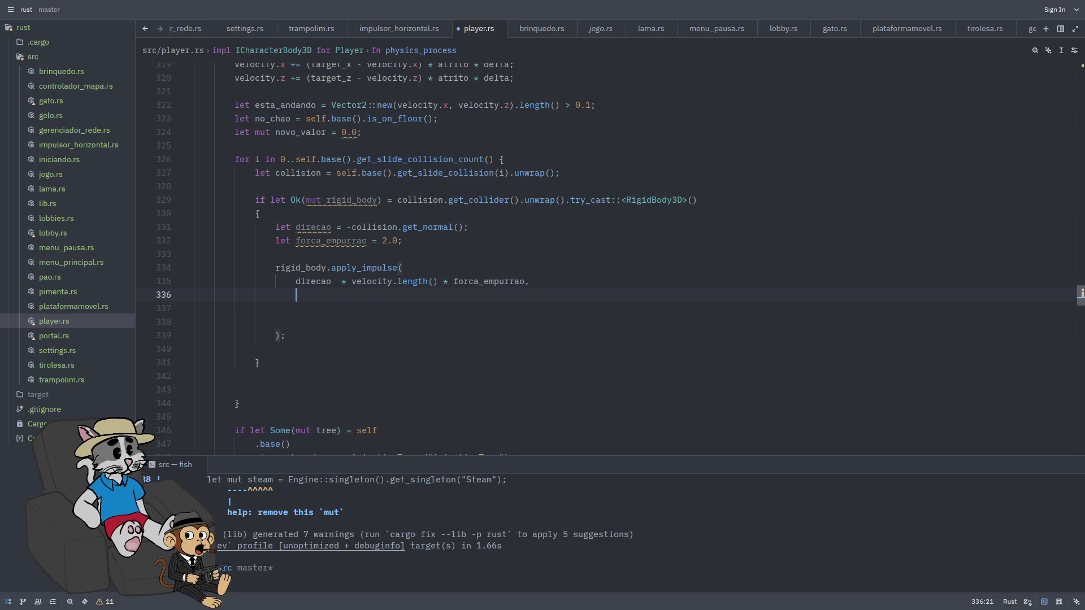
type("collision")
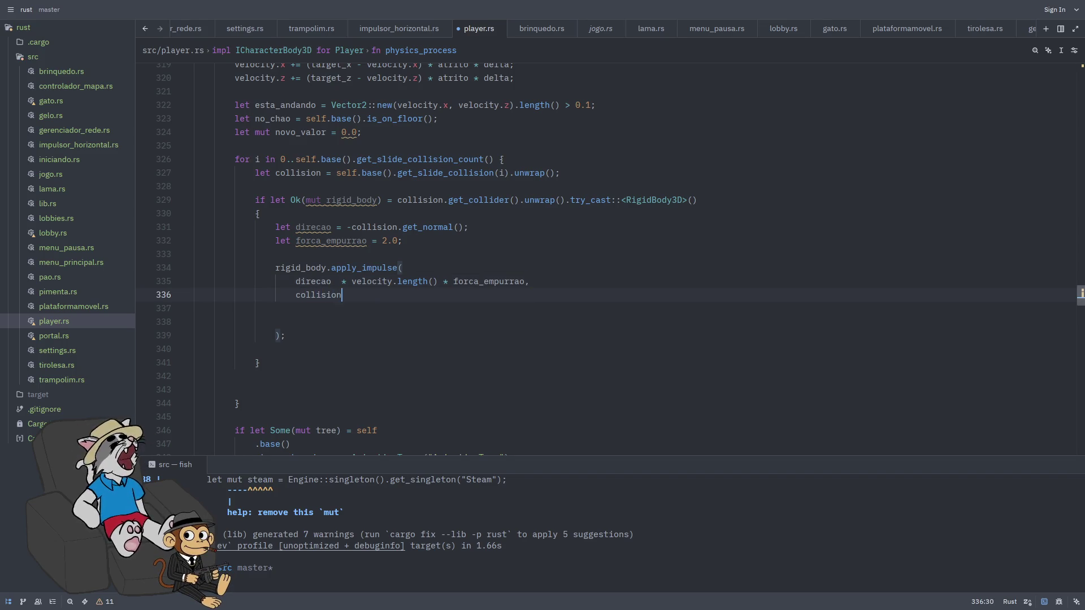
type(".get_po")
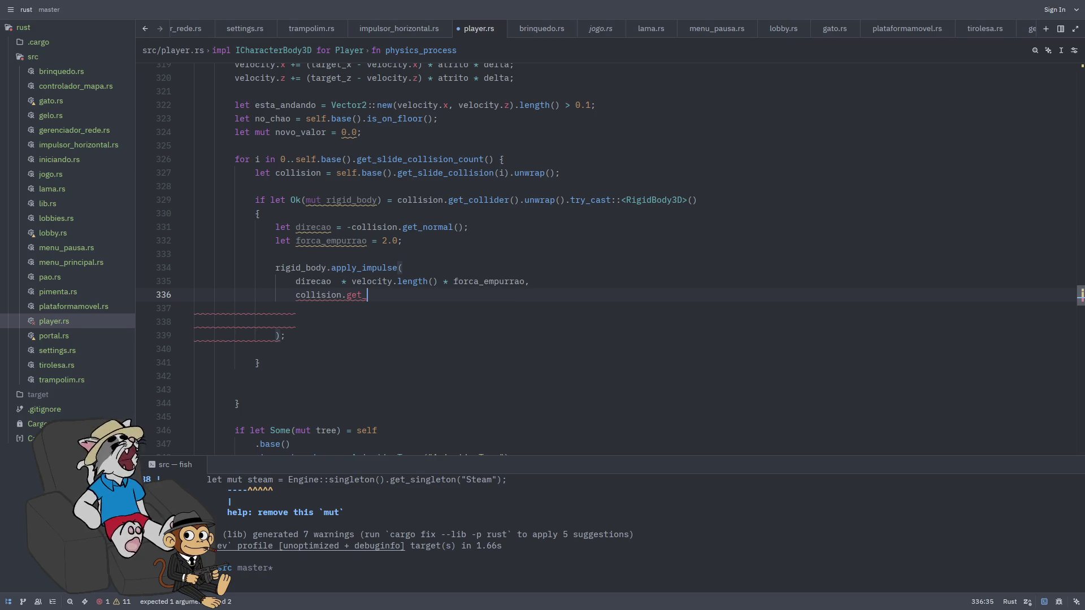
key("Return")
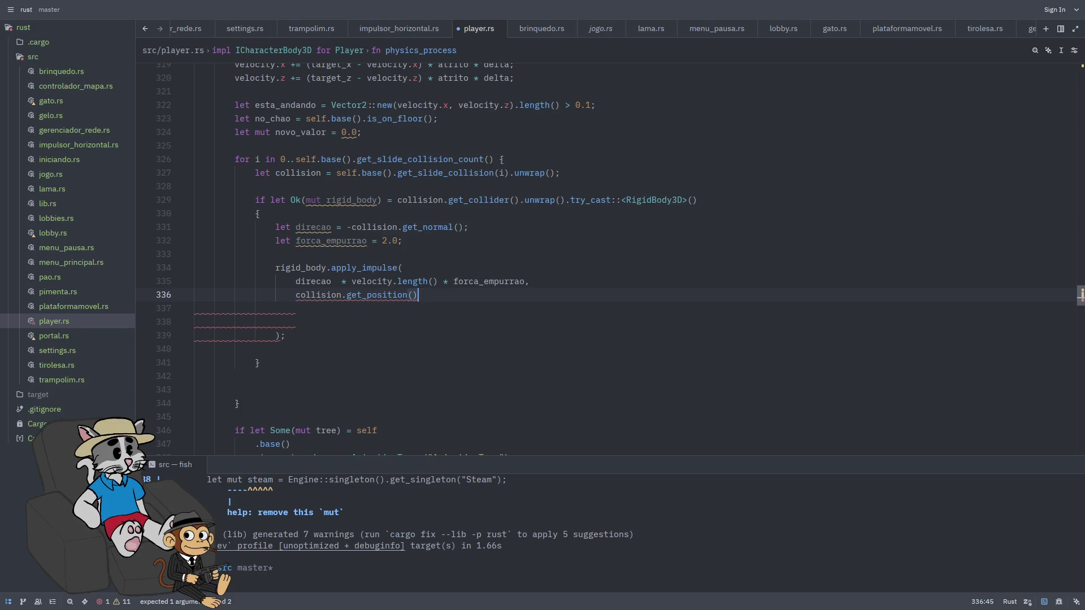
type(" - rigi")
type("d_body.")
type("get_")
type("global")
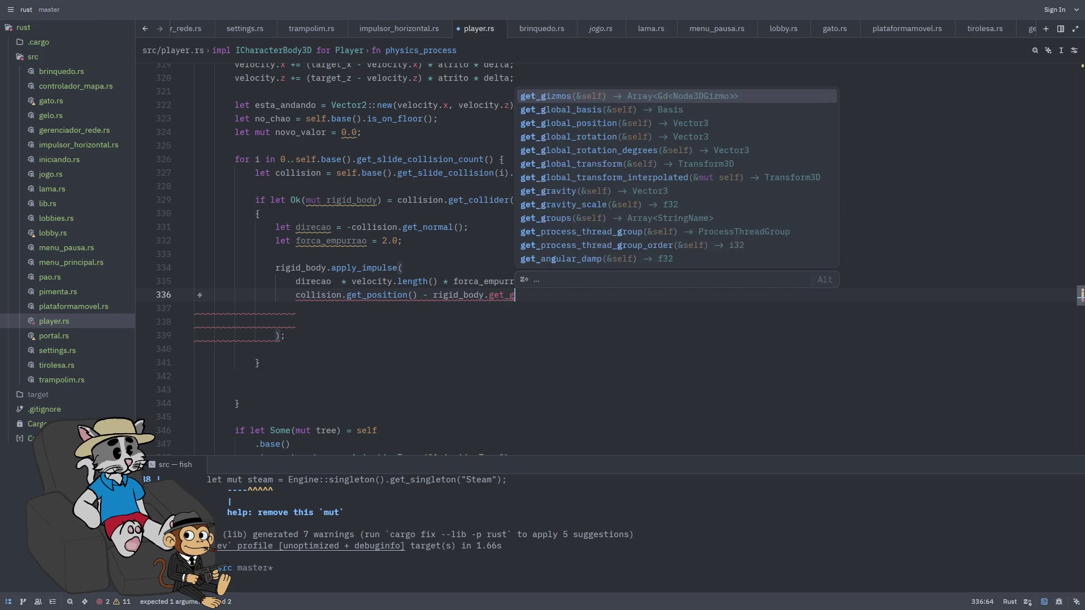
key("Return")
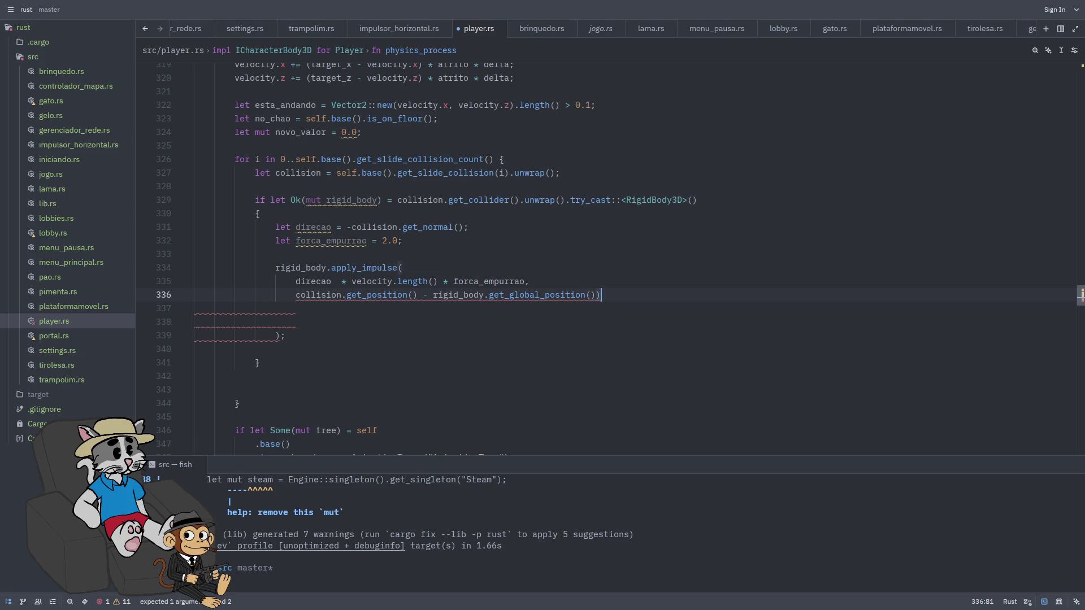
Replace the extra closing parenthesis with a comma and auto-format the impulse call
key("ctrl+s")
left_click(195, 308)
key("BackSpace")
key("BackSpace")
type(",")
key("ctrl+s")
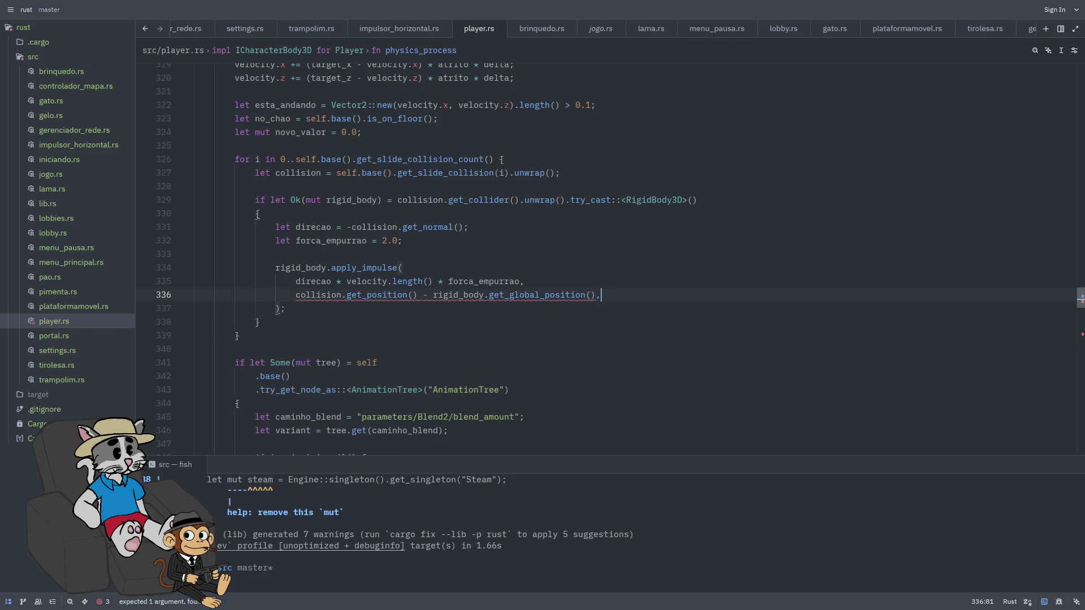
left_click(286, 308)
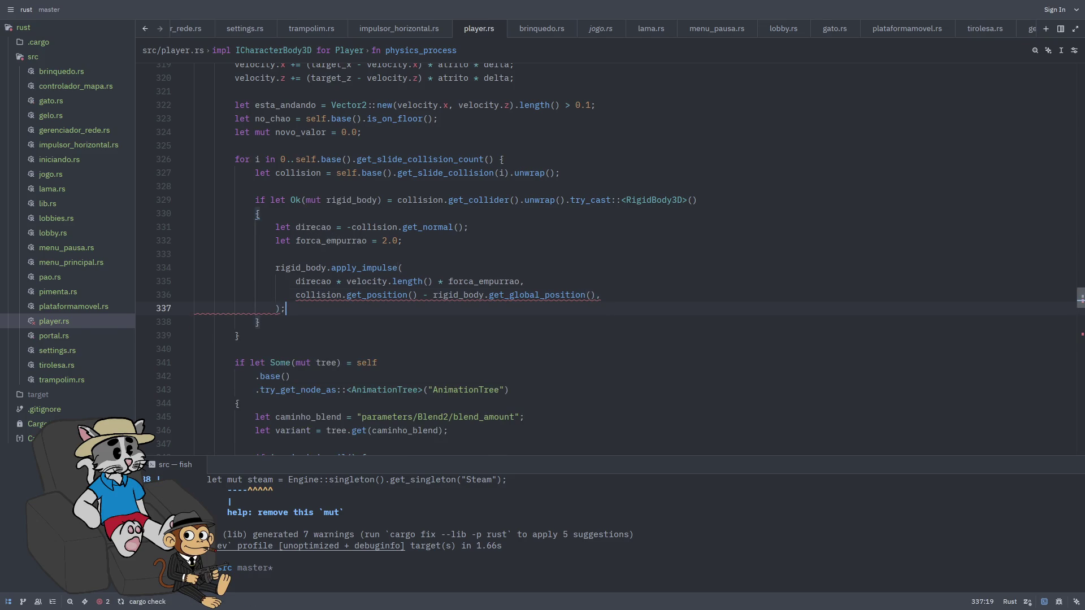
left_click(597, 295)
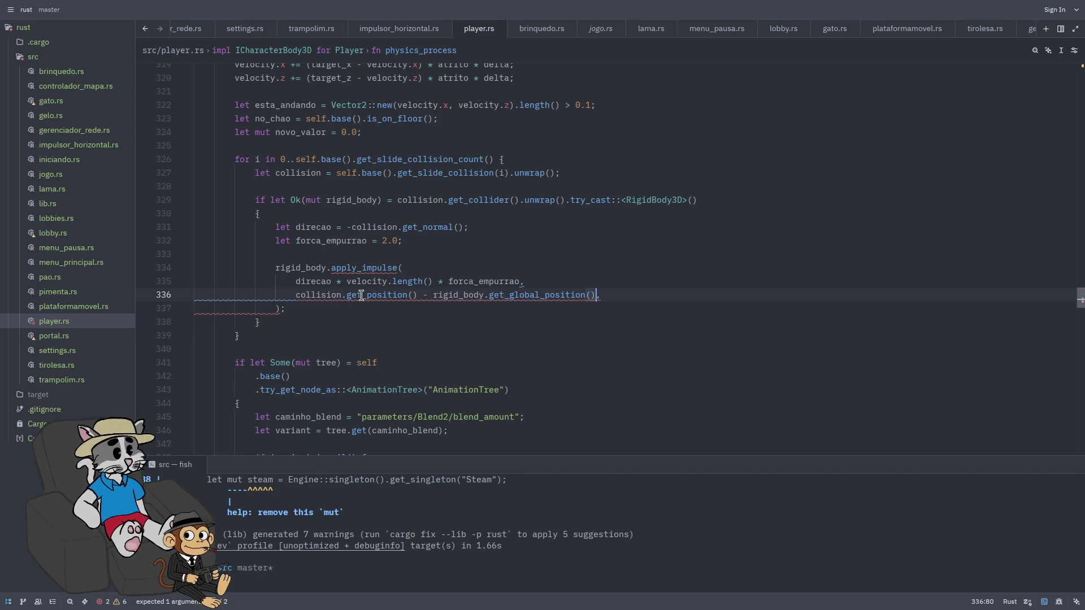
mouse_move(317, 295)
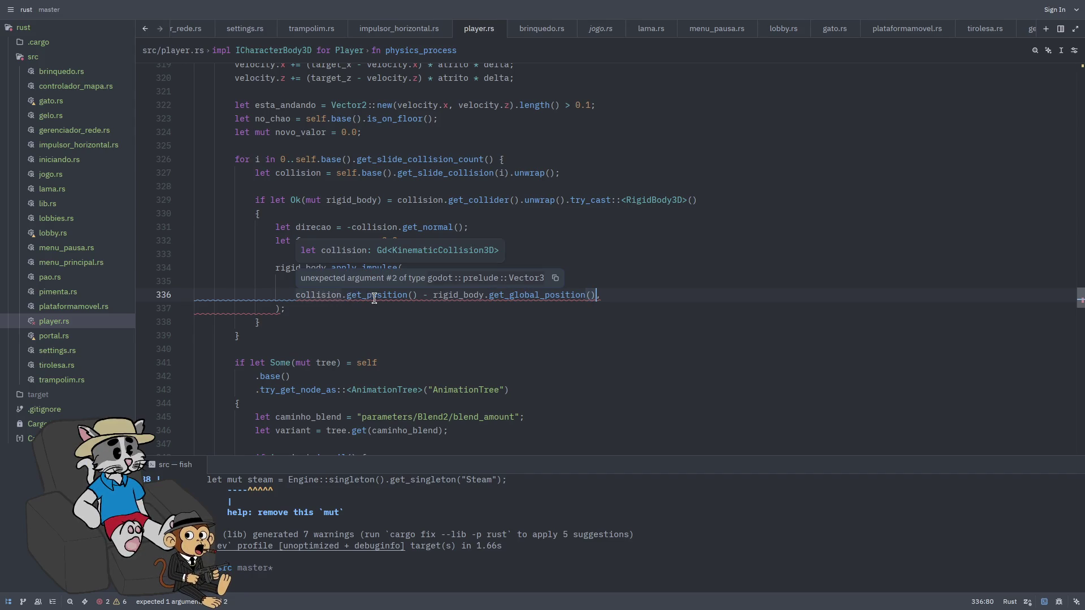
type(",")
left_click(514, 321)
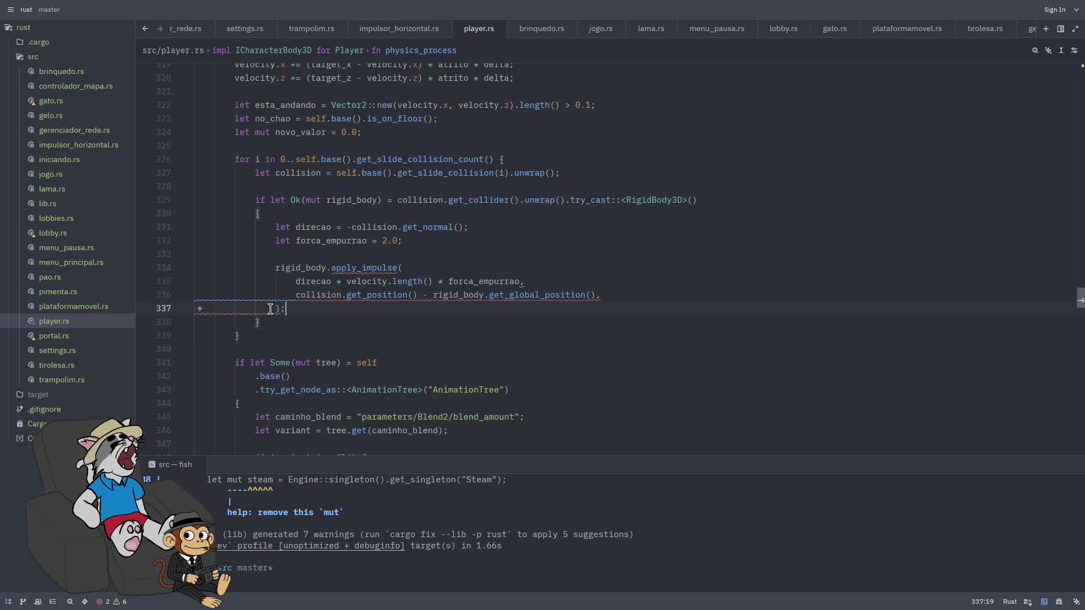
left_click_drag(195, 309, 274, 309)
key("BackSpace")
key("BackSpace")
left_click(489, 295)
left_click_drag(195, 295, 295, 295)
key("BackSpace")
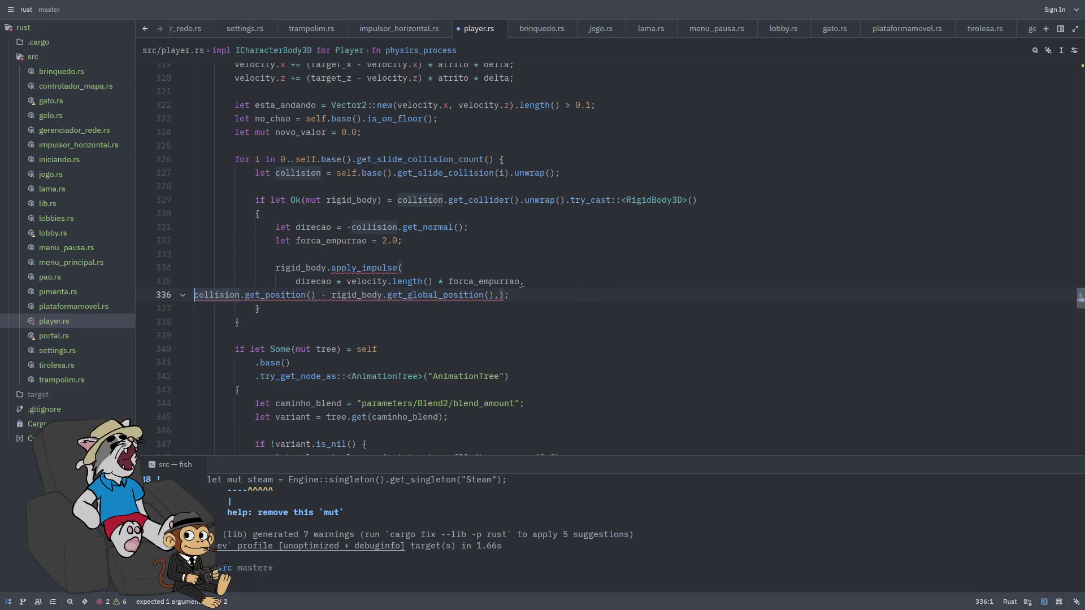
key("BackSpace")
left_click_drag(195, 281, 296, 281)
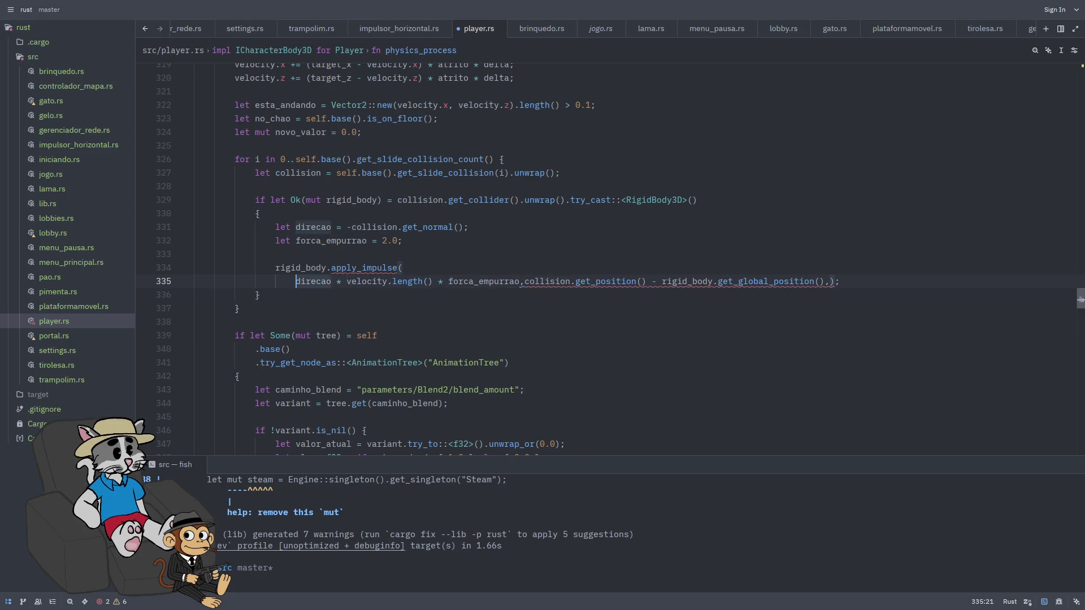
key("BackSpace")
key("BackSpace")
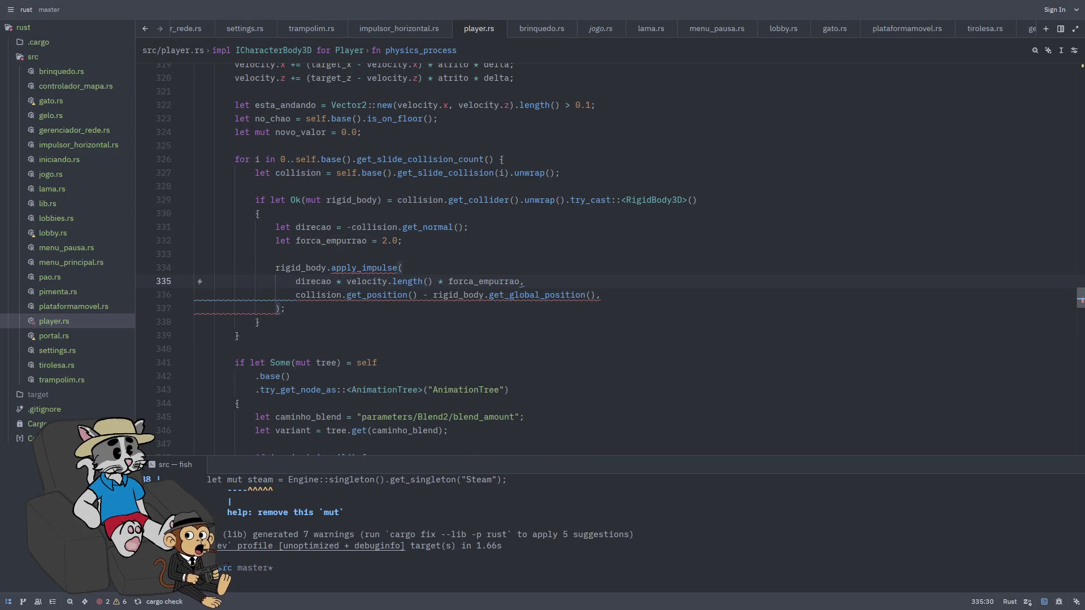
mouse_move(366, 271)
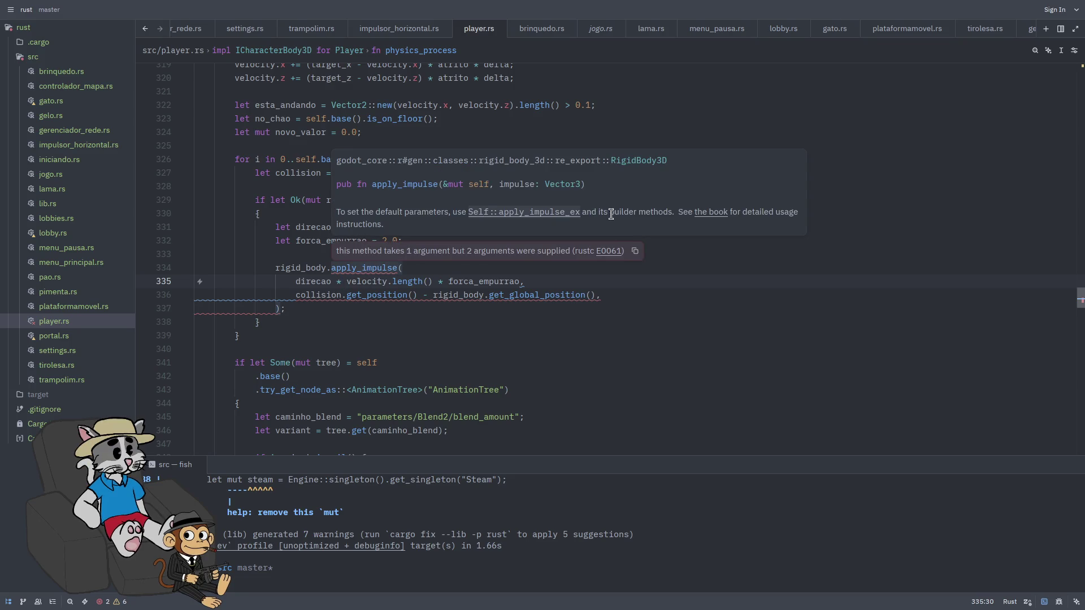
left_click(708, 214)
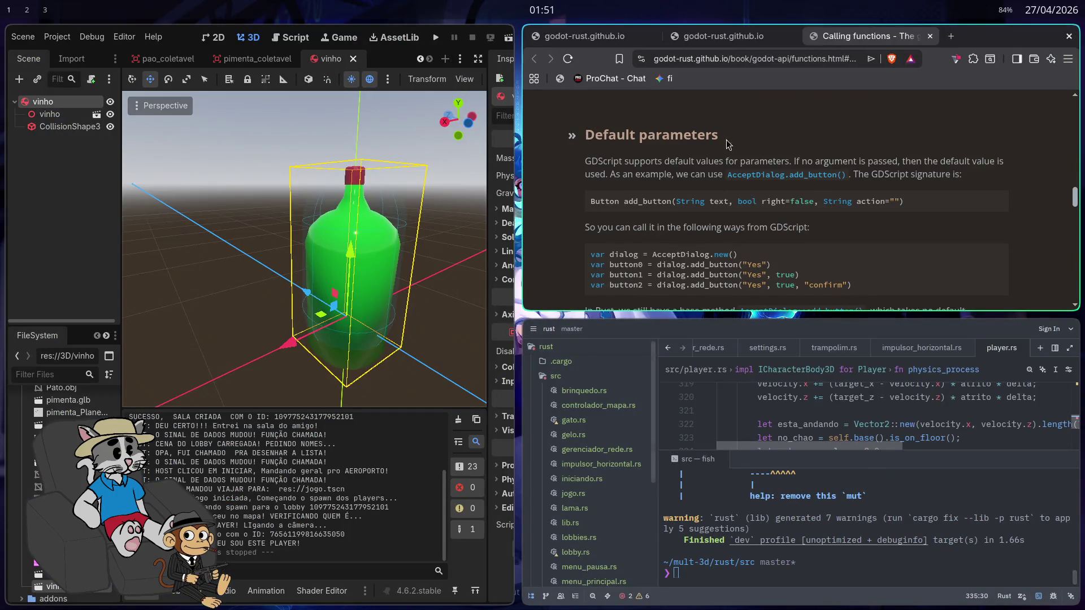
Read the Calling functions page full screen, scrolling through Default parameters toward Dynamic calls
scroll(727, 158, "down", 3)
scroll(785, 239, "up", 2)
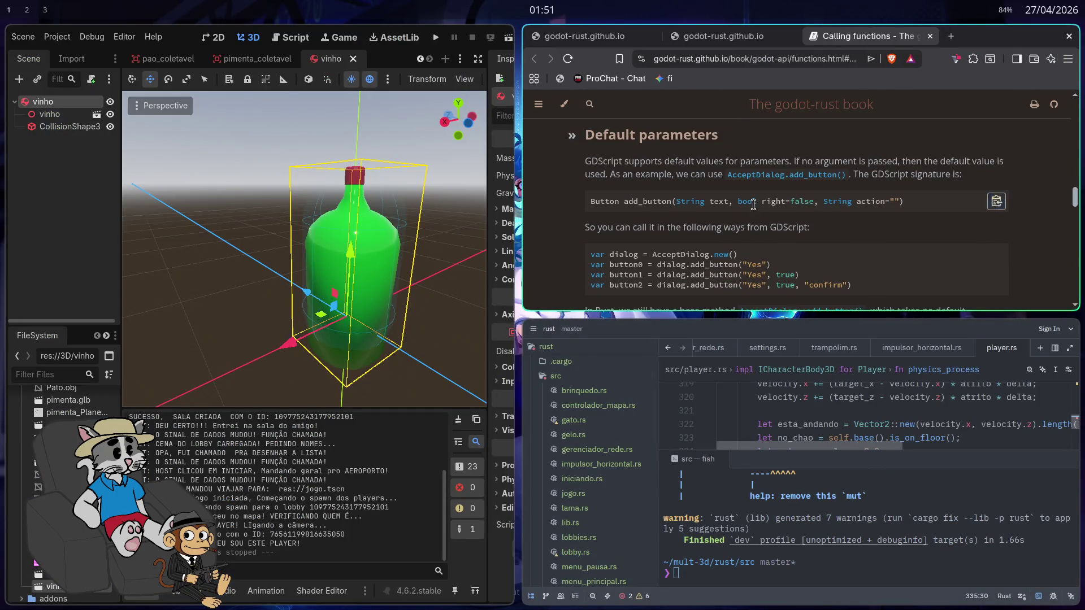
key("F11")
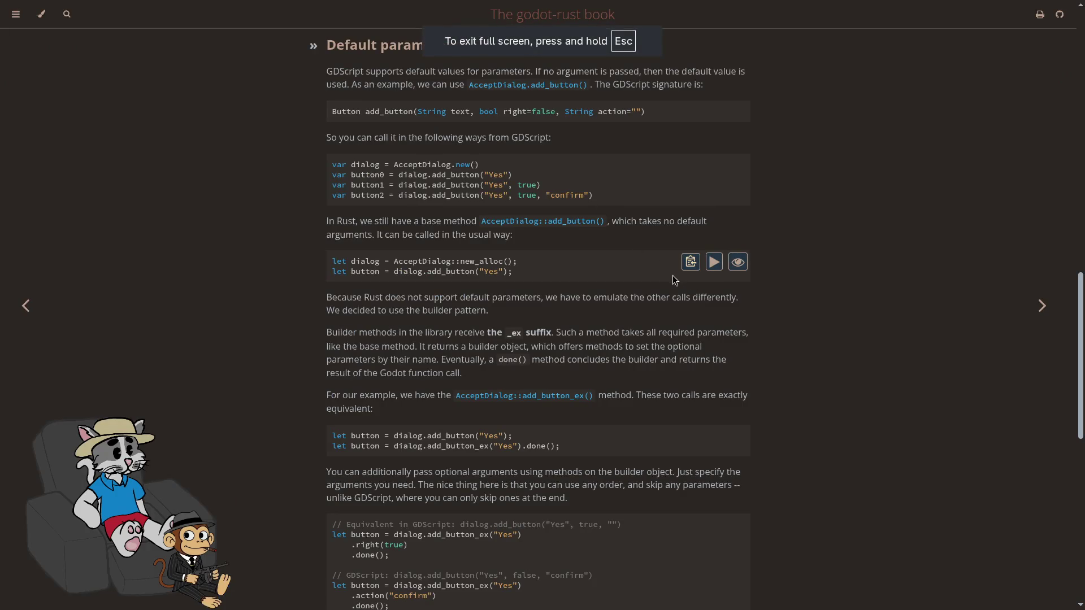
scroll(835, 260, "down", 3)
scroll(831, 277, "down", 10)
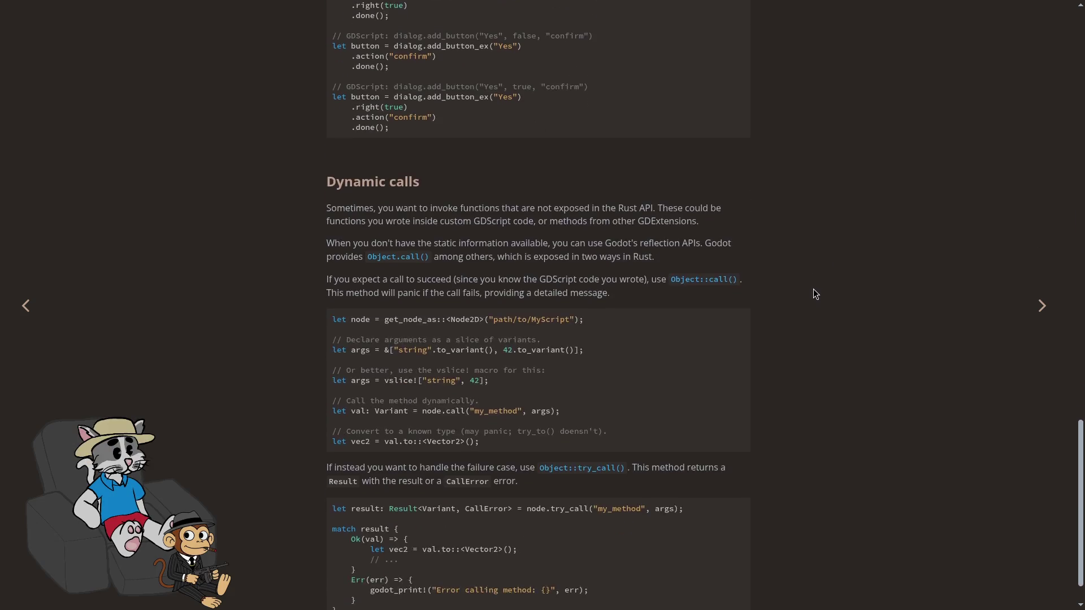
scroll(802, 299, "down", 1)
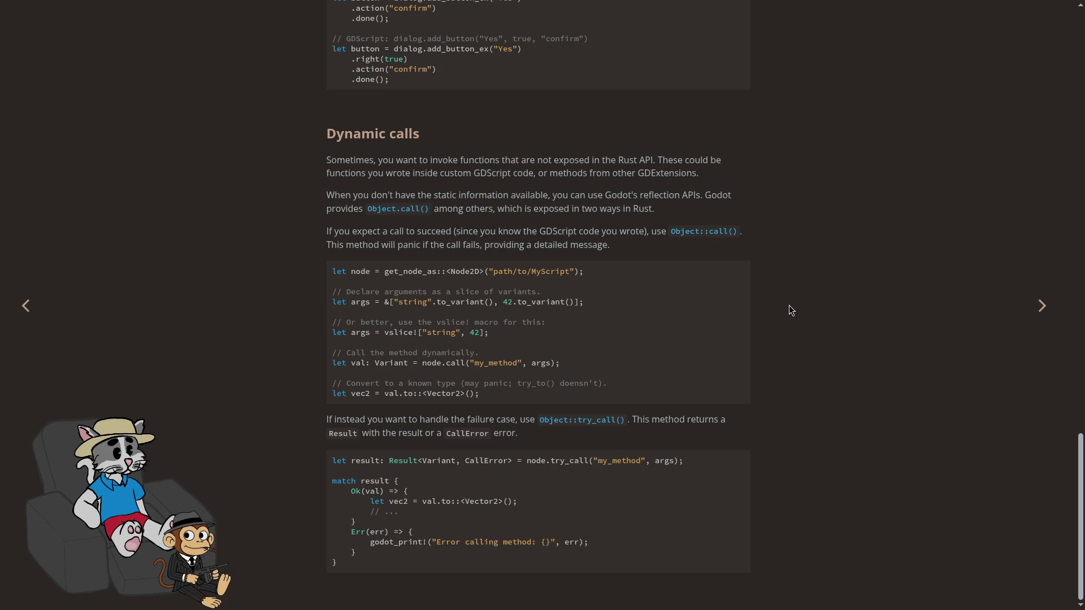
scroll(784, 307, "up", 3)
scroll(742, 241, "up", 1)
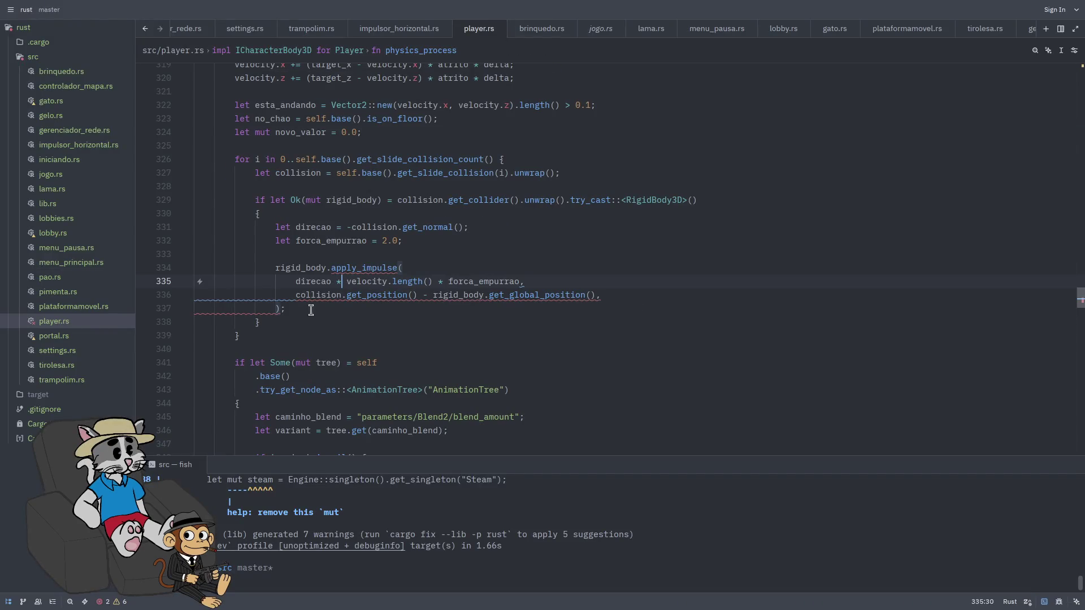
Run cargo build and scroll up to the 'remove the extra argument' error
left_click(426, 557)
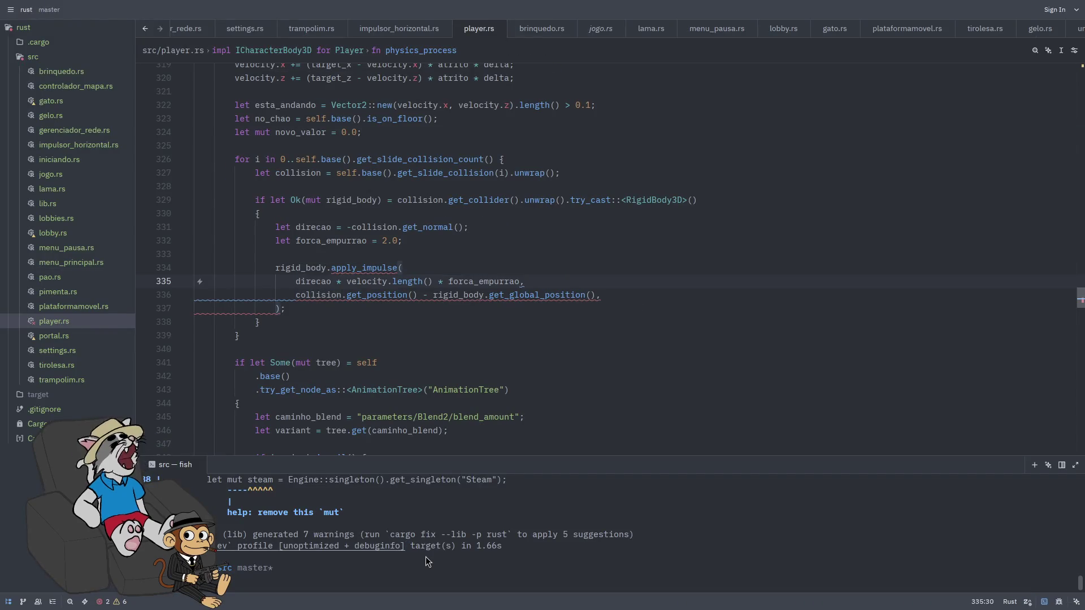
key("Up")
key("Return")
scroll(452, 533, "up", 8)
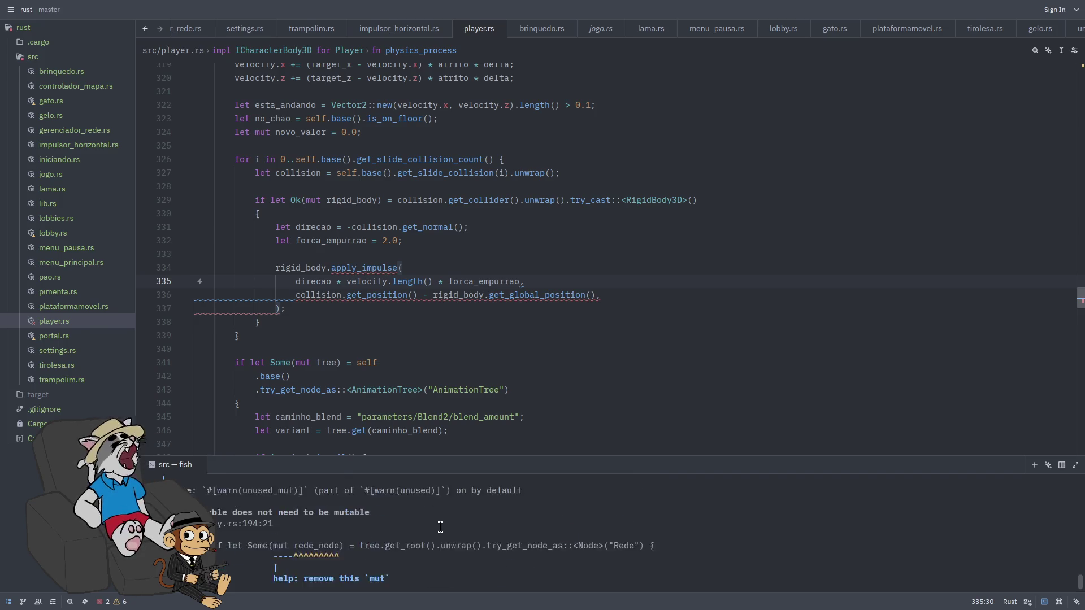
scroll(452, 533, "up", 2)
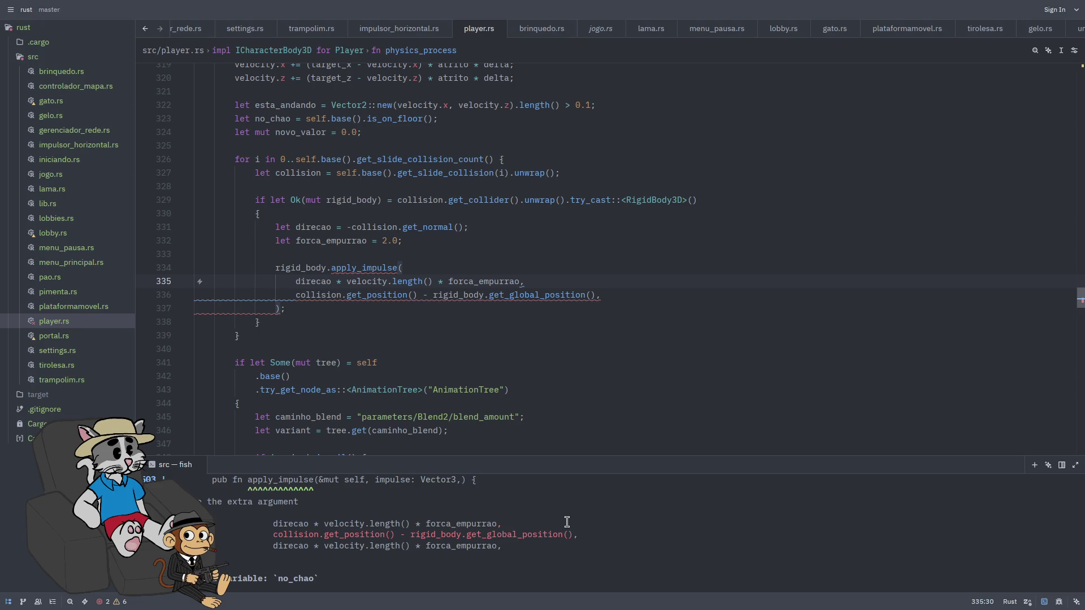
Delete the collision position argument line from the apply_impulse call
left_click(635, 299)
left_click(433, 295)
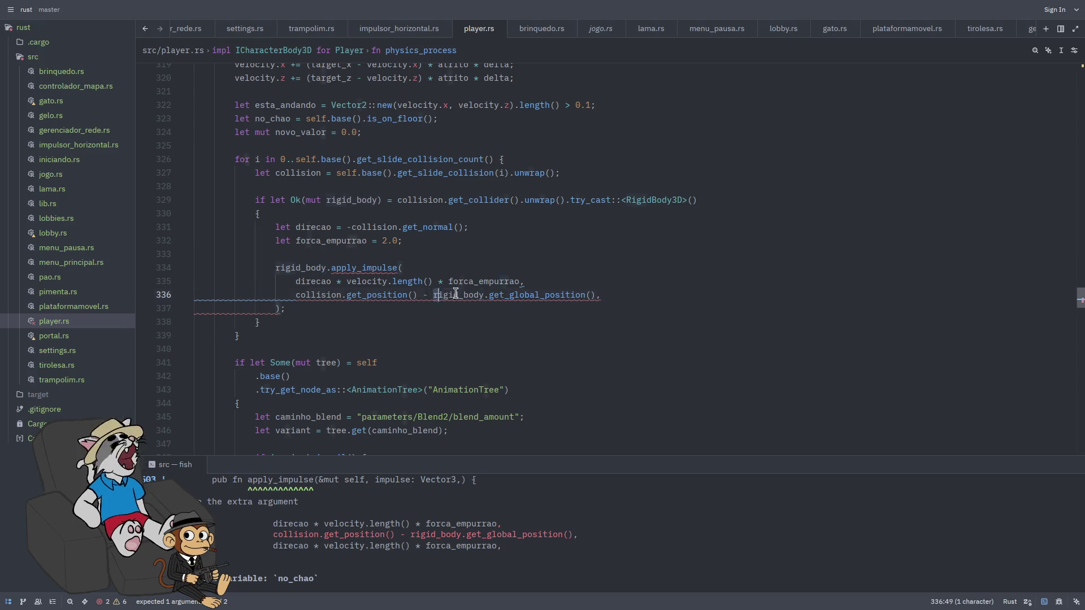
left_click_drag(433, 295, 521, 282)
mouse_move(598, 300)
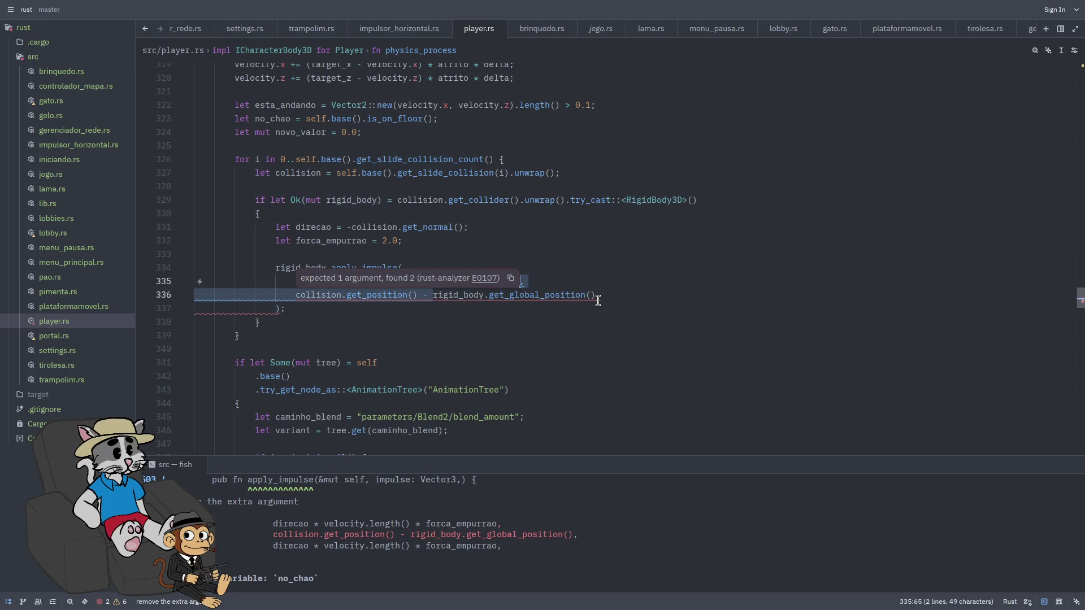
scroll(415, 507, "up", 1)
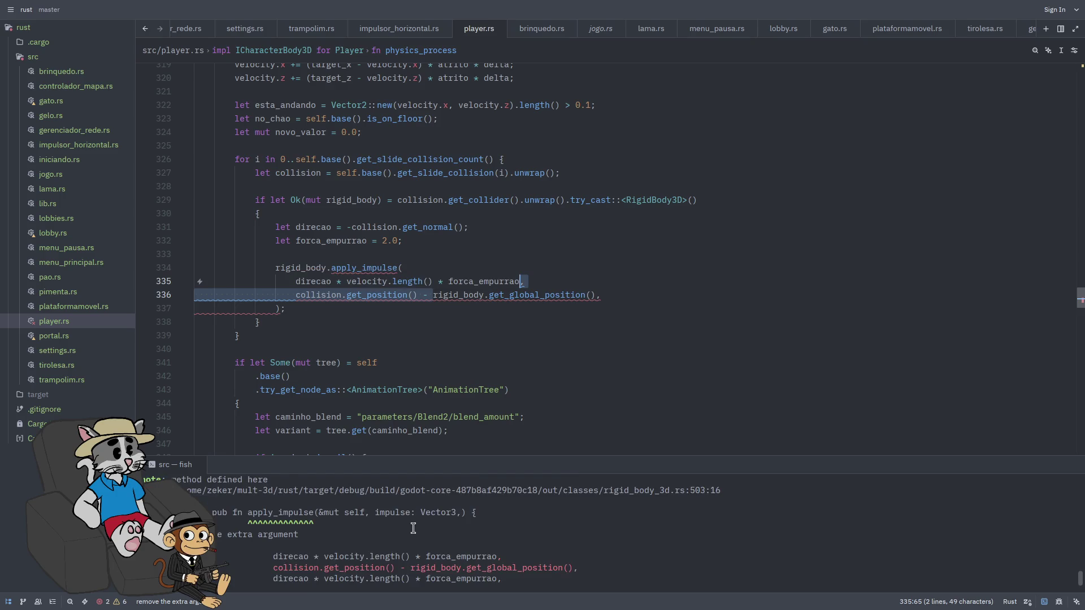
scroll(420, 547, "down", 1)
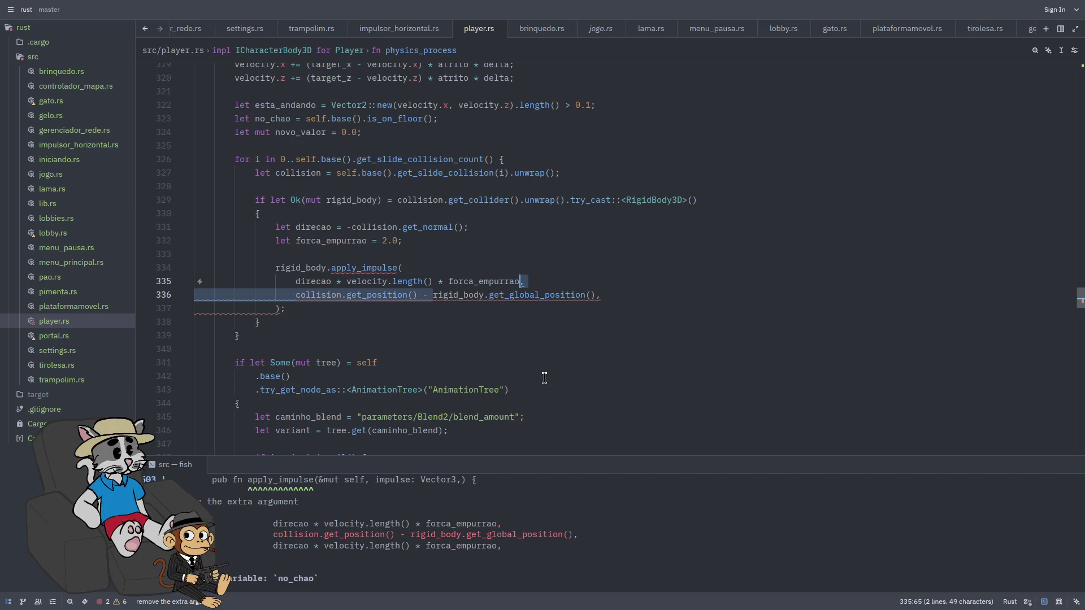
mouse_move(601, 294)
left_mouse_down()
mouse_move(226, 282)
mouse_move(203, 296)
left_mouse_up()
key("BackSpace")
key("BackSpace")
Trial-save the call without the position argument, then restore the argument
key("ctrl+s")
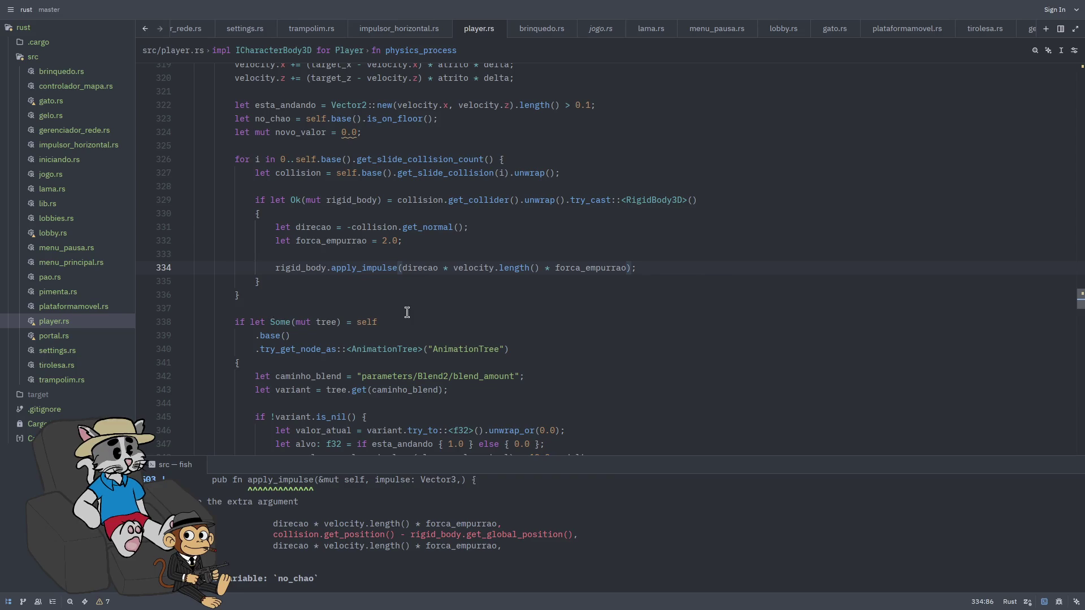
key("ctrl+z")
key("ctrl+z")
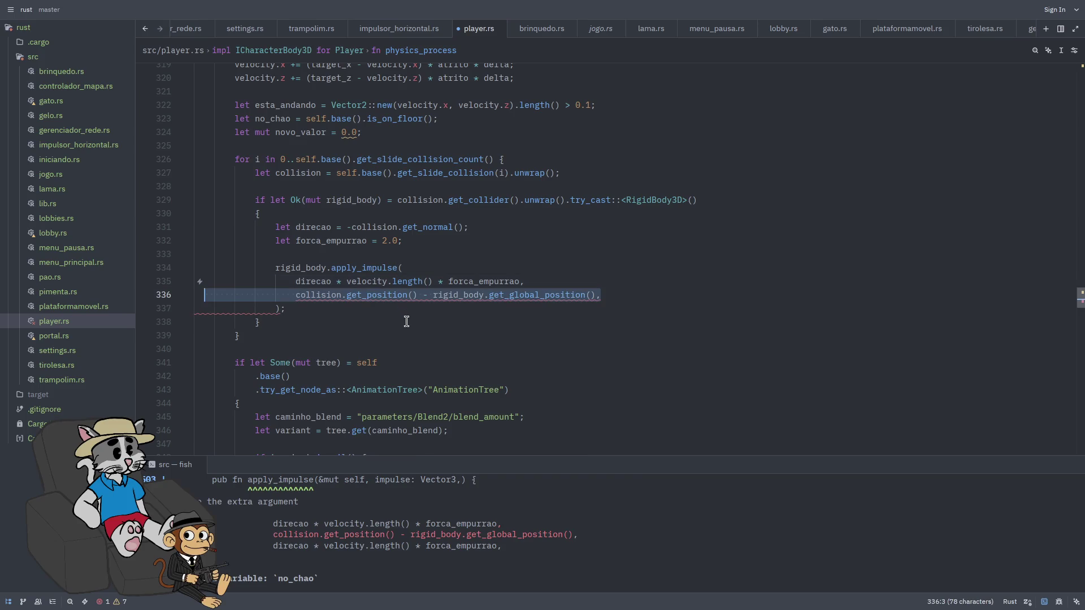
key("BackSpace")
key("BackSpace")
key("ctrl+s")
key("ctrl+z")
key("ctrl+z")
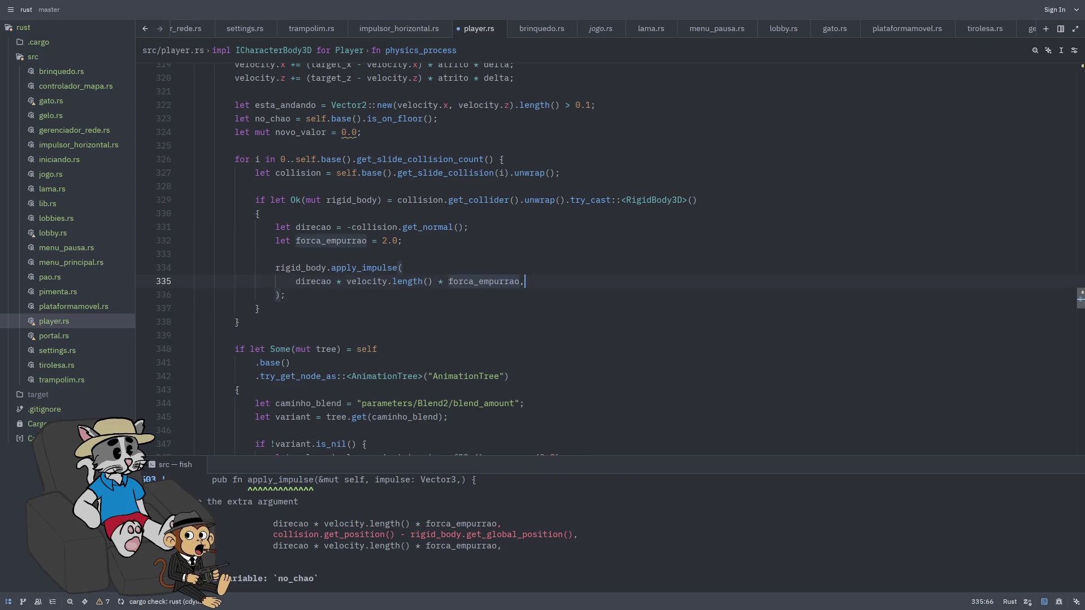
Wrap the position expression in parentheses and save
left_click(301, 295)
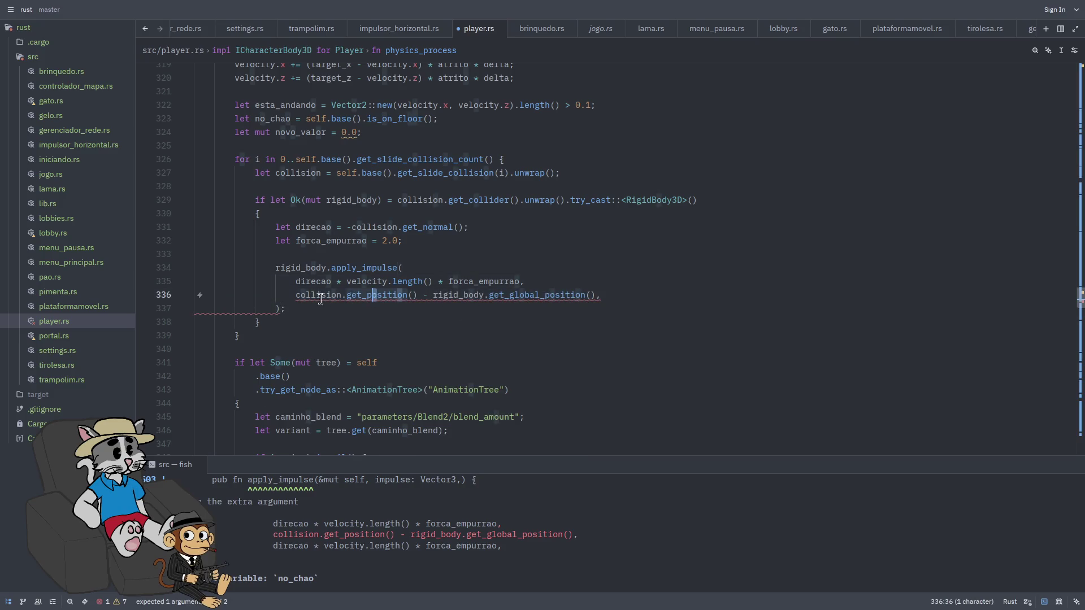
type("(")
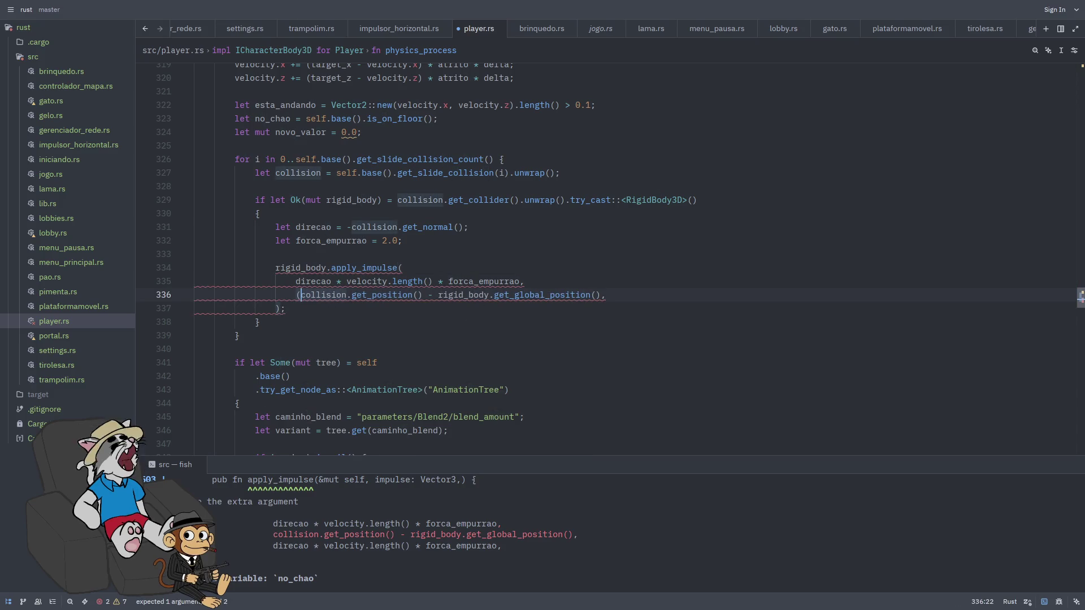
key("End")
type(")")
key("ctrl+s")
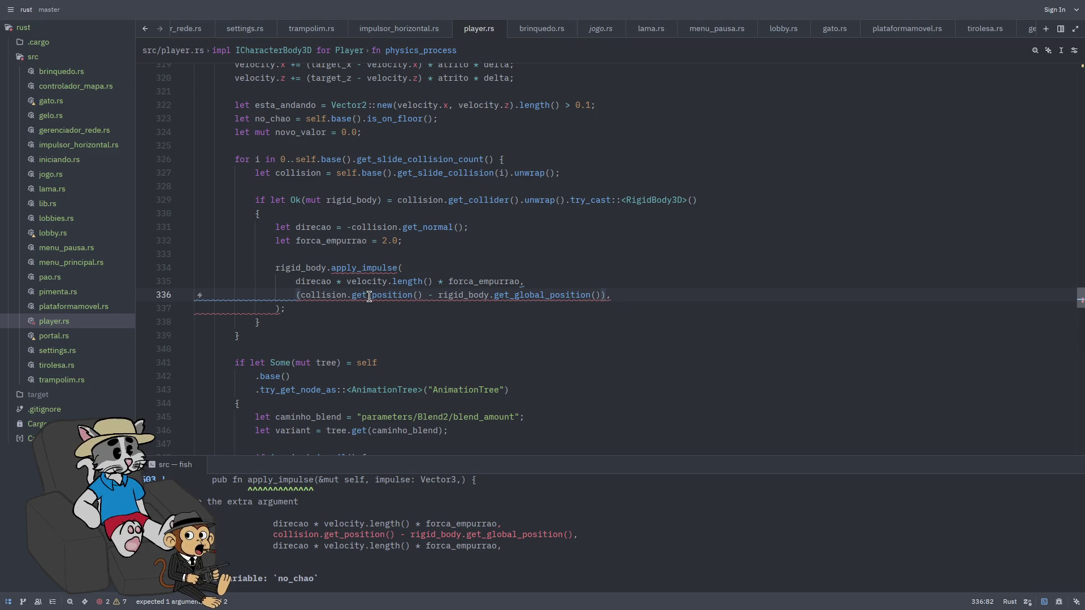
Join the parenthesized position expression onto line 335 after forca_empurrao and save
mouse_move(369, 296)
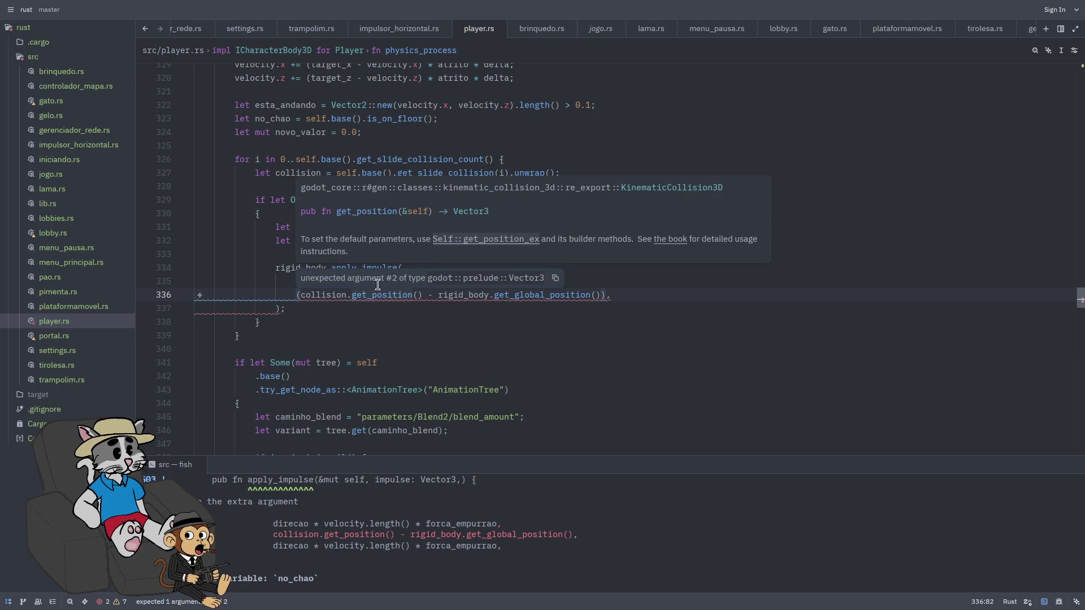
left_click(521, 281)
key("Right")
key("ctrl+Delete")
key("ctrl+Right")
key("ctrl+Right")
key("ctrl+Right")
key("Right")
key("Right")
key("ctrl+s")
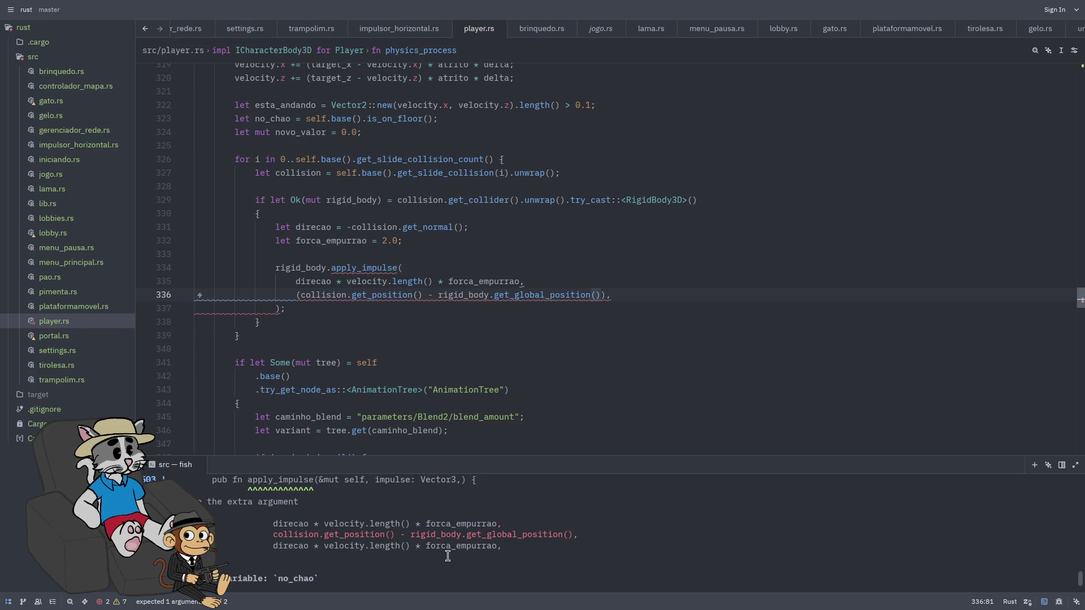
Remove the position argument so apply_impulse collapses onto one line, and save
scroll(508, 516, "up", 5)
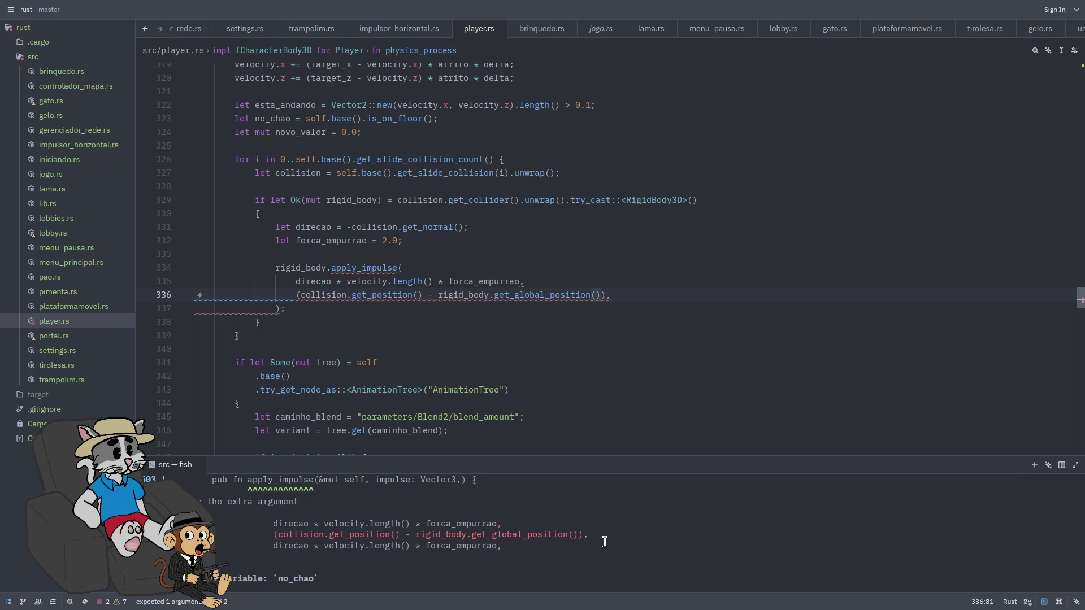
left_click_drag(611, 297, 176, 301)
key("BackSpace")
key("ctrl+s")
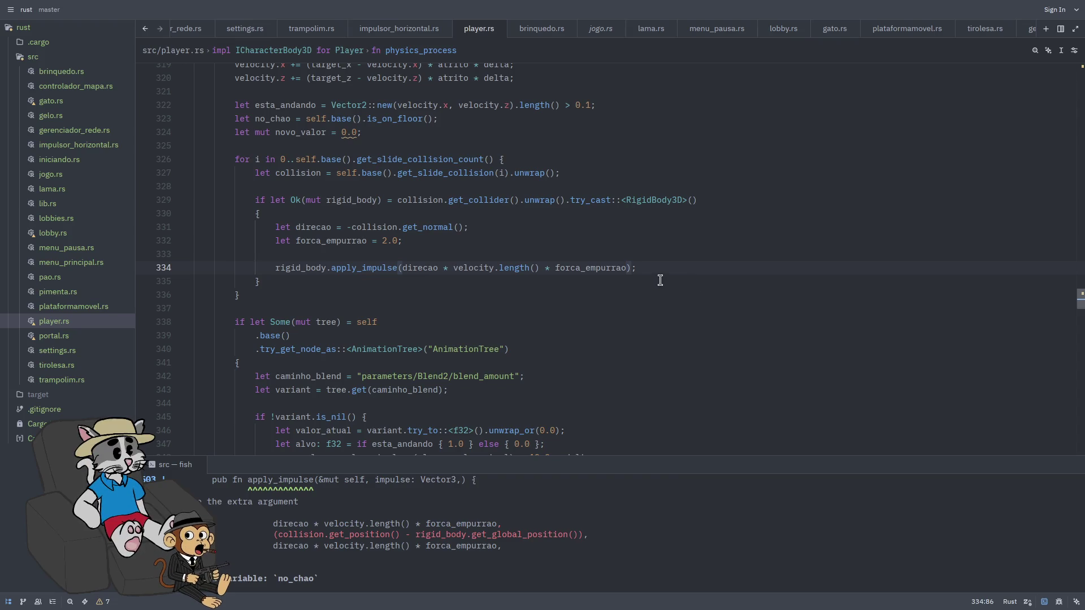
Re-run cargo build until it finishes with only 7 warnings
scroll(690, 334, "down", 1)
scroll(623, 304, "down", 1)
scroll(631, 270, "up", 1)
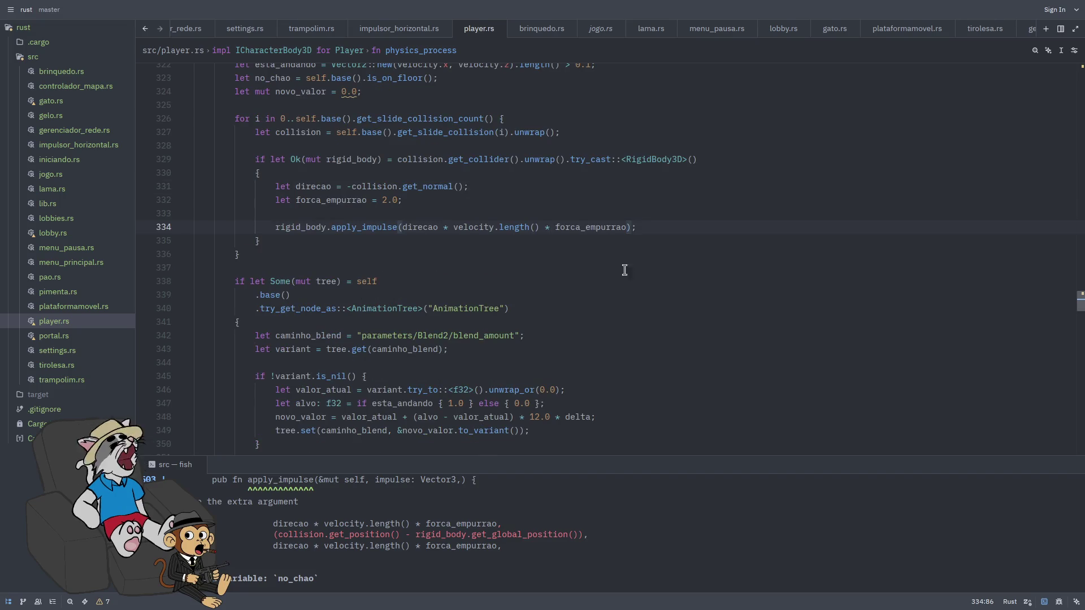
scroll(557, 524, "down", 5)
key("Up")
key("Return")
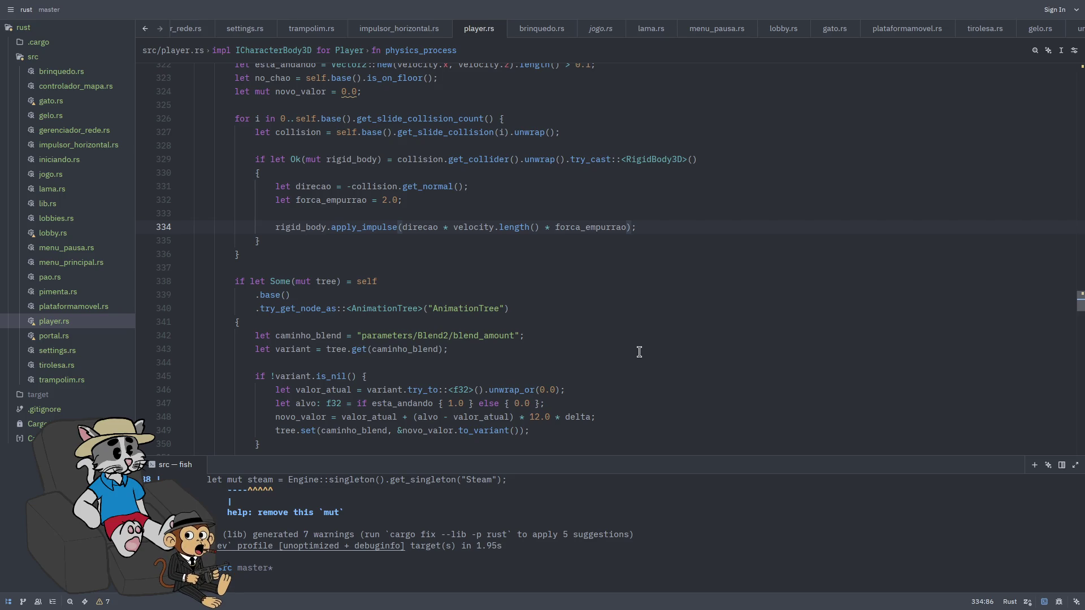
key("alt+Tab")
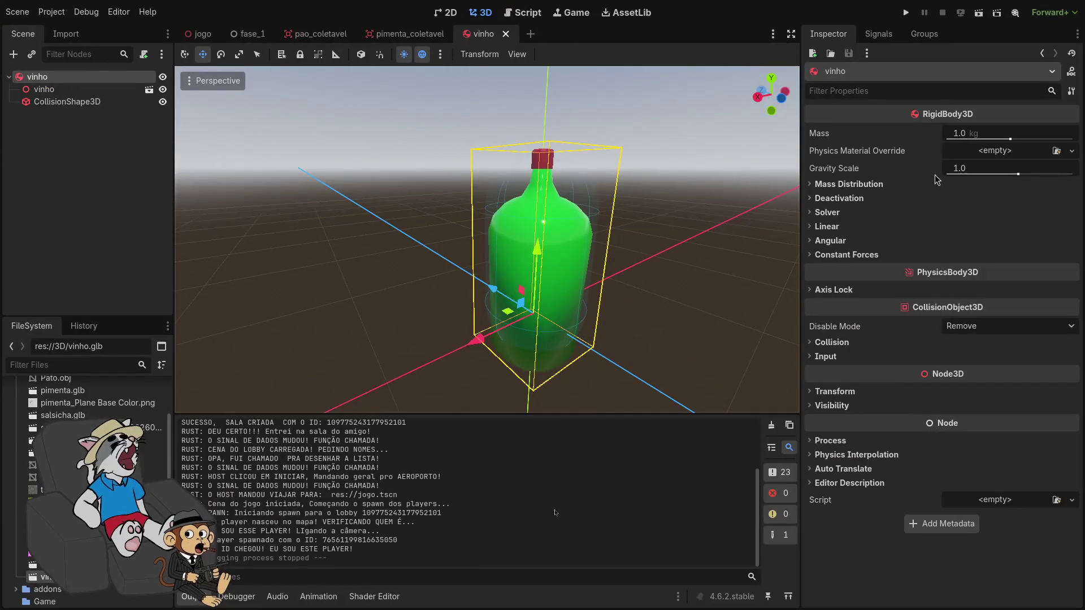
Set the vinho RigidBody3D mass to 0.226 kg and save the bottle scene
key("ctrl+z")
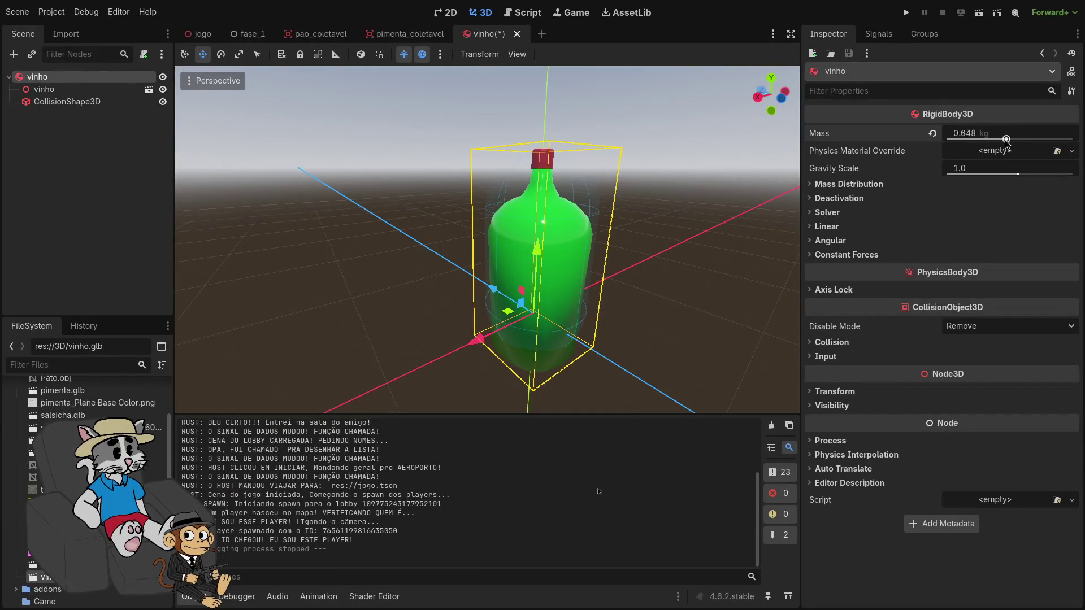
left_click_drag(991, 156, 994, 158)
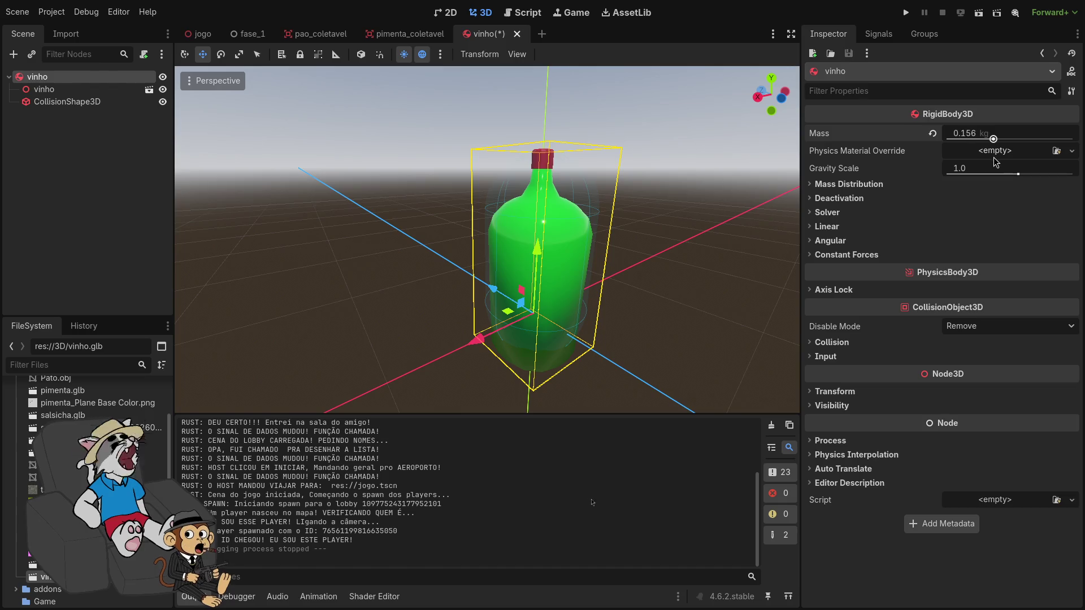
key("ctrl+s")
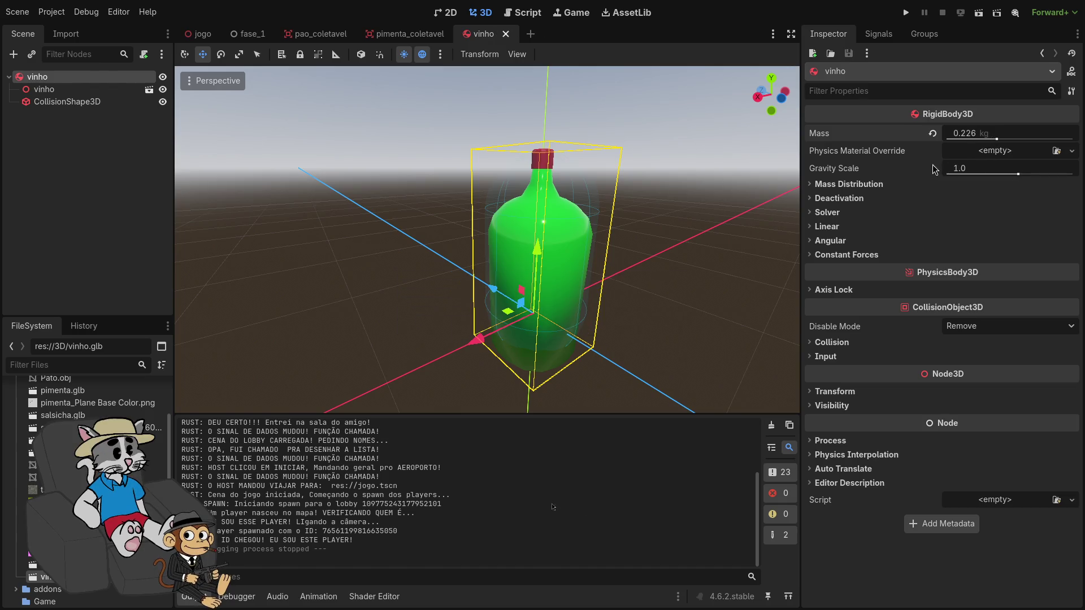
Move the vinho bottle lower along its Y axis in the jogo level
left_click(199, 34)
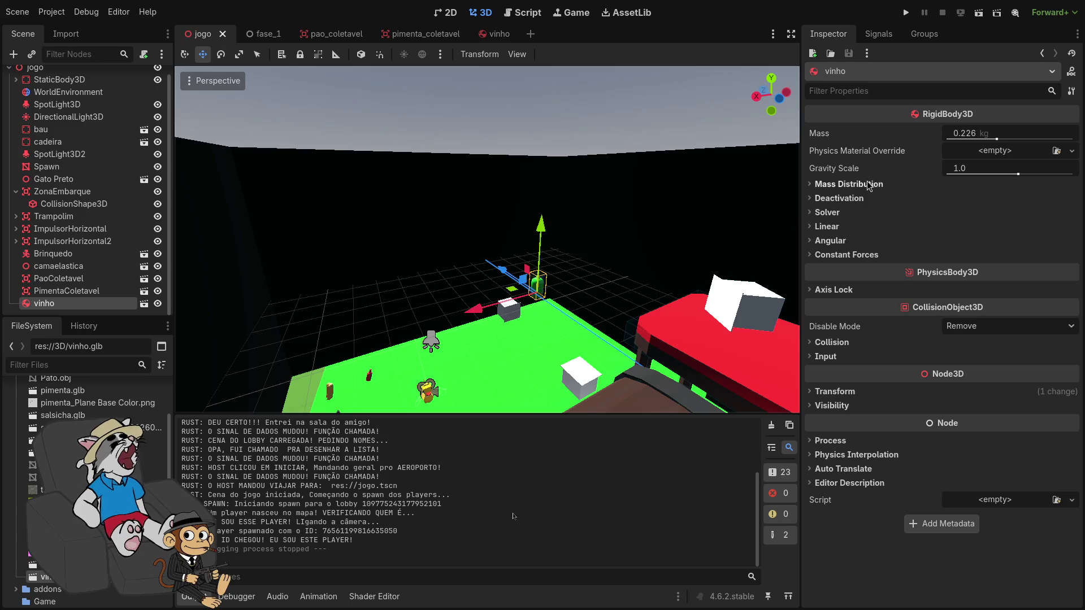
left_click_drag(544, 241, 553, 277)
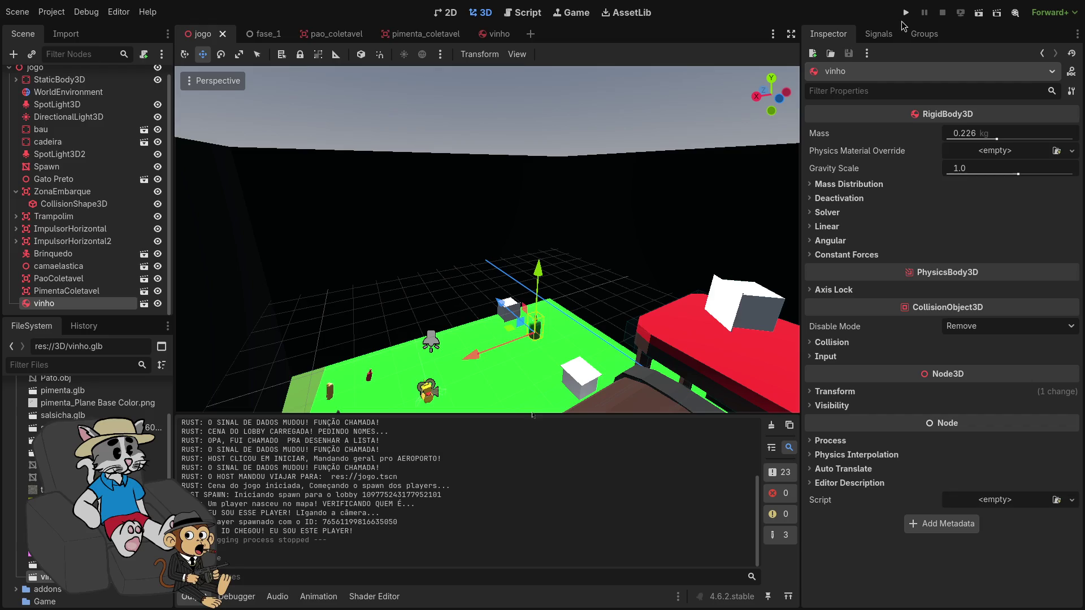
left_click(497, 34)
Replace the bottle's capsule collision shape with a new CylinderShape3D
left_click(62, 101)
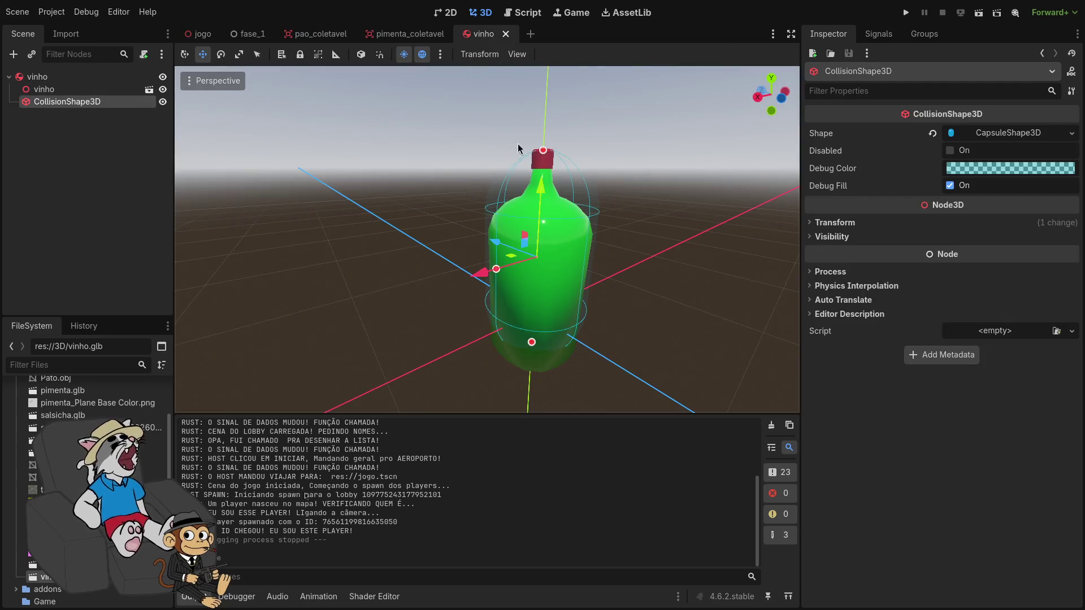
left_click(981, 137)
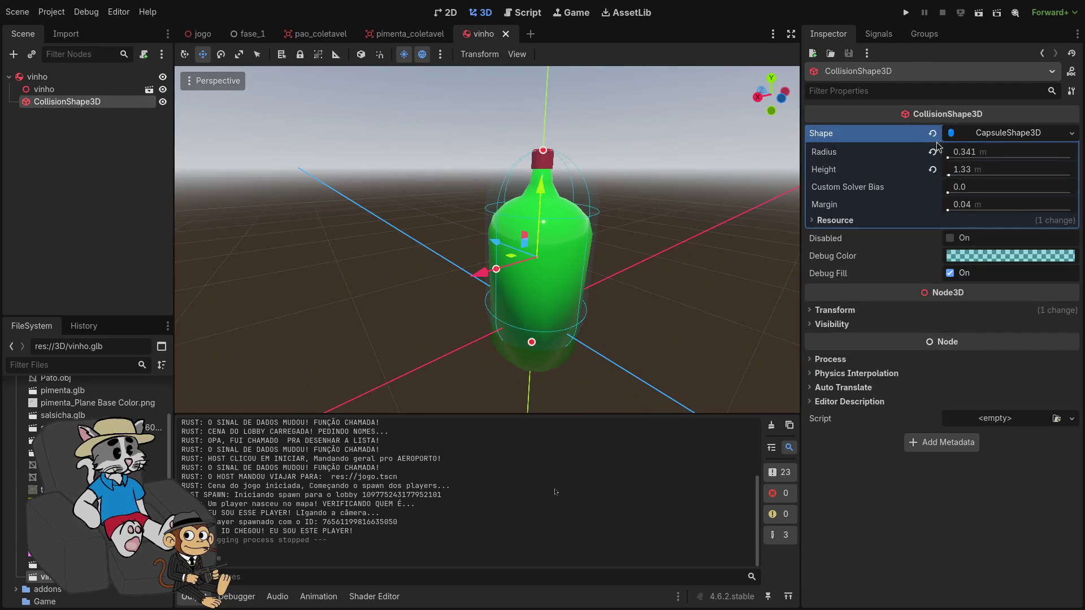
left_click(932, 135)
left_click(988, 138)
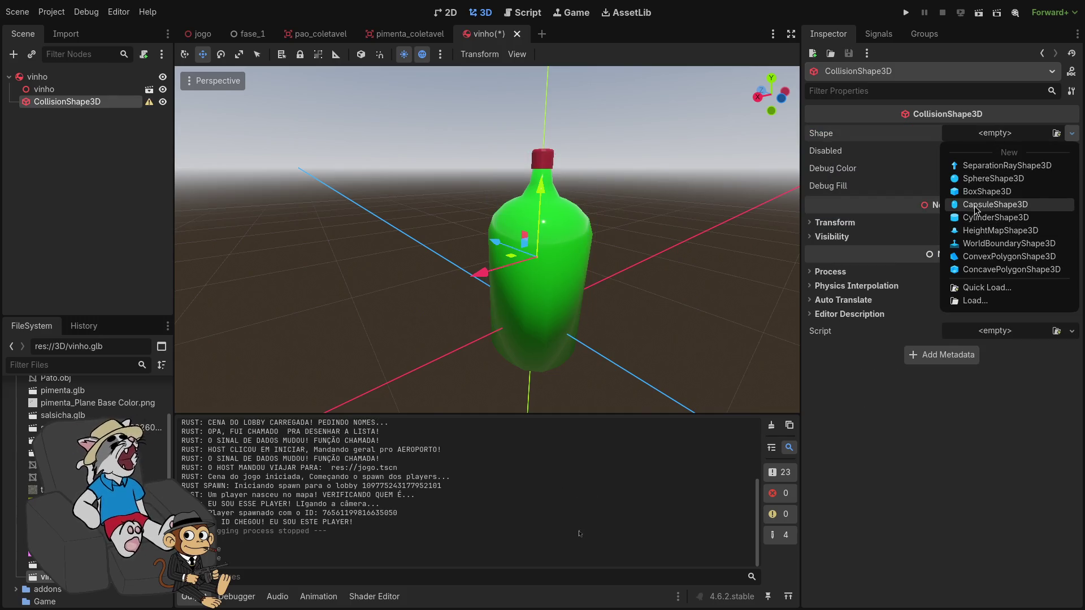
left_click(979, 221)
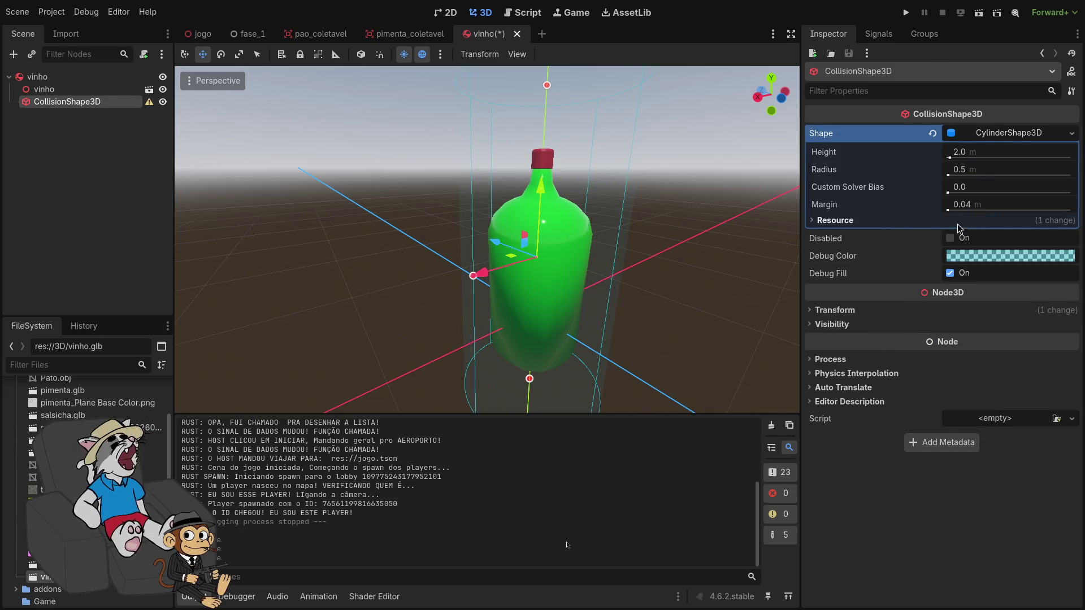
Drag the cylinder's ends to the bottle's neck and base, making it 1.304 m tall
left_click_drag(546, 85, 542, 239)
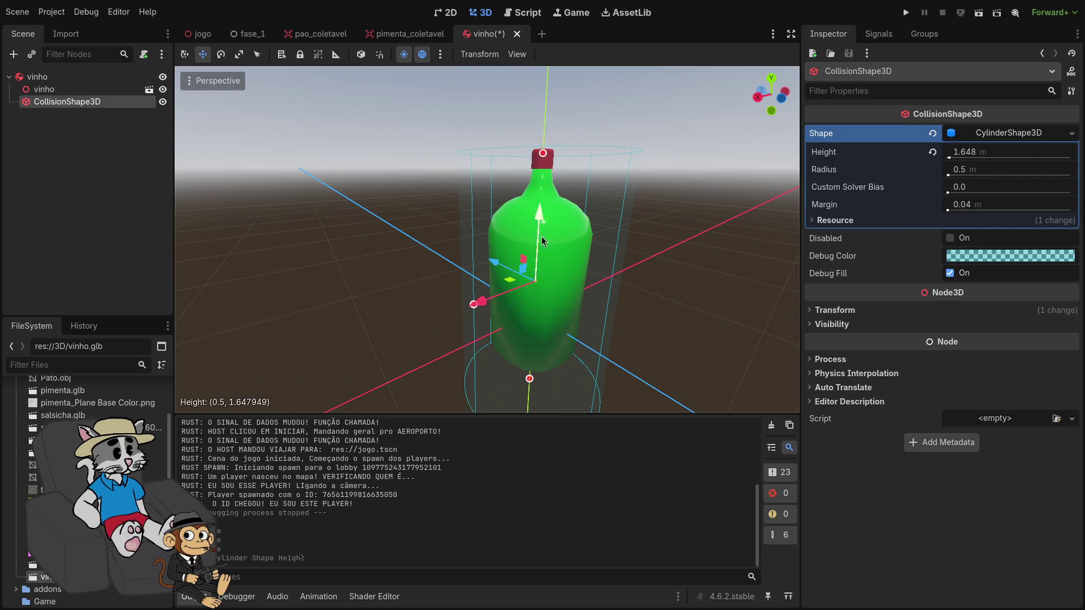
left_click_drag(533, 386, 532, 340)
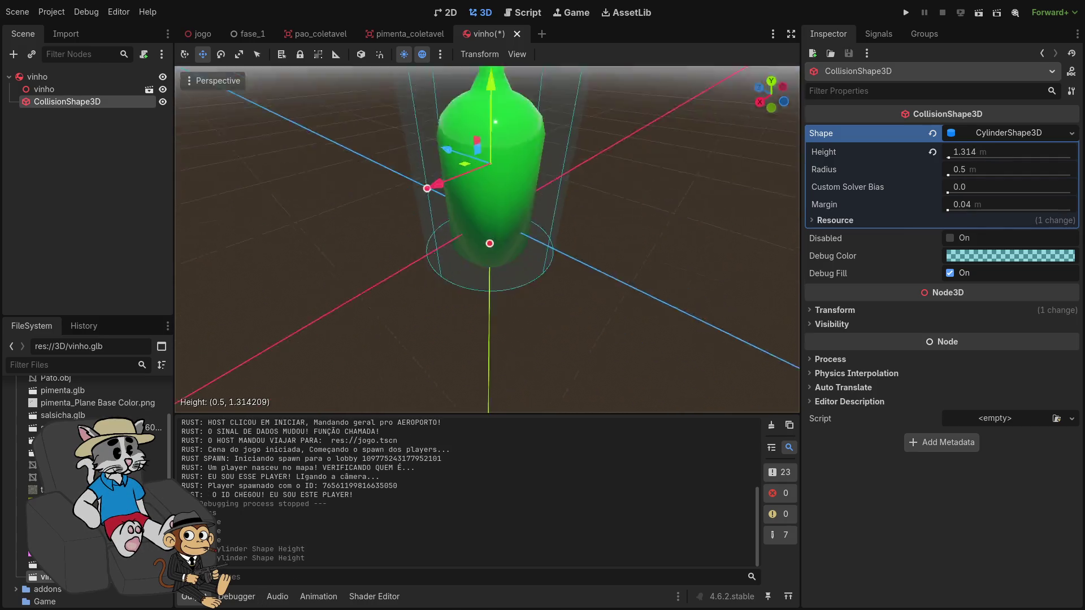
scroll(512, 316, "up", 2)
left_click_drag(509, 237, 509, 232)
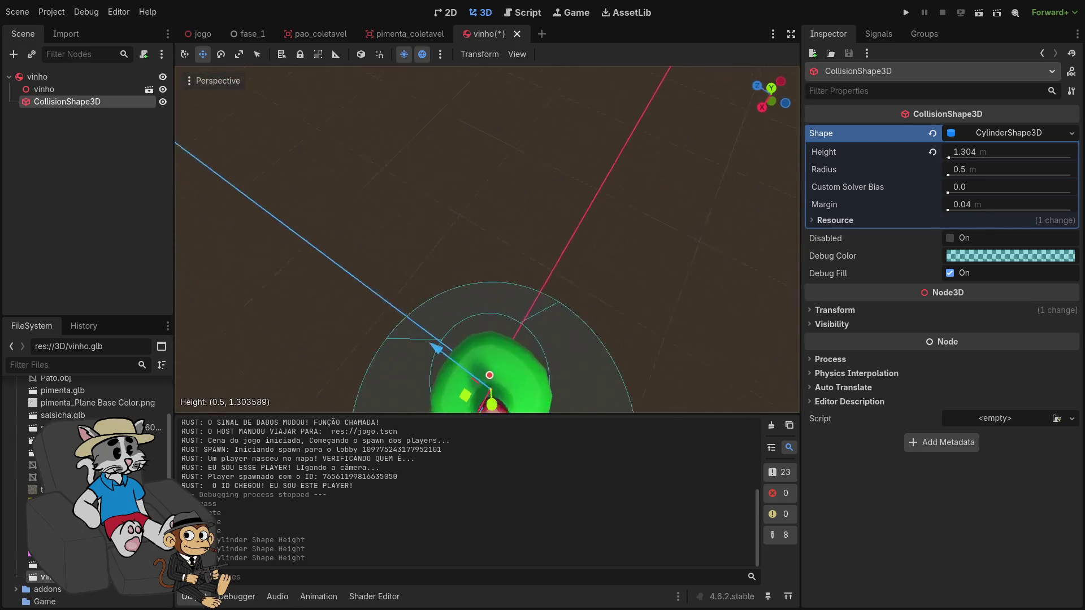
In top view, shrink the cylinder radius to 0.315 and save the bottle scene
key("KP_7")
mouse_move(532, 237)
left_mouse_down()
mouse_move(521, 241)
mouse_move(601, 138)
left_mouse_up()
key("ctrl+s")
In the jogo scene, frame the vinho bottle and lower it slightly toward the floor
left_click(202, 34)
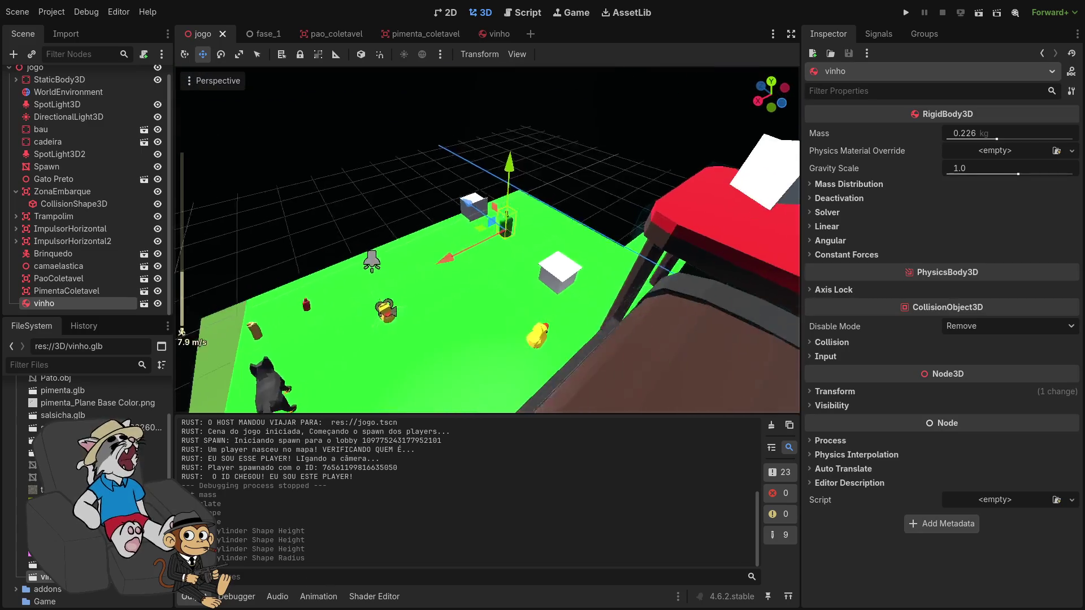
key("w")
scroll(488, 239, "down", 3)
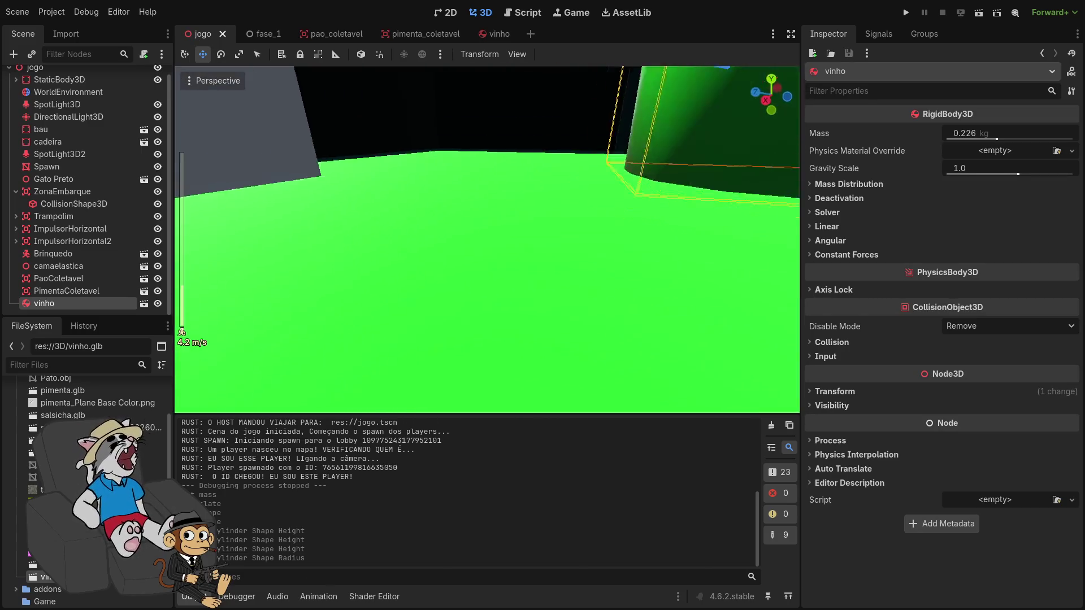
key("f")
left_click_drag(500, 199, 502, 209)
Run the game, host and start a match, walk around the bottle, then stop
key("F5")
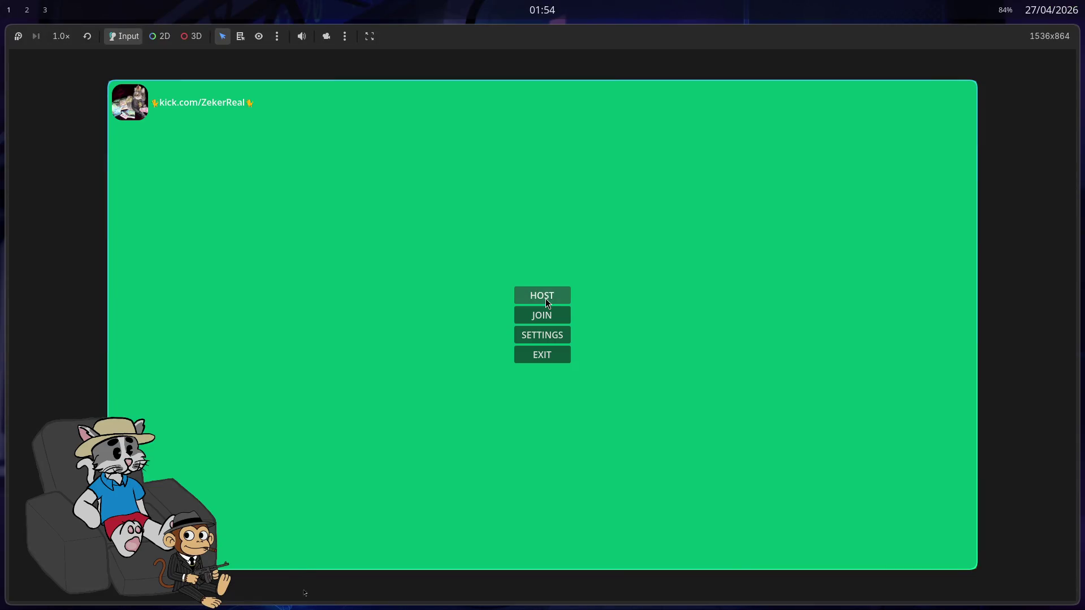
left_click(545, 299)
left_click(832, 546)
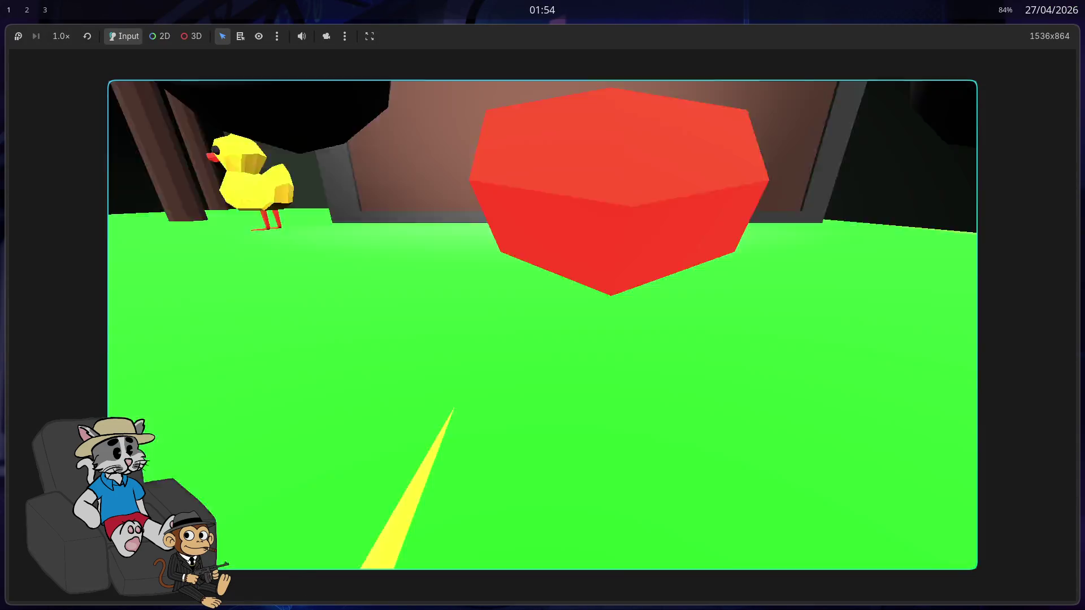
key("w")
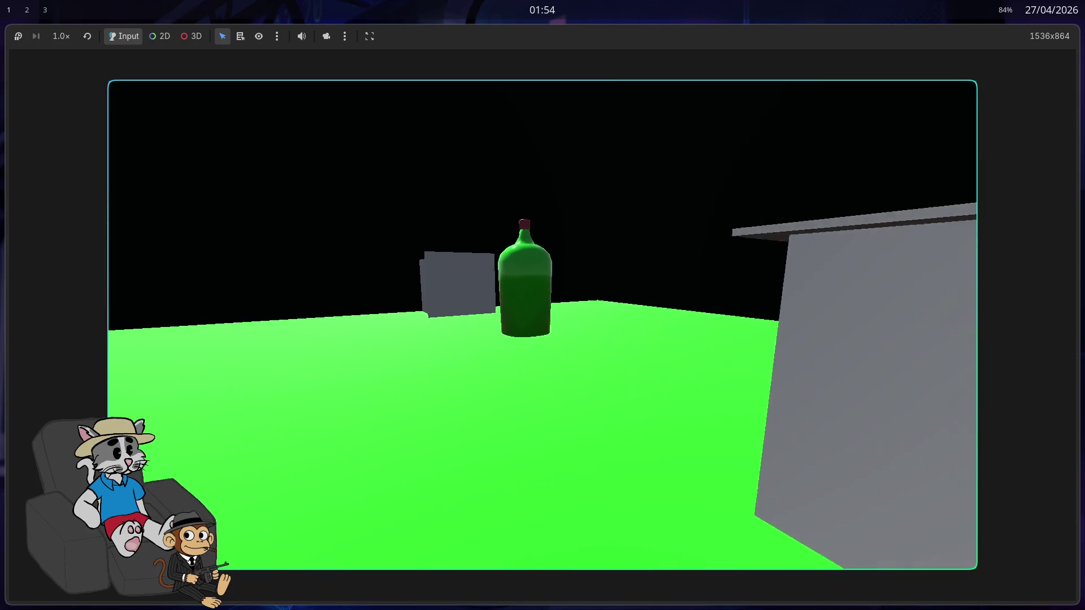
key("w")
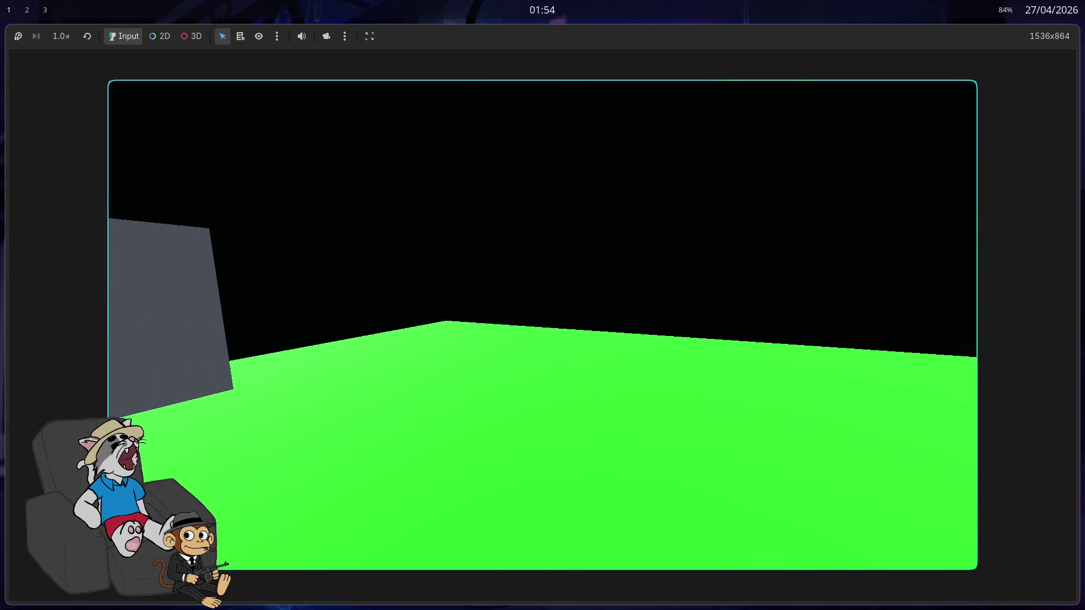
key("w")
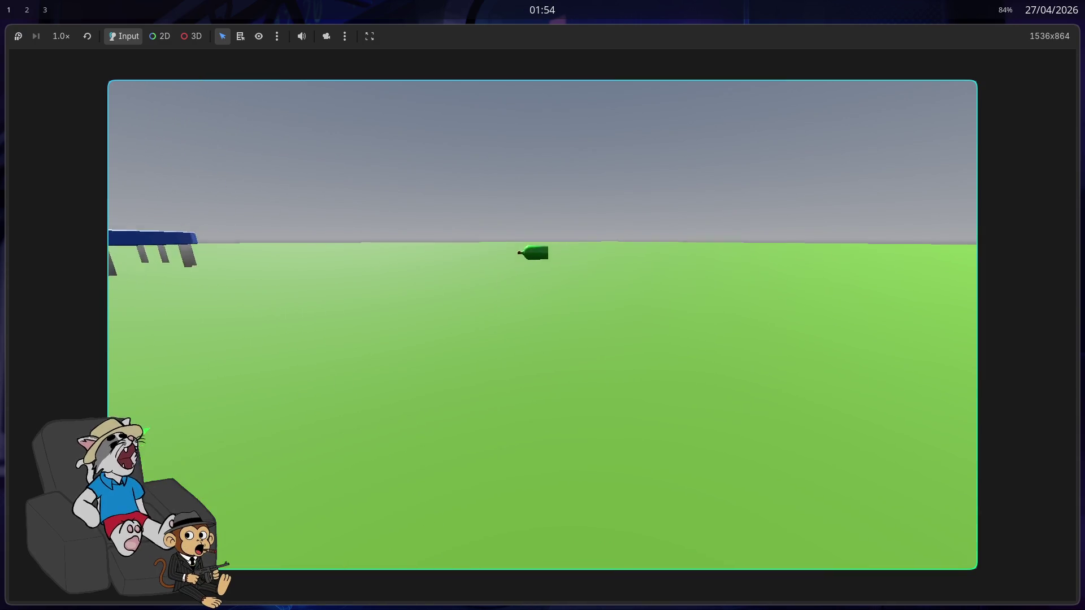
key("w")
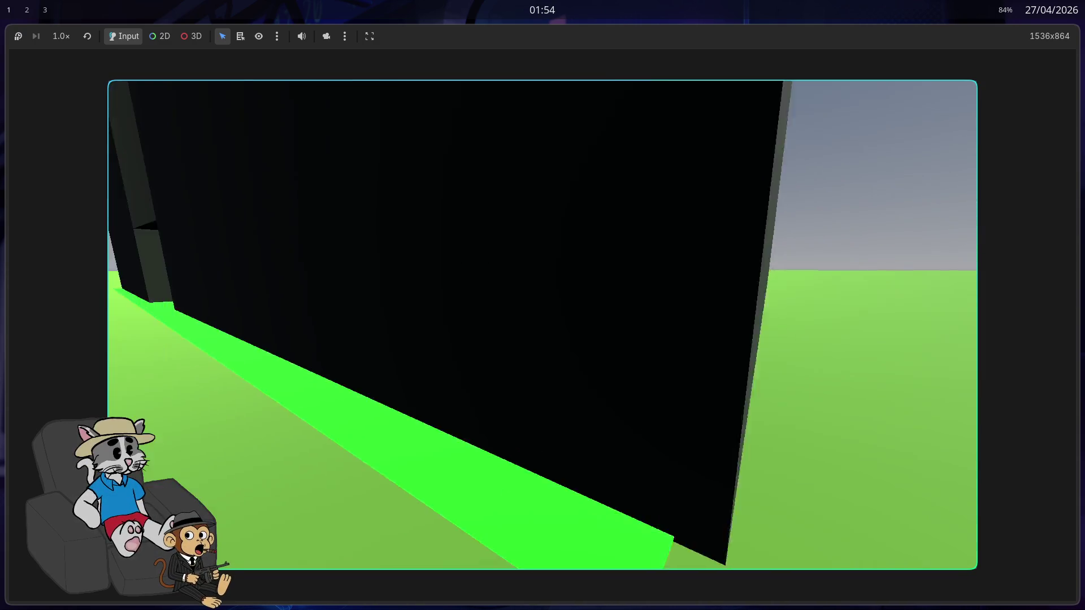
key("F8")
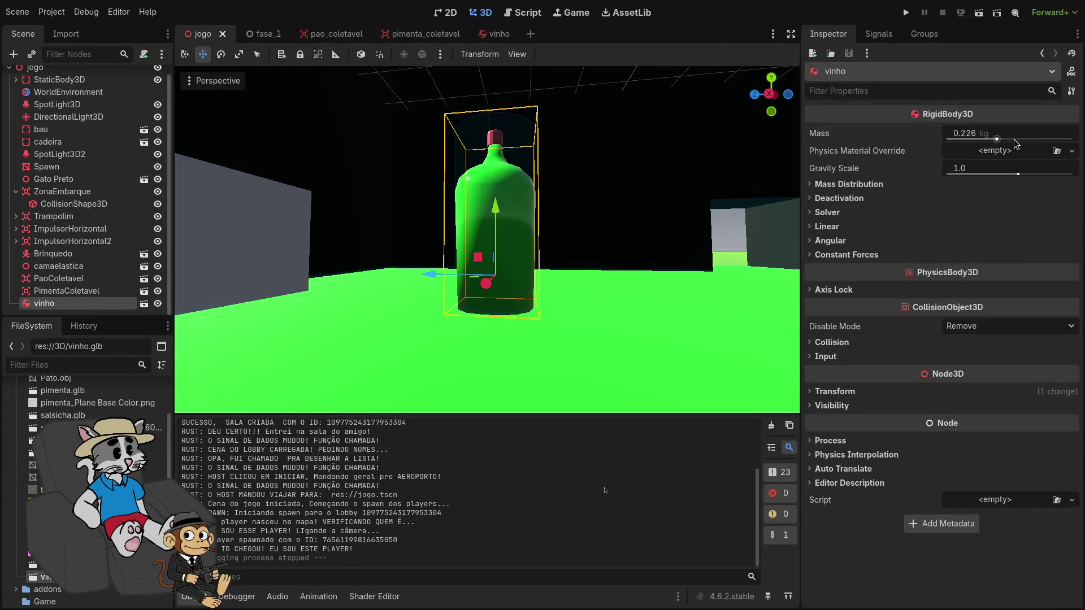
Raise the bottle's mass to about 1.111 kg and play-test by running into the bottle
left_click_drag(997, 136, 1011, 136)
key("F5")
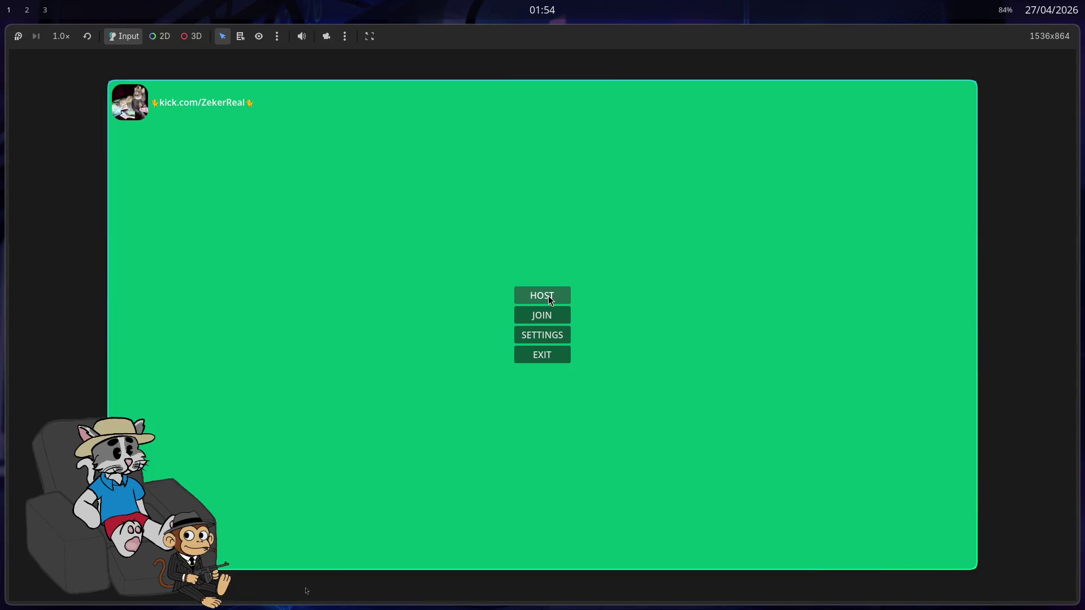
left_click(549, 297)
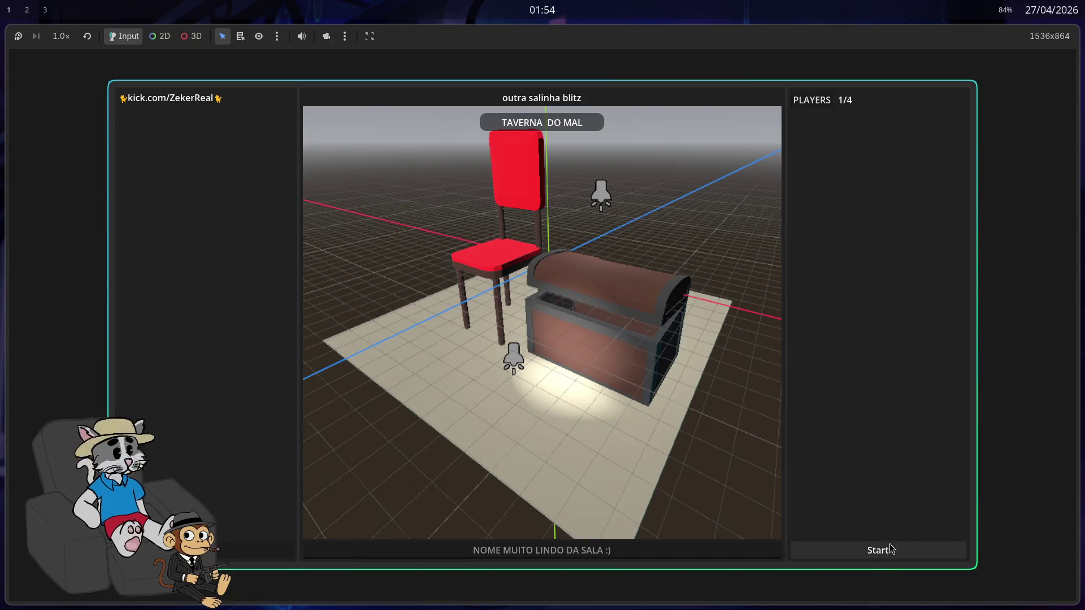
left_click(873, 551)
key("w")
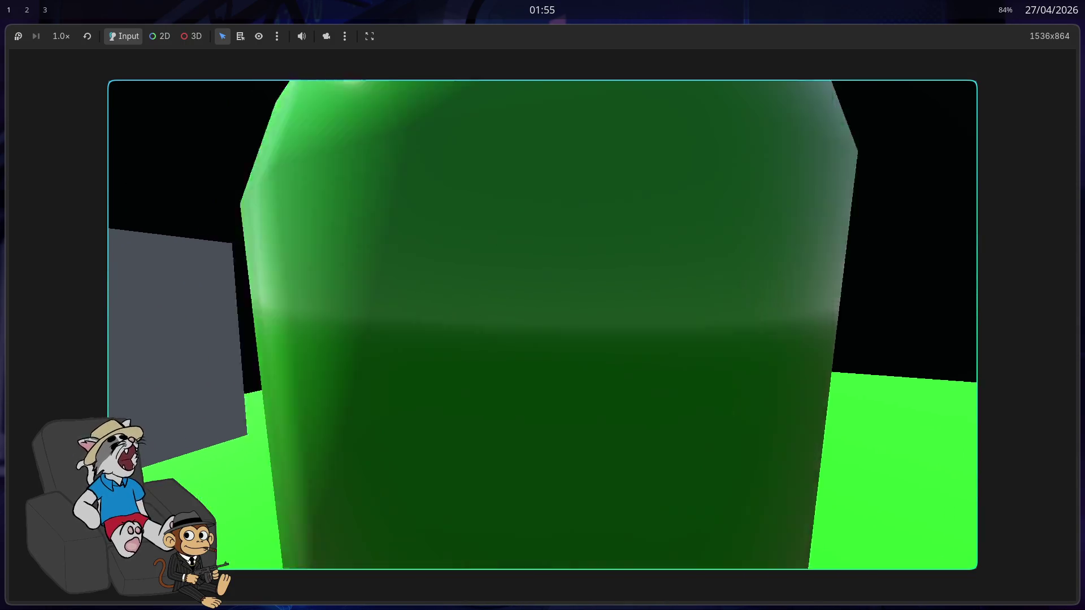
key("s")
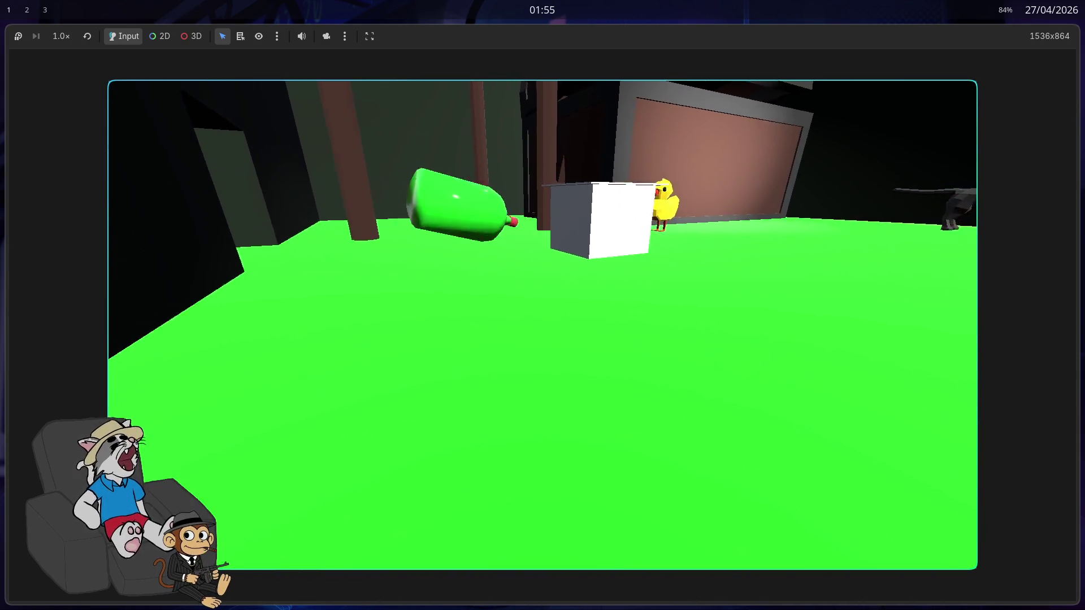
key("F8")
Run the game once more, stop it, and bring up the vinho bottle scene
key("F5")
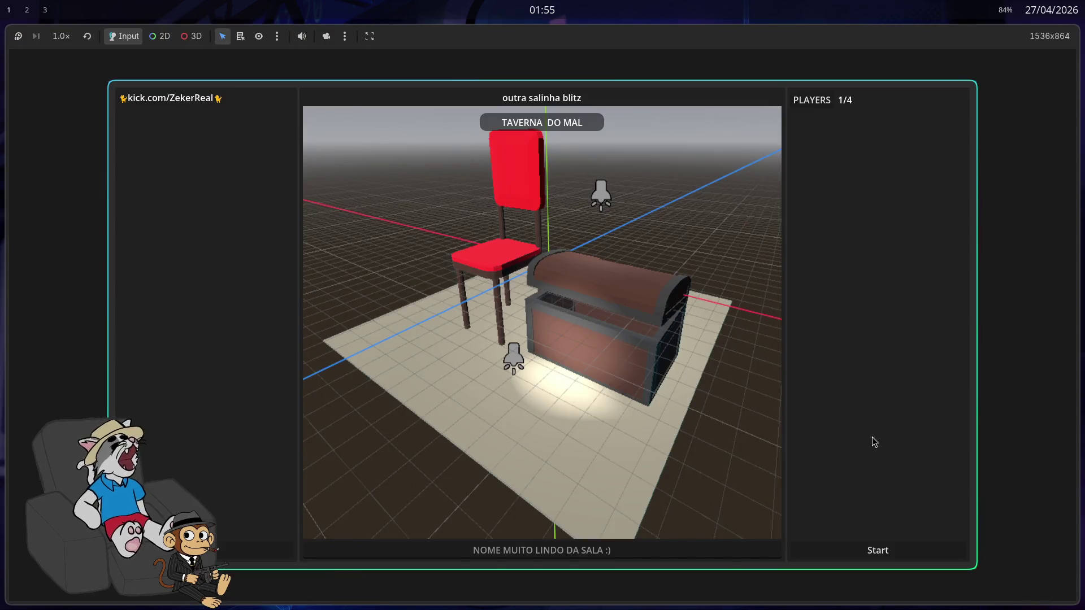
left_click(890, 558)
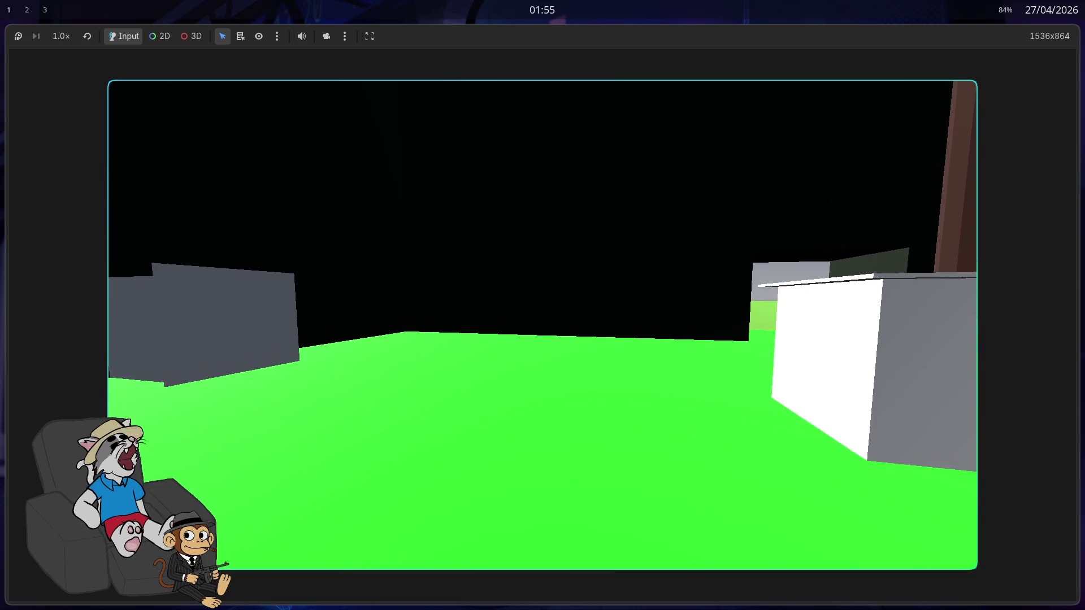
key("F8")
left_click(493, 34)
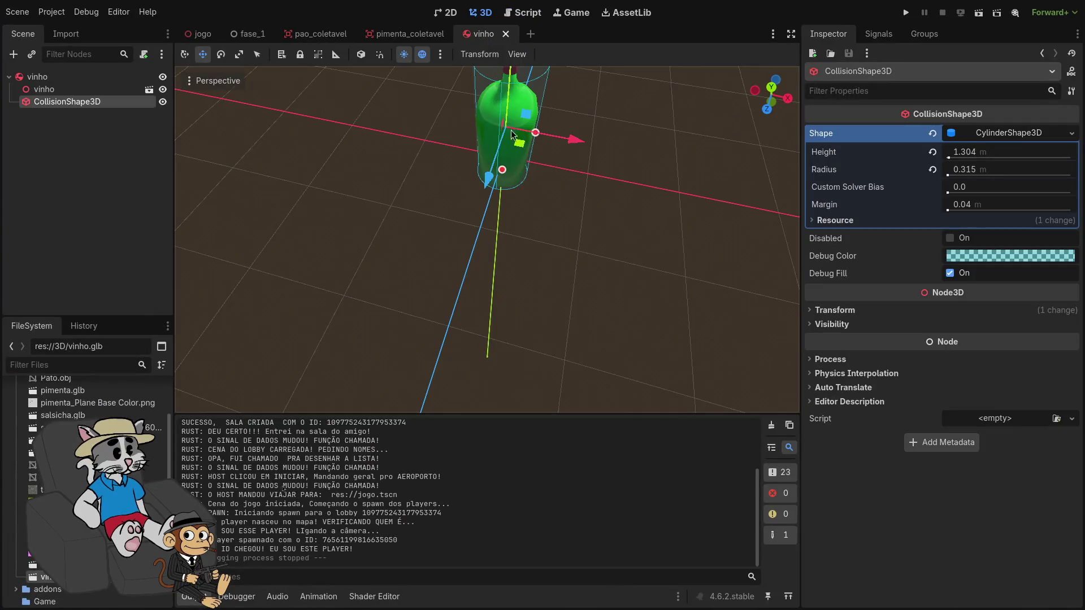
In top view, widen the bottle's cylinder collision radius to about 0.334 m
left_click(772, 86)
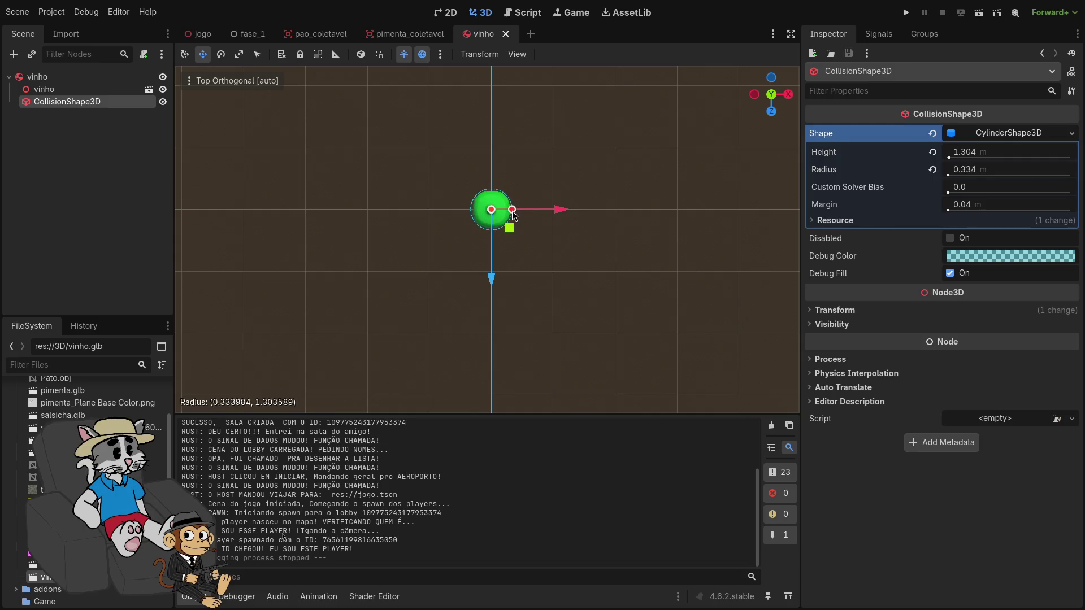
left_click_drag(514, 215, 514, 216)
scroll(499, 241, "up", 3)
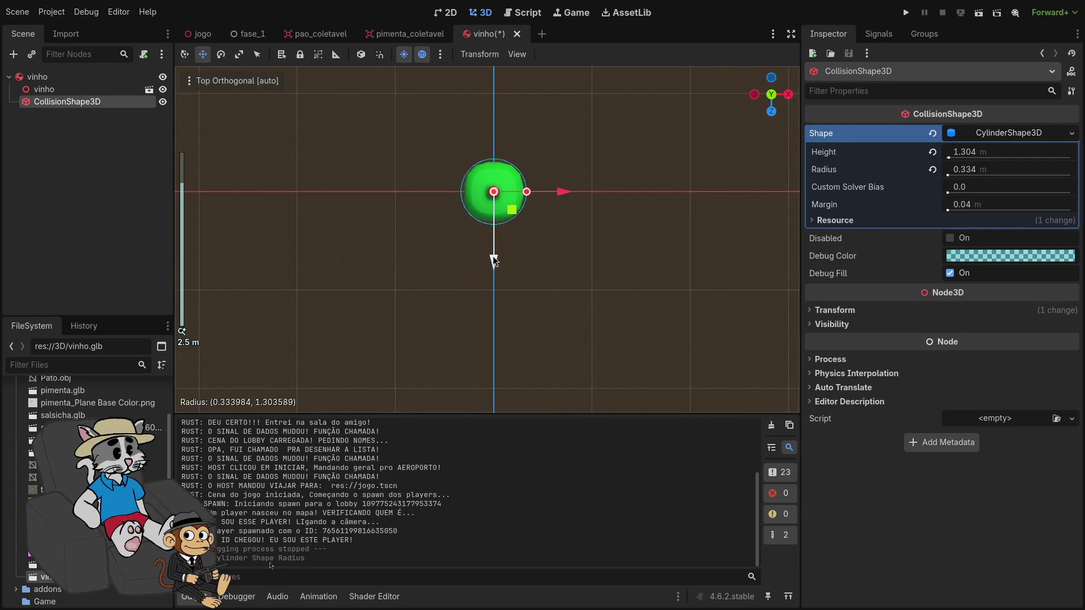
left_click(494, 260)
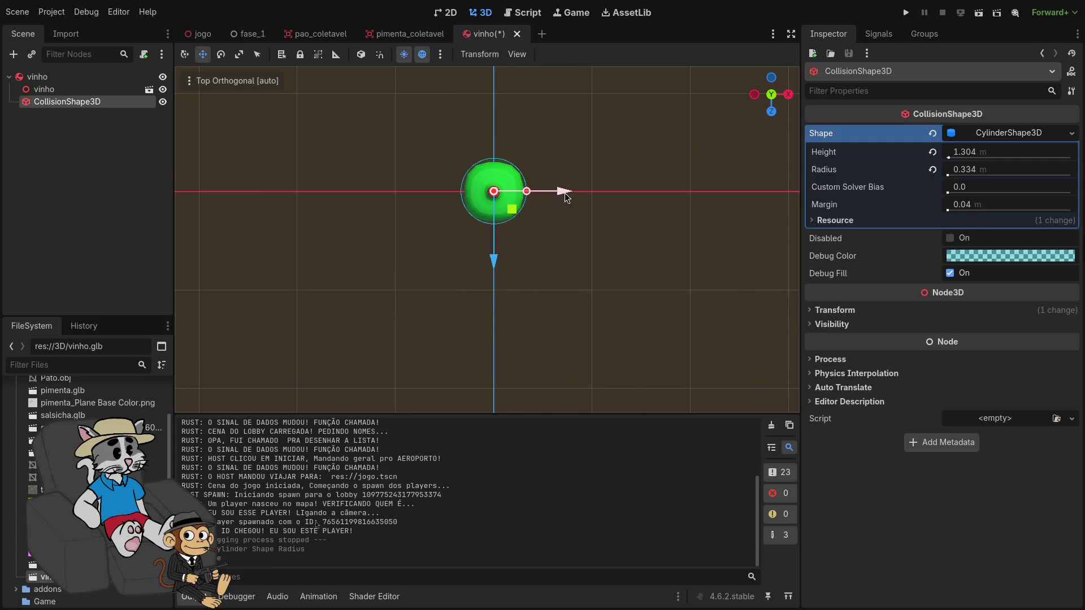
left_click(605, 242)
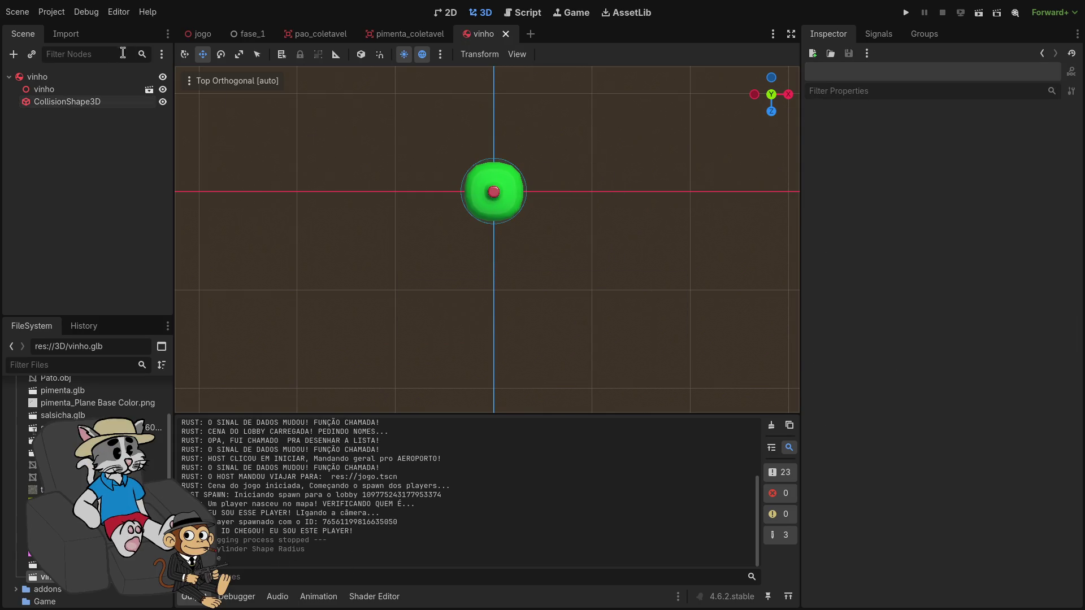
Set the vinho rigid body's mass to 3 kg, then return to jogo and run the game
left_click(85, 76)
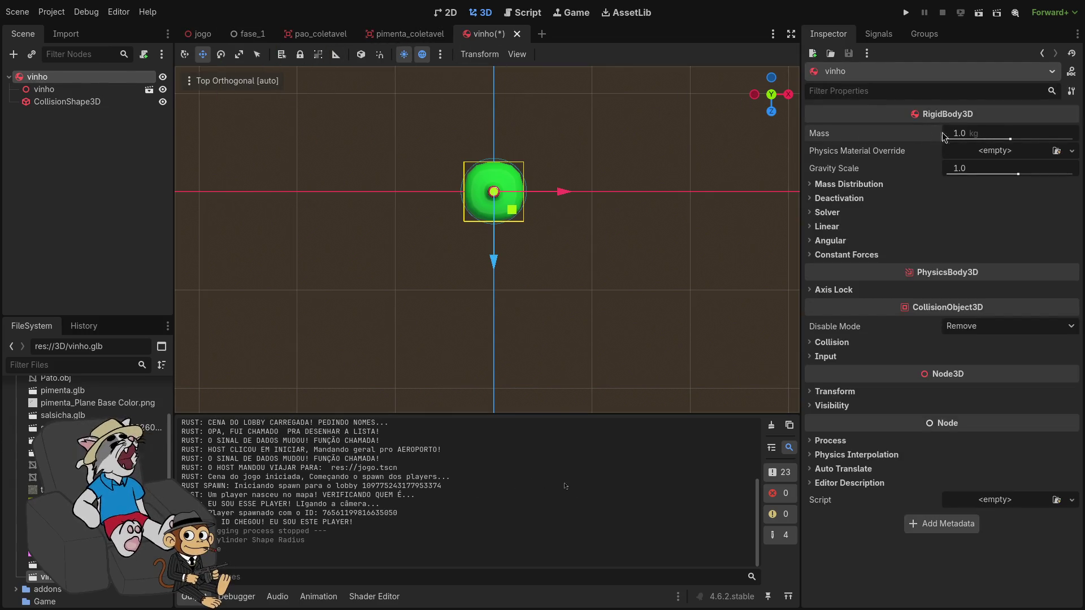
mouse_move(950, 114)
type("3")
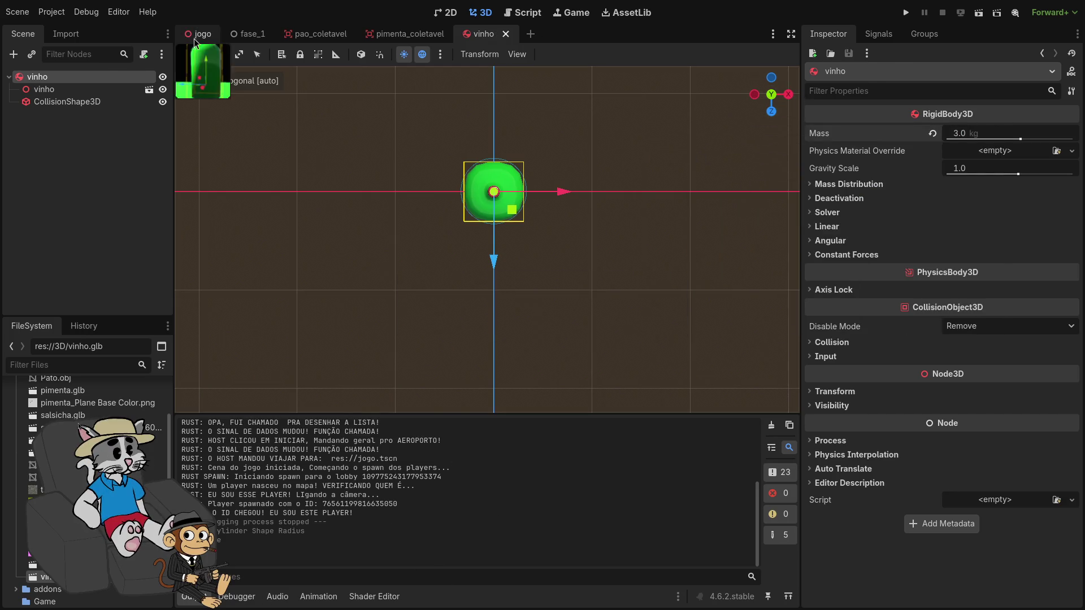
left_click(194, 35)
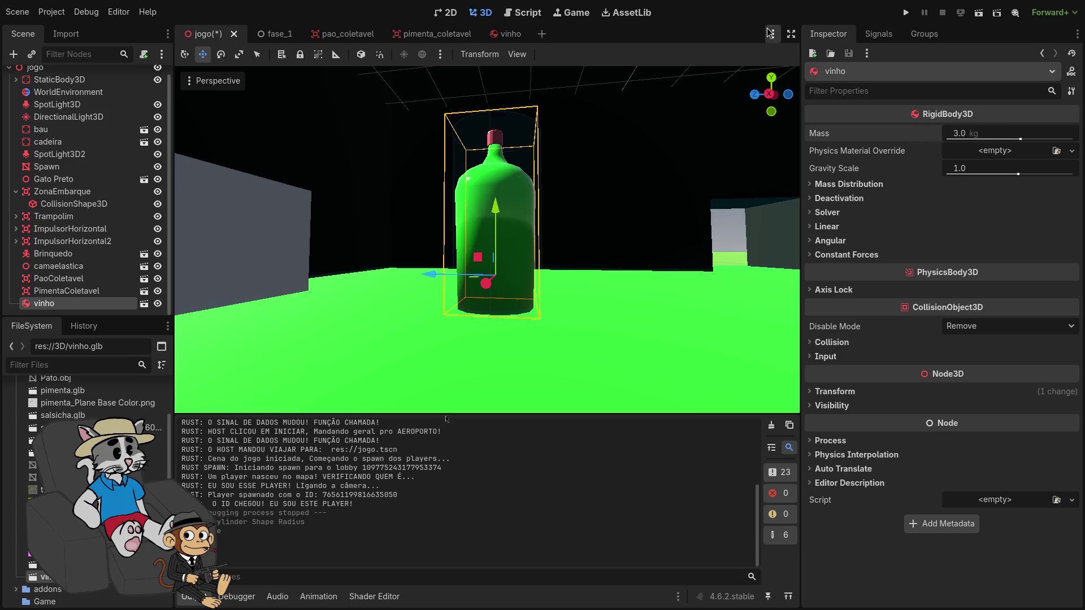
left_click(907, 13)
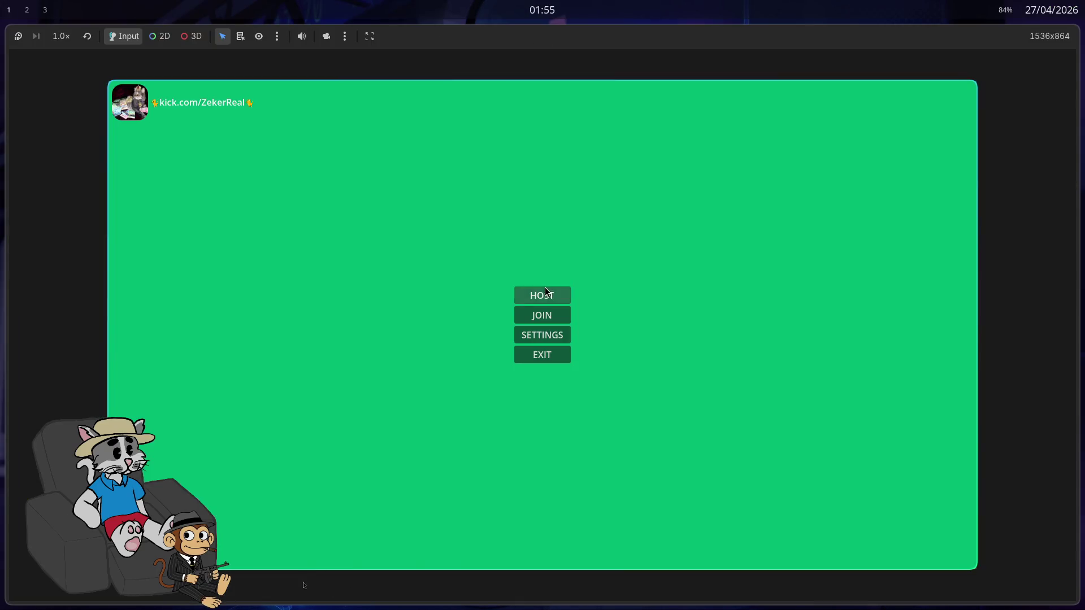
Host and start a match, knock over the 3 kg bottle, then stop the game
left_click(543, 291)
left_click(875, 551)
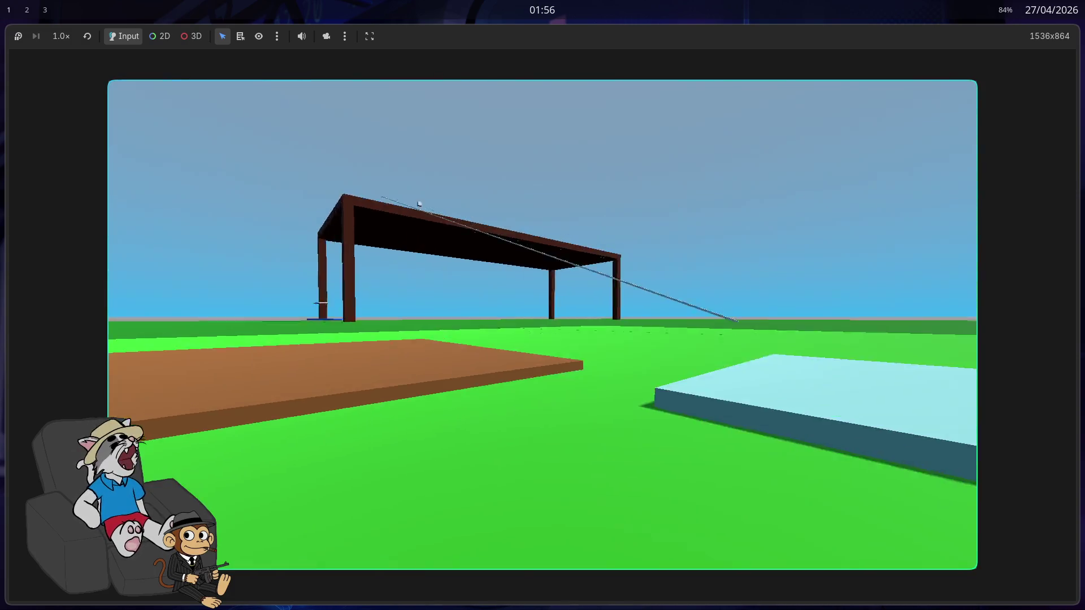
key("F8")
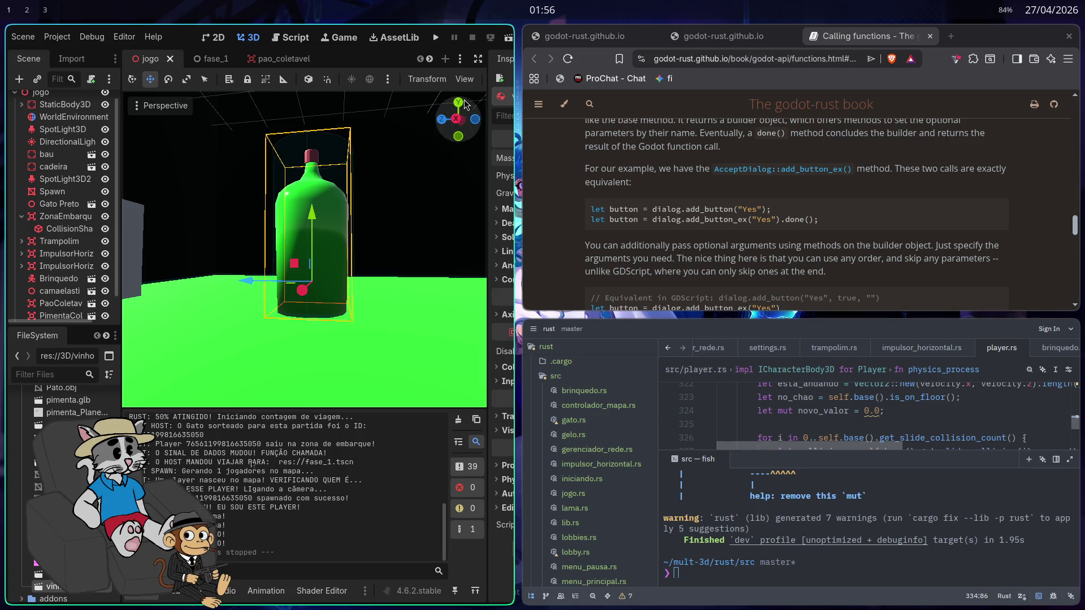
Give the vinho bottle a new PhysicsMaterial override with friction 0.2 and run the game
key("super+f")
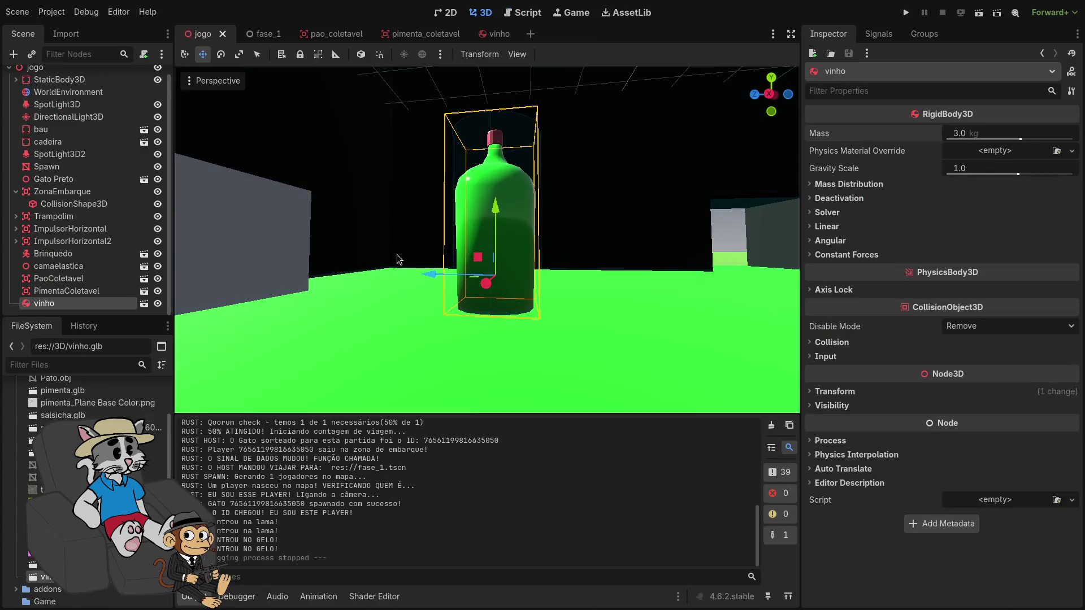
left_click(996, 151)
left_click(1016, 186)
left_click(1009, 150)
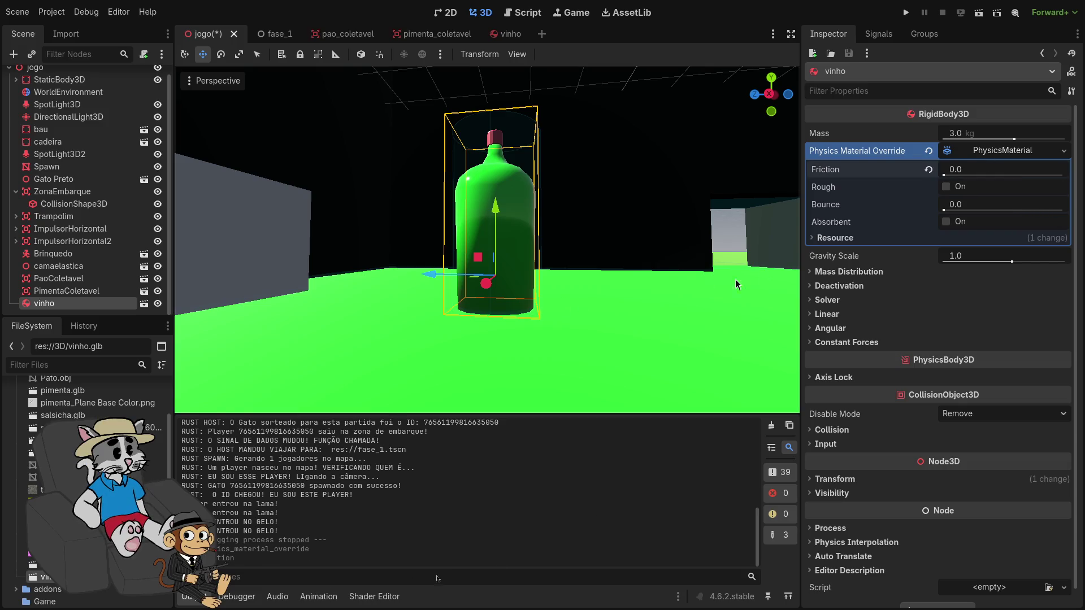
mouse_move(955, 170)
left_mouse_down()
mouse_move(1009, 170)
mouse_move(967, 169)
left_mouse_up()
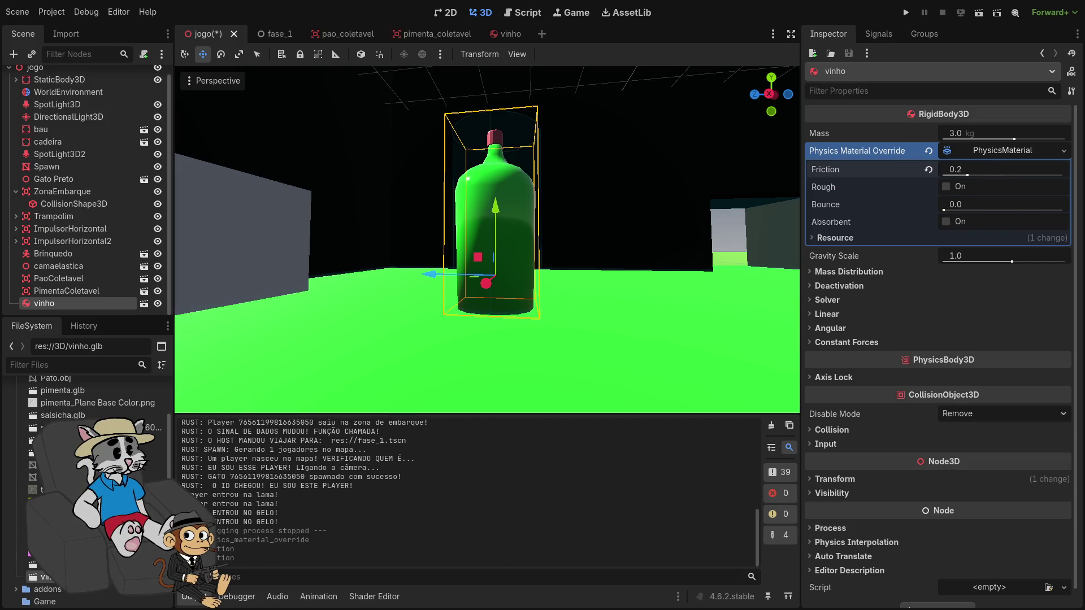
left_click(905, 12)
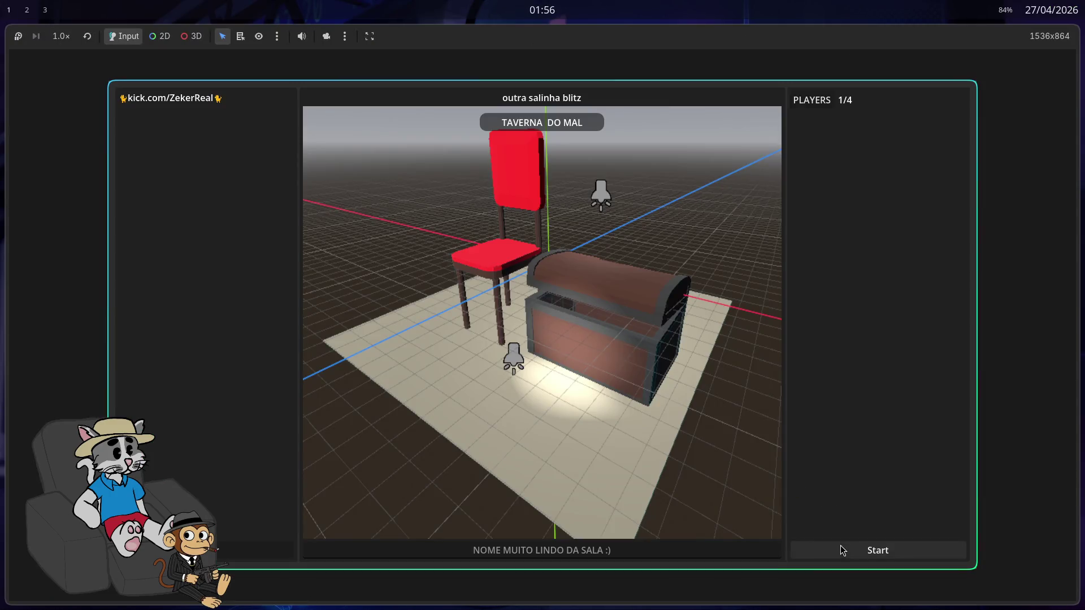
Start a match and push the green bottle around until it rolls along the chest wall
left_click(840, 544)
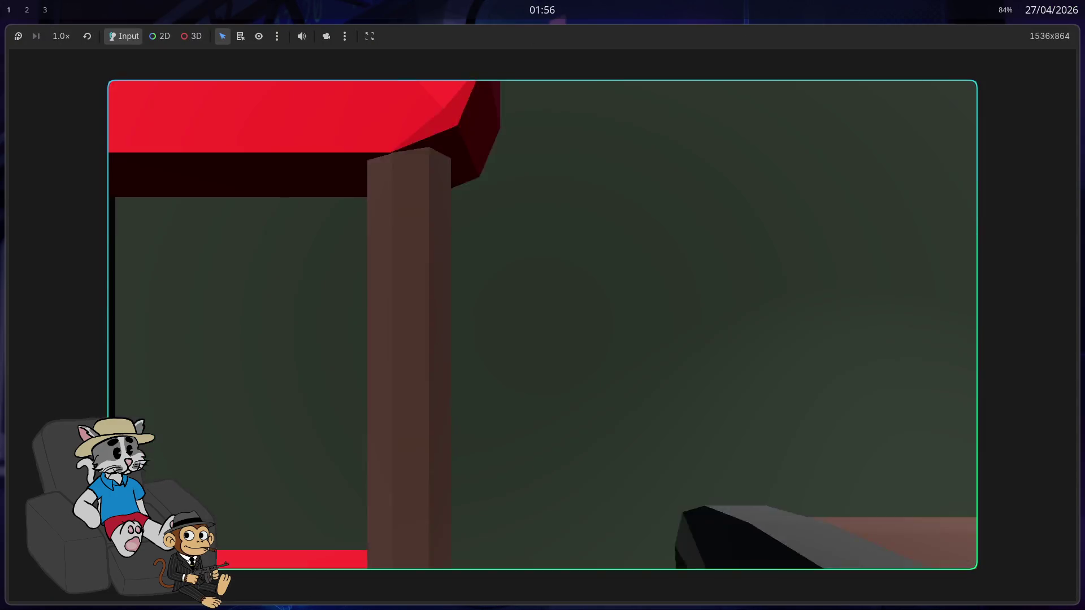
key("w")
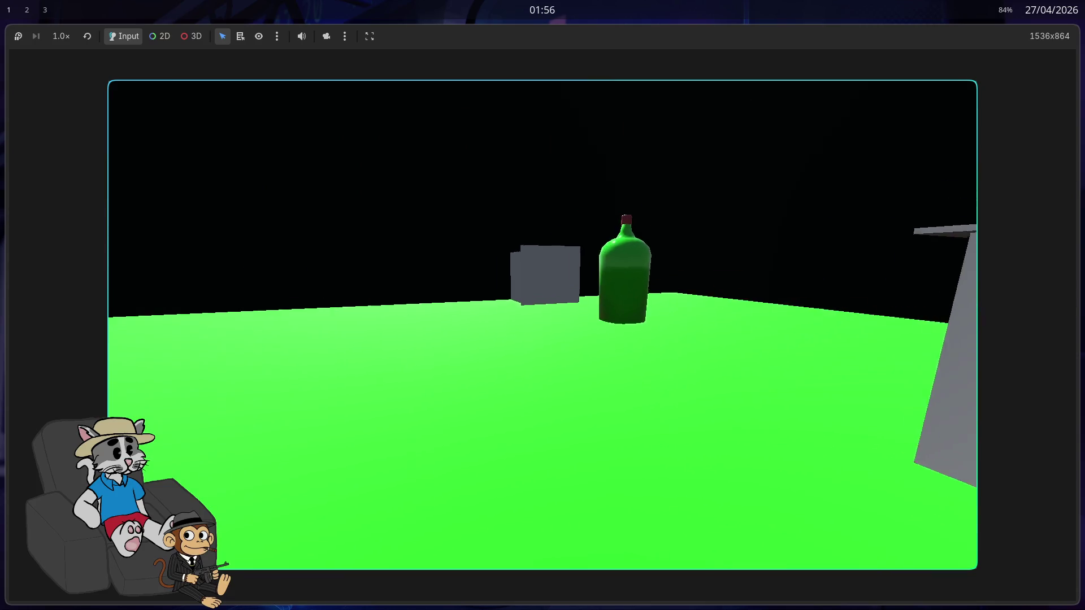
key("w")
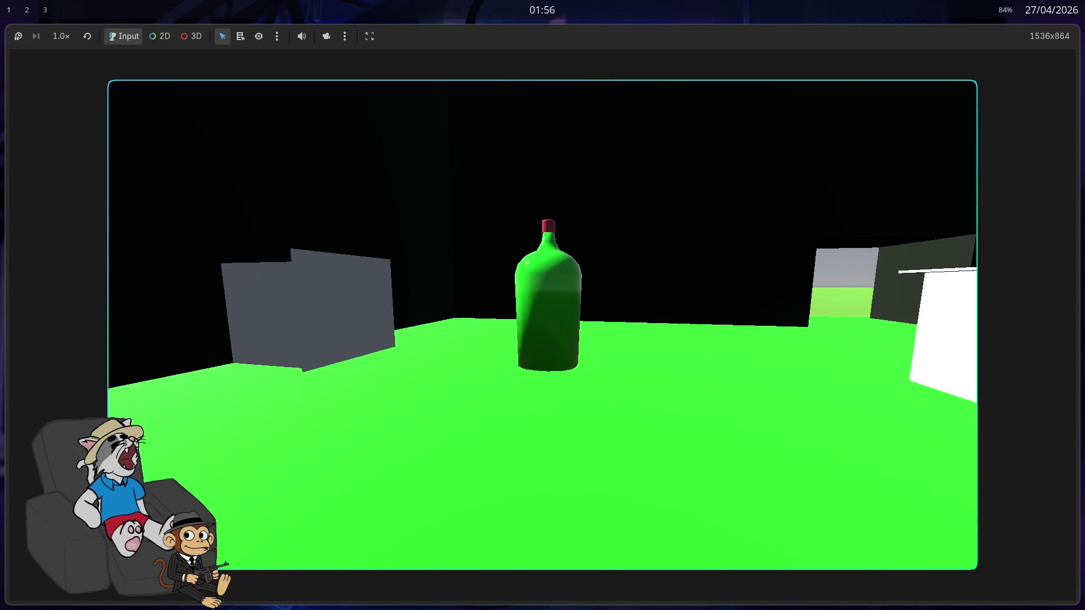
key("w")
key("s")
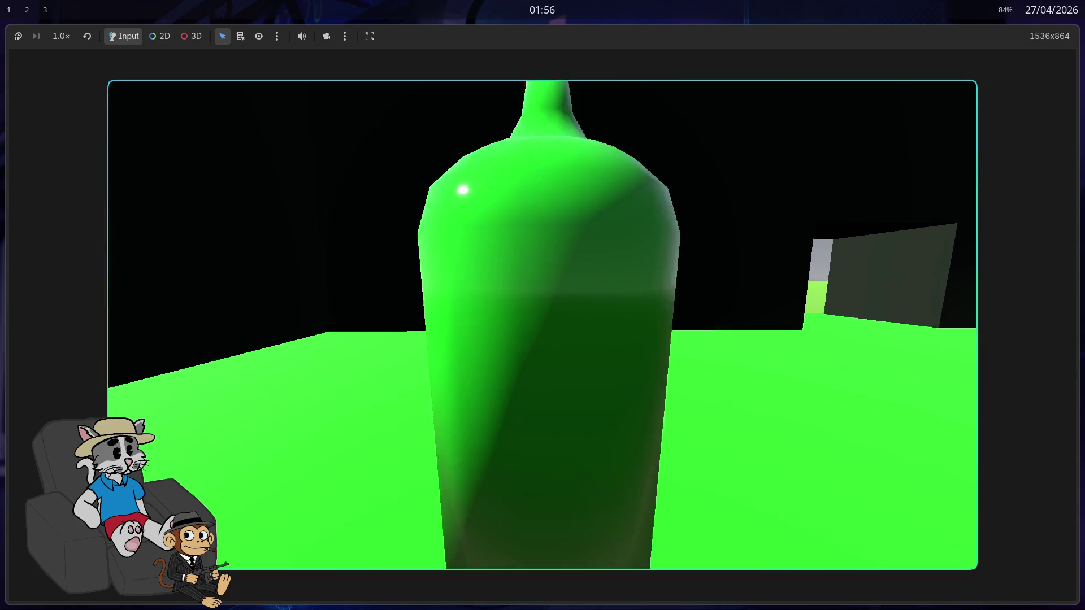
key("w")
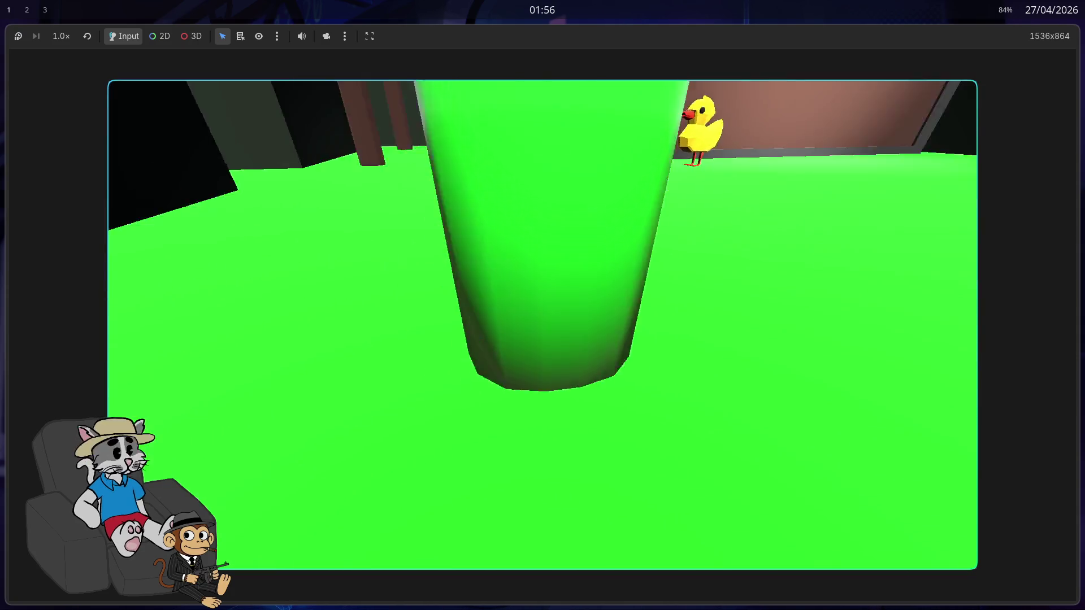
key("w")
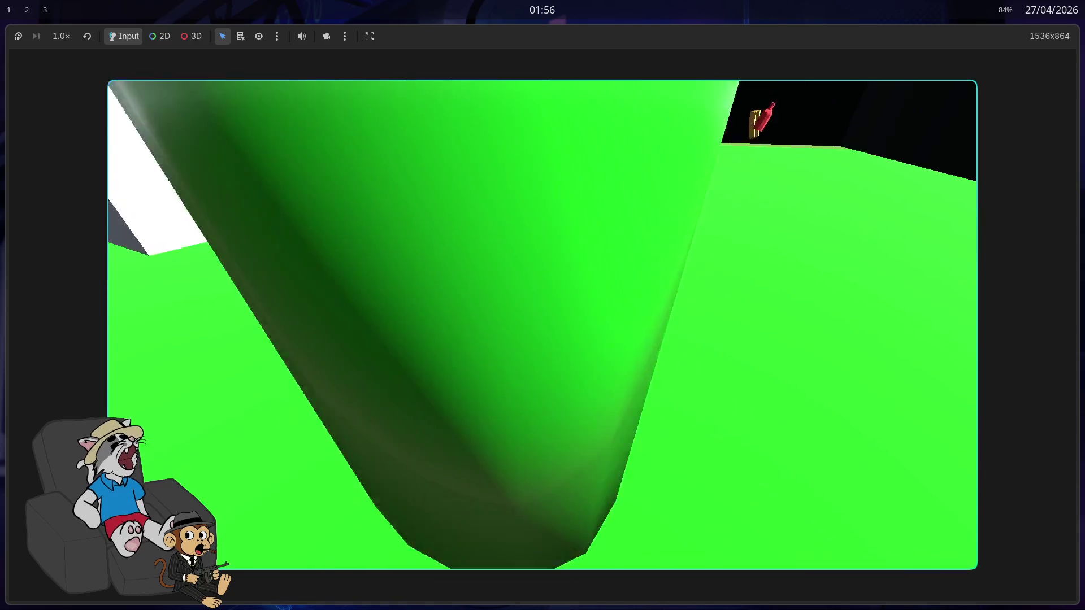
key("s")
key("w")
key("s")
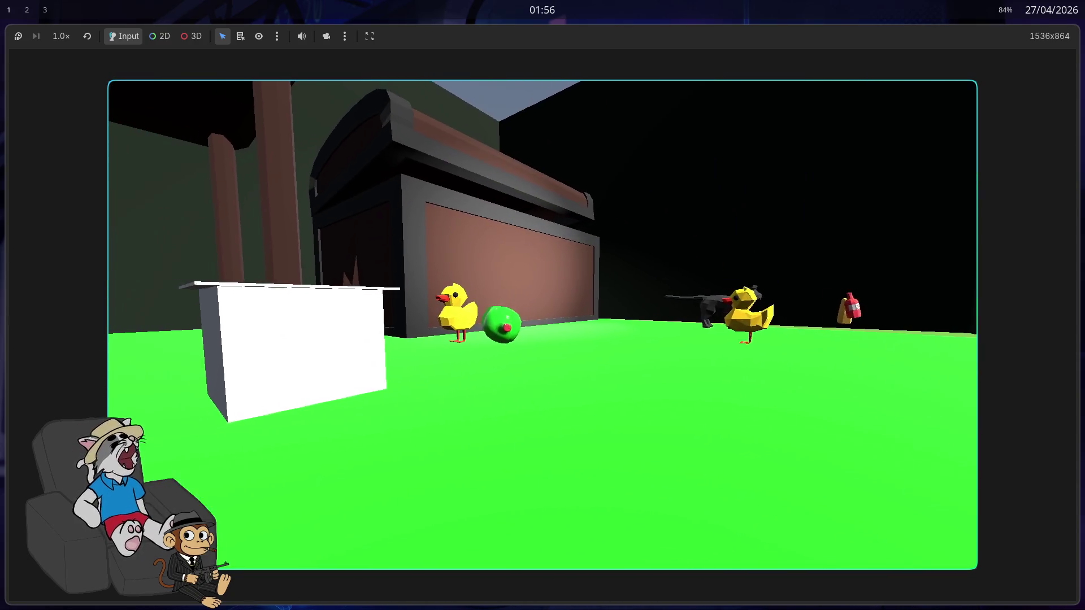
key("w")
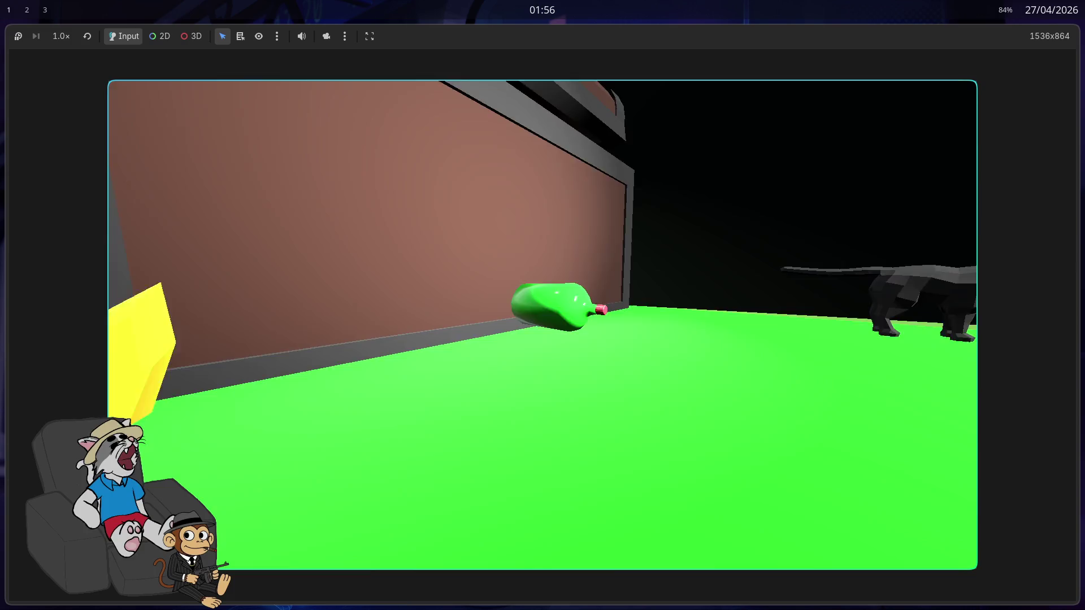
key("w")
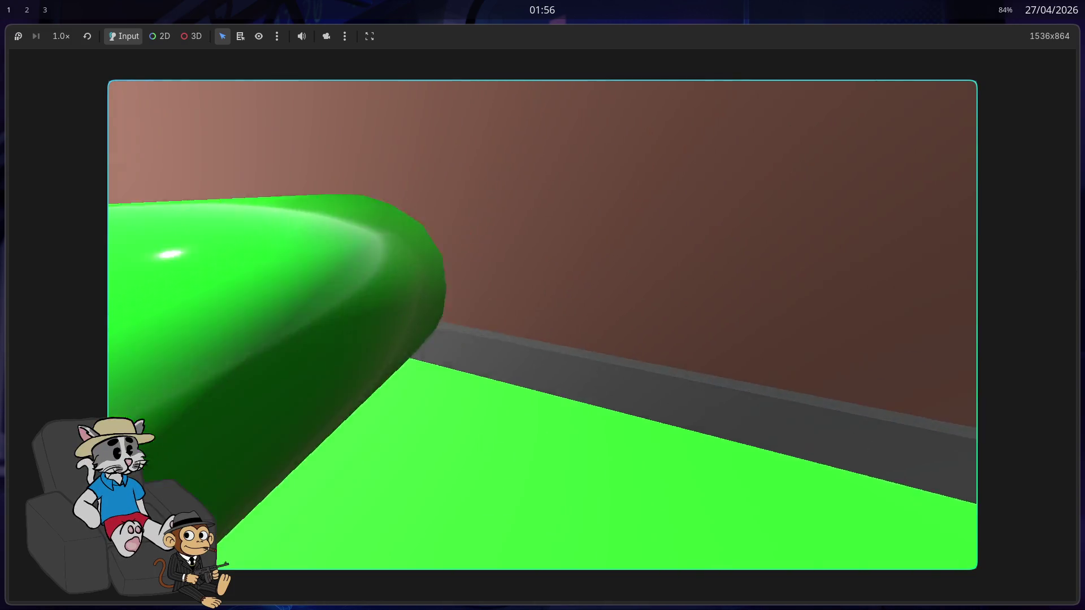
key("w")
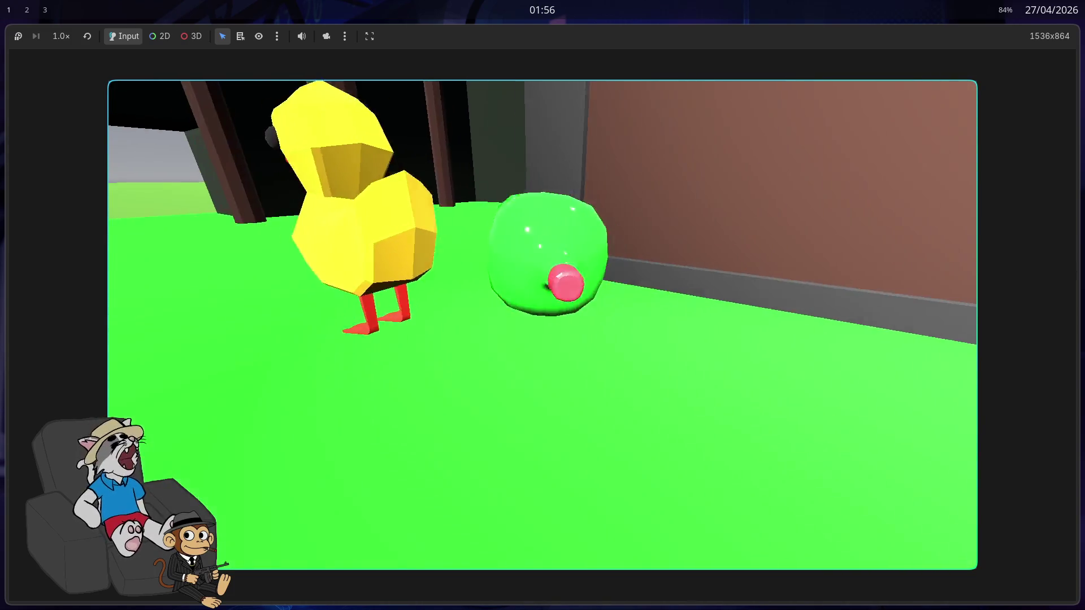
key("w")
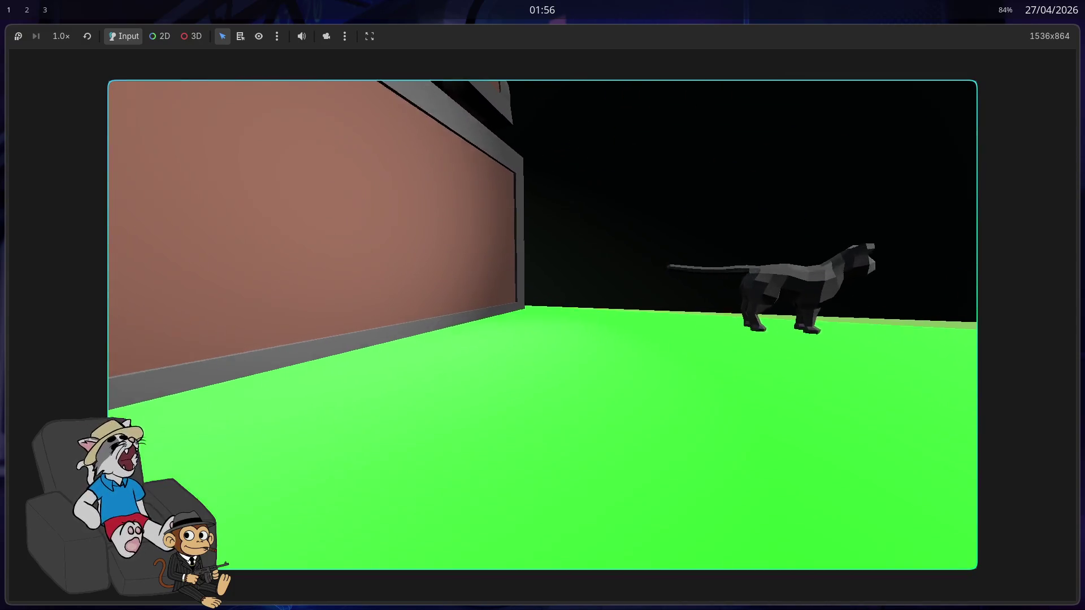
Reset the scene several times to approach the bottle again, then stop the game
key("r")
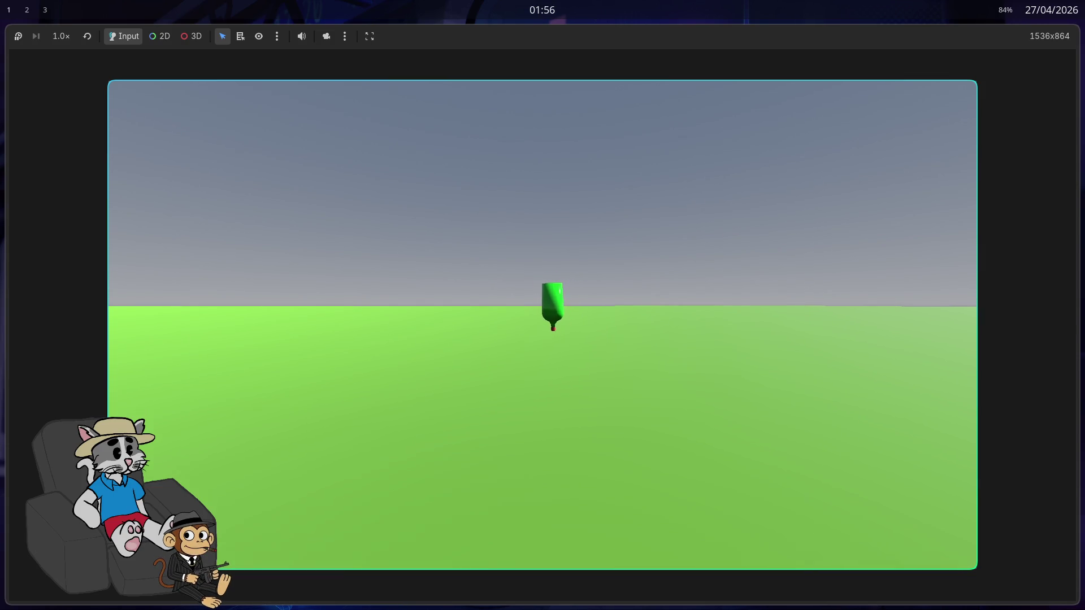
key("w")
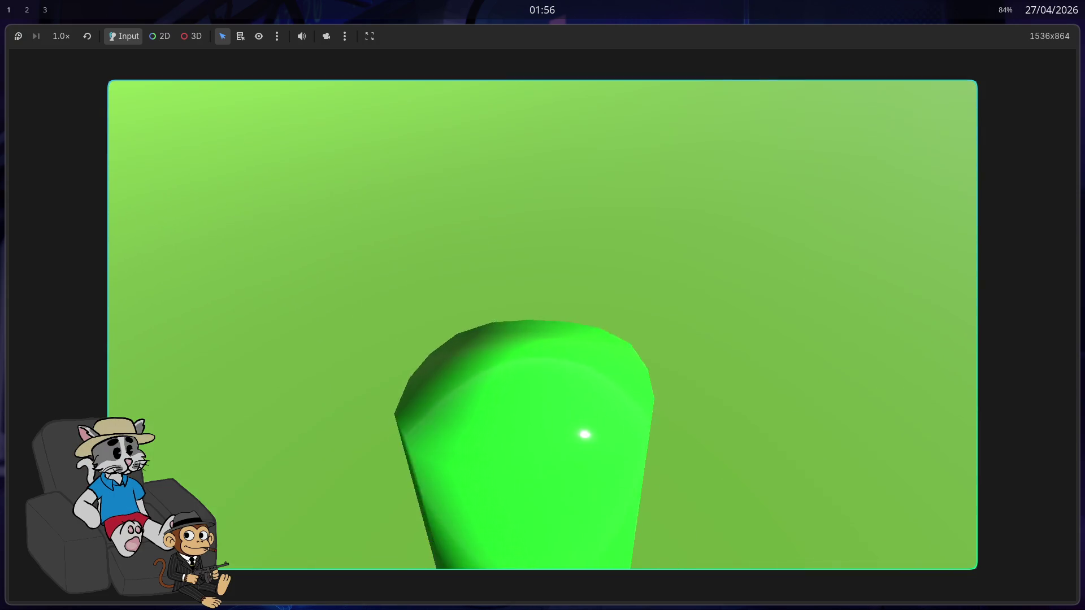
key("r")
key("w")
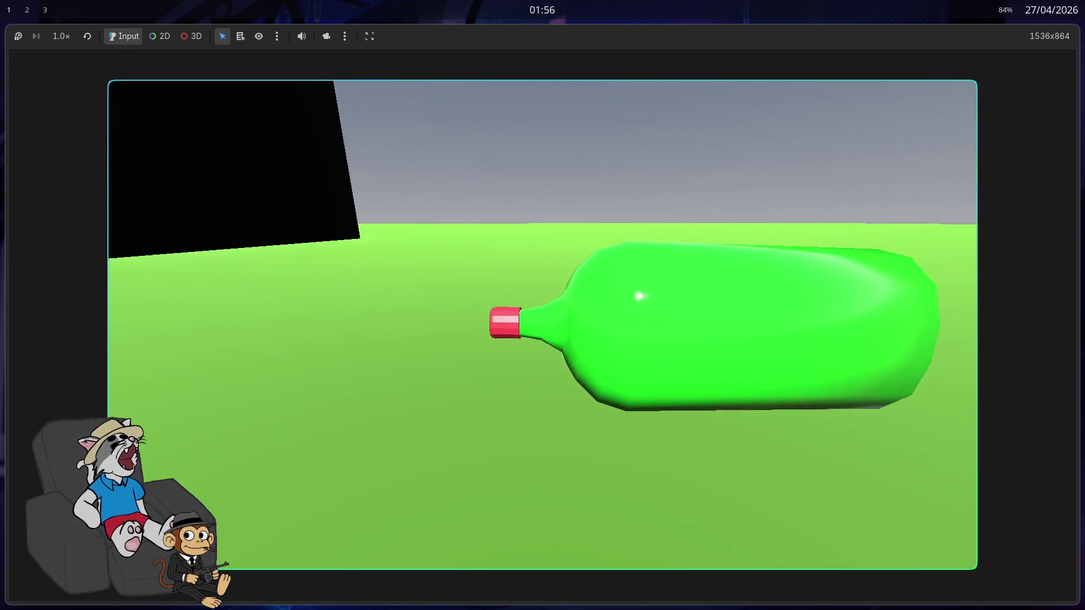
key("r")
key("w")
key("r")
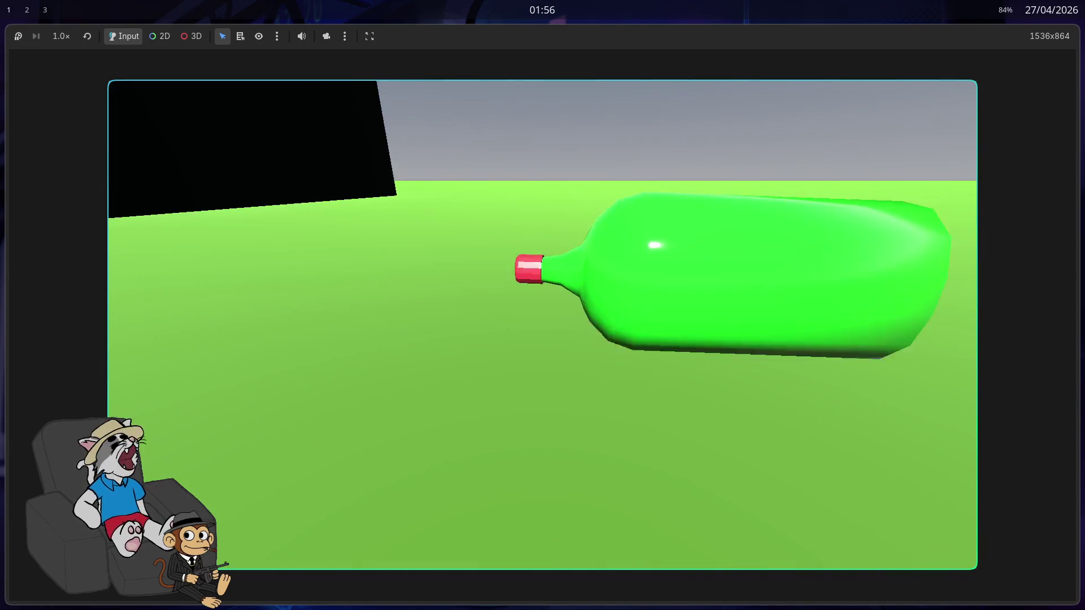
key("F8")
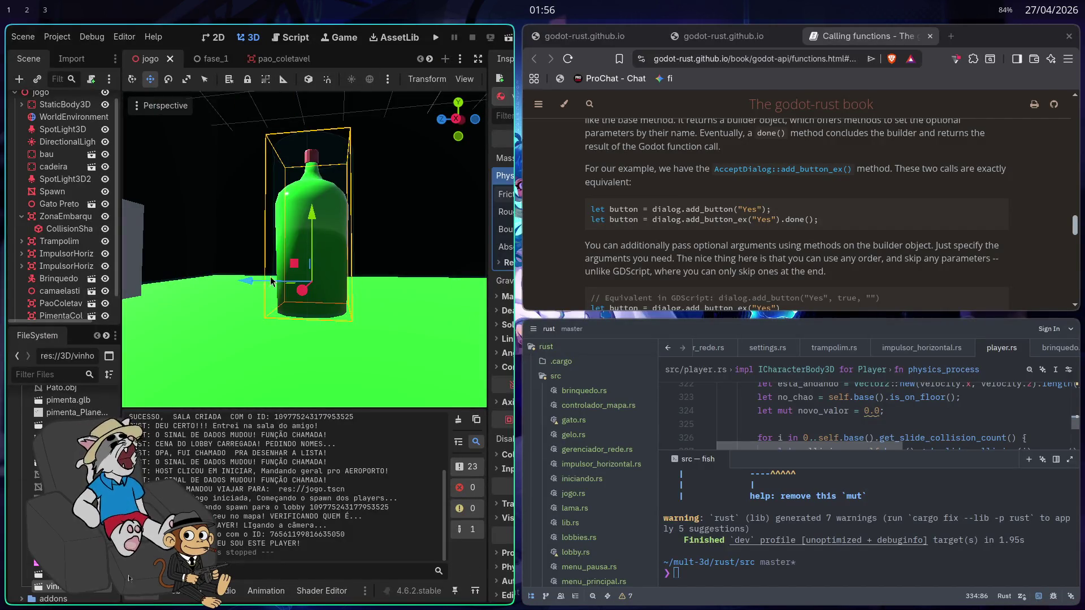
Open the vinho bottle scene full-screen and orbit into a close perspective view
left_click(277, 58)
key("super+f")
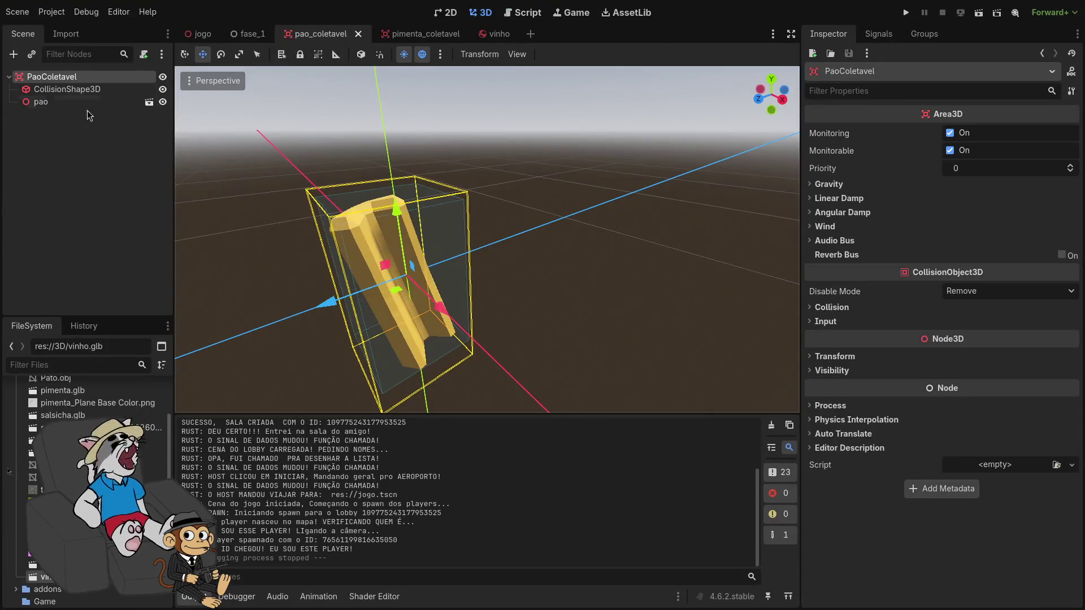
left_click(498, 34)
mouse_move(618, 296)
left_mouse_down()
mouse_move(633, 186)
mouse_move(625, 113)
mouse_move(592, 72)
mouse_move(606, 50)
mouse_move(569, 182)
left_mouse_up()
key("w")
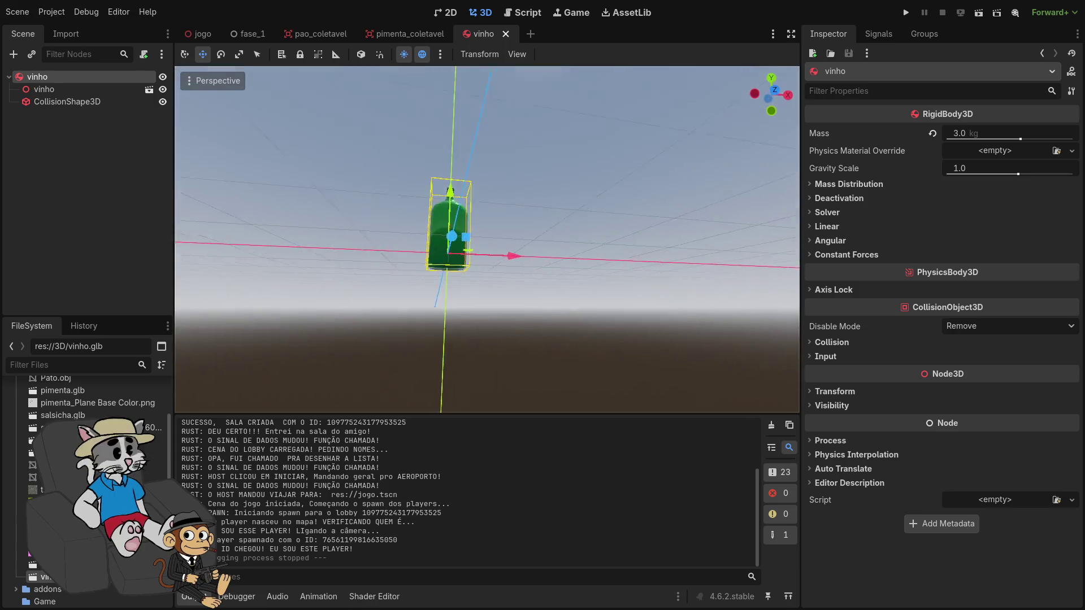
scroll(254, 171, "down", 6)
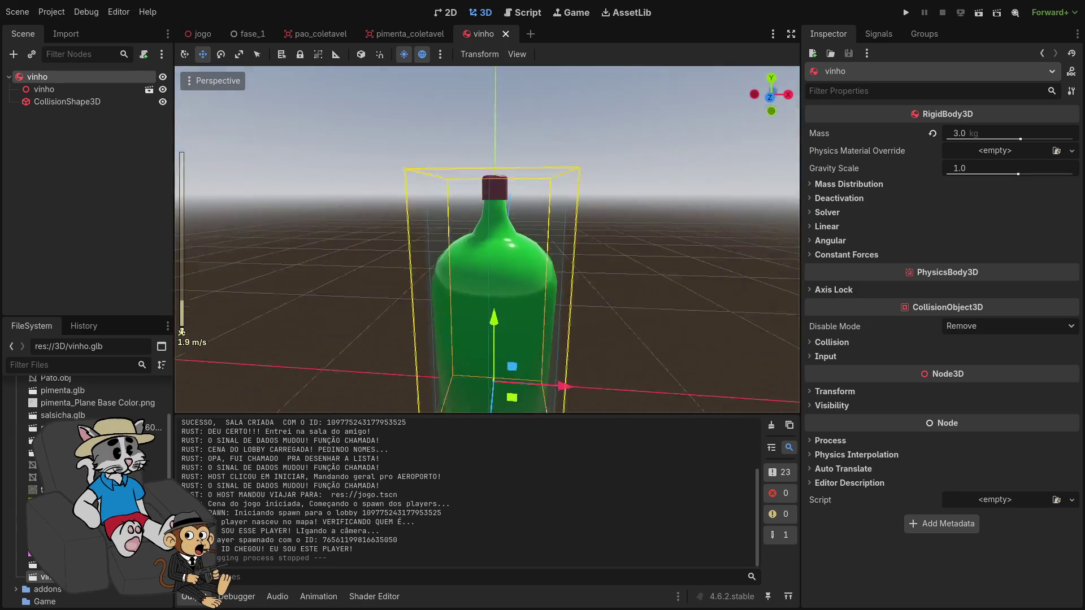
Inspect the collision cylinder, undoing trial Custom Solver Bias edits so it stays 1.304 by 0.334
left_click(99, 102)
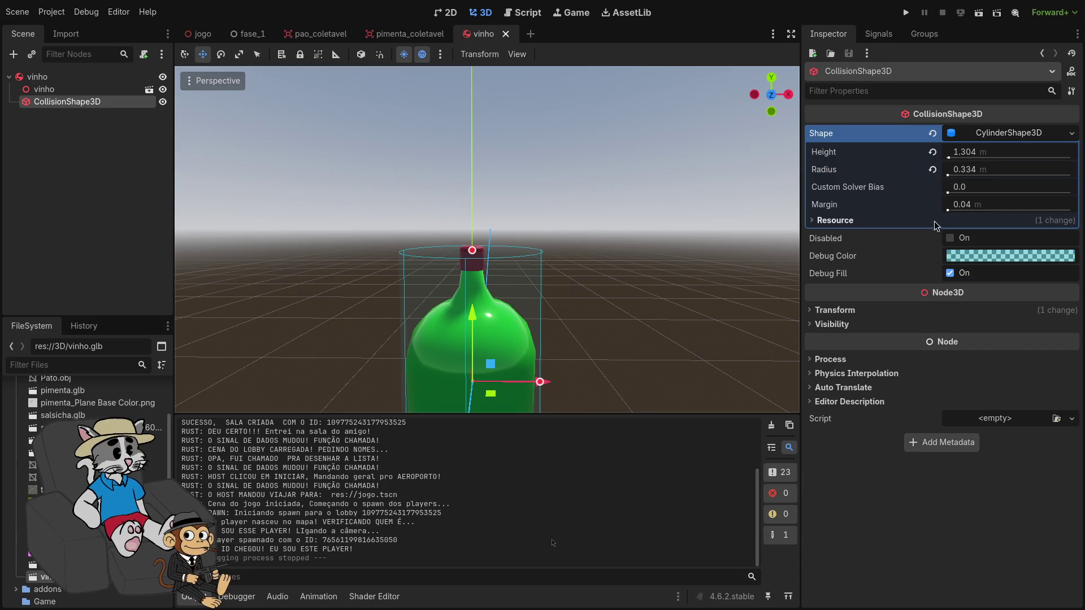
left_click_drag(948, 194, 955, 193)
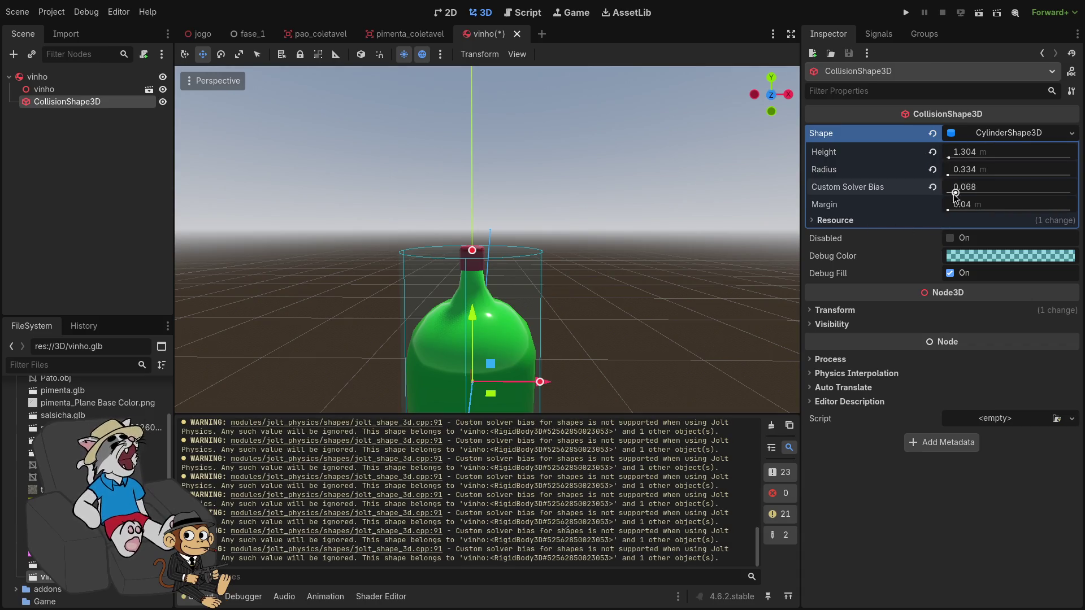
key("ctrl+z")
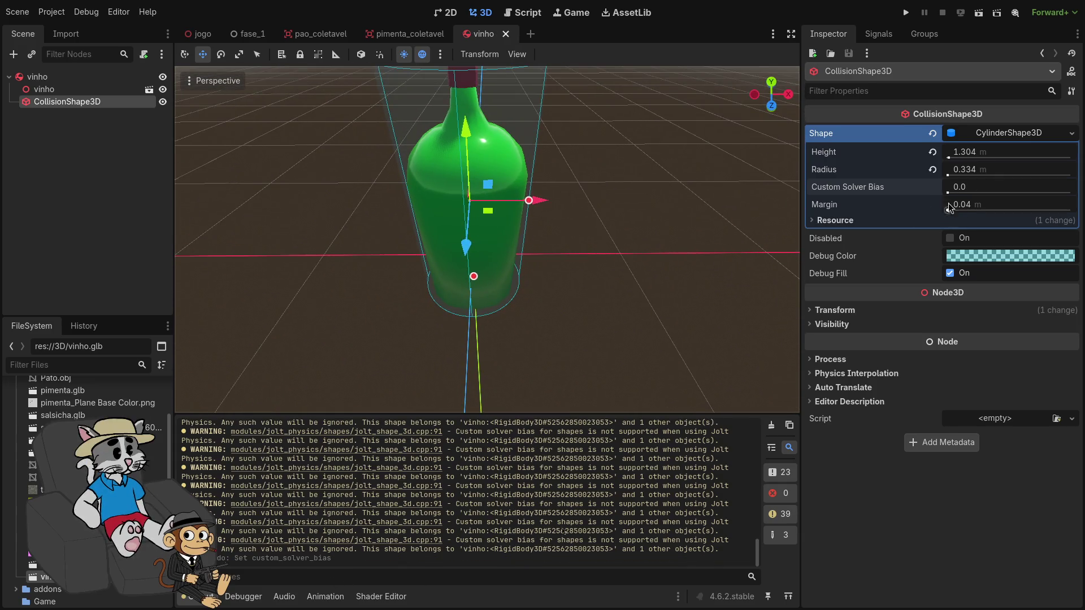
key("ctrl+z")
key("ctrl+z")
mouse_move(951, 192)
left_mouse_down()
mouse_move(969, 194)
mouse_move(955, 205)
left_mouse_up()
key("ctrl+z")
key("ctrl+z")
left_click(820, 222)
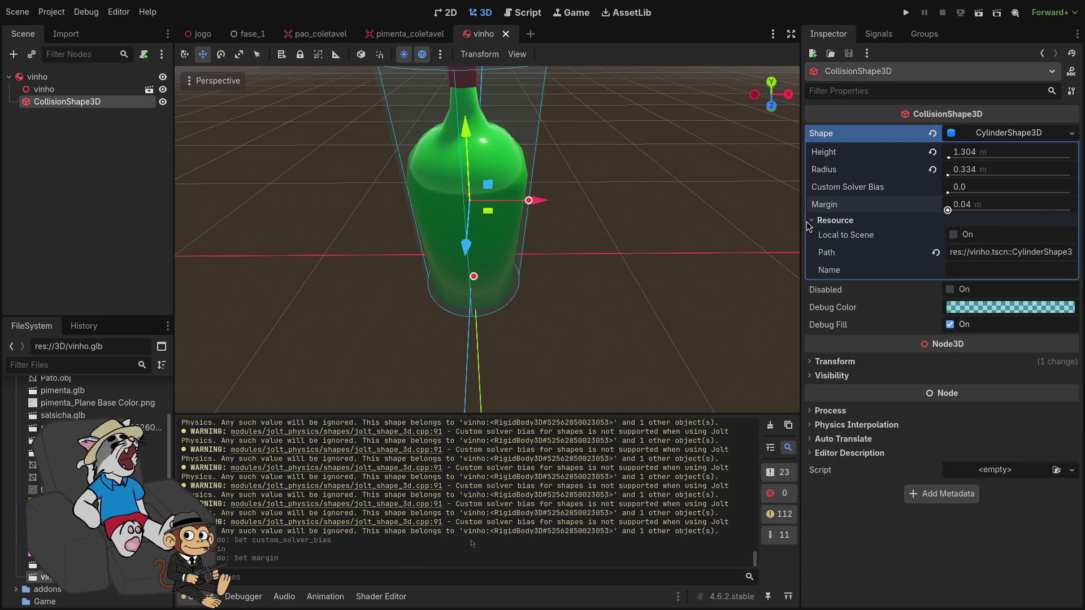
left_click(816, 222)
mouse_move(600, 216)
left_mouse_down()
mouse_move(609, 200)
mouse_move(590, 206)
left_mouse_up()
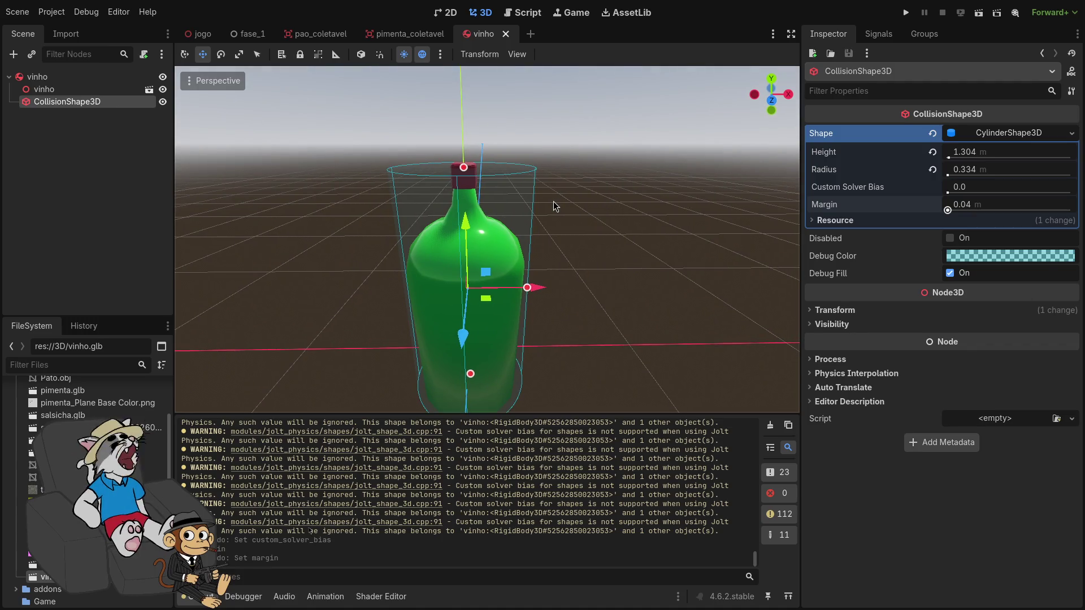
left_click(1053, 135)
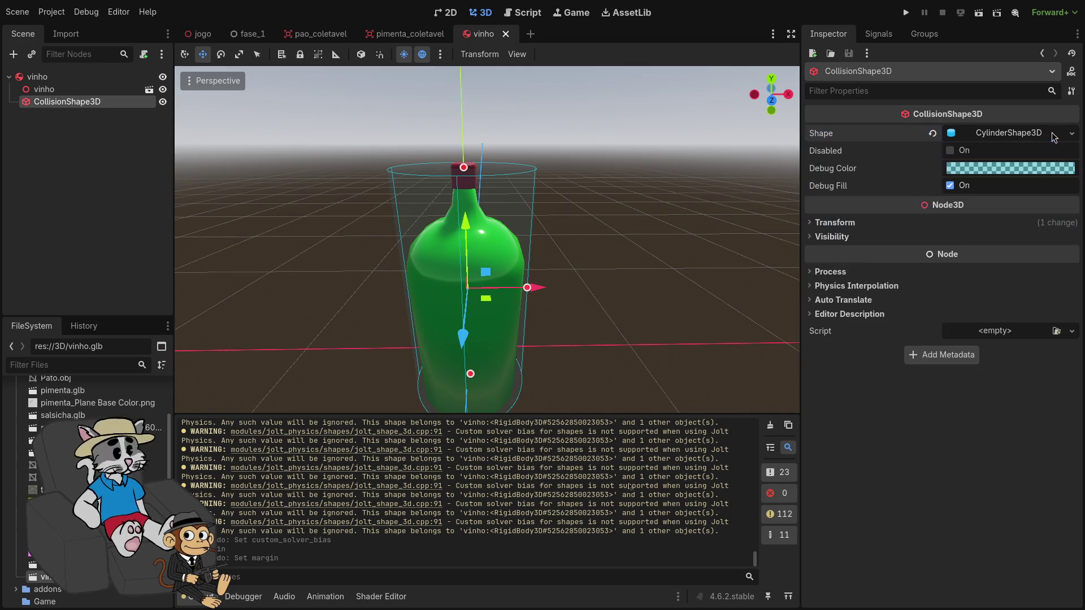
Change the collision shape to ConvexPolygonShape3D and expand its Points list
left_click(1069, 135)
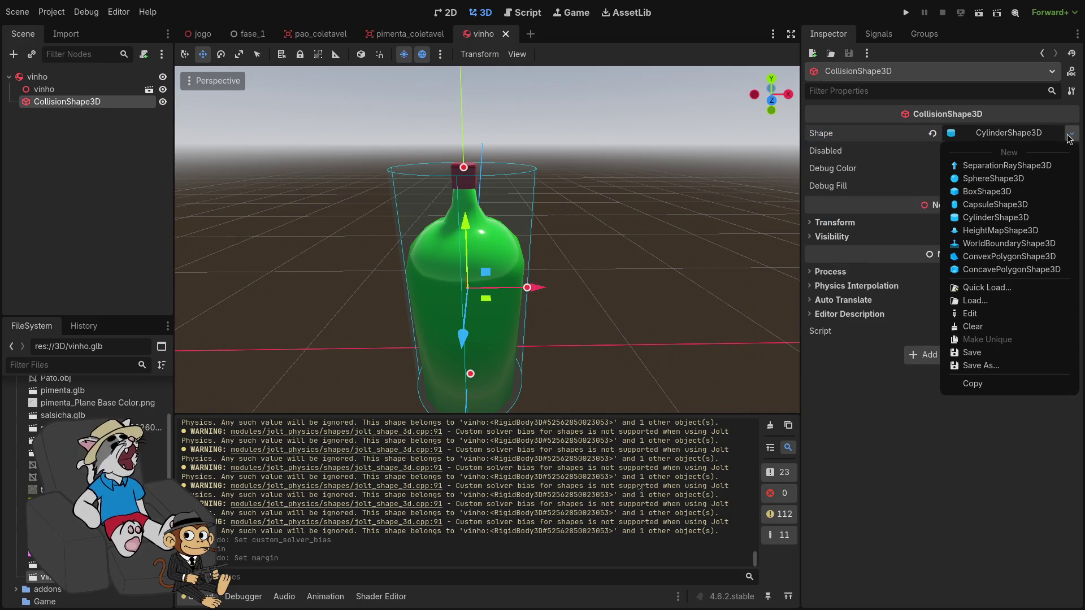
left_click(989, 258)
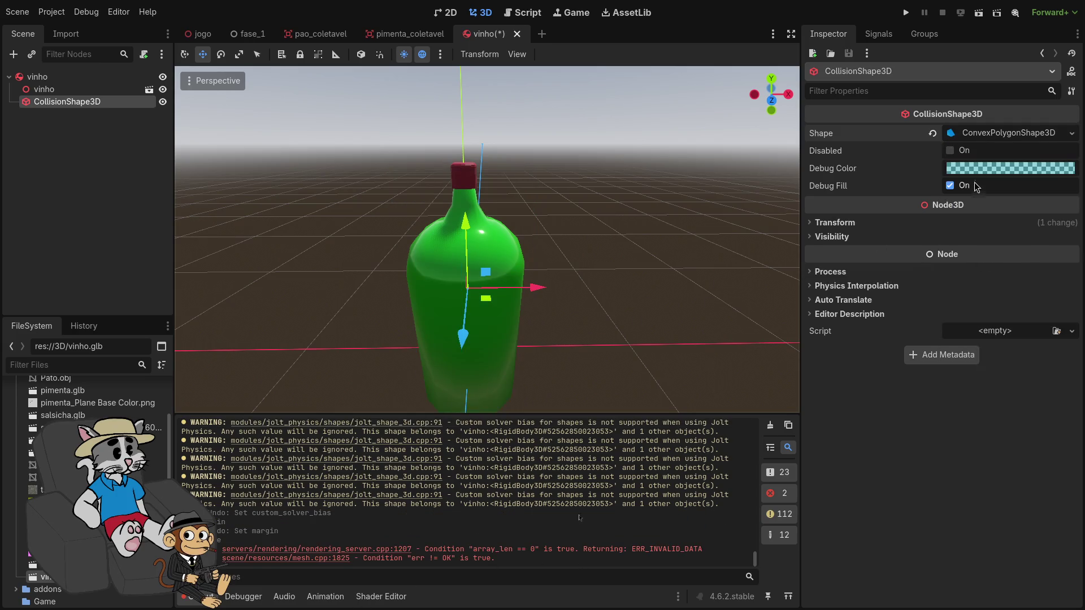
left_click(983, 133)
left_click(976, 153)
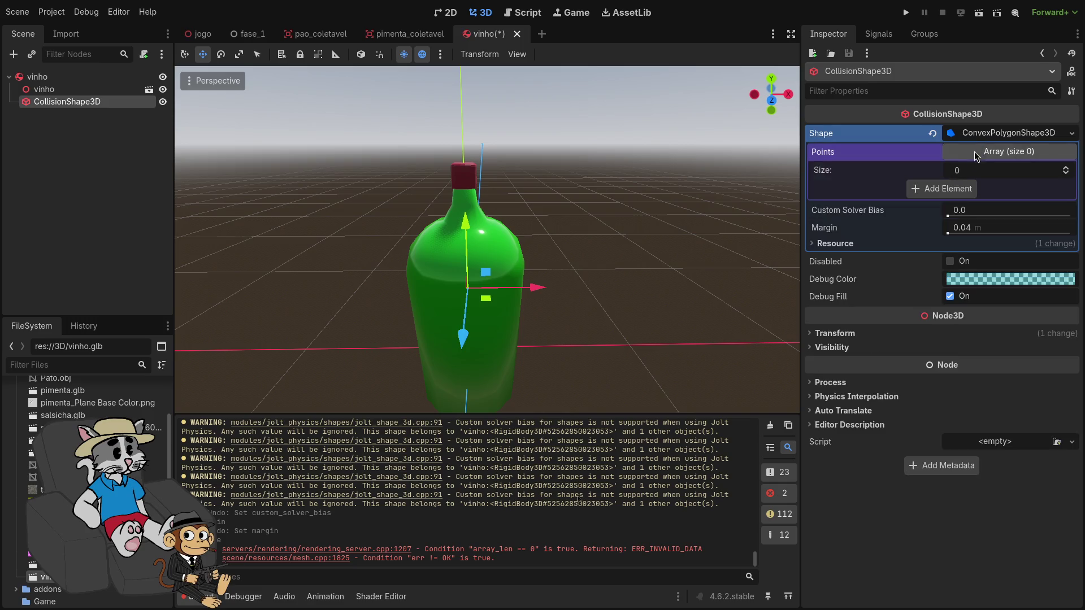
Add five zeroed points to the convex shape's point list
left_click(938, 190)
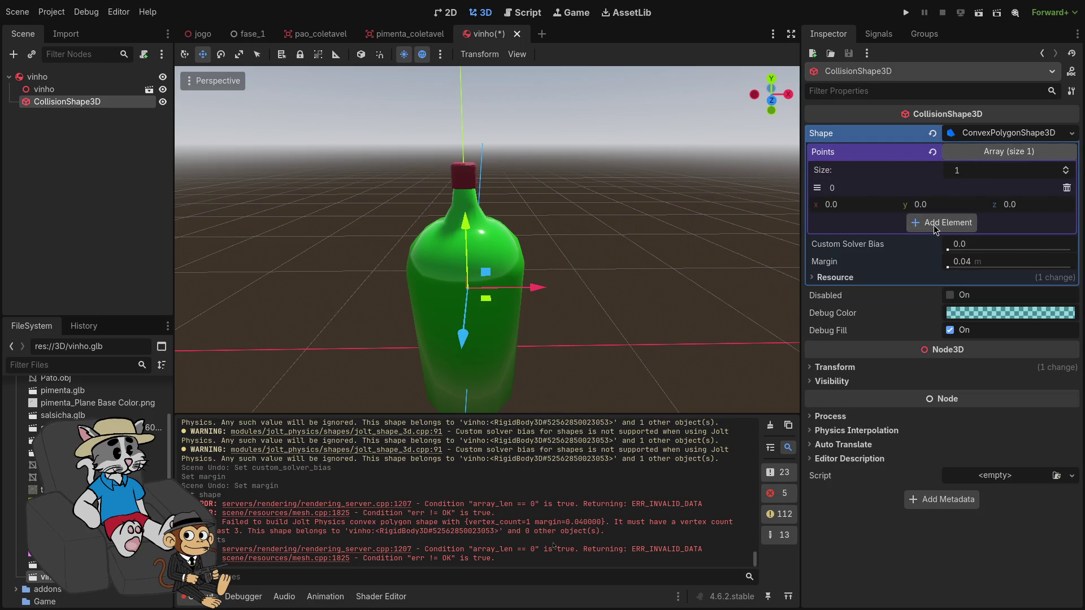
left_click(936, 224)
left_click(913, 257)
left_click(921, 289)
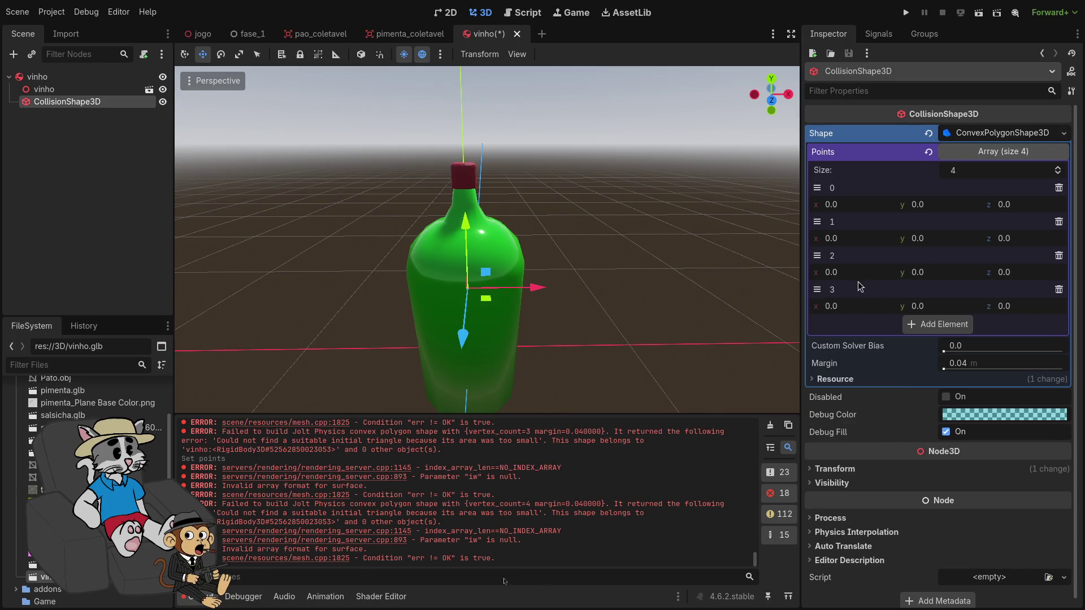
left_click_drag(860, 274, 881, 274)
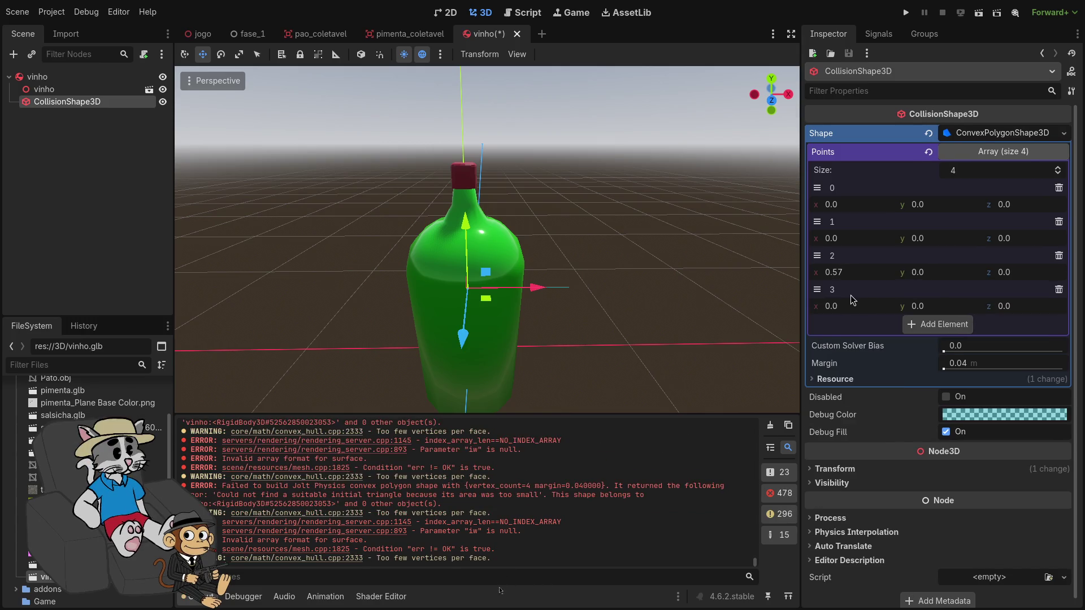
key("ctrl+z")
key("ctrl+z")
key("ctrl+z")
left_click(915, 257)
left_click(911, 290)
left_click(905, 324)
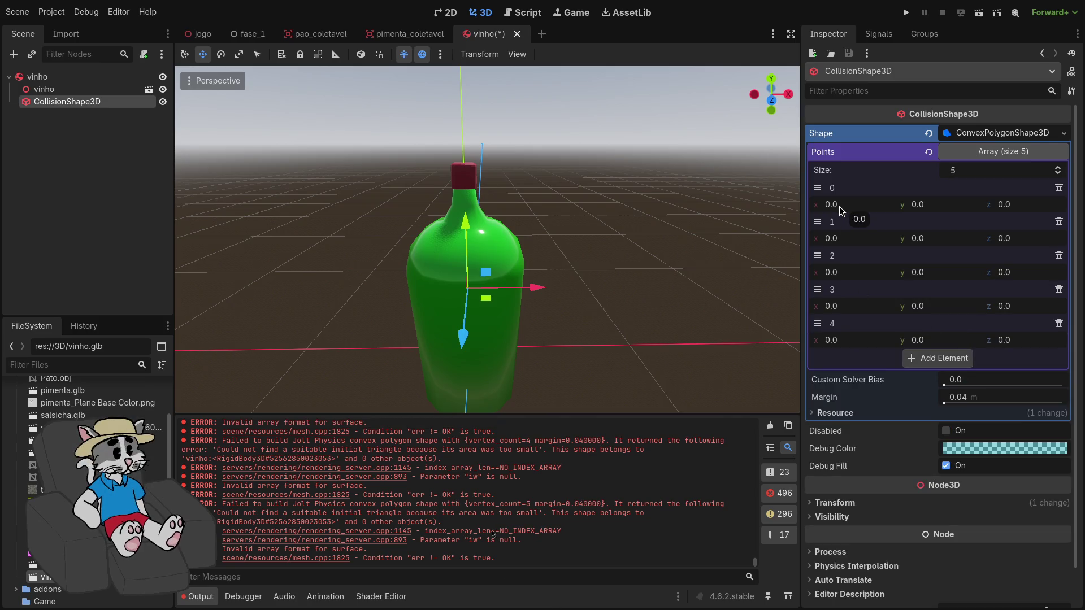
In top view, move point 0 out along x to 0.505
left_click_drag(837, 212, 851, 212)
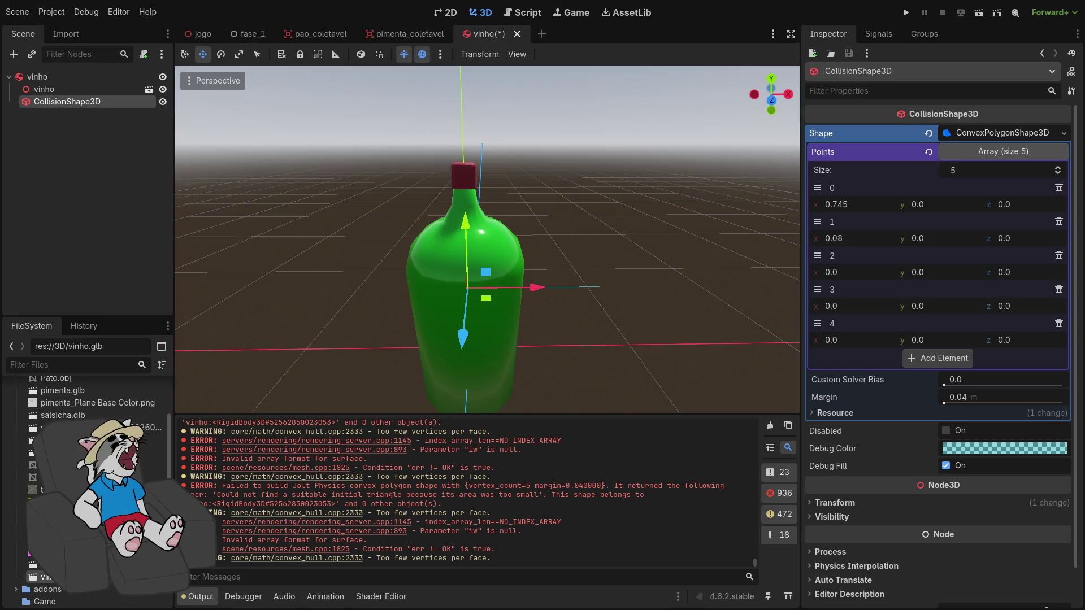
key("ctrl+z")
left_click(849, 205)
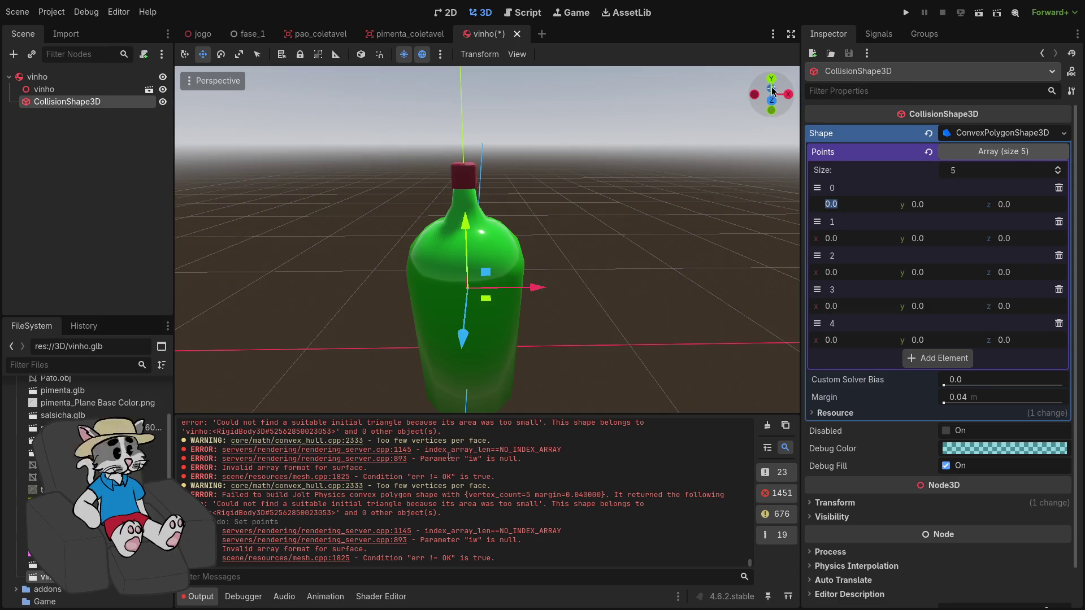
left_click(772, 85)
left_click_drag(837, 205, 853, 204)
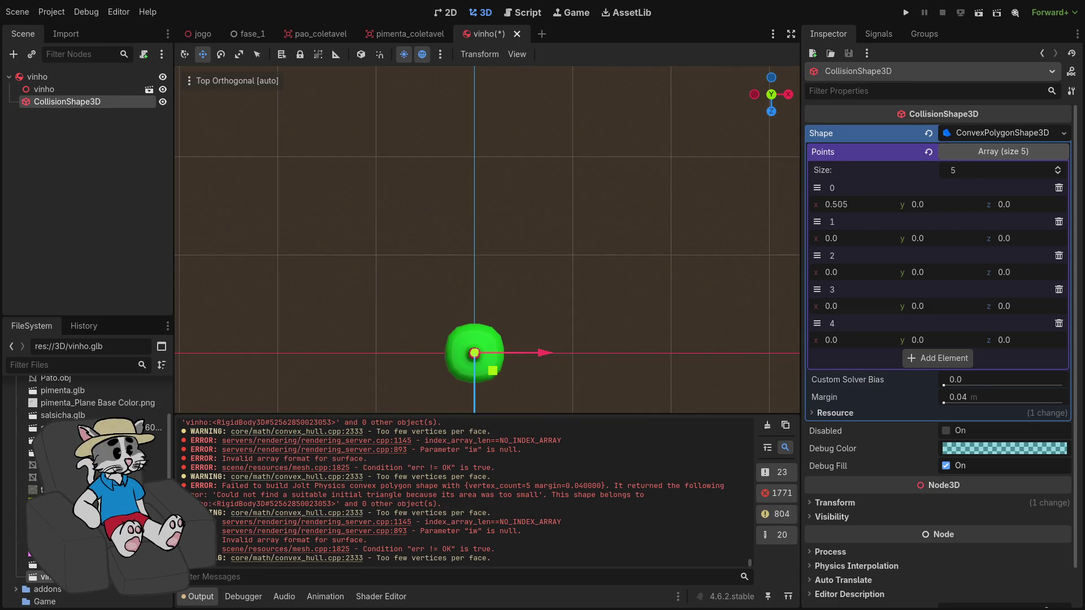
Reselect the collision shape and push point 0 further out along x
left_click(551, 261)
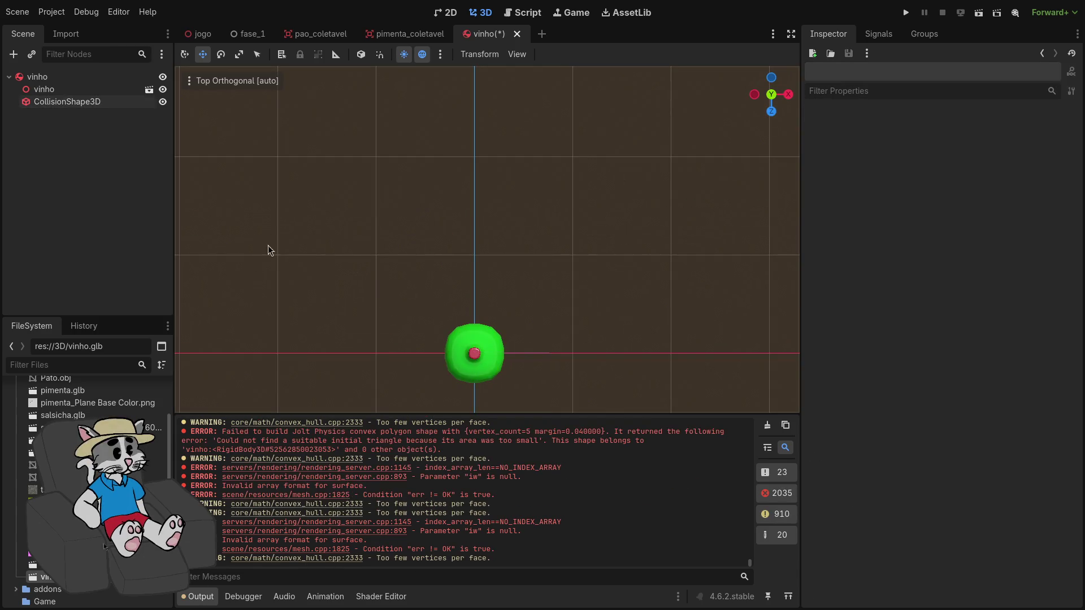
left_click(90, 104)
left_click(187, 57)
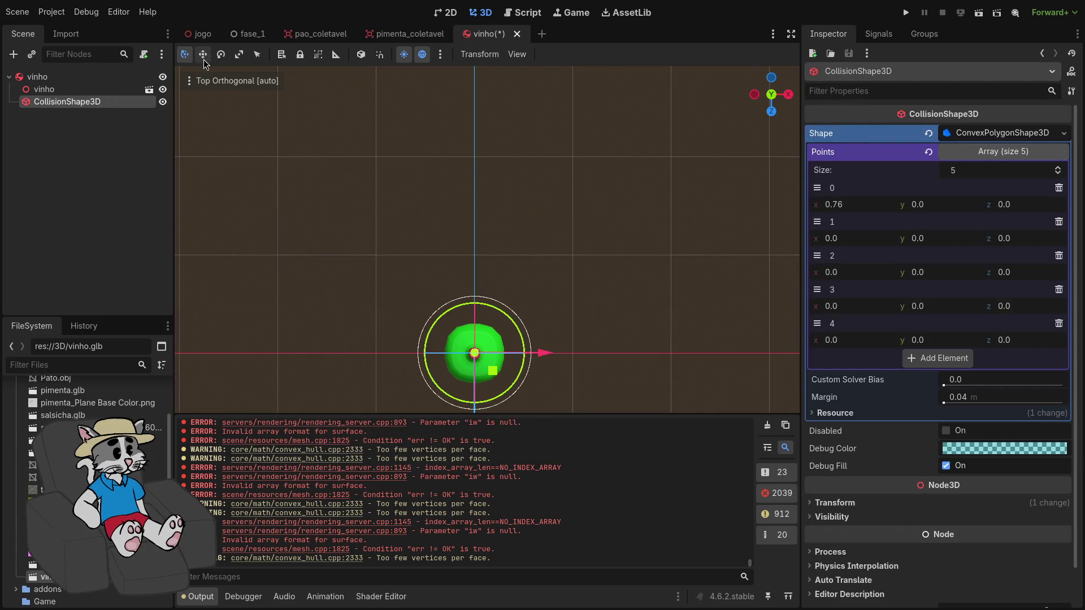
left_click(256, 57)
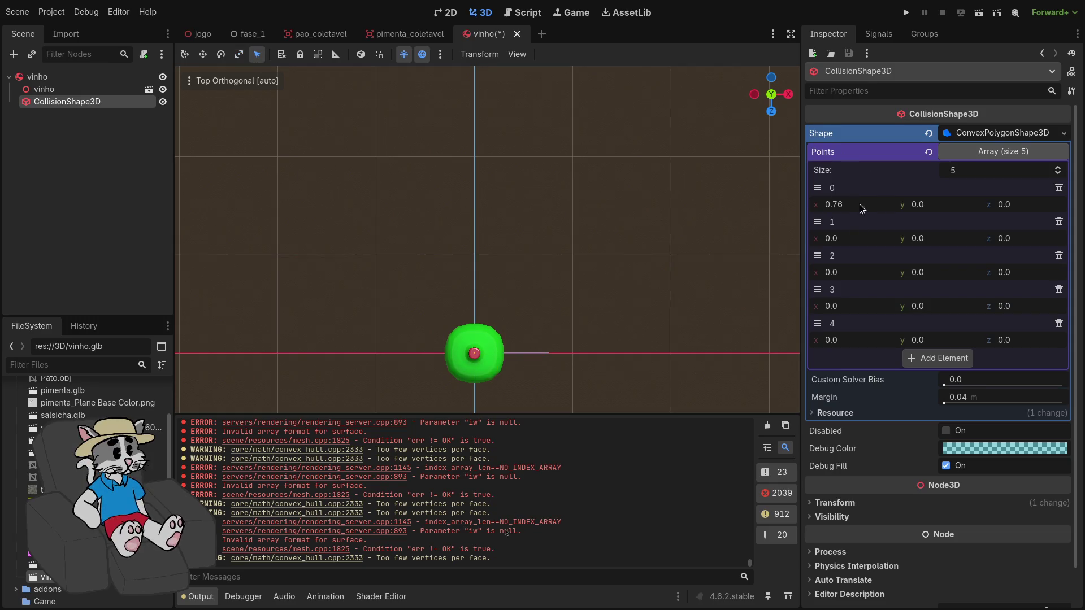
left_click_drag(862, 209, 873, 210)
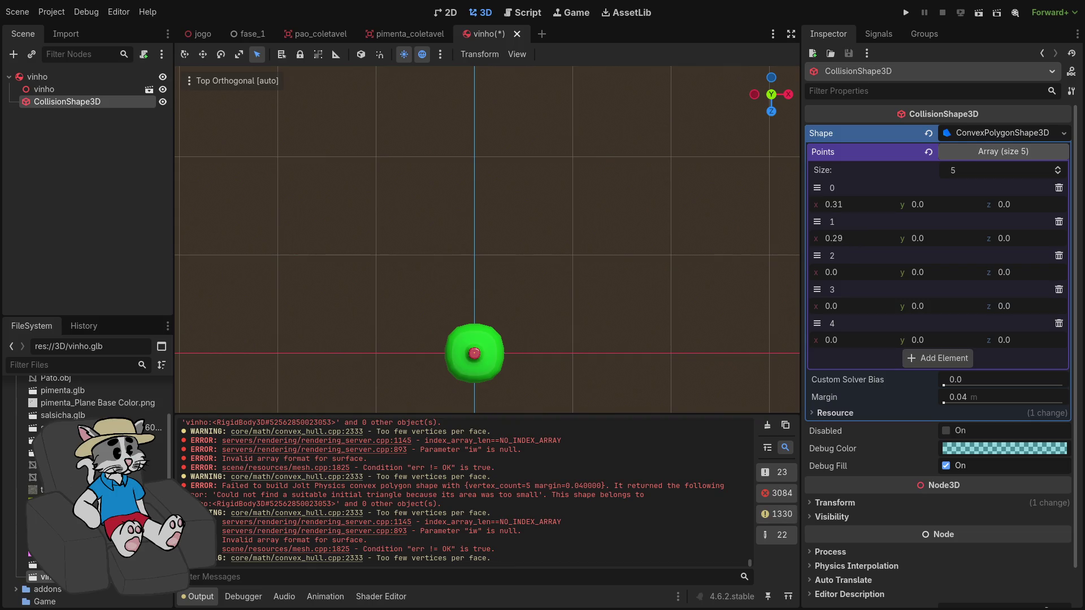
Place point 1 at about x 0.29, z -0.19, and nudge point 0 to x 0.325
left_click_drag(931, 243, 1035, 238)
key("ctrl+z")
key("ctrl+z")
left_click_drag(856, 244, 893, 244)
left_click_drag(1015, 240, 1016, 239)
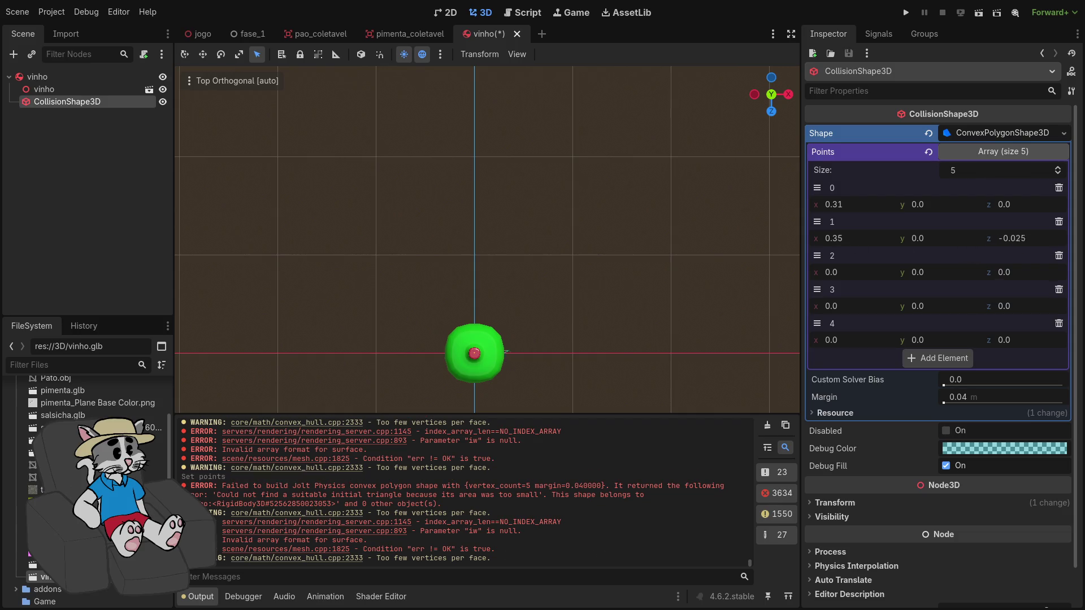
left_click_drag(857, 242, 845, 242)
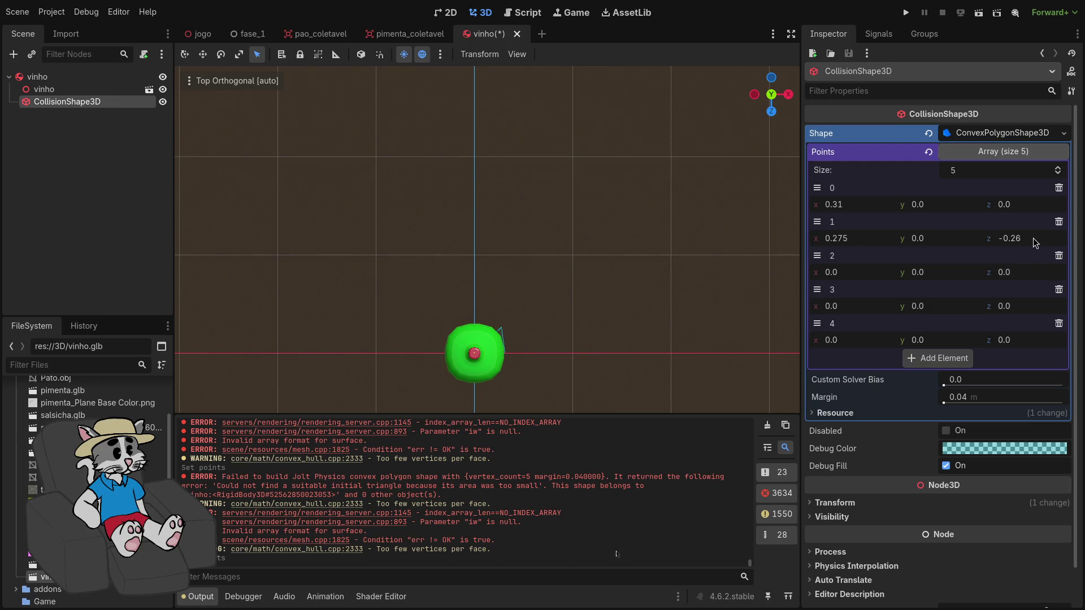
left_click_drag(1034, 239, 1024, 239)
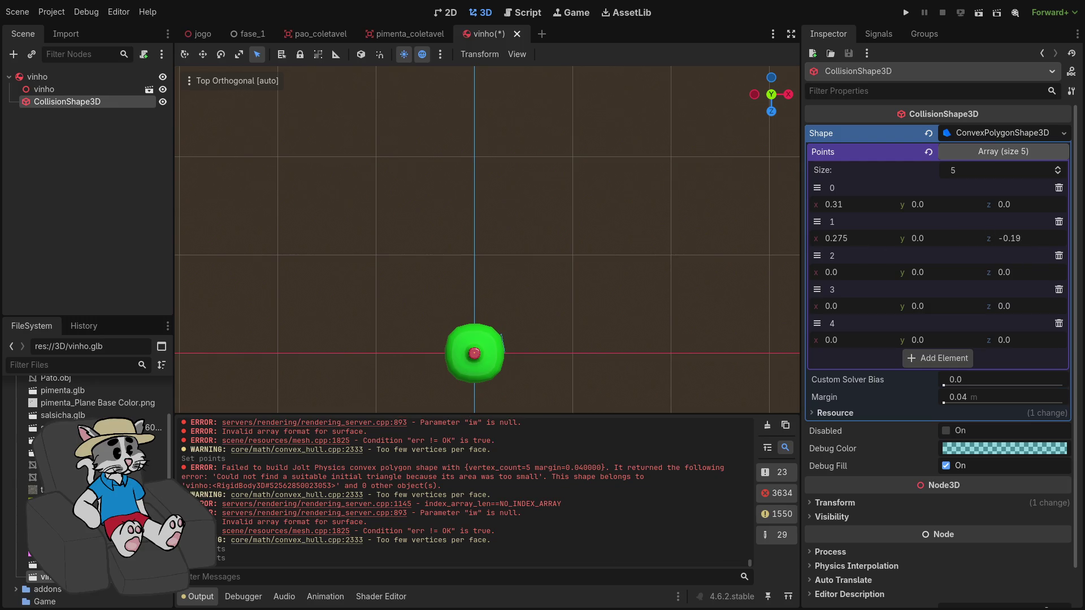
left_click_drag(866, 242, 882, 242)
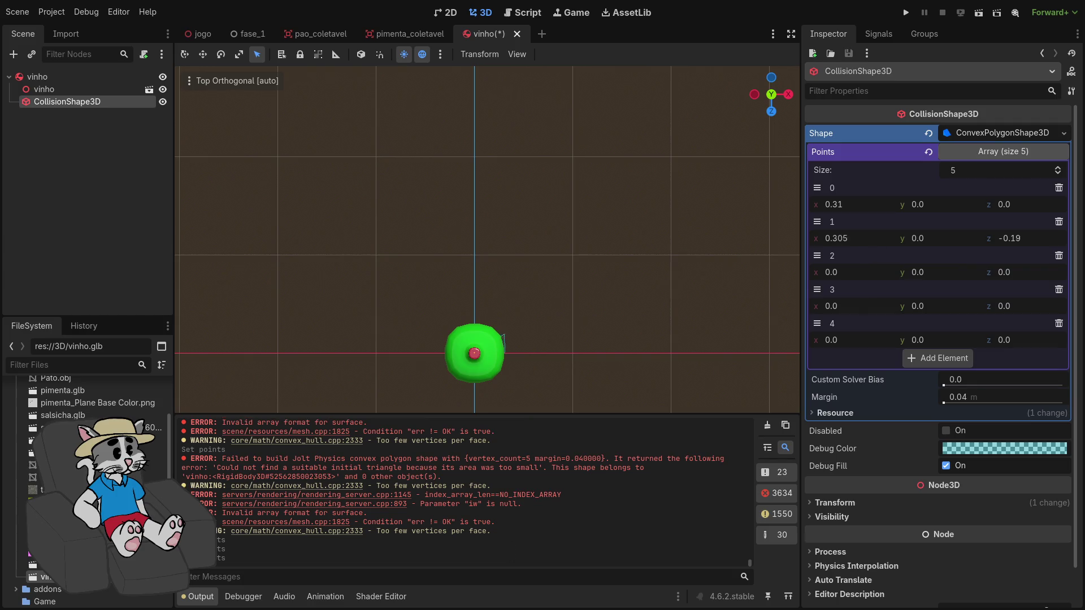
left_click_drag(857, 208, 874, 208)
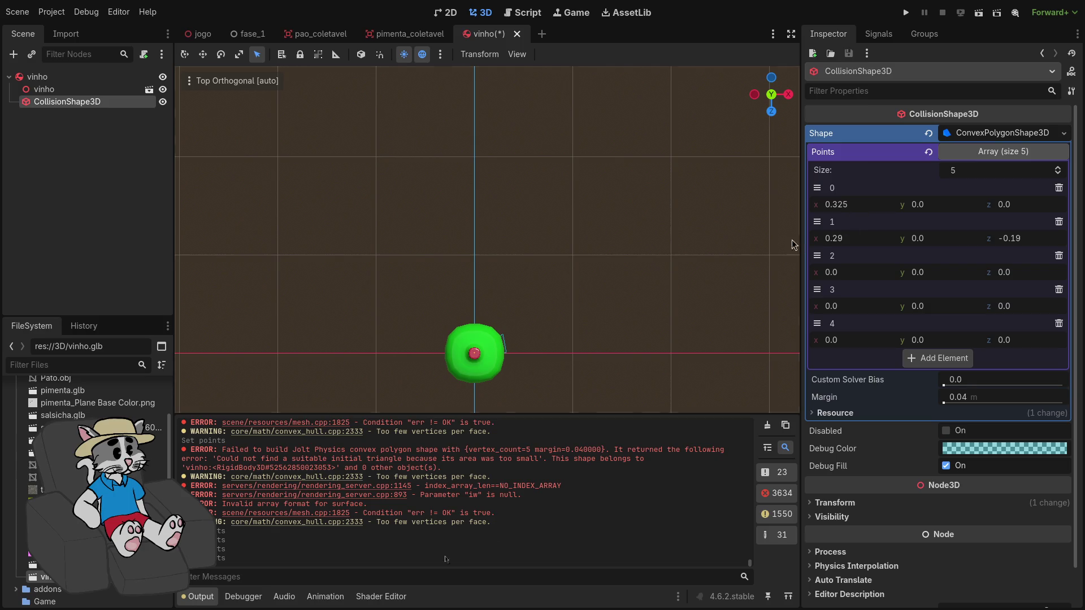
Orbit to check the shape in perspective, then snap back to Top view
scroll(574, 348, "up", 3)
scroll(619, 354, "down", 2)
left_click_drag(620, 354, 624, 287)
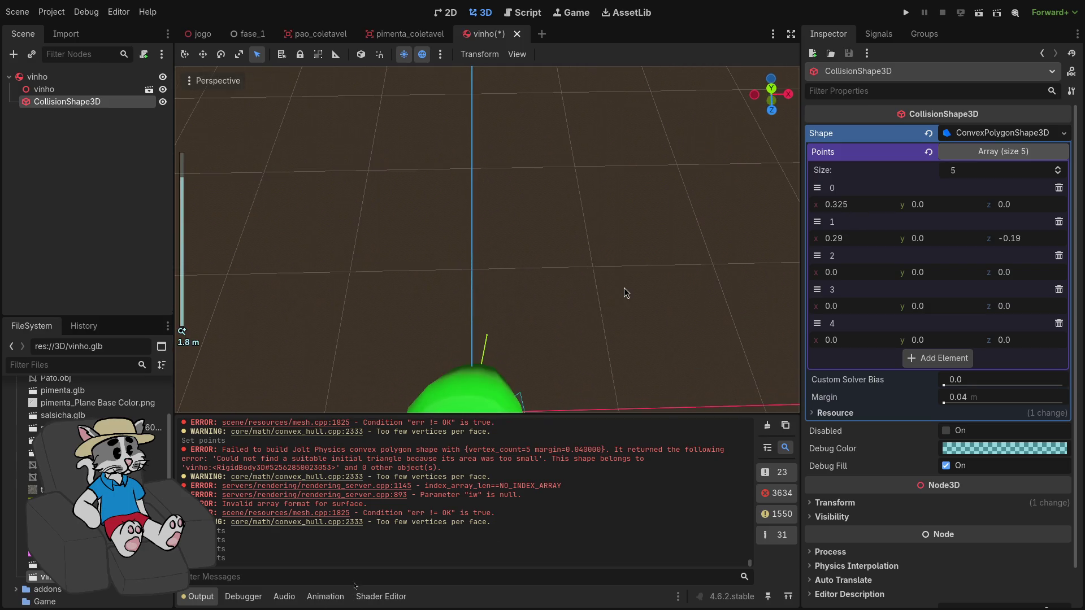
left_click(773, 90)
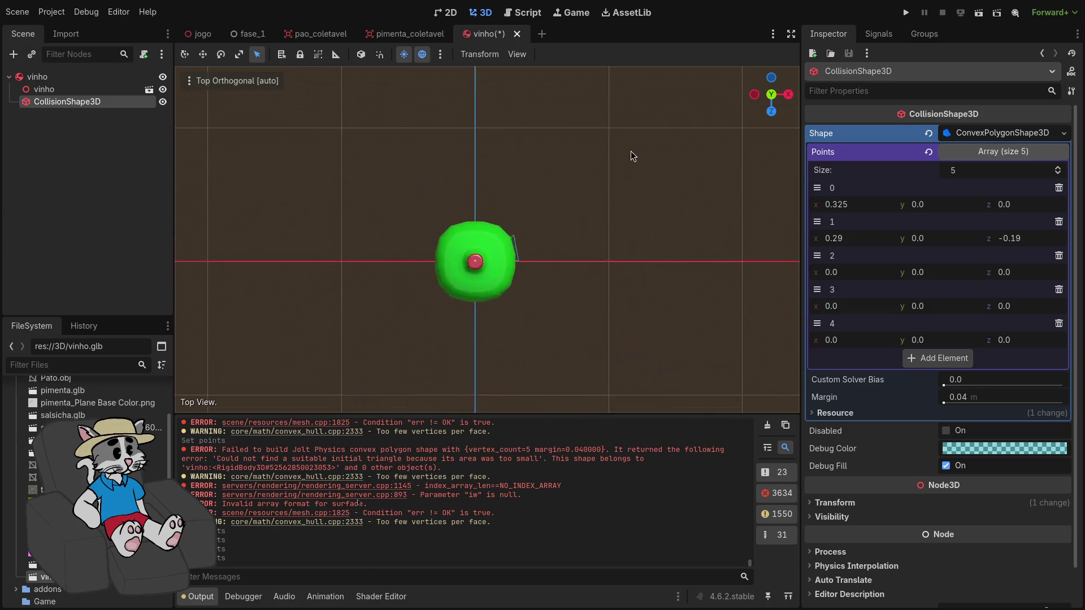
Pull point 0 in to x 0.305 and fit point 1's x and z to the outline
scroll(633, 153, "up", 5)
left_click_drag(854, 211, 843, 210)
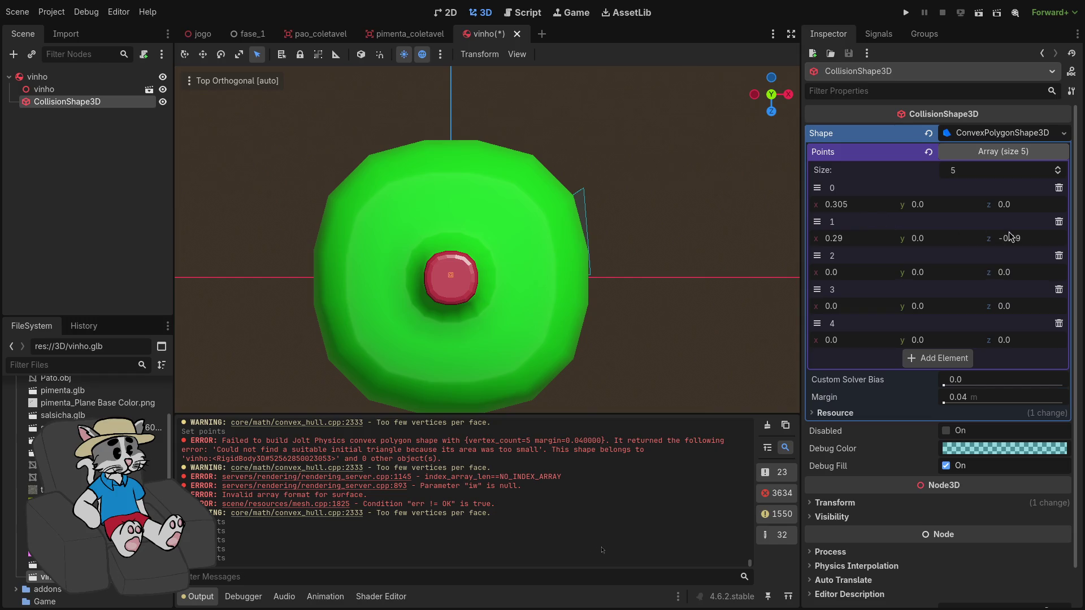
mouse_move(1009, 232)
left_mouse_down()
mouse_move(1026, 233)
mouse_move(1014, 204)
left_mouse_up()
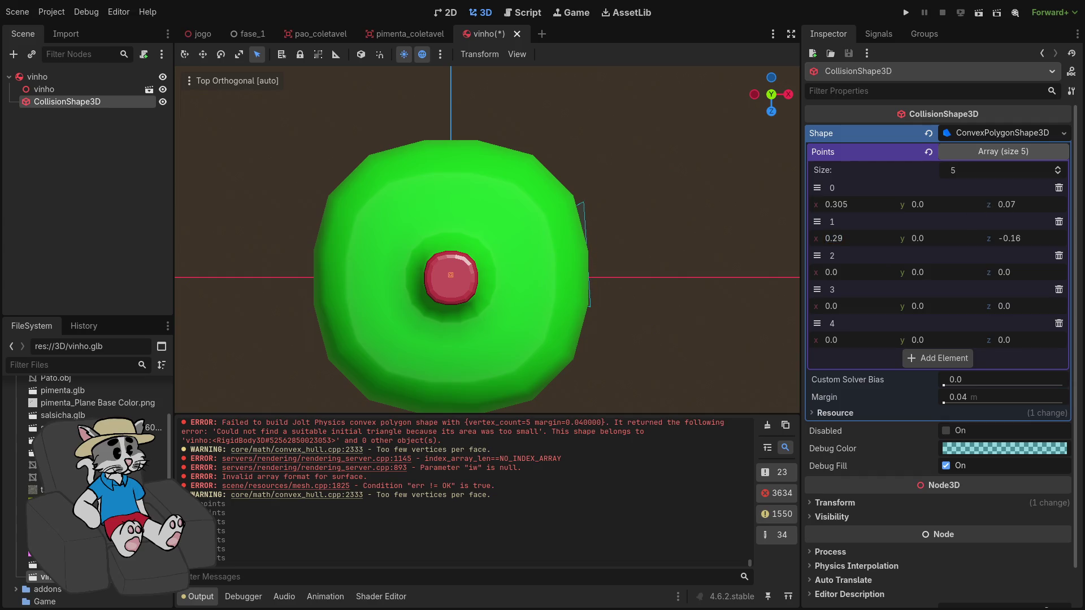
left_click_drag(861, 238, 865, 238)
left_click_drag(1011, 238, 1026, 238)
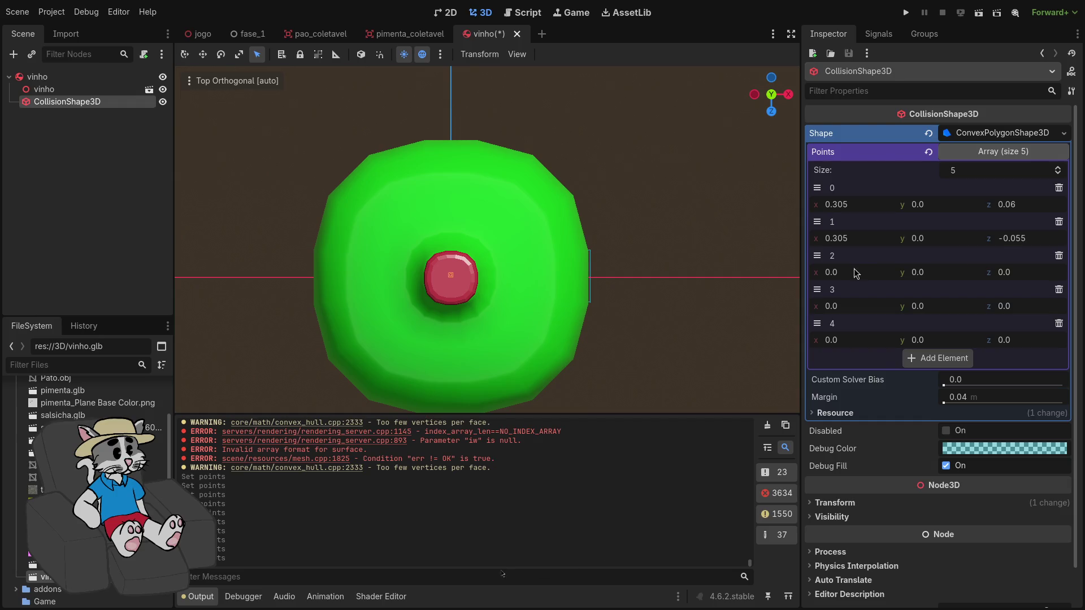
Fit point 2 onto the bottle's edge, typing x 0.294 then nudging it down, with z -0.185
left_click_drag(837, 272, 855, 272)
left_click_drag(1009, 272, 1003, 272)
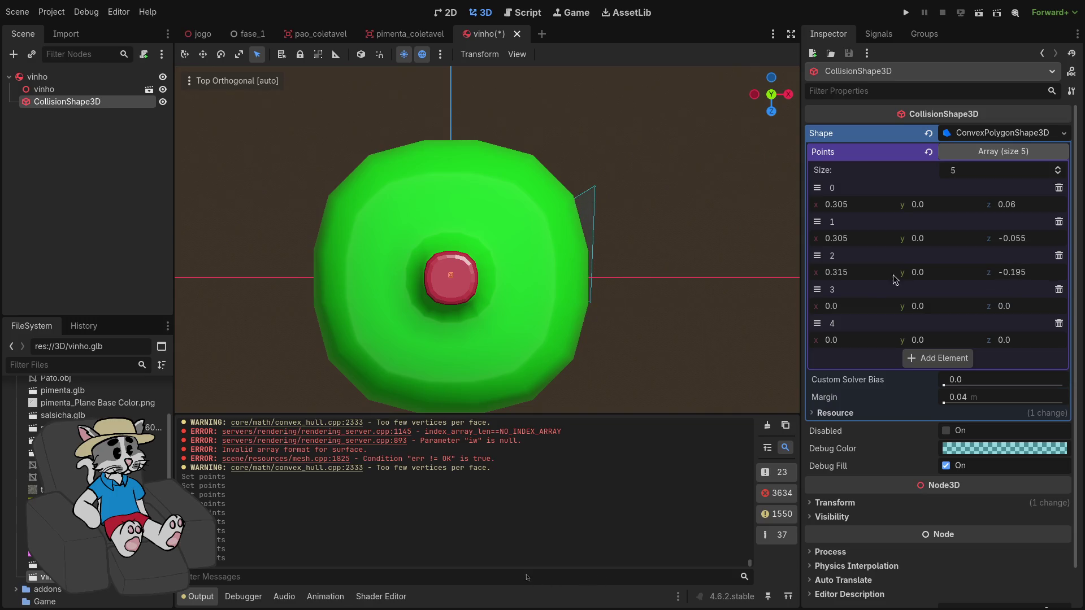
left_click_drag(874, 276, 859, 275)
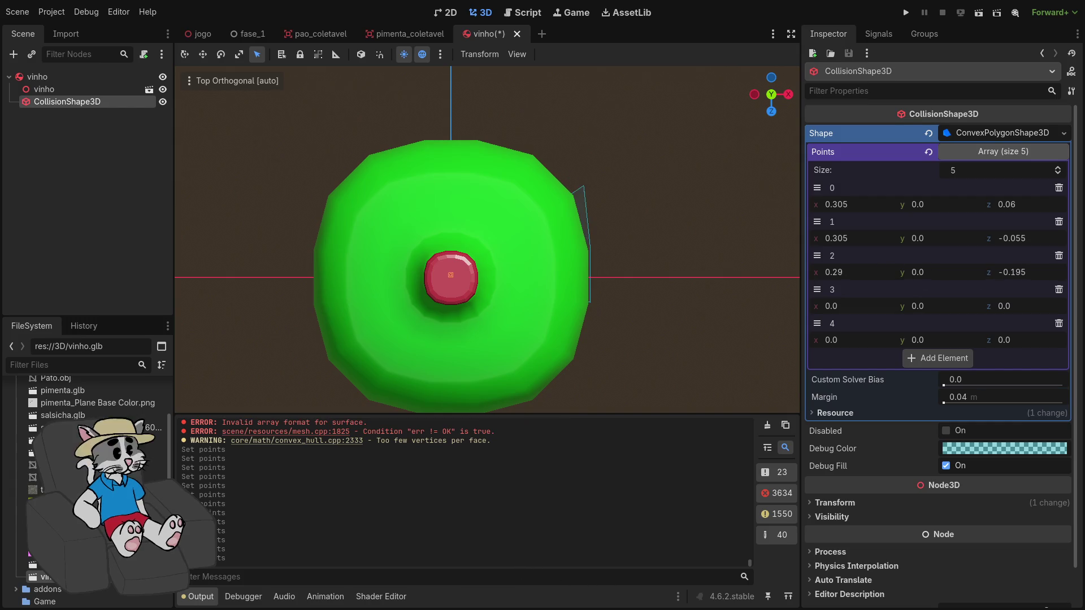
left_click_drag(860, 272, 869, 272)
left_click_drag(1025, 277, 1024, 277)
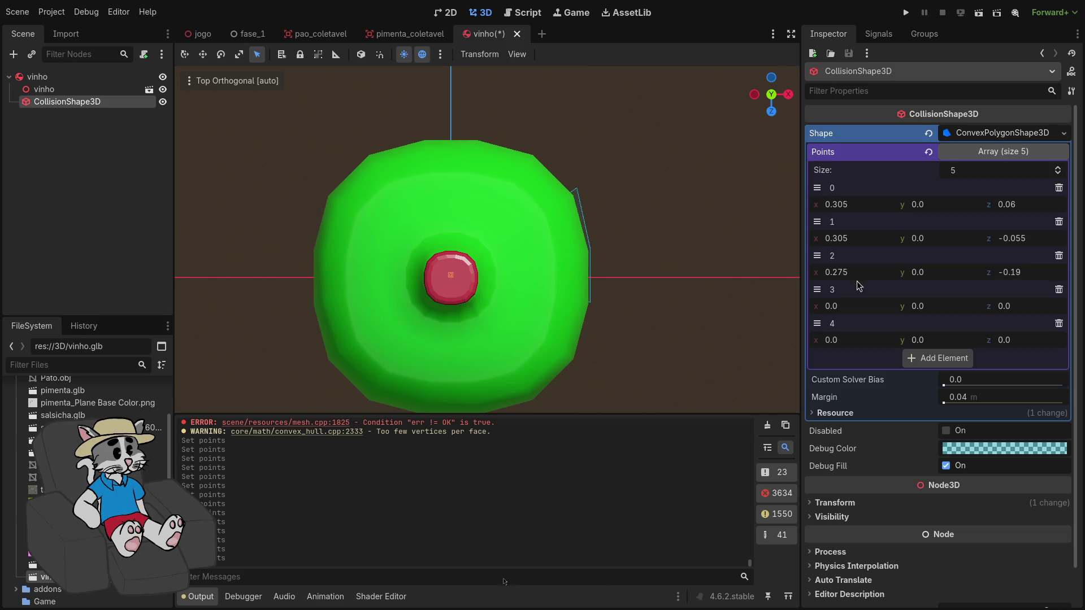
left_click(870, 272)
type("4")
key("Return")
double_click(860, 272)
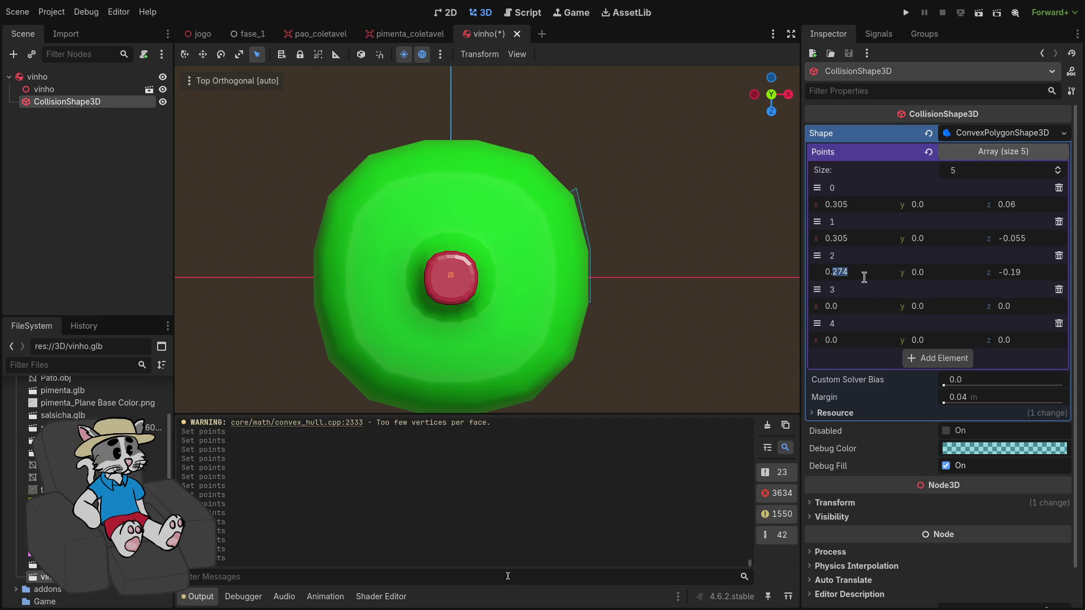
type("294")
key("Return")
left_click_drag(859, 272, 845, 272)
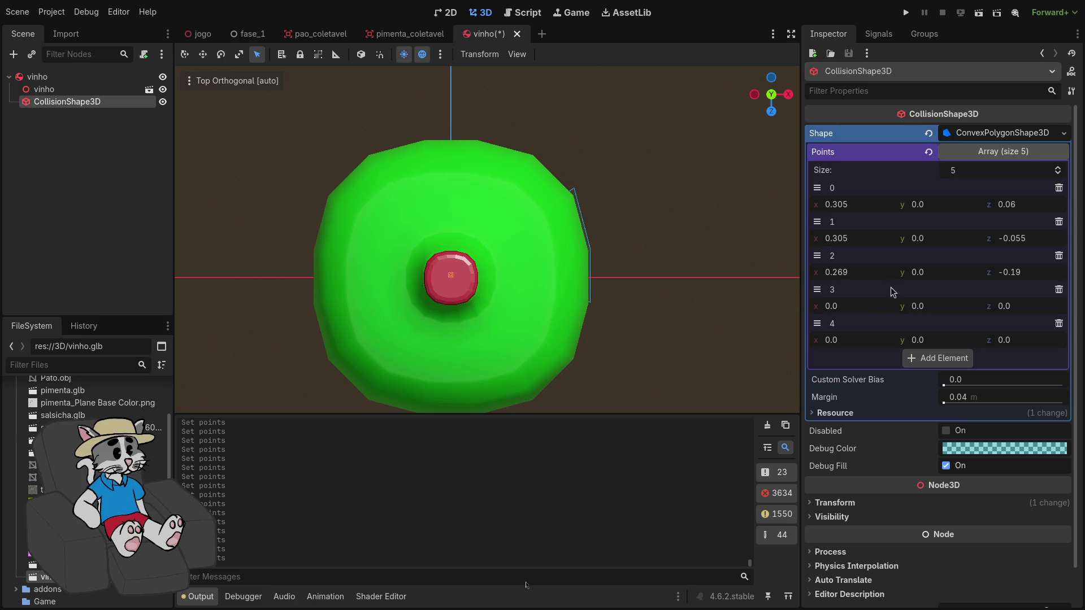
left_click_drag(1012, 272, 1014, 272)
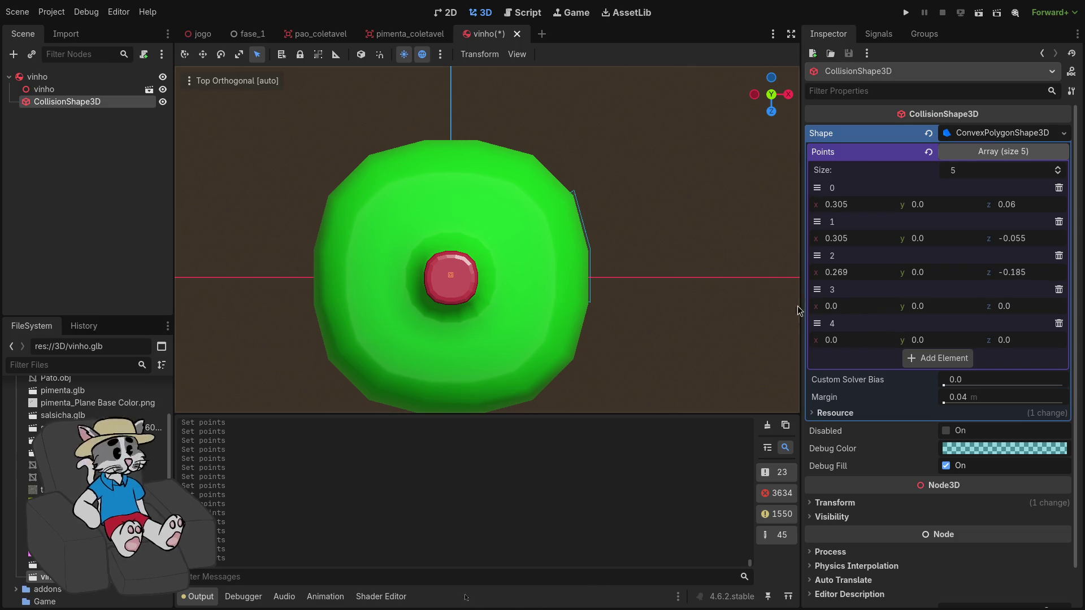
Move point 3 toward the top edge and settle its x at 0.185
left_click_drag(834, 306, 845, 306)
key("ctrl+z")
mouse_move(1006, 305)
left_mouse_down()
mouse_move(1040, 305)
mouse_move(995, 306)
left_mouse_up()
mouse_move(858, 301)
left_mouse_down()
mouse_move(910, 301)
mouse_move(893, 316)
left_mouse_up()
mouse_move(1009, 306)
left_mouse_down()
mouse_move(1034, 305)
mouse_move(1017, 308)
left_mouse_up()
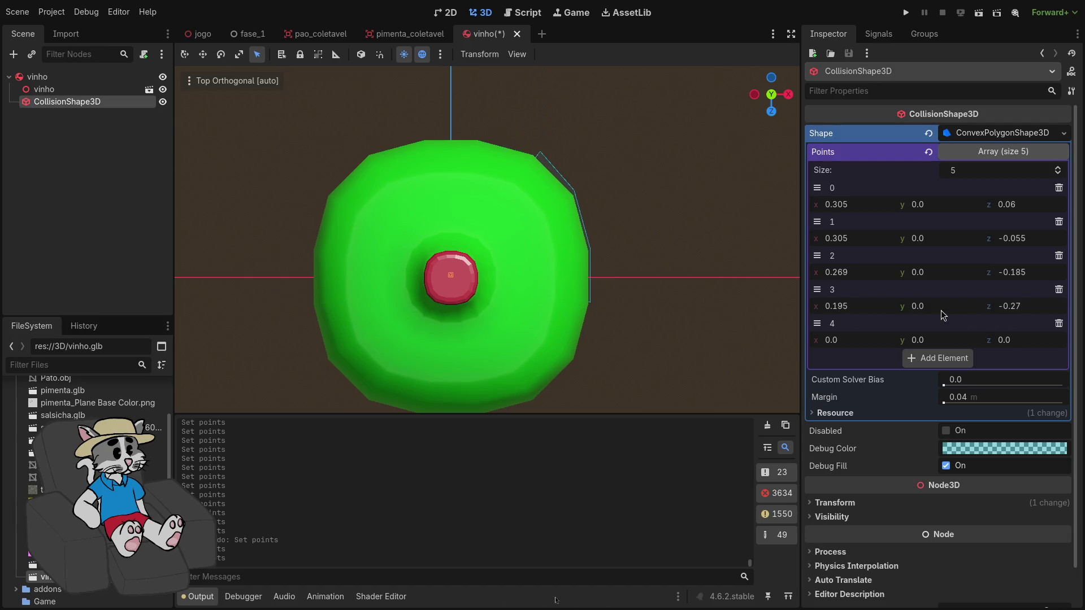
left_click_drag(864, 310, 867, 311)
left_click(869, 307)
left_click(857, 306)
key("Return")
left_click(865, 308)
type("5")
key("Return")
Place point 4 along the bottle's top edge near x 0.055
left_click_drag(863, 340, 873, 339)
type("-0.18")
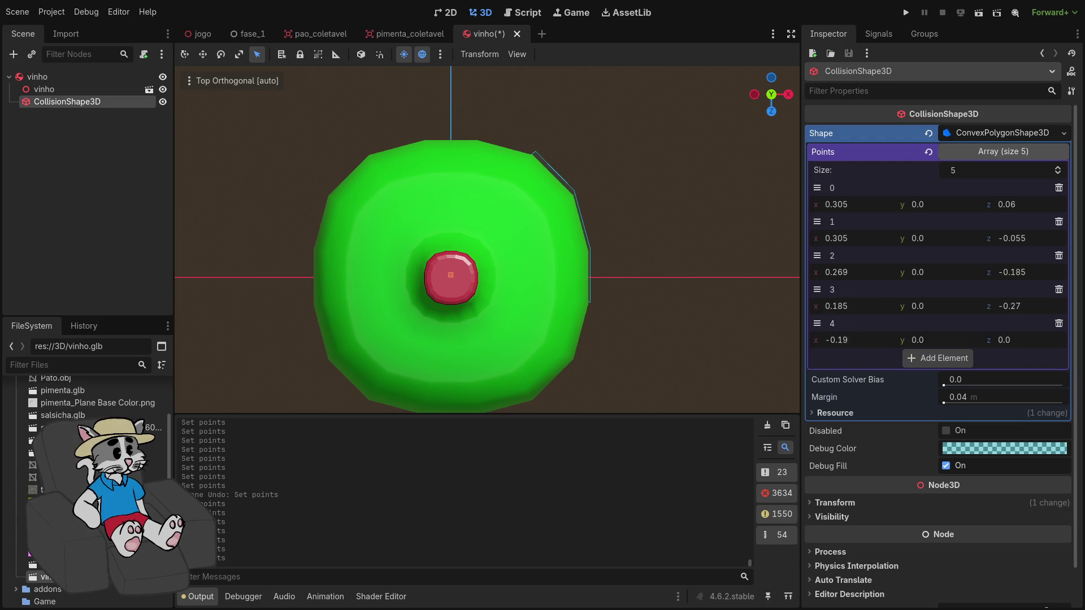
mouse_move(1017, 341)
left_mouse_down()
mouse_move(1000, 340)
mouse_move(1016, 348)
left_mouse_up()
left_click_drag(874, 342, 909, 342)
left_click_drag(1014, 341, 1028, 341)
type("-0.305")
Add point 5 just left of centre on the top edge with z -0.304
left_click(927, 358)
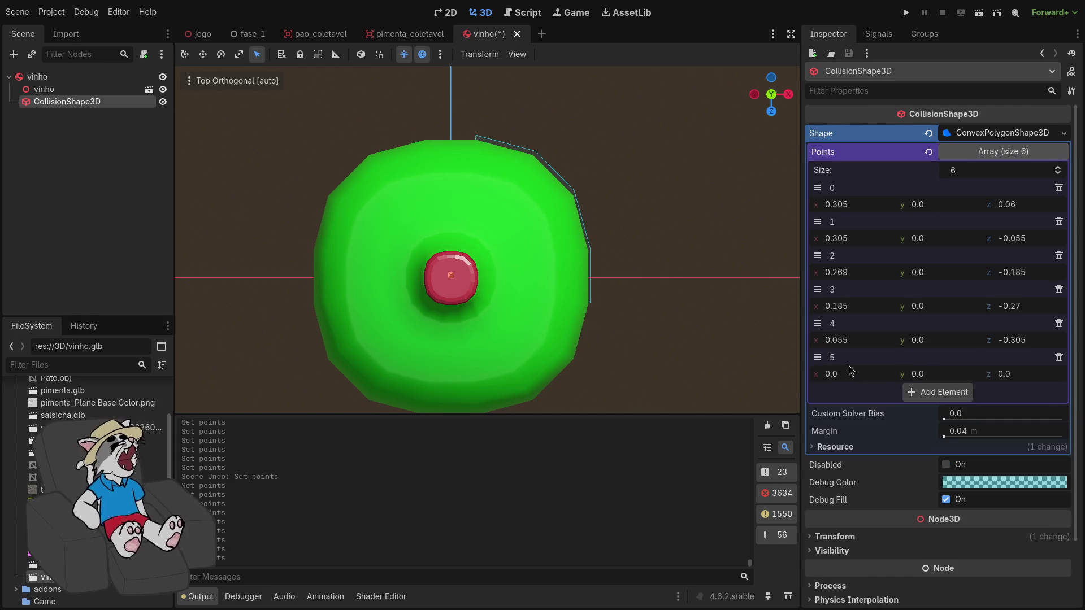
left_click_drag(1003, 374, 1012, 384)
type("-0.305")
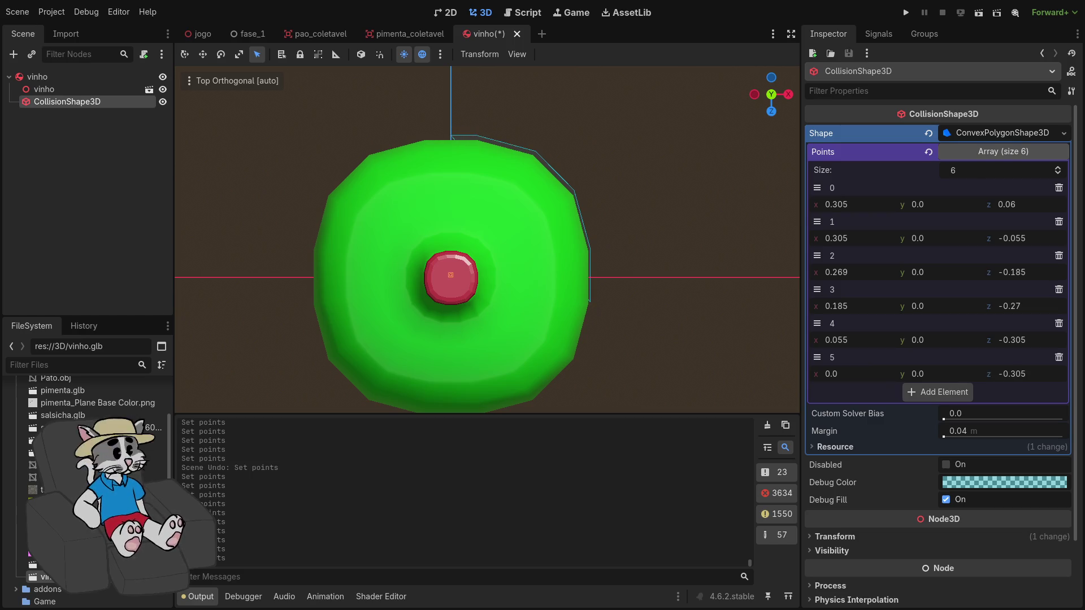
left_click_drag(875, 377, 868, 378)
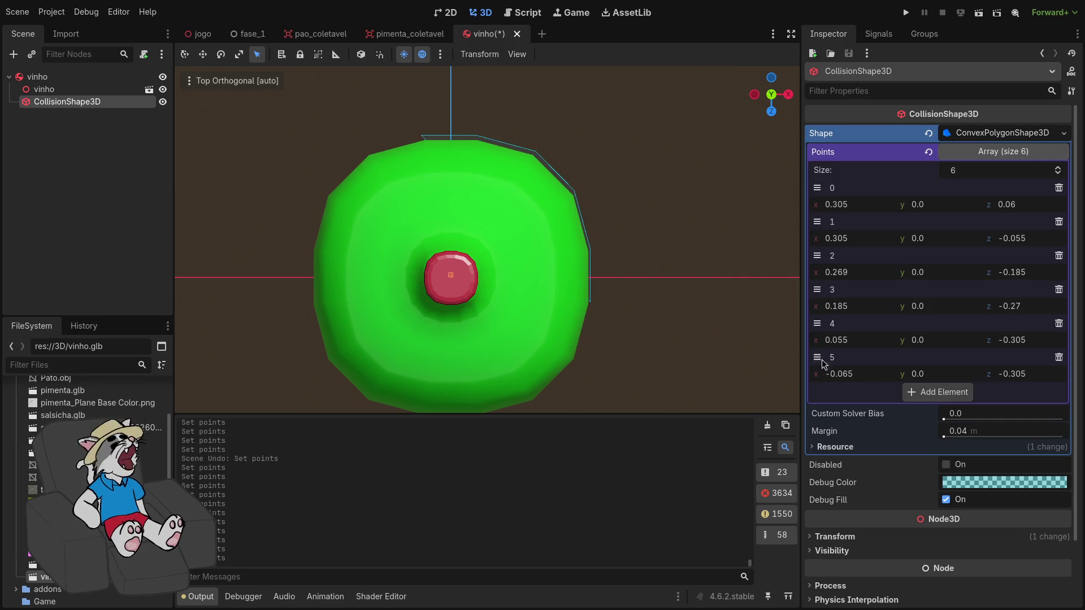
scroll(408, 103, "up", 4)
left_click_drag(689, 215, 720, 263)
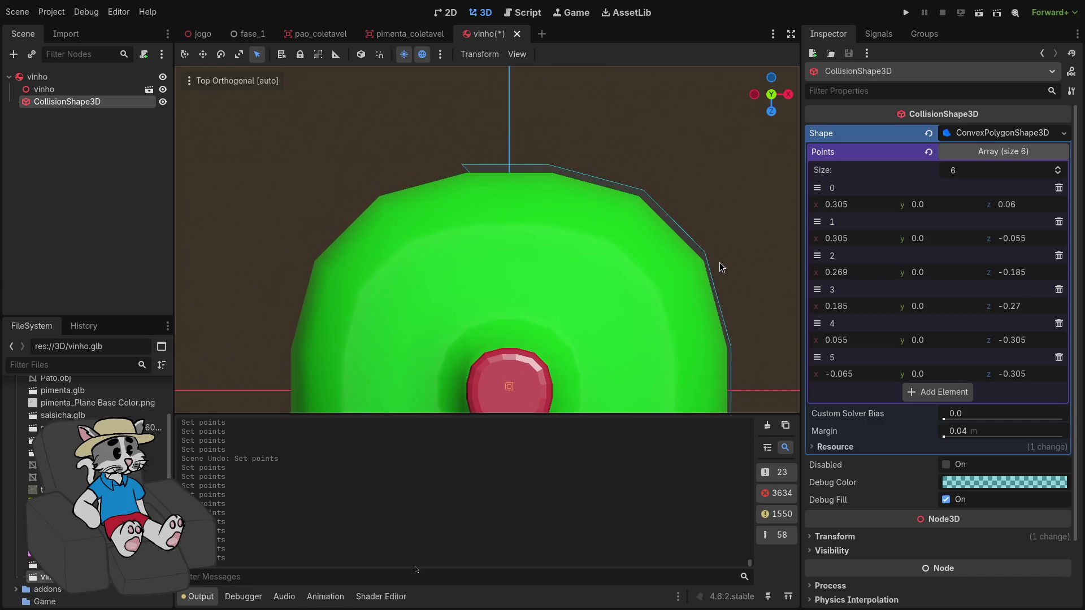
left_click_drag(1027, 381, 1027, 376)
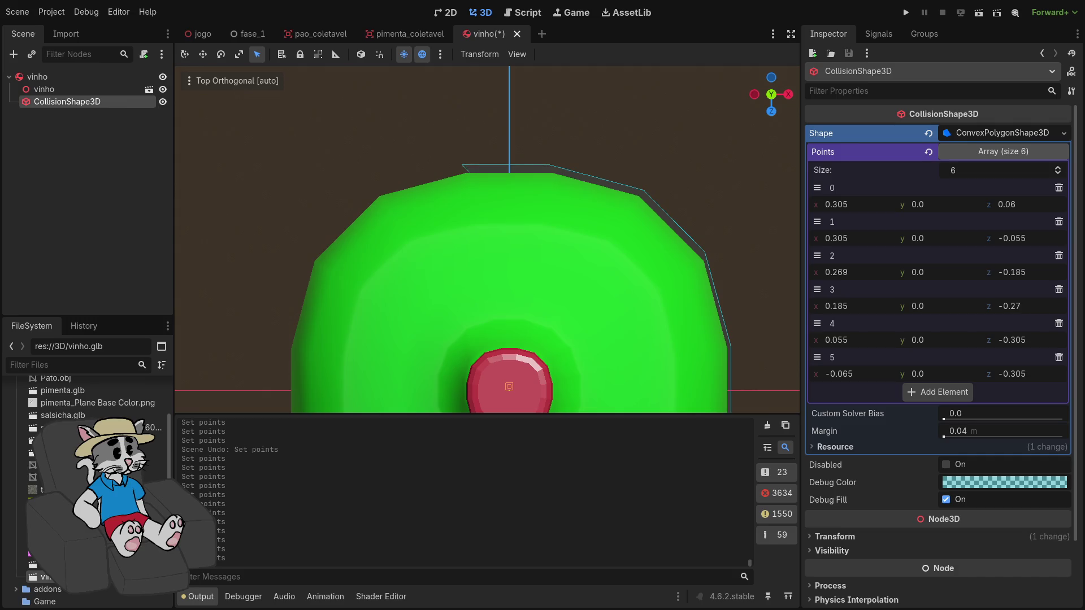
left_click(1035, 374)
key("BackSpace")
type("4")
key("Return")
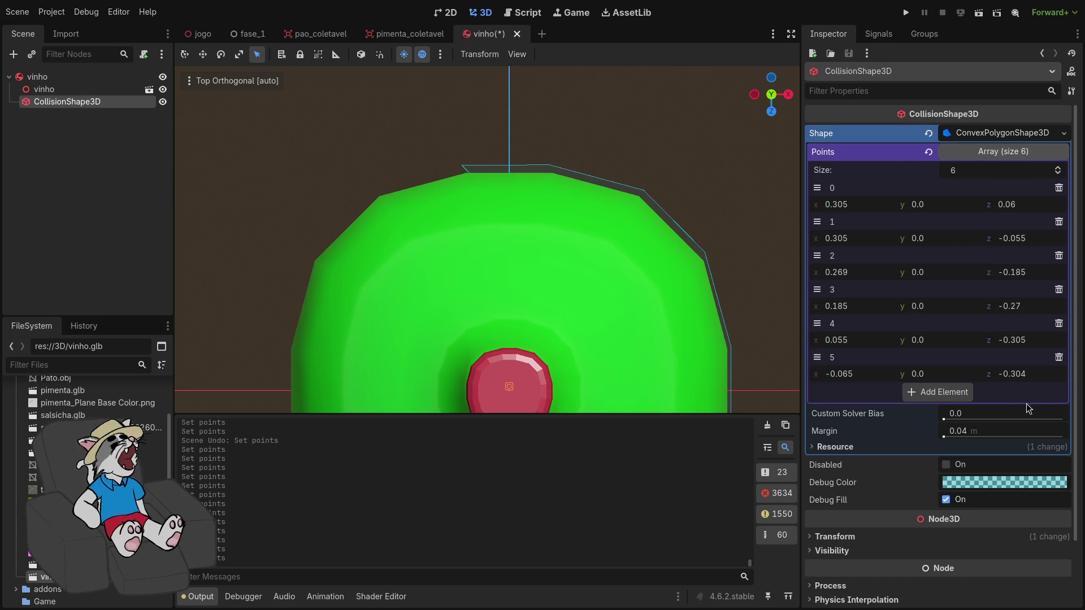
Add point 6 at x -0.18 fitted to the outline, then append an eighth point
left_click(938, 392)
mouse_move(991, 413)
left_mouse_down()
mouse_move(955, 413)
mouse_move(975, 415)
left_mouse_up()
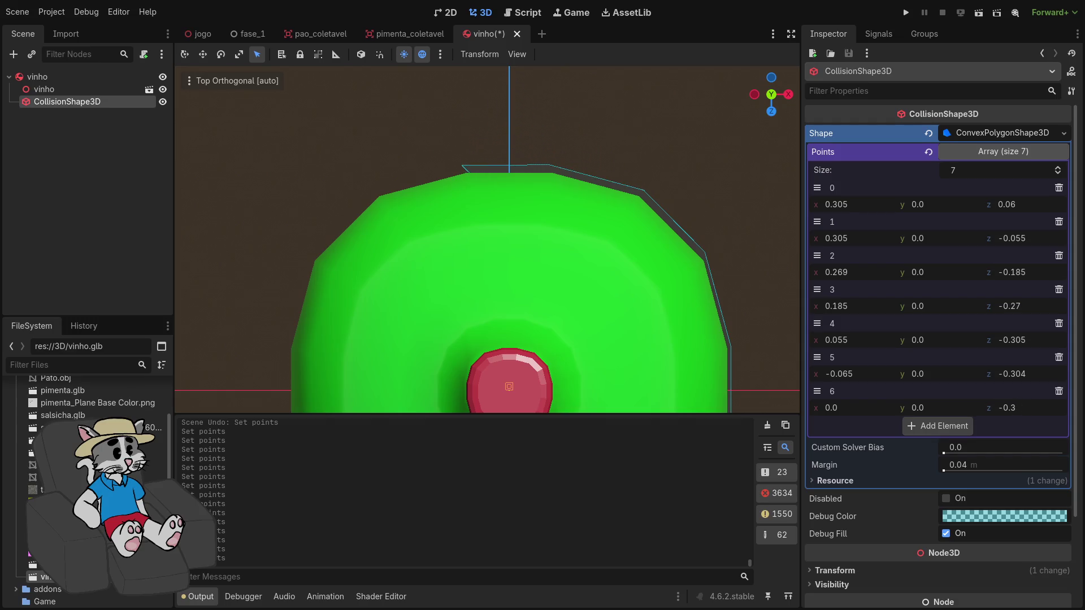
left_click_drag(873, 411, 848, 411)
left_click_drag(1012, 416, 1027, 417)
scroll(465, 273, "left", 5)
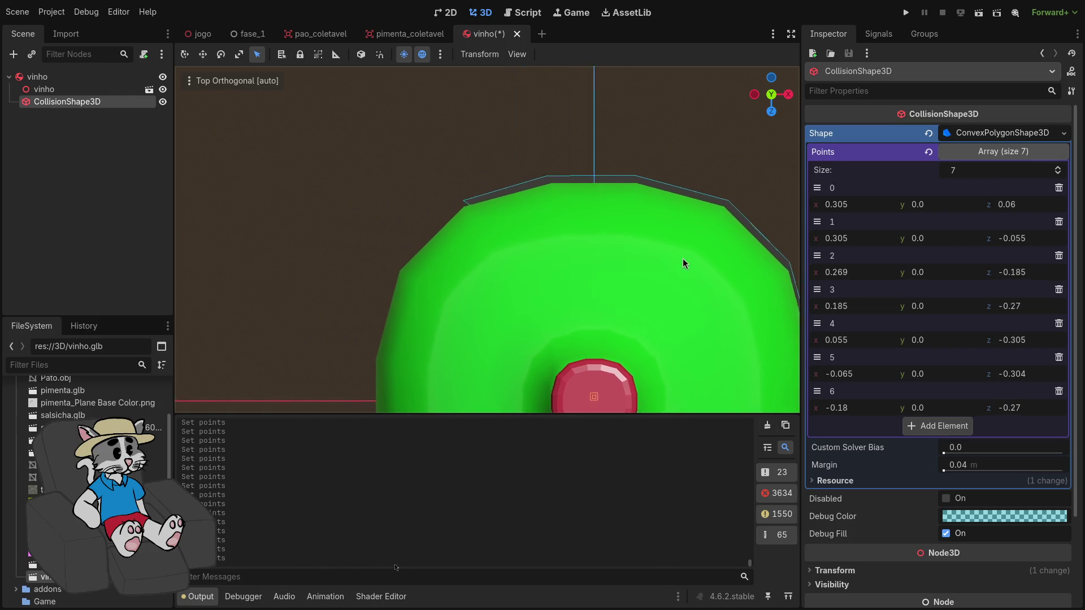
left_click(913, 427)
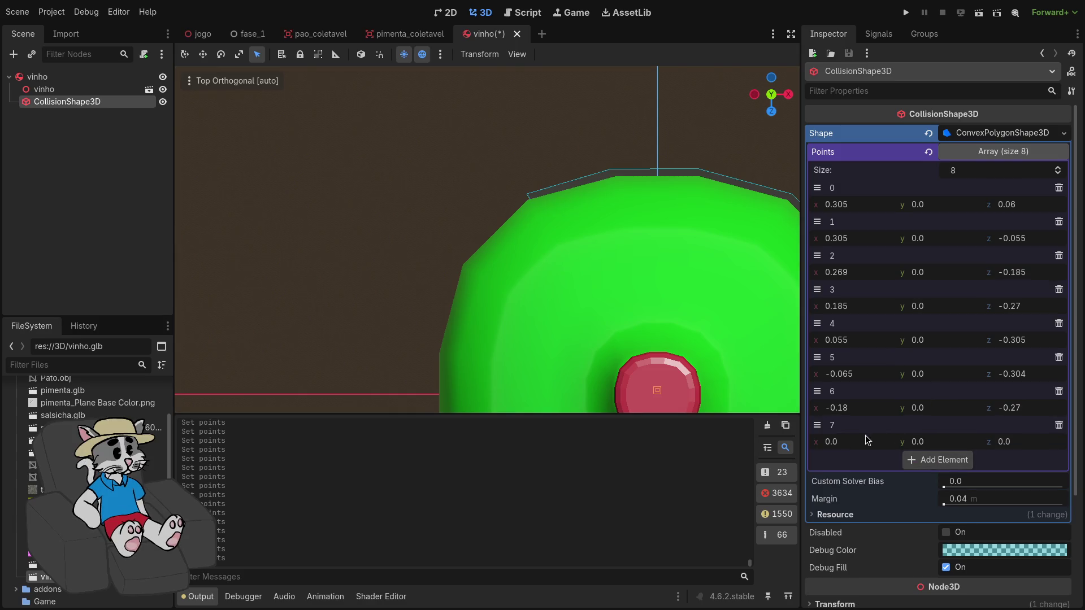
Place point 7 on the upper-left outline at x -0.275, z -0.175
left_click_drag(863, 445, 845, 445)
left_click_drag(1011, 443, 998, 442)
left_click_drag(845, 443, 854, 442)
left_click_drag(1028, 446, 1038, 446)
left_click_drag(855, 442, 847, 443)
left_click_drag(1013, 450, 1014, 450)
left_click_drag(877, 448, 881, 448)
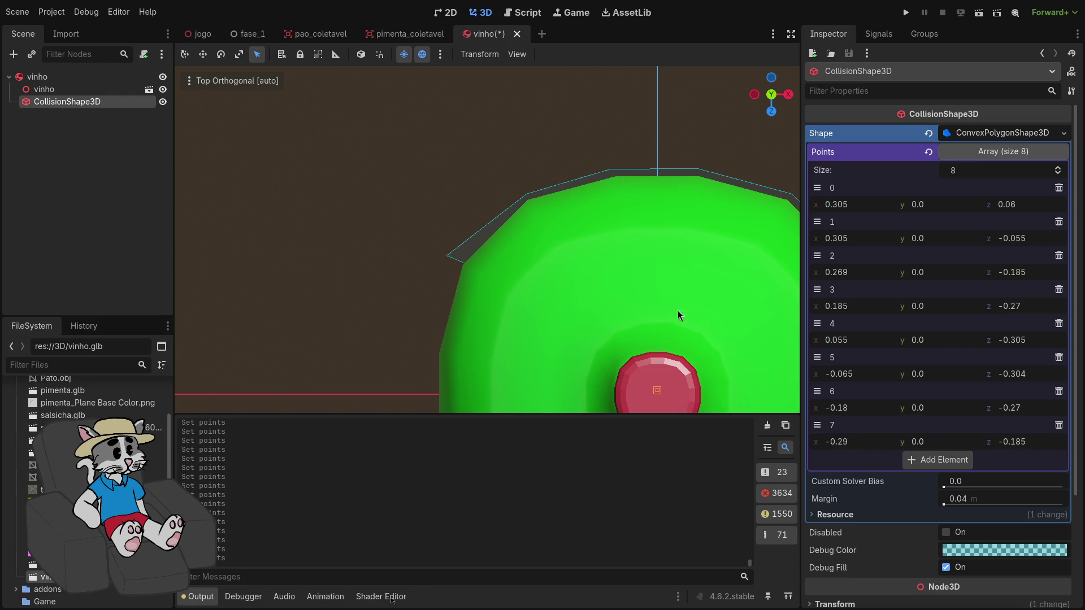
left_click_drag(1034, 445, 1038, 444)
left_click_drag(842, 449, 849, 449)
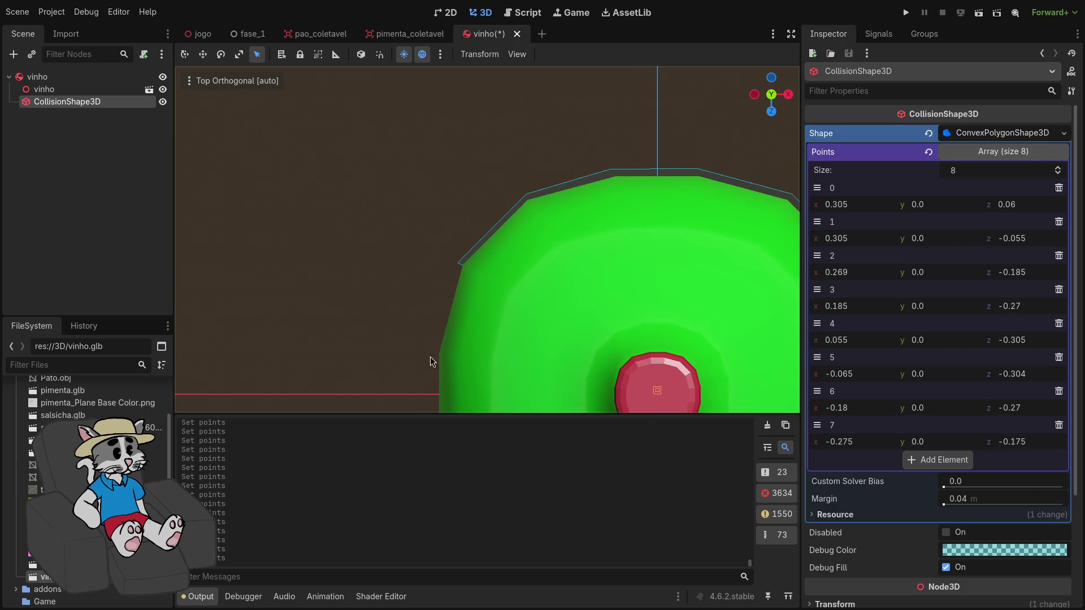
Check the ring in perspective, add a ninth point, and bring the left side into top view
mouse_move(424, 340)
left_mouse_down()
mouse_move(510, 302)
mouse_move(537, 323)
left_mouse_up()
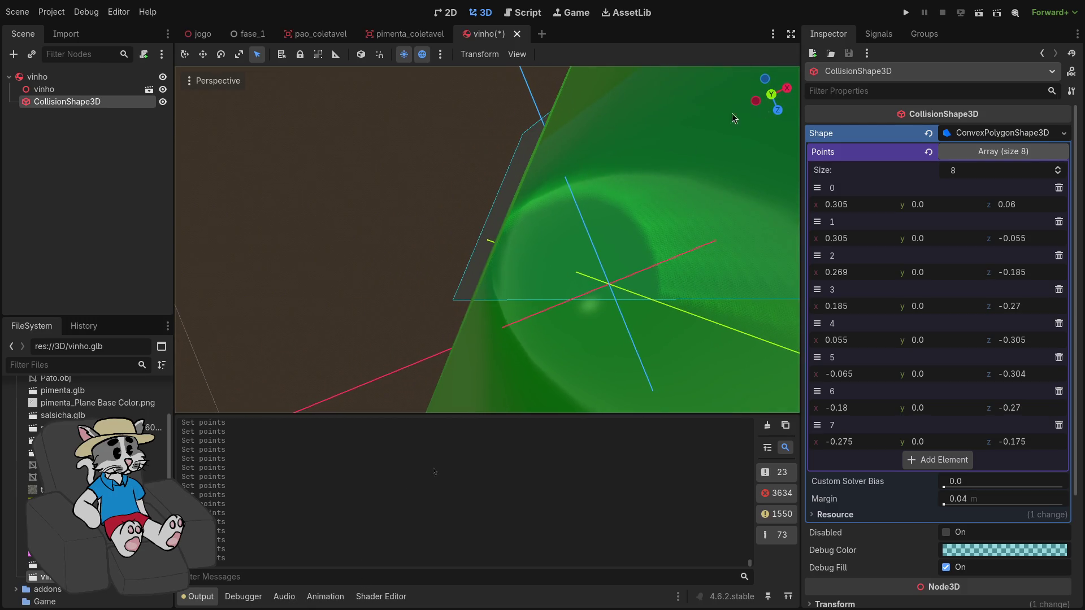
left_click(772, 97)
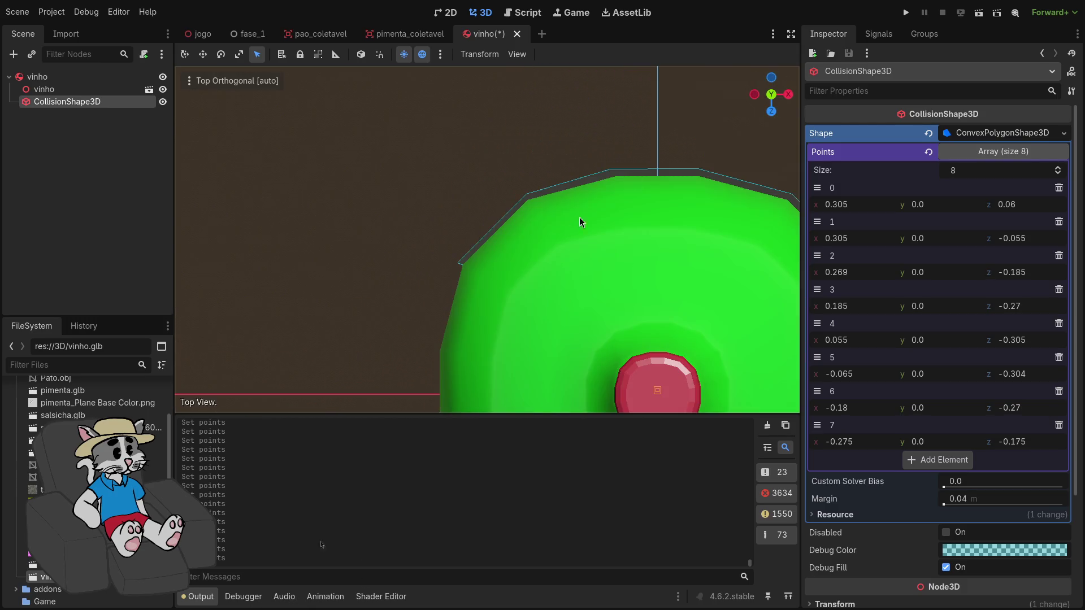
left_click(938, 460)
scroll(601, 299, "down", 2)
scroll(528, 270, "down", 2)
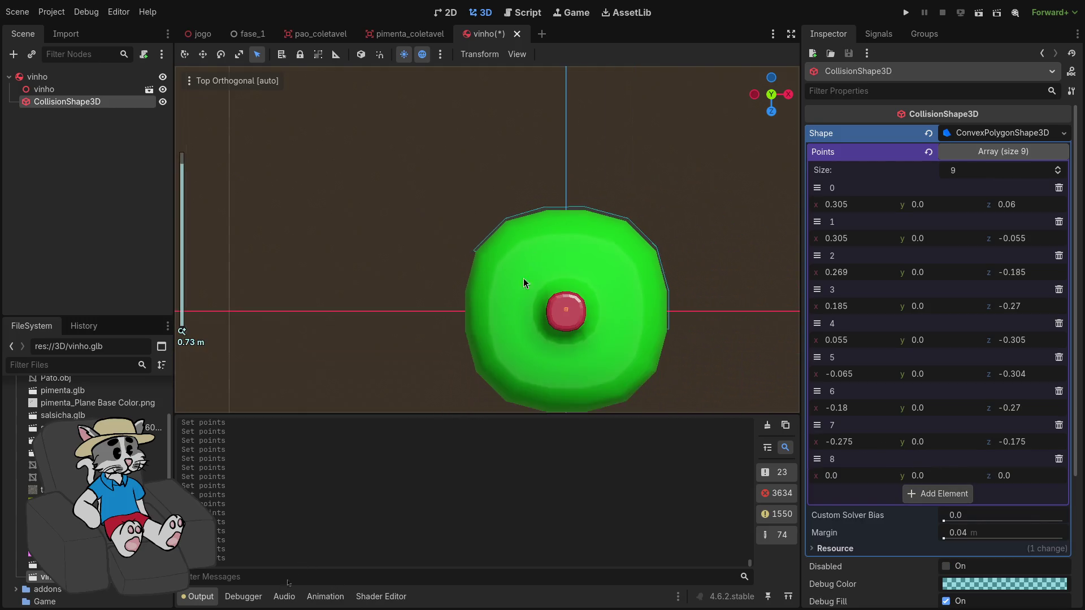
scroll(473, 334, "up", 2)
left_click_drag(496, 310, 522, 287)
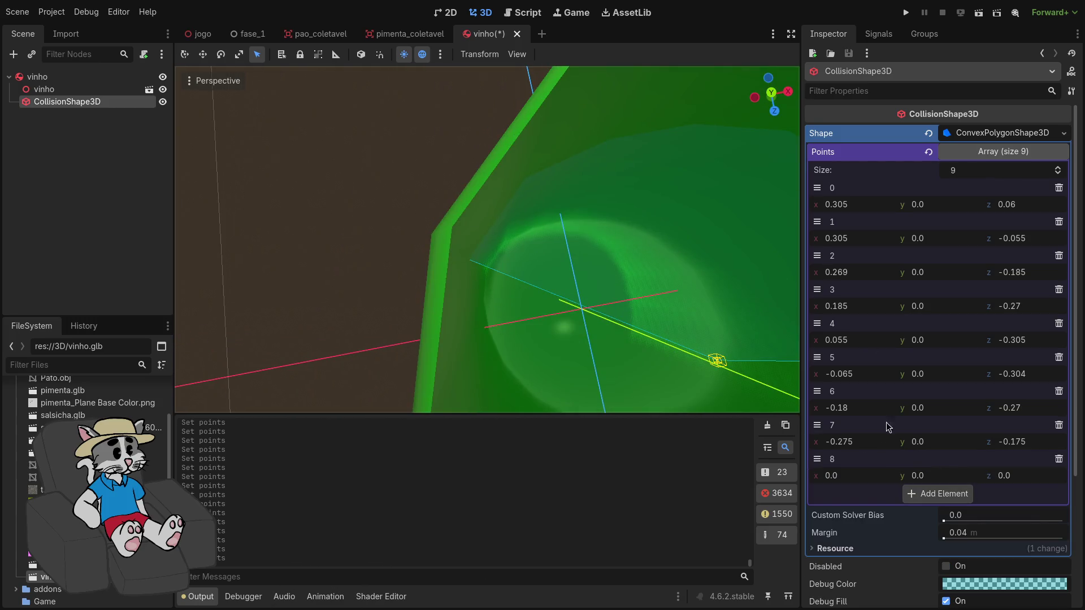
left_click(771, 93)
left_click_drag(598, 265, 679, 160)
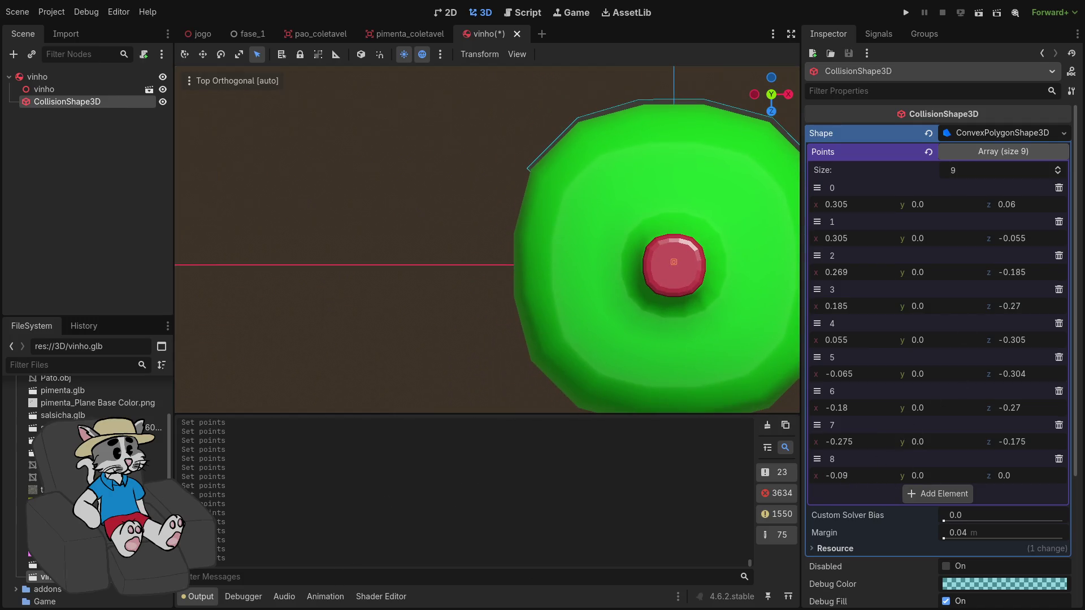
Place point 8 on the left edge at x -0.305 with z slightly negative
left_click_drag(842, 476, 828, 475)
left_click_drag(1016, 477, 1004, 477)
left_click_drag(876, 477, 875, 477)
double_click(871, 476)
type("-0.305")
key("Return")
Add a tenth point and set point 9's x to -0.305
left_click(921, 488)
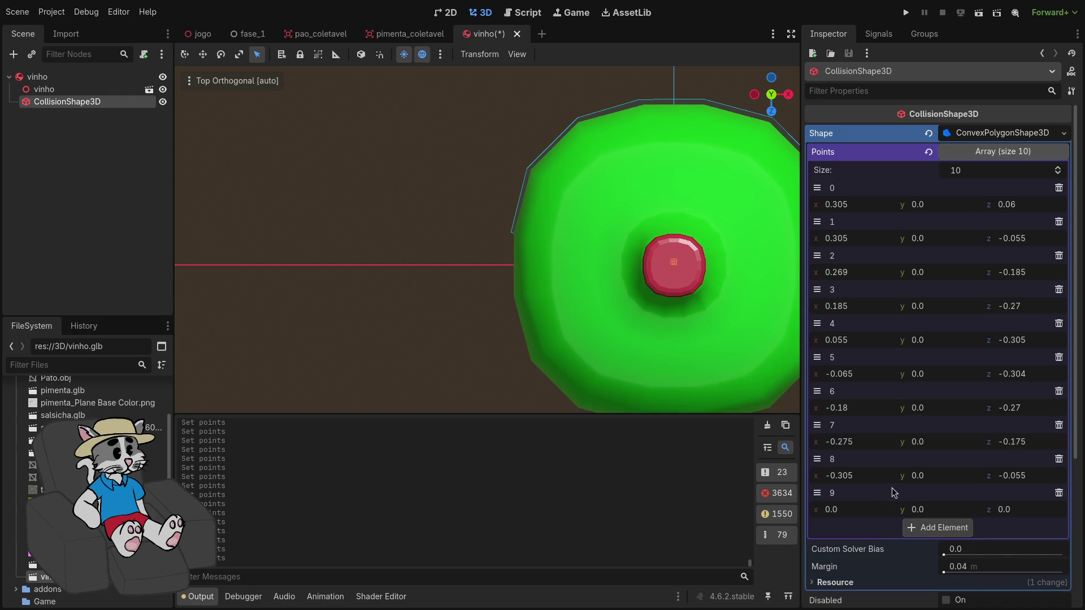
left_click(856, 507)
type("-0.3")
key("Return")
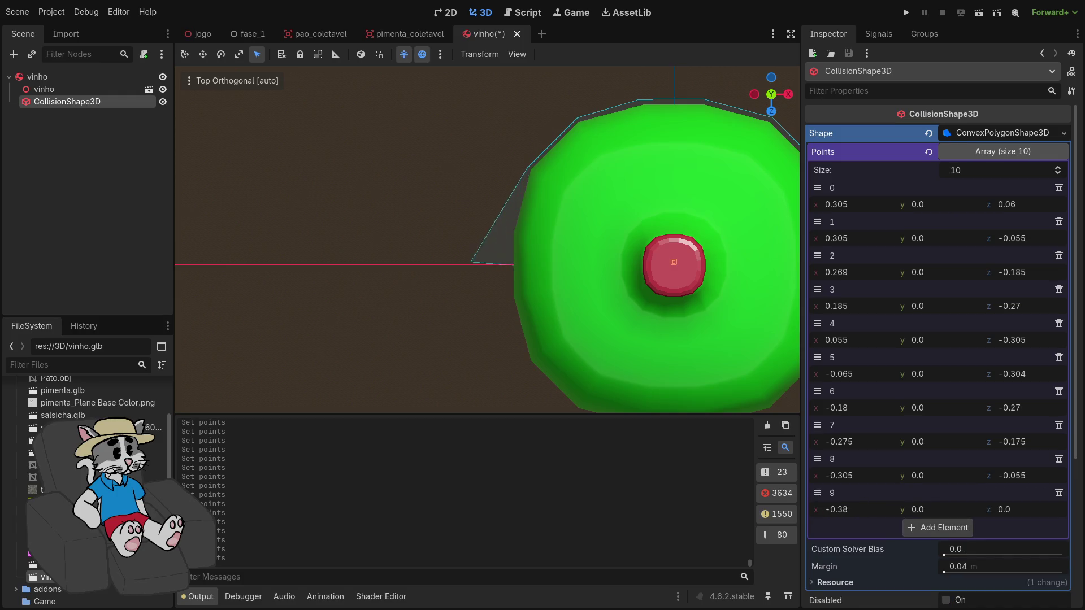
left_click_drag(848, 509, 850, 509)
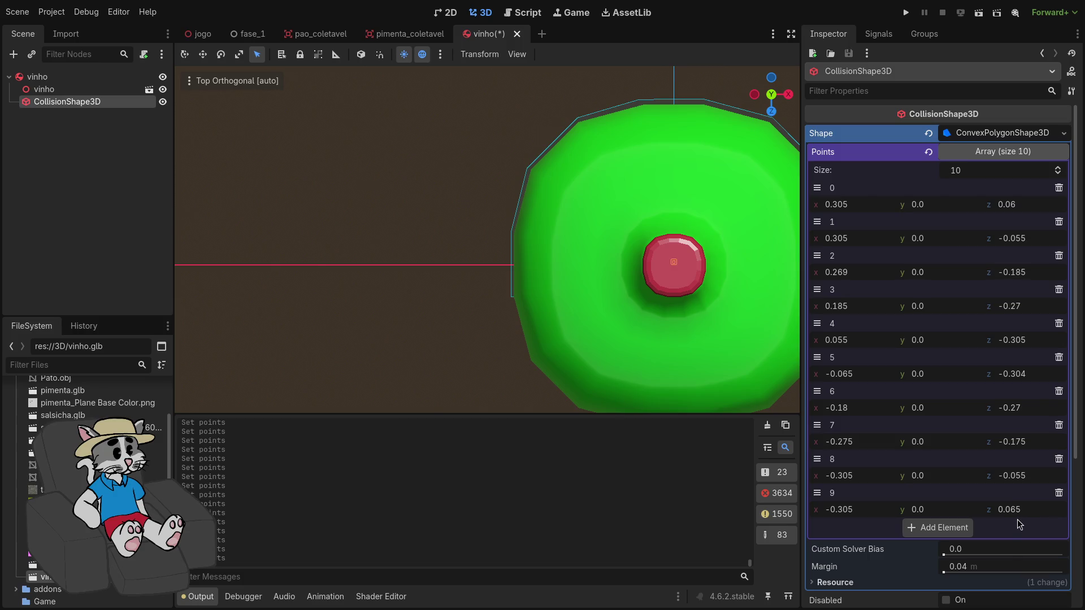
mouse_move(630, 390)
left_mouse_down()
mouse_move(633, 346)
mouse_move(577, 297)
left_mouse_up()
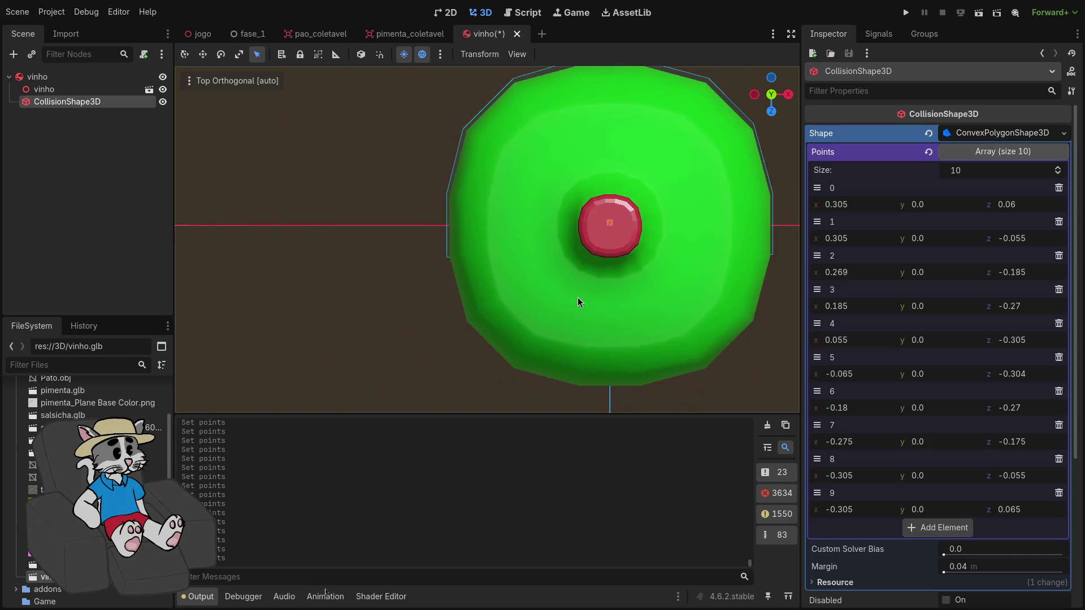
Add point 10 at about x -0.275, z 0.19 on the bottle's lower-left edge
left_click(939, 527)
left_click_drag(882, 545, 909, 547)
mouse_move(1040, 549)
left_mouse_down()
mouse_move(1062, 549)
mouse_move(1014, 544)
left_mouse_up()
left_click_drag(868, 545, 886, 545)
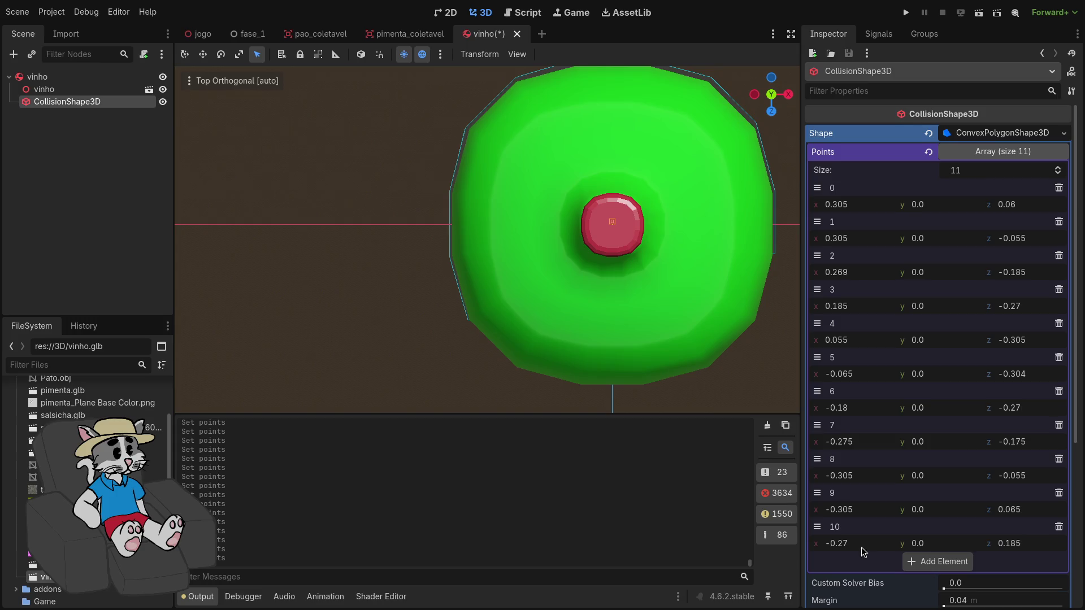
left_click_drag(1013, 545, 1001, 545)
key("ctrl+z")
left_click_drag(848, 544, 845, 544)
left_click_drag(867, 541, 867, 541)
Add point 11 at x -0.175, z about 0.29
left_click(938, 561)
scroll(942, 543, "down", 3)
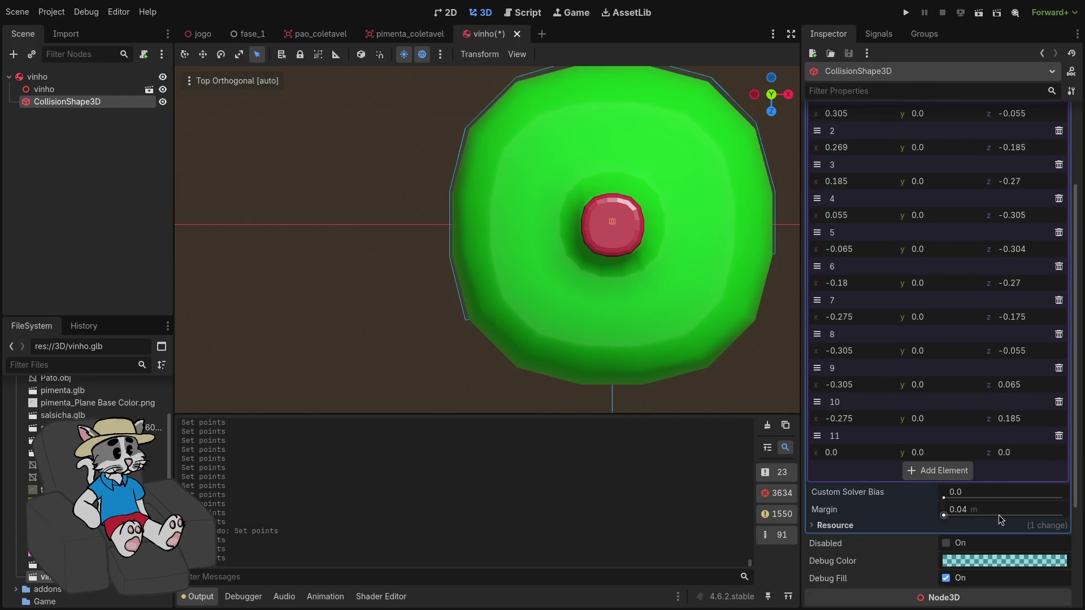
mouse_move(1008, 461)
left_mouse_down()
mouse_move(1036, 461)
mouse_move(1026, 452)
left_mouse_up()
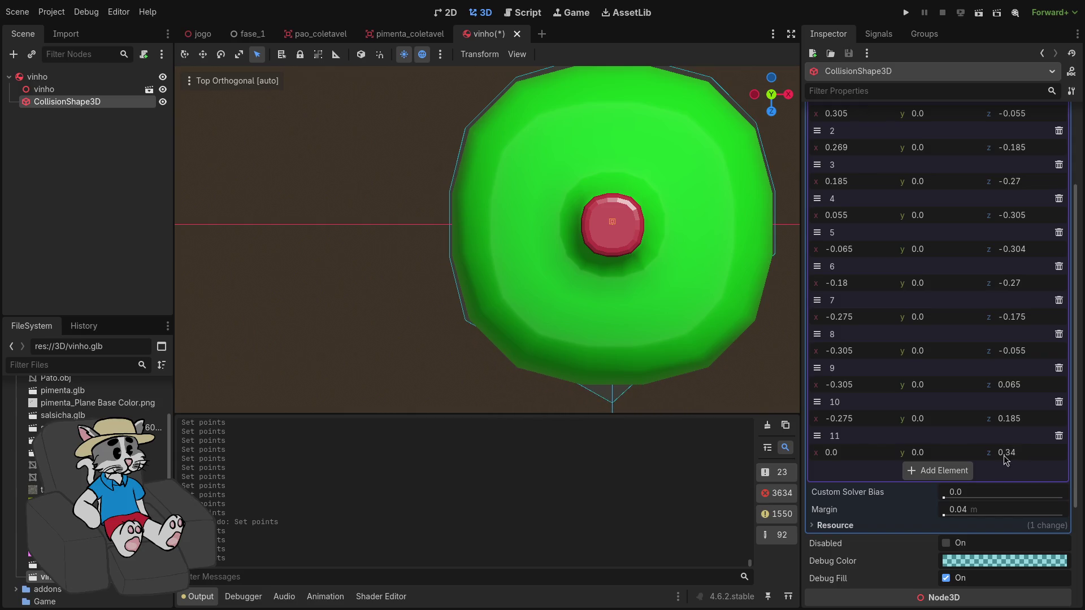
mouse_move(859, 452)
left_mouse_down()
mouse_move(830, 452)
mouse_move(862, 455)
left_mouse_up()
left_click_drag(1021, 455, 1015, 455)
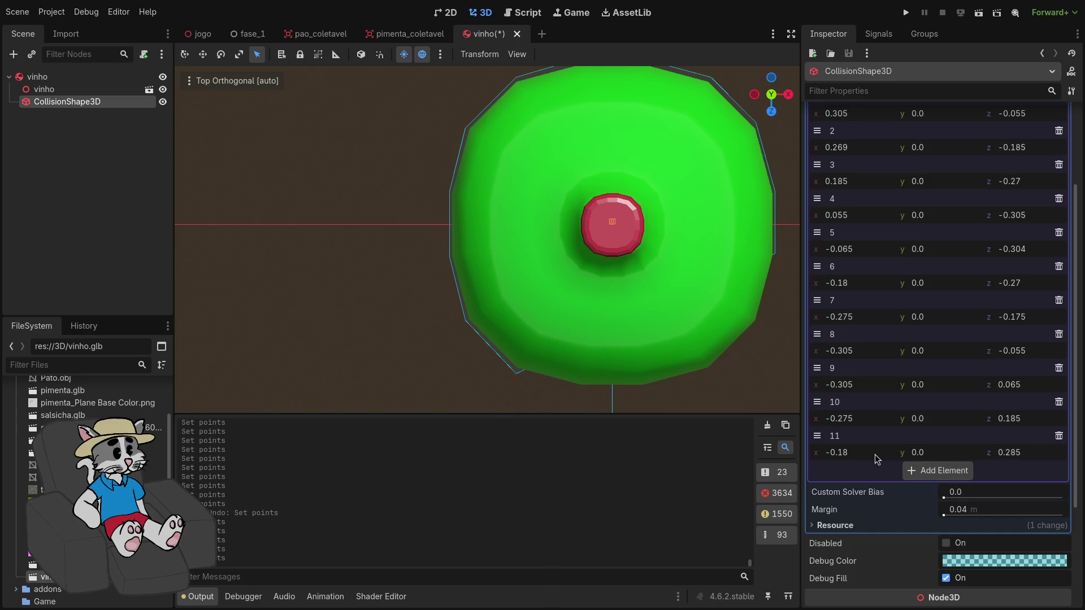
left_click_drag(837, 452, 836, 452)
key("KP_5")
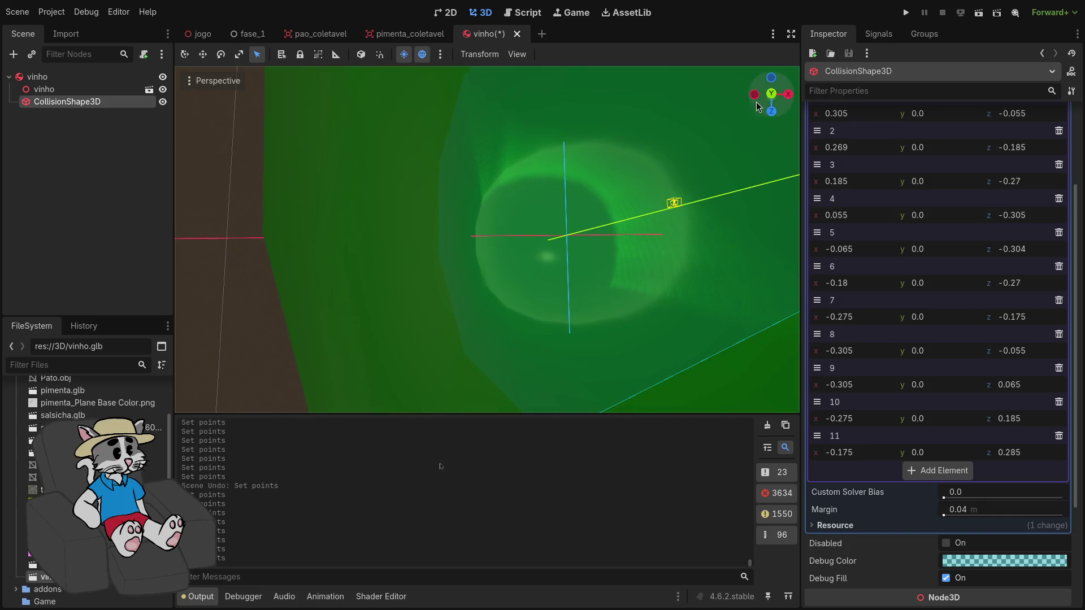
left_click(772, 93)
left_click_drag(677, 388, 606, 293)
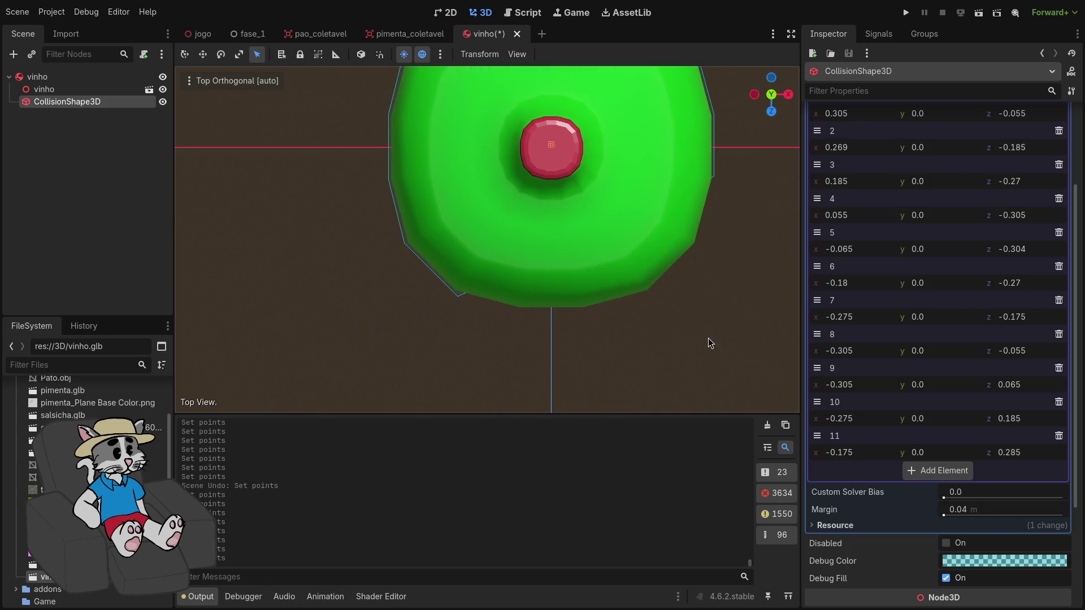
Add point 12 at x -0.06 with z pulled in from 0.44 to about 0.34
left_click(945, 471)
type("0.44")
key("Return")
left_click_drag(1014, 486, 1017, 491)
left_click_drag(868, 488, 867, 487)
mouse_move(1009, 488)
left_mouse_down()
mouse_move(996, 491)
mouse_move(1000, 520)
mouse_move(1046, 520)
mouse_move(1015, 520)
left_mouse_up()
Add point 13 at x 0.06, z 0.315, then append an empty point 14
left_click(913, 503)
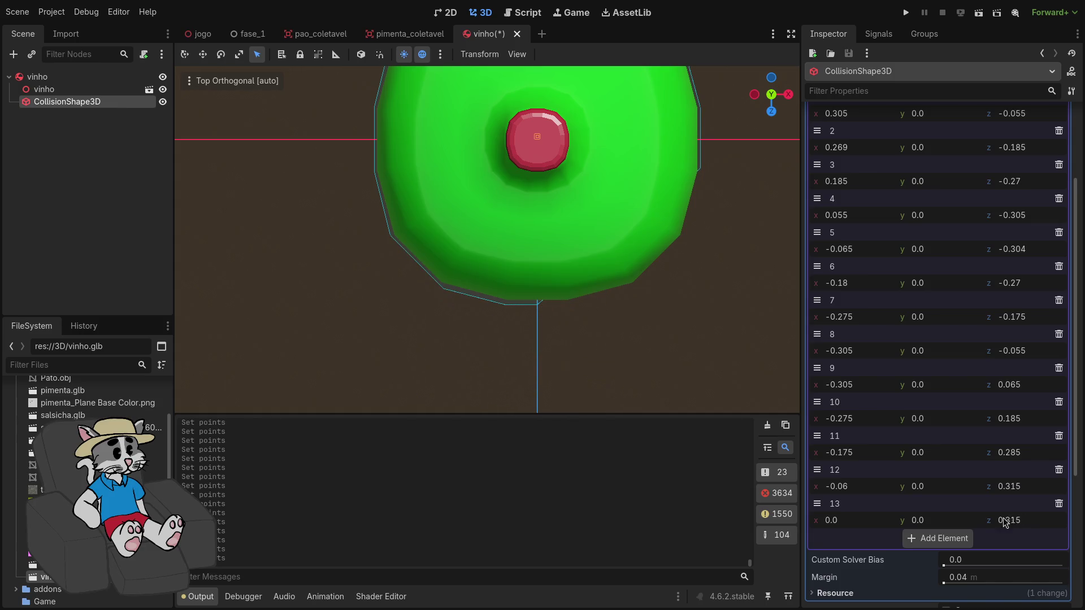
left_click_drag(864, 527, 873, 527)
left_click(940, 539)
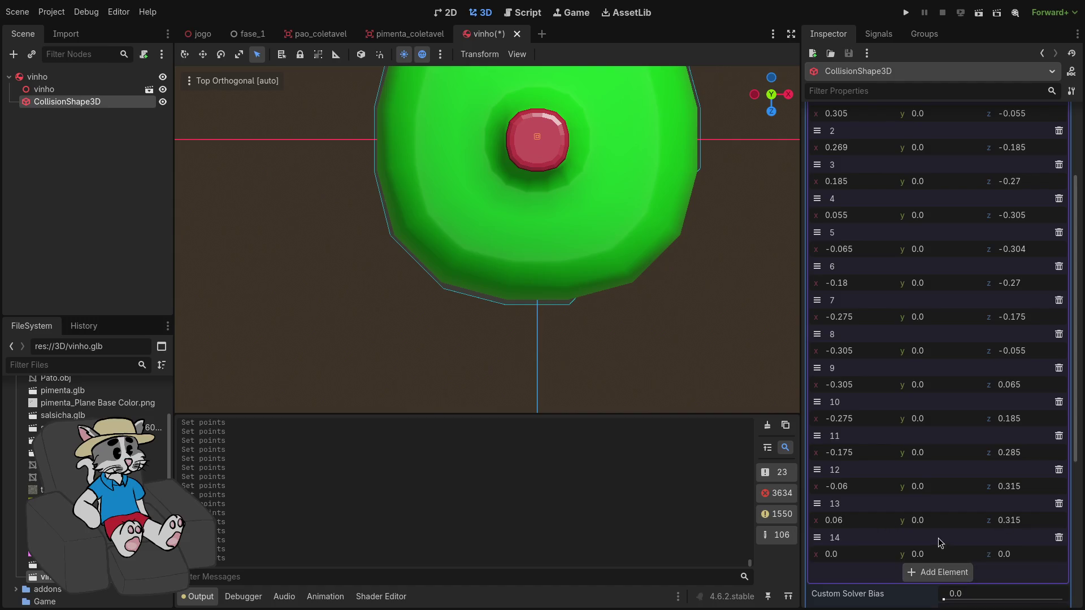
Place point 14 at x 0.185, z 0.28 and add point 15 at x 0.275, z 0.19
mouse_move(1012, 554)
left_mouse_down()
mouse_move(1034, 554)
mouse_move(1024, 553)
left_mouse_up()
left_click_drag(865, 557, 921, 560)
mouse_move(997, 559)
left_mouse_down()
mouse_move(967, 559)
mouse_move(1016, 563)
left_mouse_up()
left_click(930, 573)
scroll(918, 543, "down", 3)
left_click_drag(1005, 464, 1046, 464)
left_click_drag(834, 464, 861, 464)
mouse_move(1009, 464)
left_mouse_down()
mouse_move(995, 463)
mouse_move(1025, 463)
left_mouse_up()
mouse_move(875, 469)
left_mouse_down()
mouse_move(864, 469)
mouse_move(876, 464)
left_mouse_up()
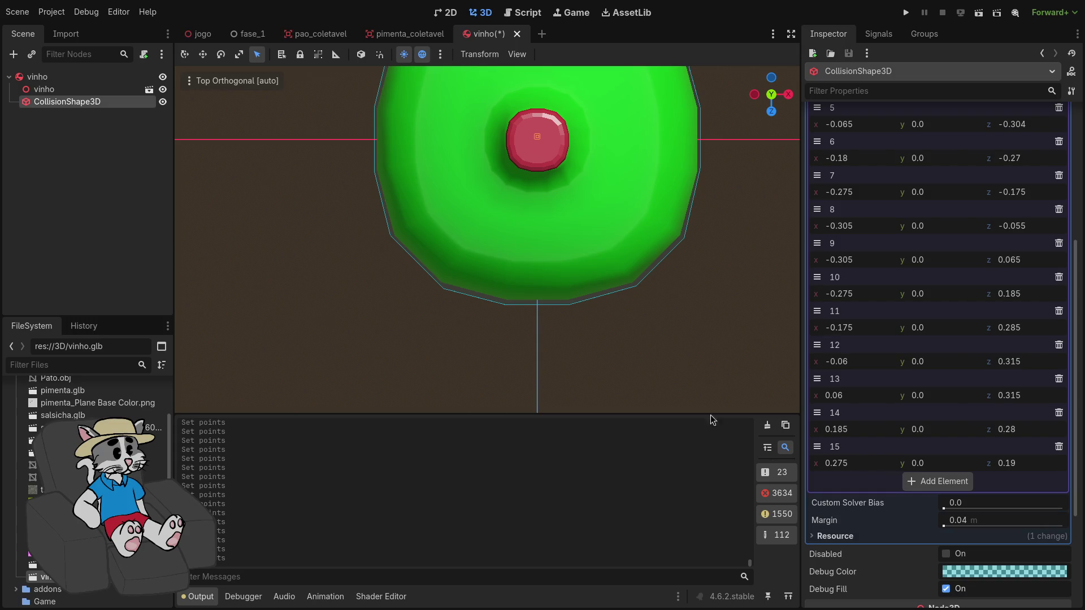
Inspect the closed 16-point ring in perspective, then return to top view on the collision shape
scroll(703, 294, "up", 3)
left_click_drag(703, 294, 693, 306)
scroll(693, 300, "down", 5)
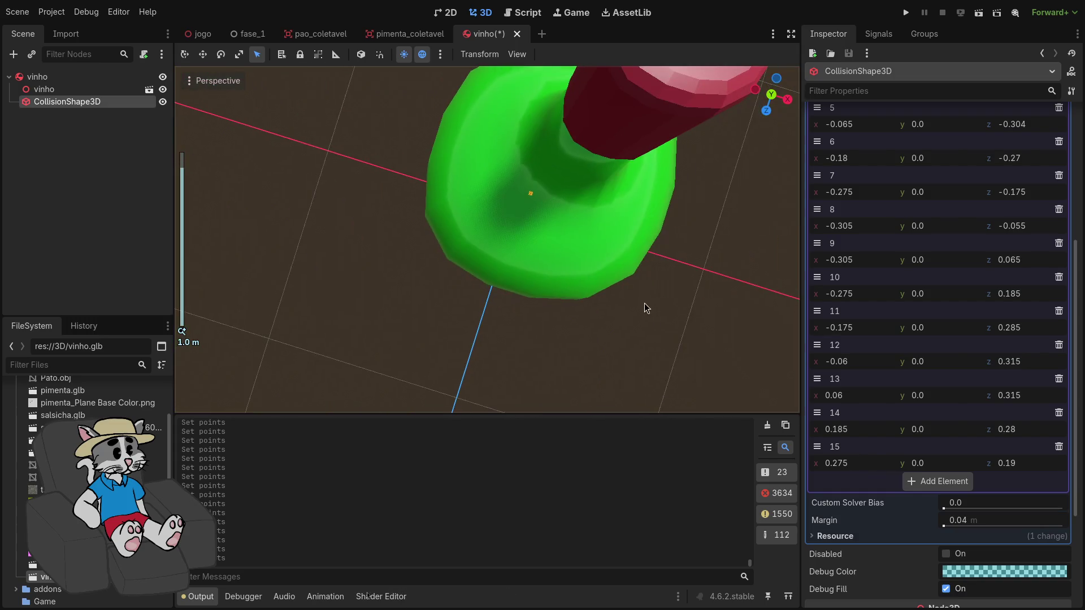
left_click(772, 97)
left_click(107, 108)
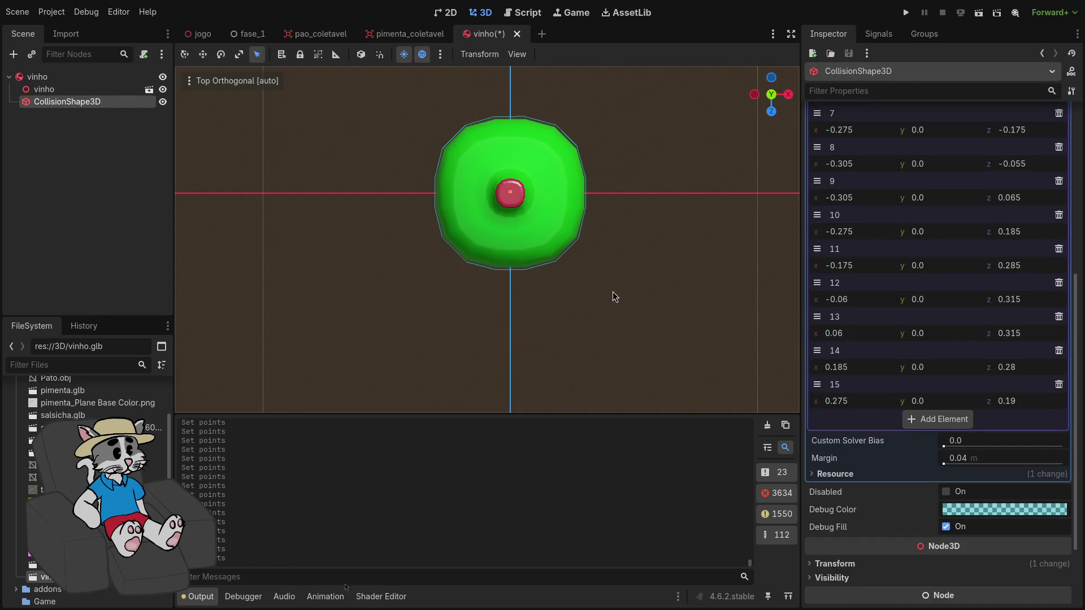
scroll(622, 294, "up", 5)
left_click_drag(666, 322, 601, 280)
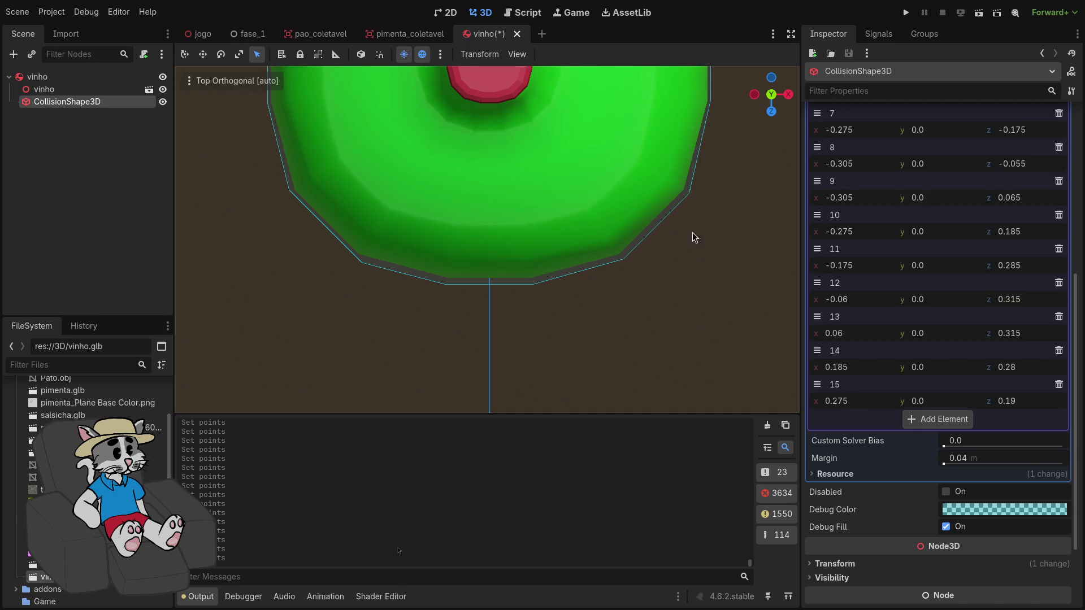
scroll(874, 227, "up", 6)
mouse_move(718, 154)
left_mouse_down()
mouse_move(602, 261)
mouse_move(584, 320)
left_mouse_up()
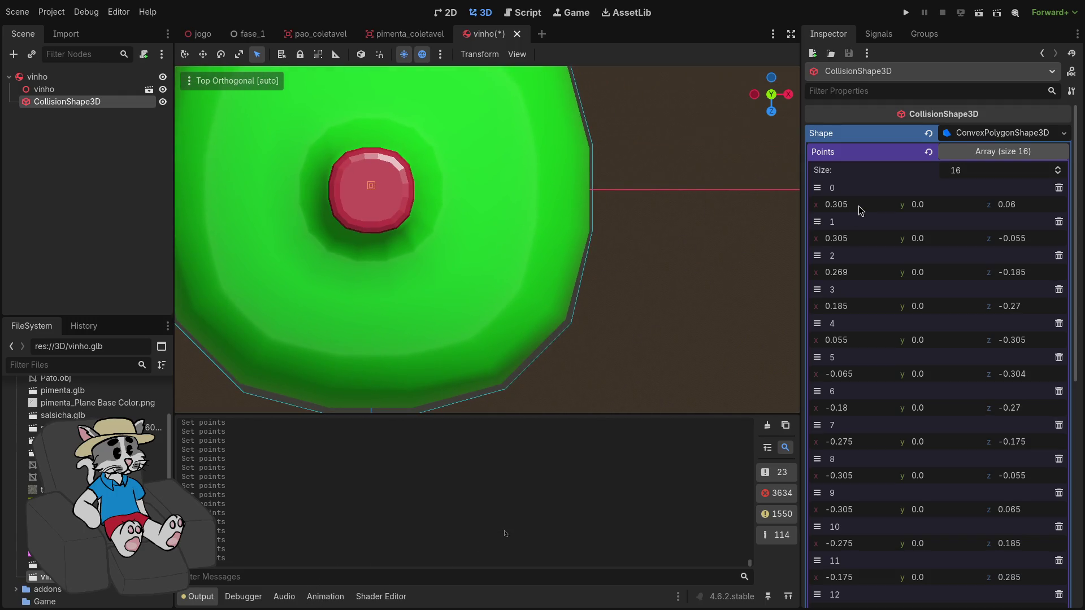
Push points 0, 1 and 2 out to x 0.31, 0.31 and 0.274, then view in perspective
left_click_drag(862, 211, 870, 211)
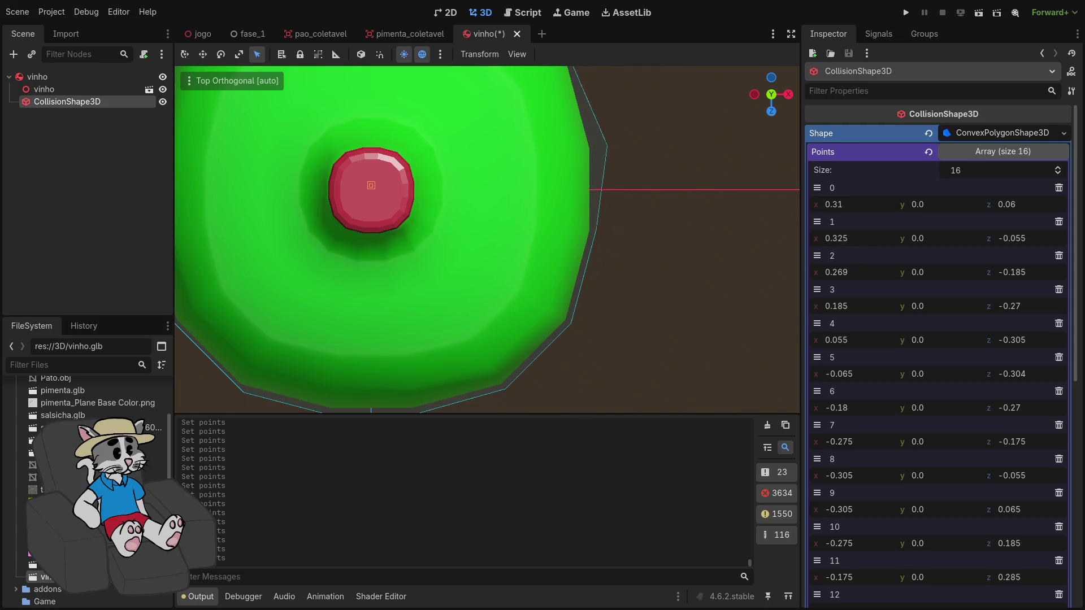
left_click_drag(842, 238, 847, 238)
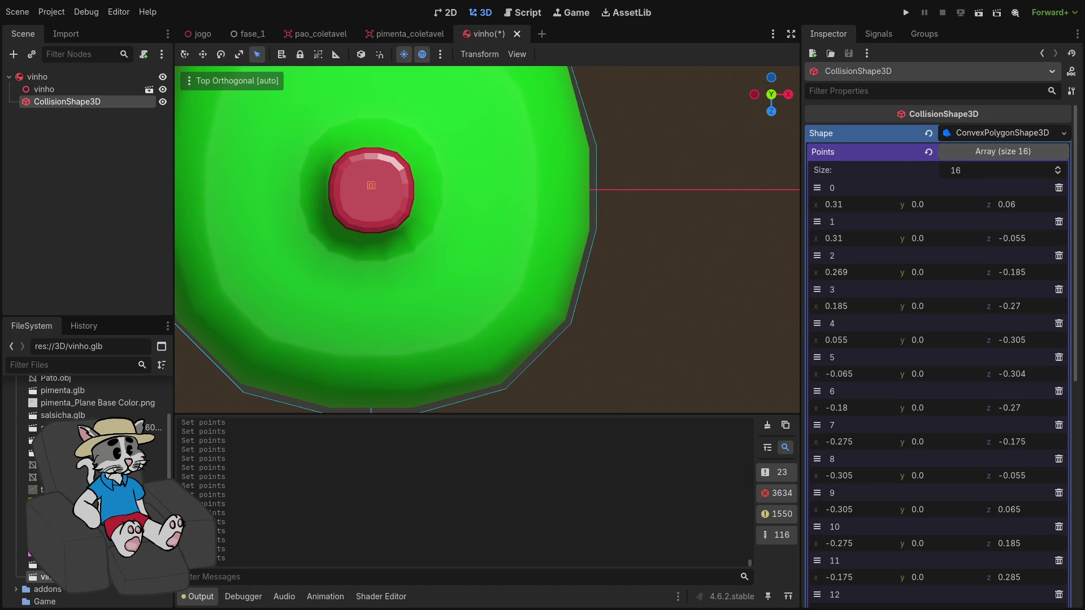
left_click_drag(656, 160, 674, 280)
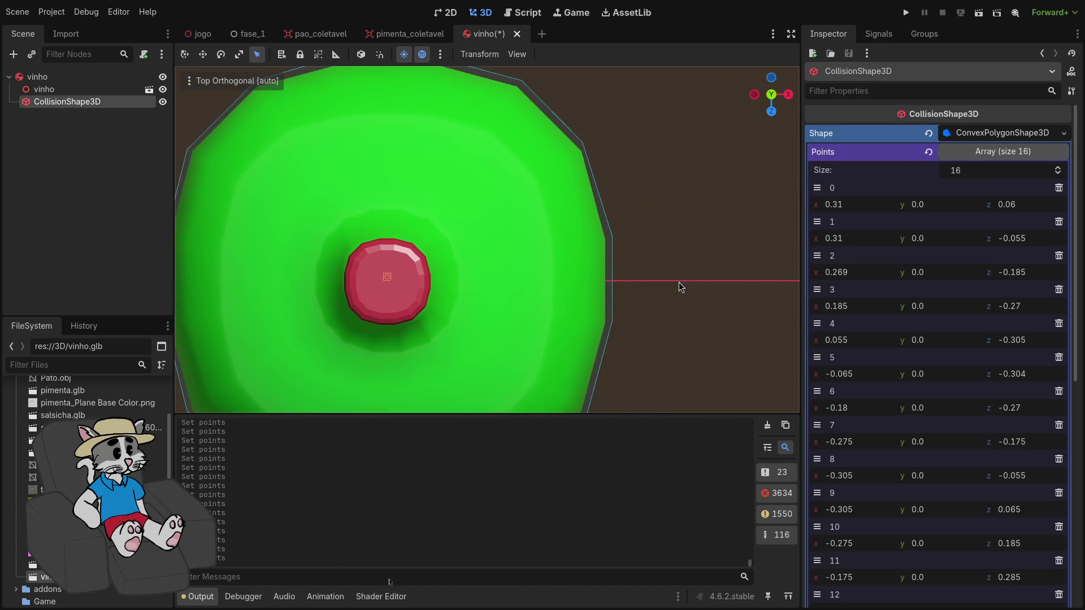
left_click_drag(855, 272, 858, 271)
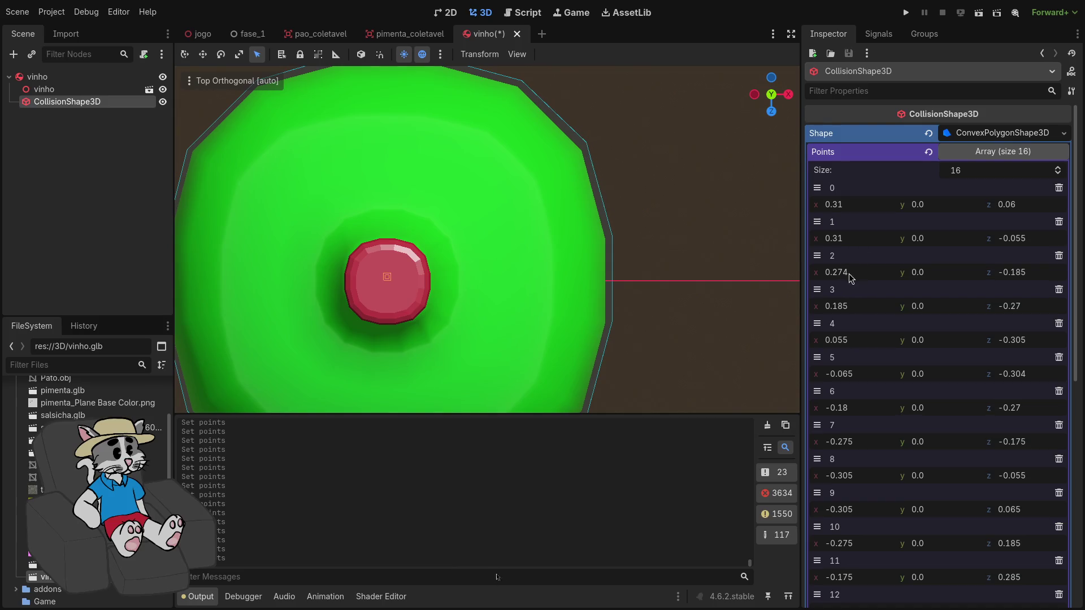
scroll(673, 308, "down", 5)
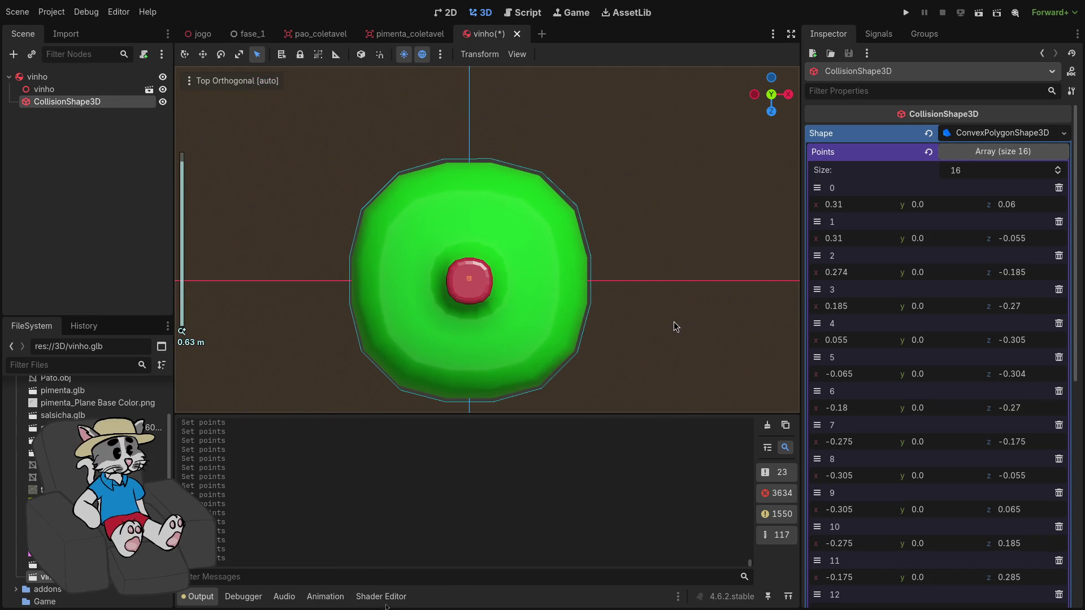
left_click_drag(666, 331, 661, 262)
scroll(663, 268, "down", 2)
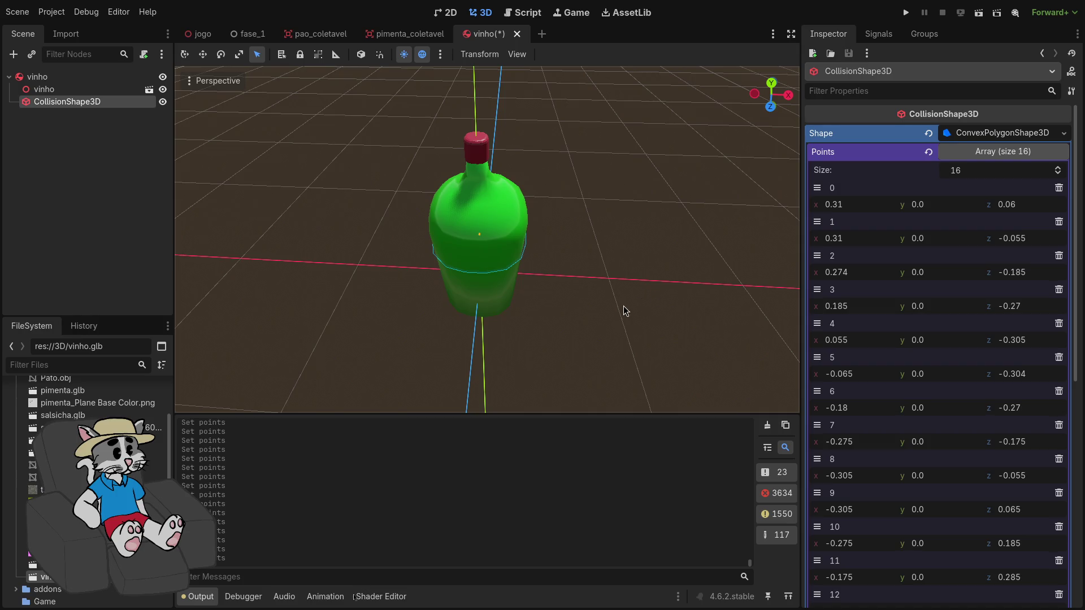
Move the CollisionShape3D node down about 0.64 m on Y toward the bottle's base
scroll(623, 296, "down", 4)
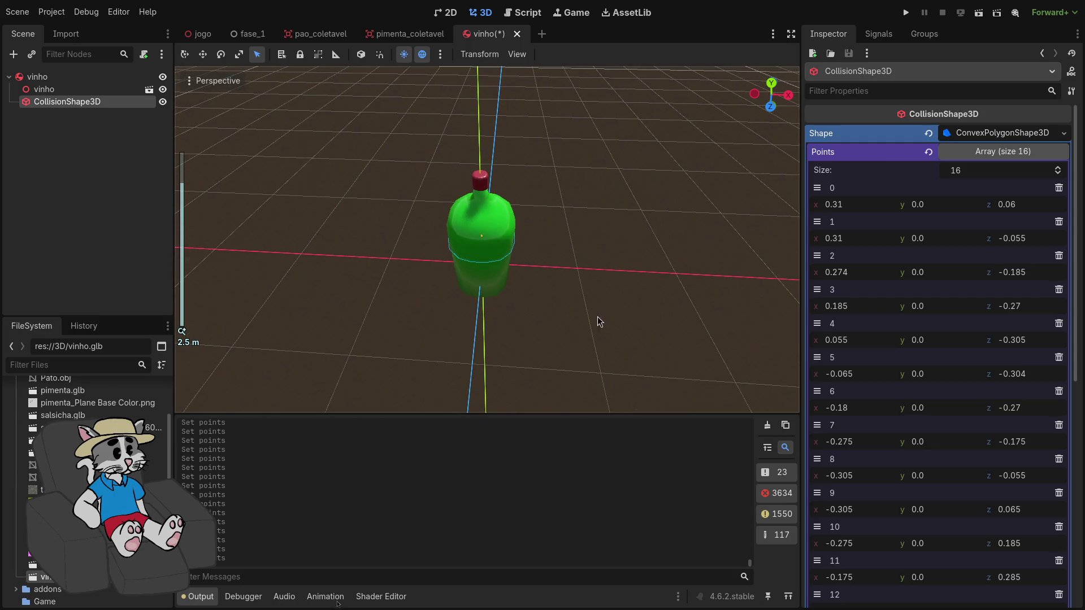
scroll(784, 281, "down", 2)
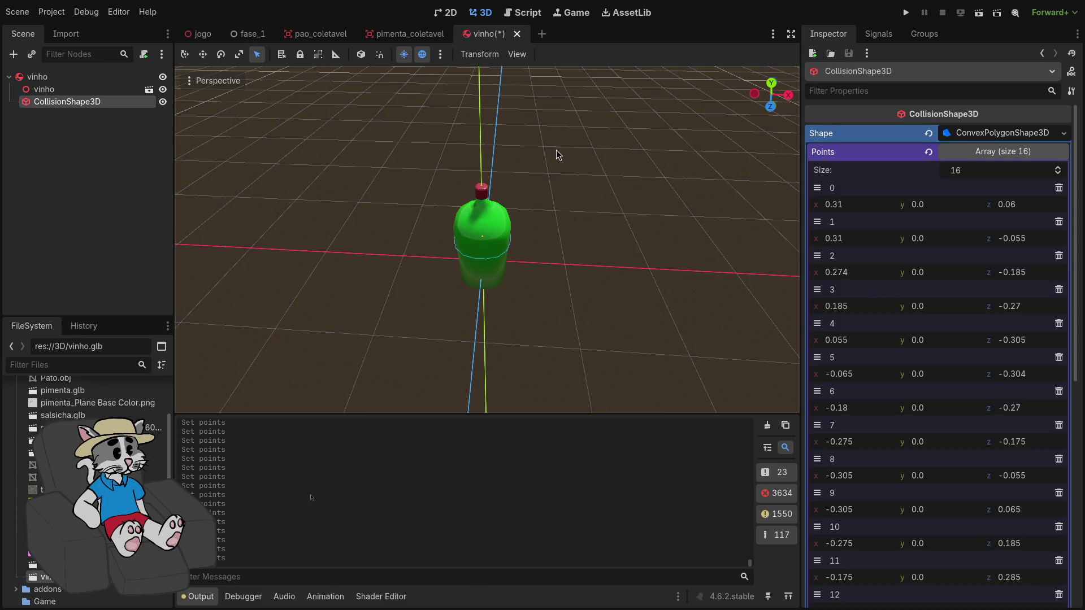
left_click(87, 116)
left_click(81, 106)
left_click(203, 55)
left_click_drag(483, 190, 491, 232)
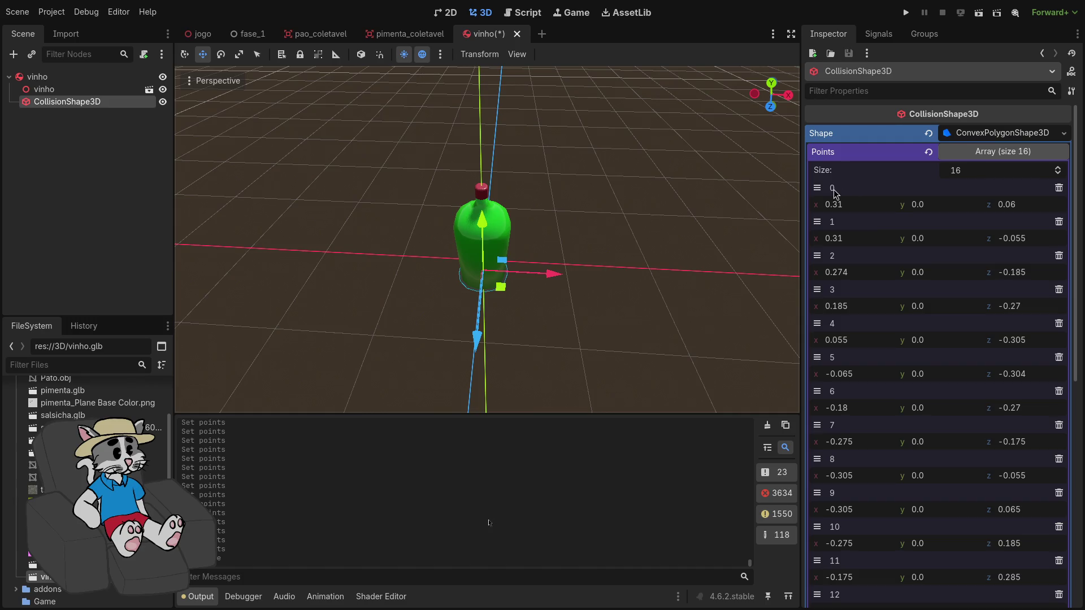
scroll(927, 373, "down", 5)
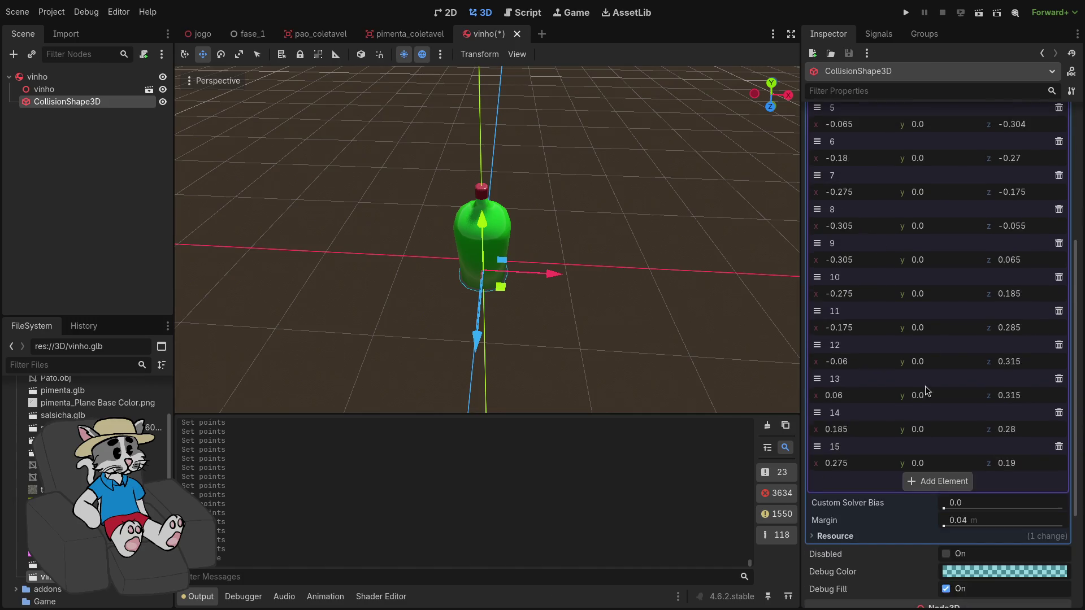
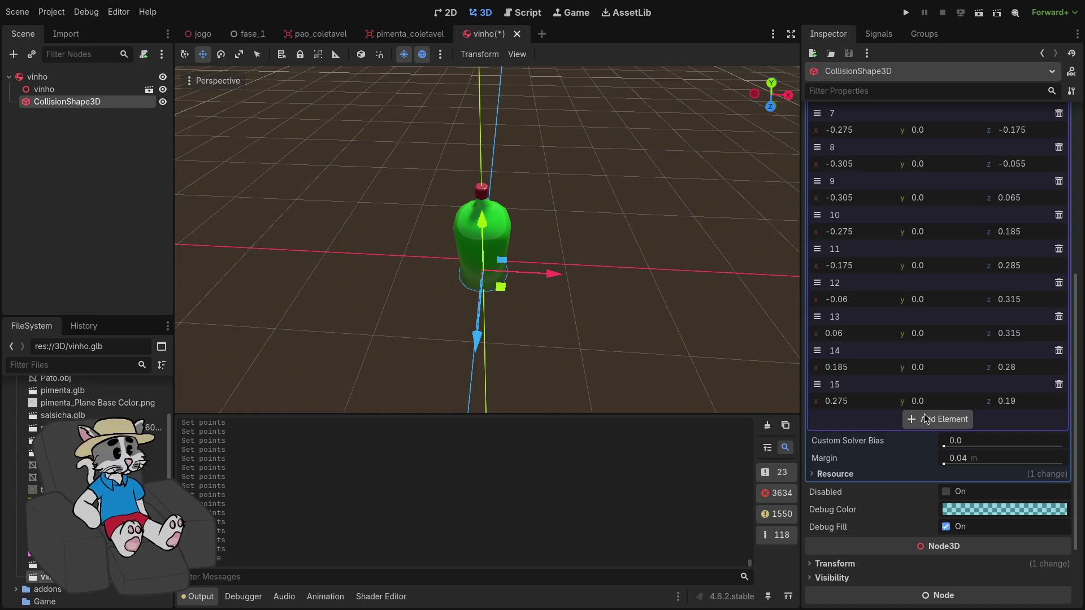
Add points 16 and 17 to the convex collision hull, both at height y 1.47
left_click(926, 419)
left_click(933, 435)
type("2.47")
key("Return")
left_click_drag(920, 435, 895, 435)
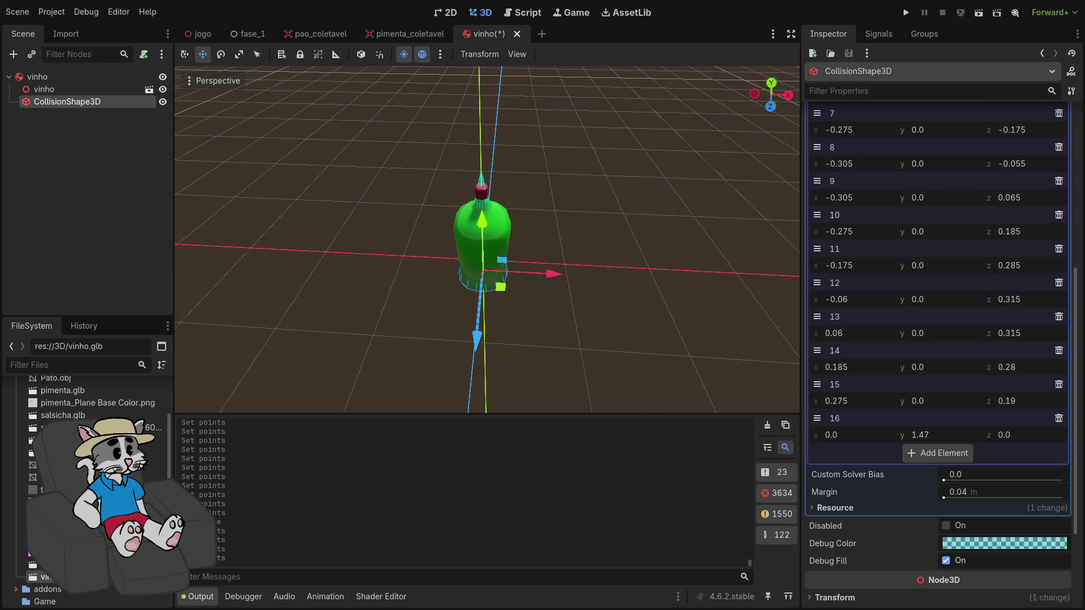
left_click(938, 453)
left_click_drag(922, 469, 924, 469)
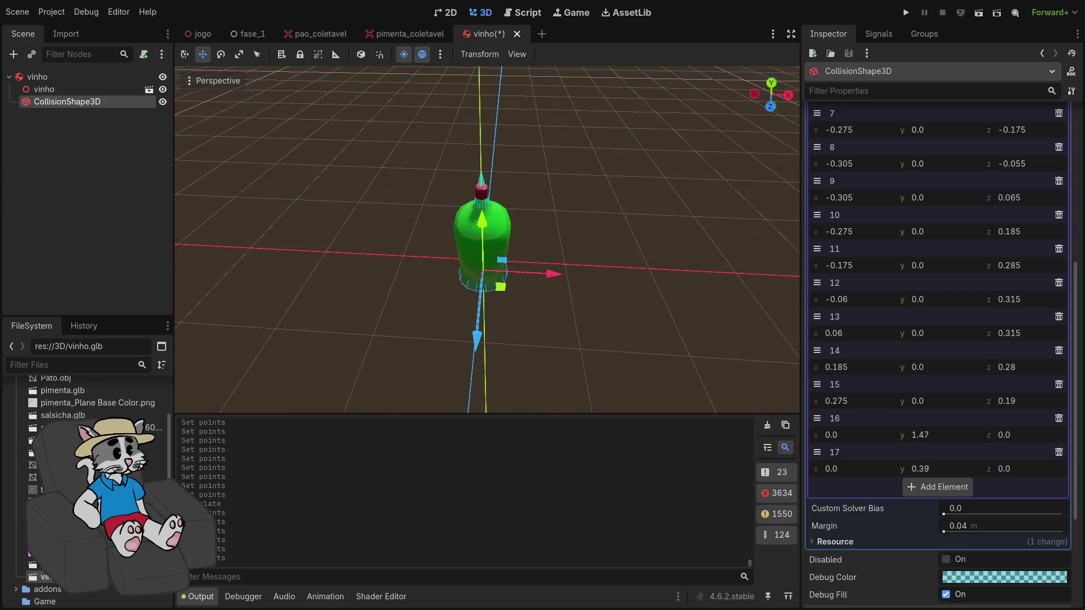
left_click(934, 439)
key("ctrl+c")
left_click(935, 470)
key("ctrl+v")
Add points 18 and 19 at y 1.47 and delete the extra point 20
left_click(938, 486)
left_click(926, 505)
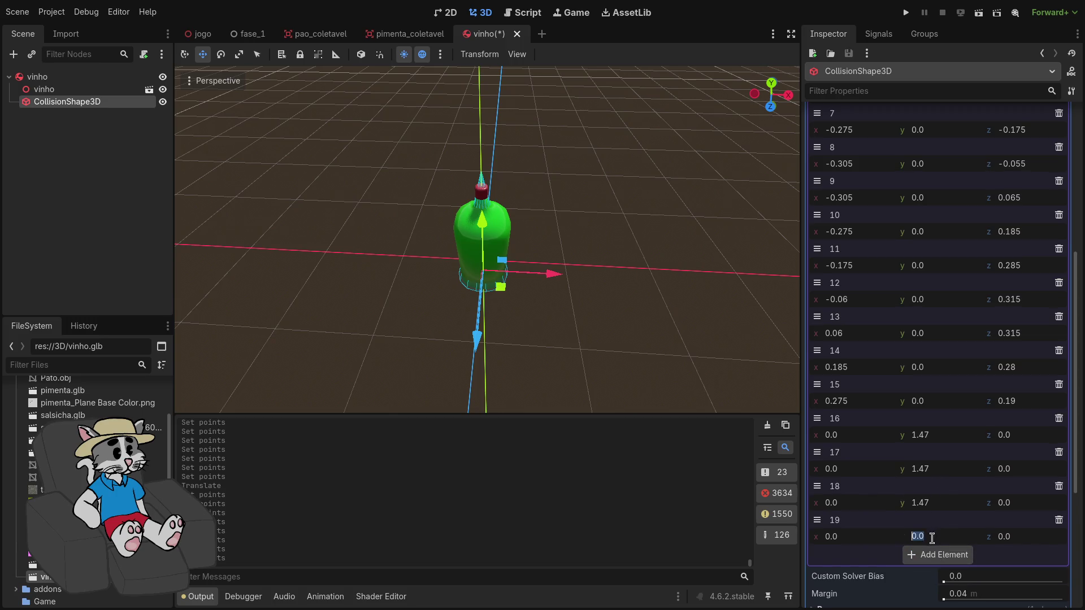
type("1.47")
left_click(938, 556)
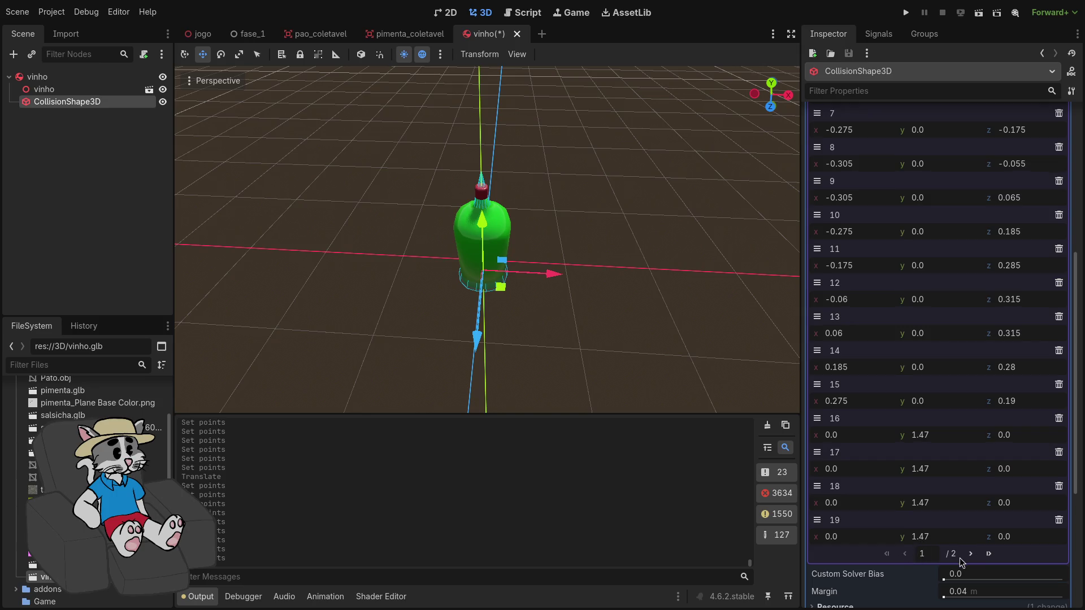
left_click(971, 554)
left_click(1059, 191)
scroll(895, 519, "down", 3)
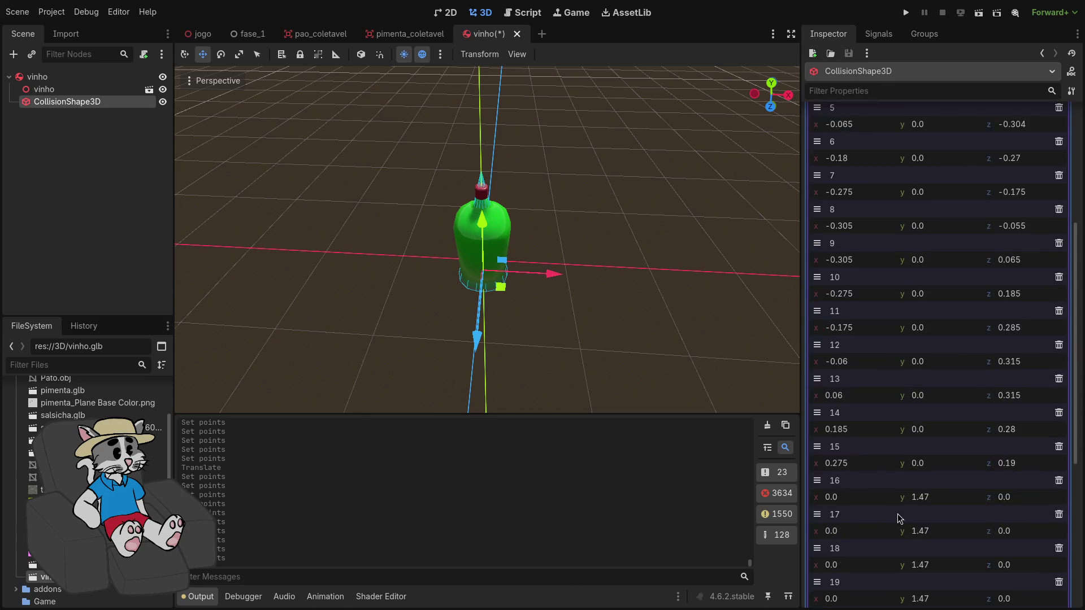
scroll(904, 513, "down", 5)
scroll(900, 490, "up", 3)
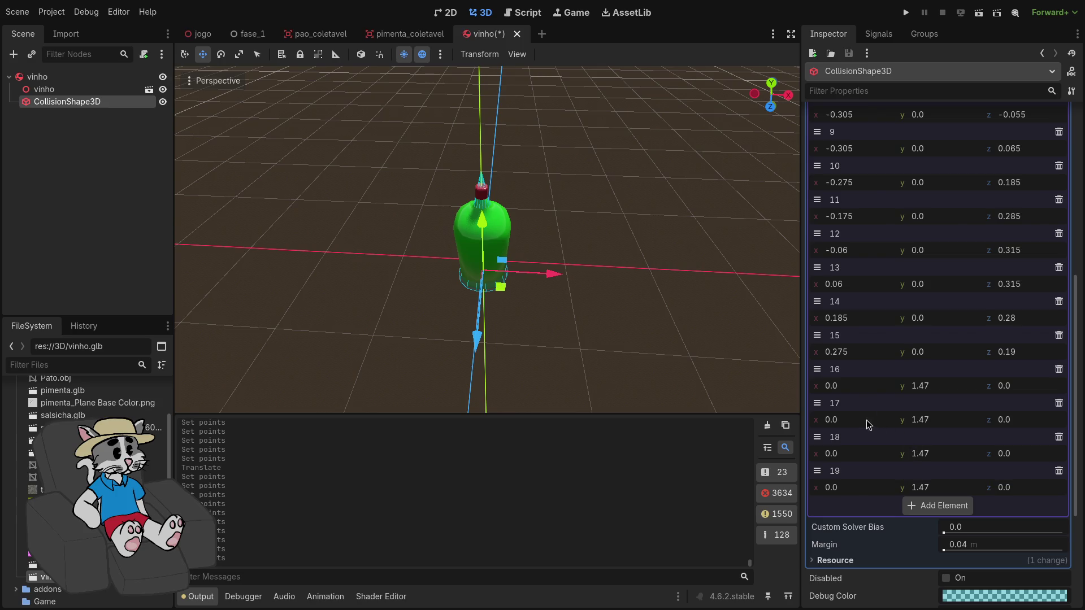
scroll(566, 128, "up", 5)
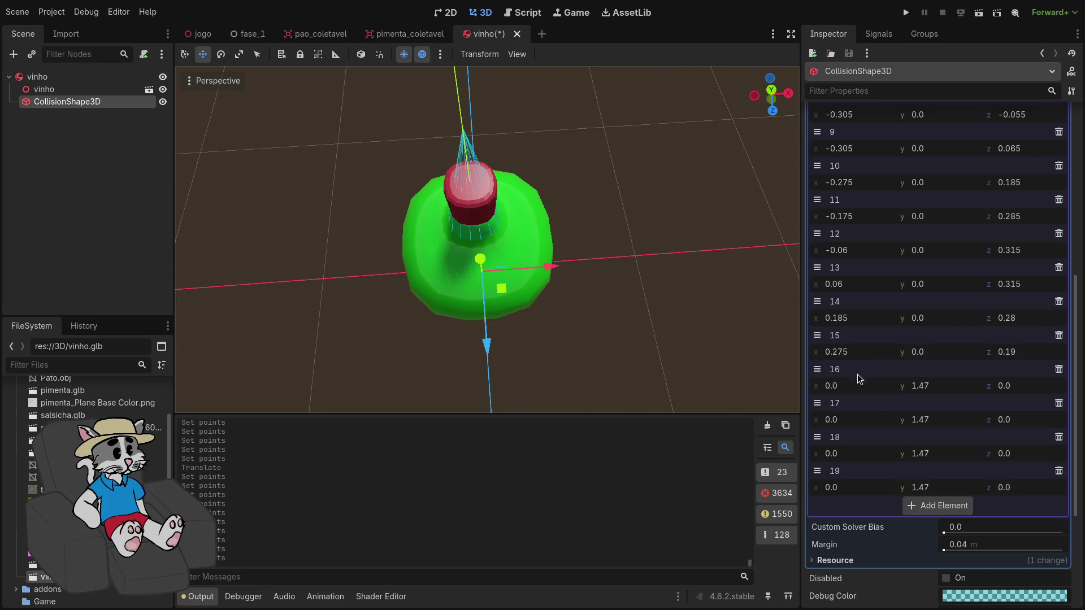
Offset point 16 to x −0.035 and push point 18 forward along z, undoing a mistaken edit
mouse_move(858, 394)
left_mouse_down()
mouse_move(847, 395)
mouse_move(880, 422)
left_mouse_up()
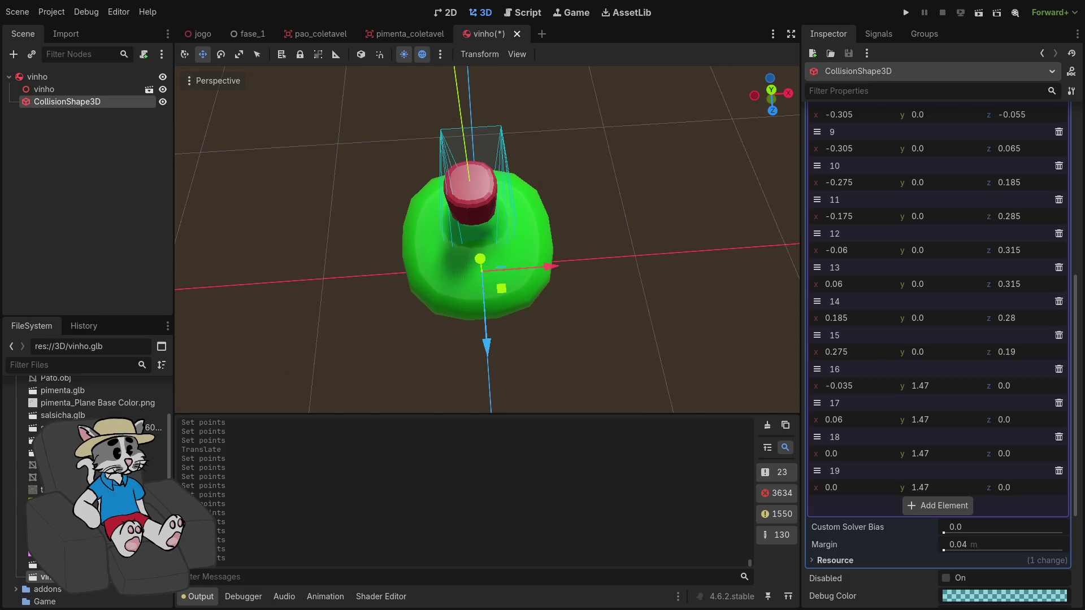
left_click_drag(859, 460, 876, 460)
key("ctrl+z")
mouse_move(1010, 456)
left_mouse_down()
mouse_move(1029, 456)
mouse_move(1012, 491)
left_mouse_up()
Place point 19 at x 0.075, z 0.115, keeping its height at 1.47
left_click_drag(836, 487, 824, 488)
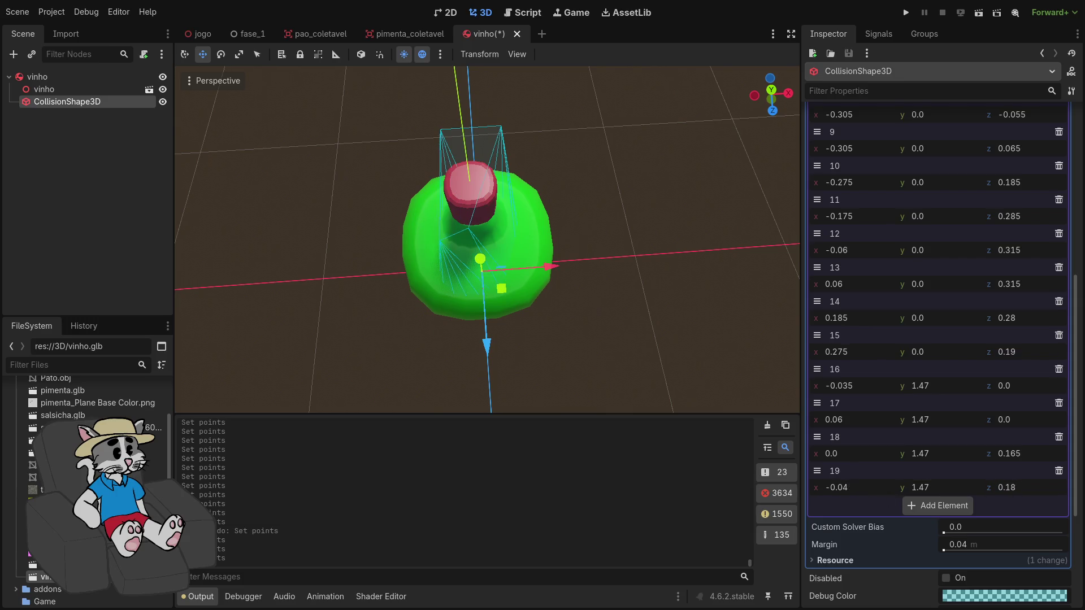
left_click_drag(920, 487, 940, 487)
left_click_drag(1011, 490, 997, 490)
left_click(934, 487)
type("1.")
key("Return")
left_click_drag(991, 494, 999, 494)
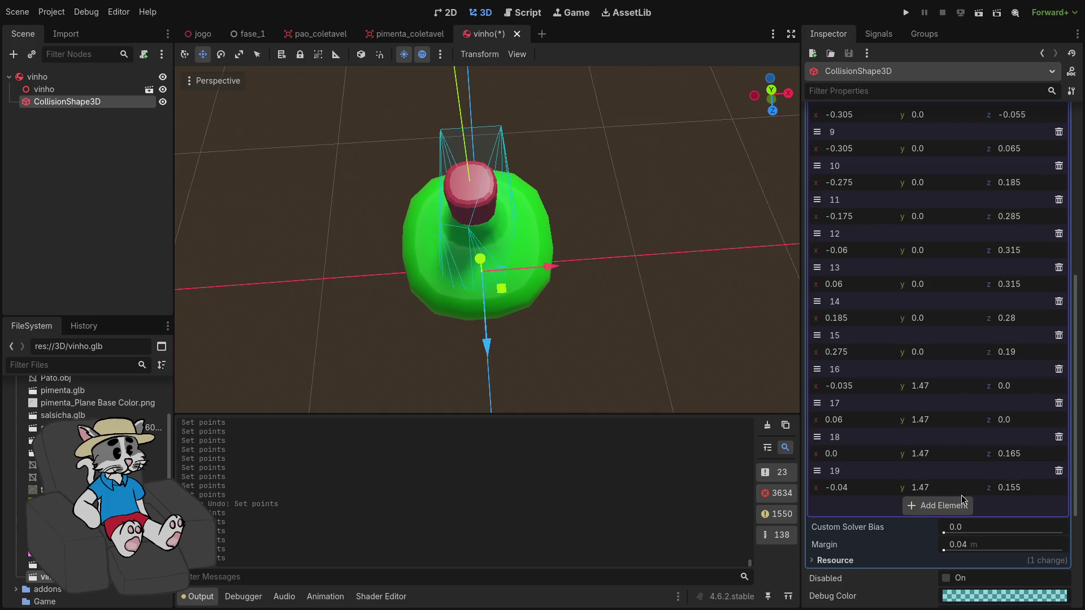
left_click_drag(855, 494, 882, 494)
mouse_move(1025, 492)
left_mouse_down()
mouse_move(1007, 492)
mouse_move(1021, 493)
mouse_move(1000, 461)
left_mouse_up()
left_click(772, 90)
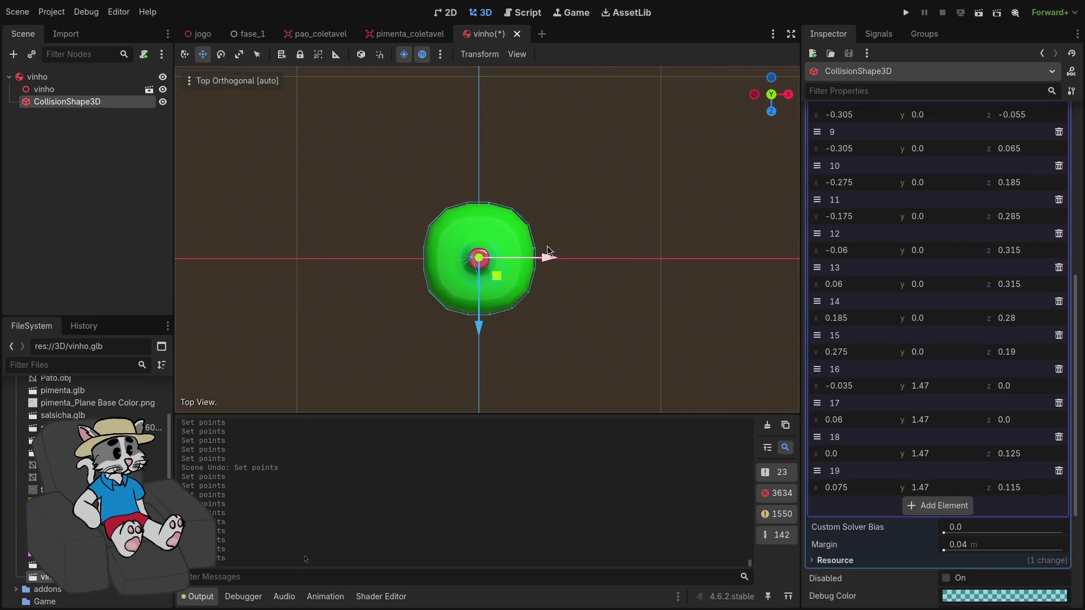
Switch to a top-down orthographic view in Select mode and move point 16 to about z −0.05
scroll(581, 281, "up", 3)
key("KP_5")
key("KP_7")
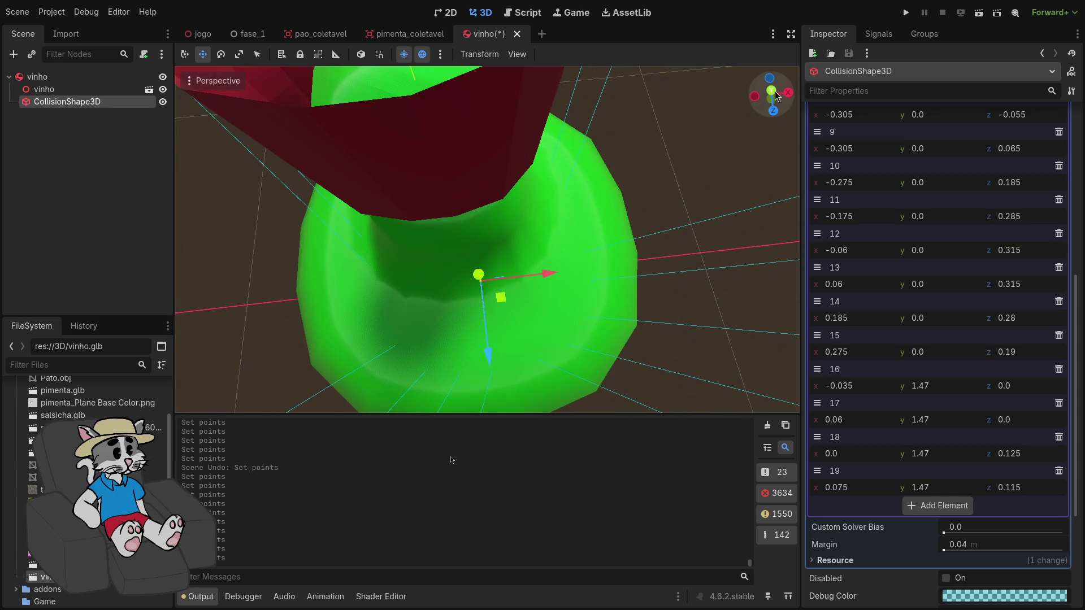
scroll(511, 294, "up", 5)
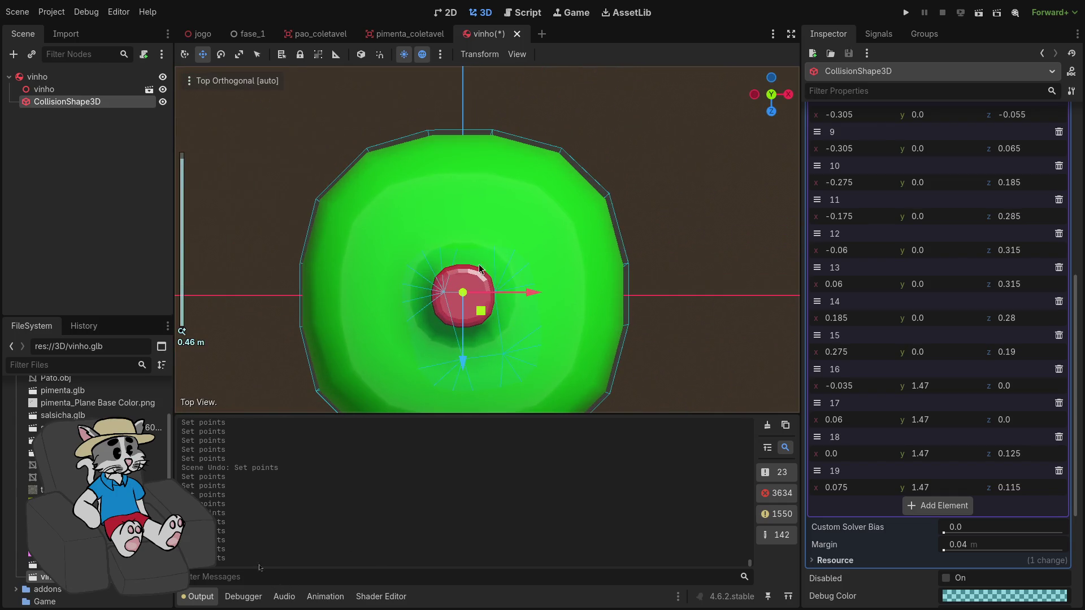
key("q")
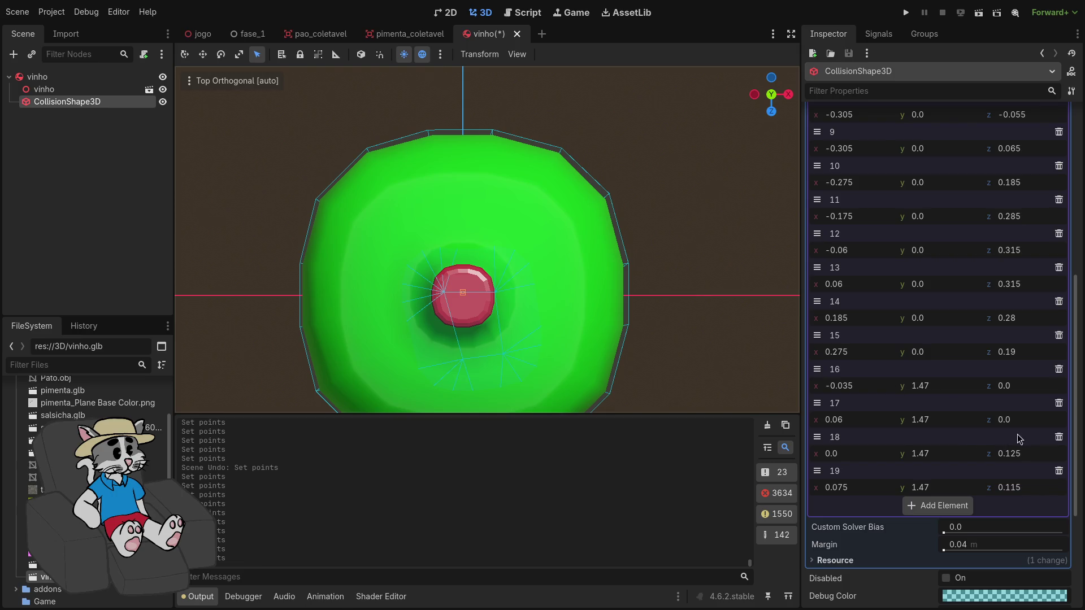
mouse_move(878, 387)
left_mouse_down()
mouse_move(891, 386)
mouse_move(872, 386)
left_mouse_up()
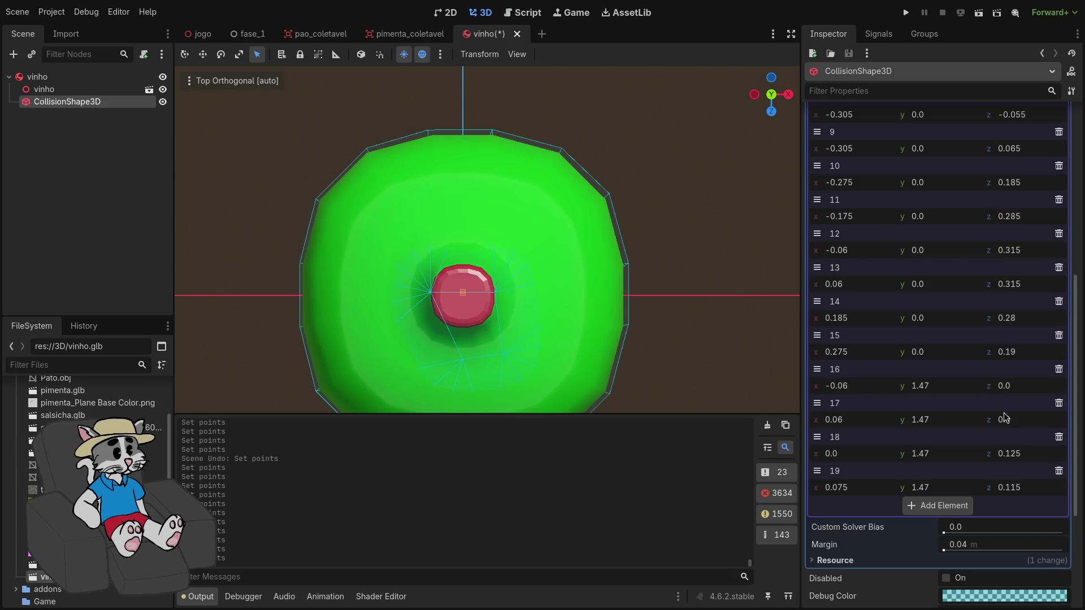
left_click_drag(1017, 389, 1007, 389)
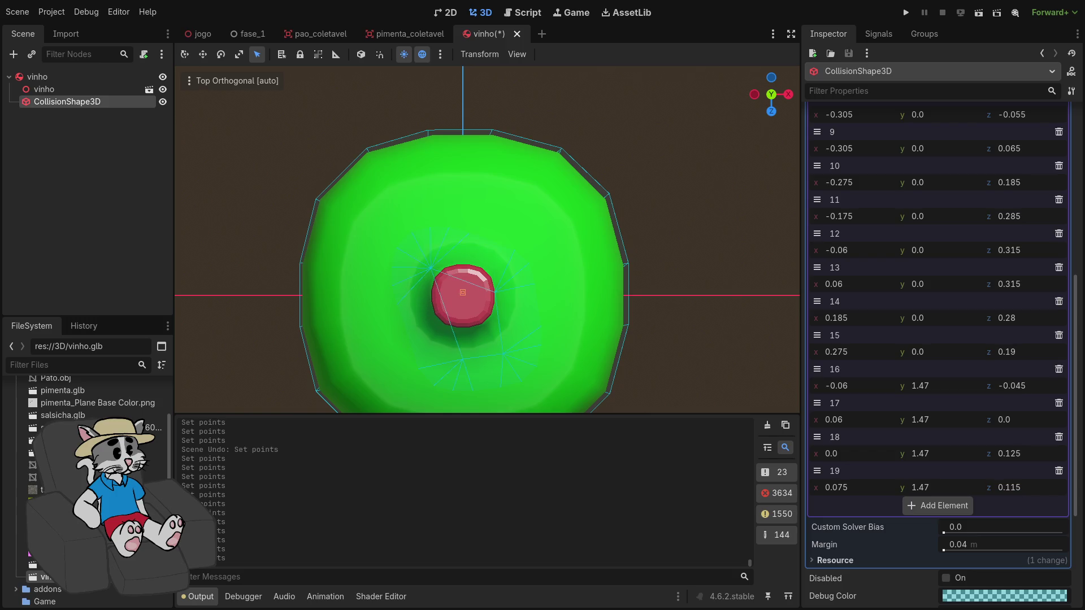
Move point 17 to x 0.065, z −0.035, point 18 to x −0.065, z 0.055, and pull in point 19's z
left_click_drag(863, 424, 867, 424)
left_click_drag(1006, 420, 997, 420)
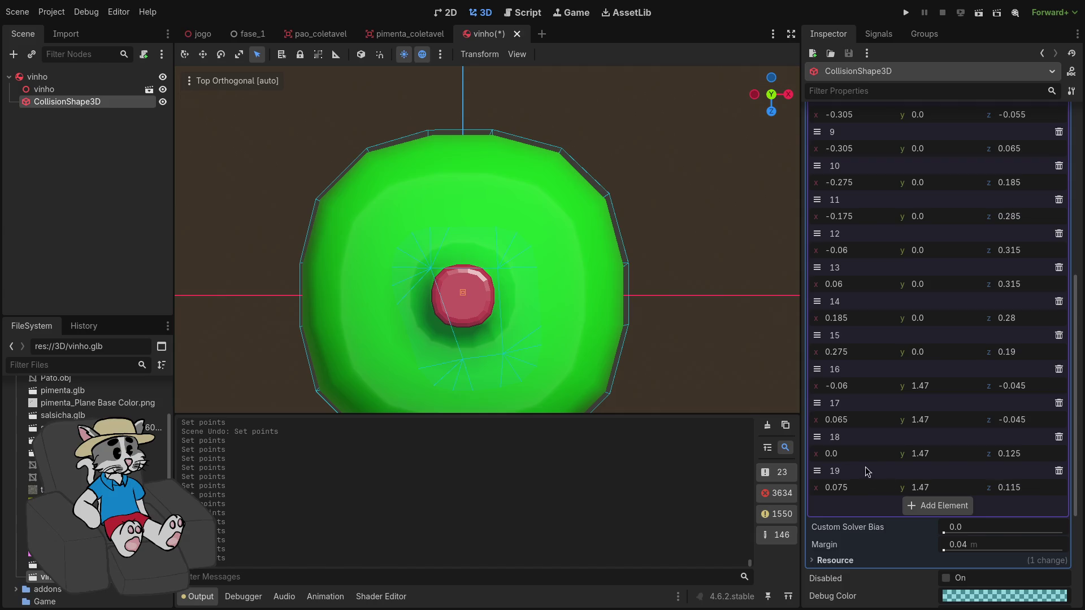
left_click_drag(857, 458, 845, 459)
left_click_drag(1014, 455, 1005, 455)
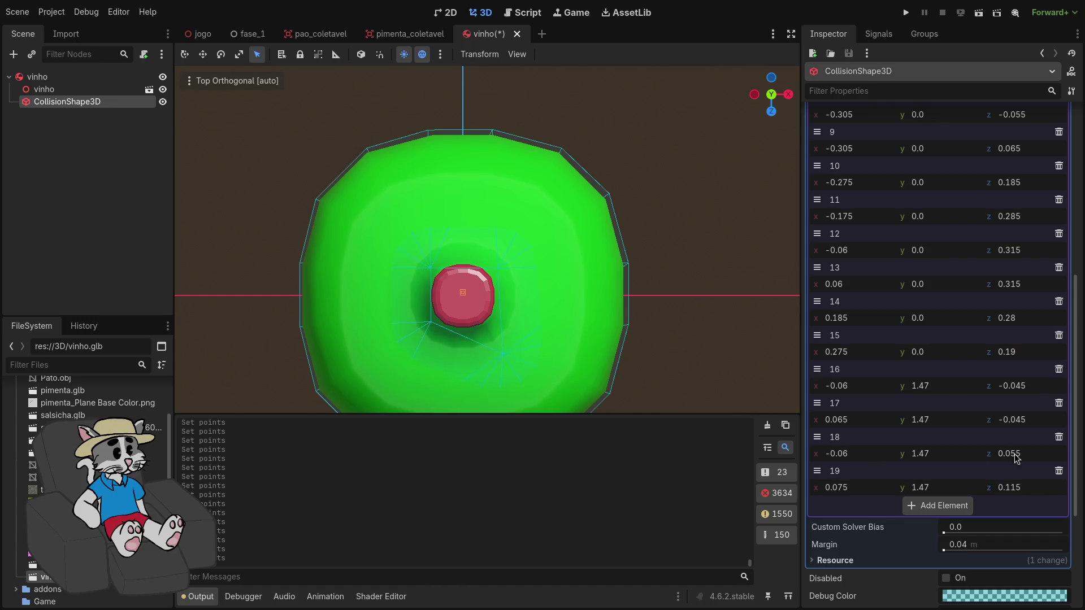
left_click_drag(857, 487, 853, 487)
left_click_drag(1015, 487, 1008, 487)
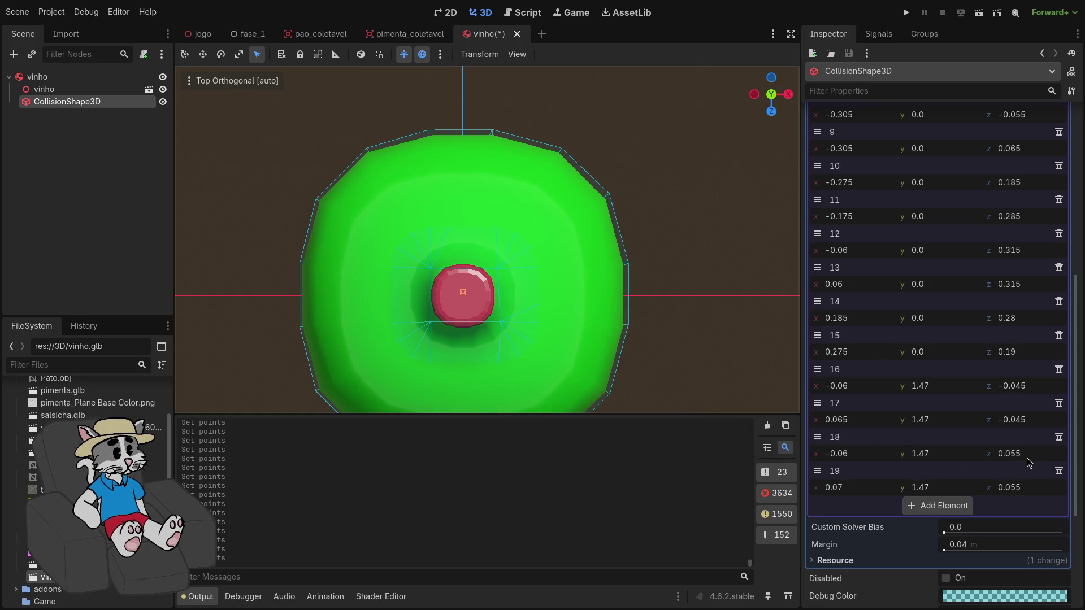
Refine points 17 and 19 so the cap squares at x ±0.06, undoing stray edits
left_click_drag(1028, 458, 1024, 458)
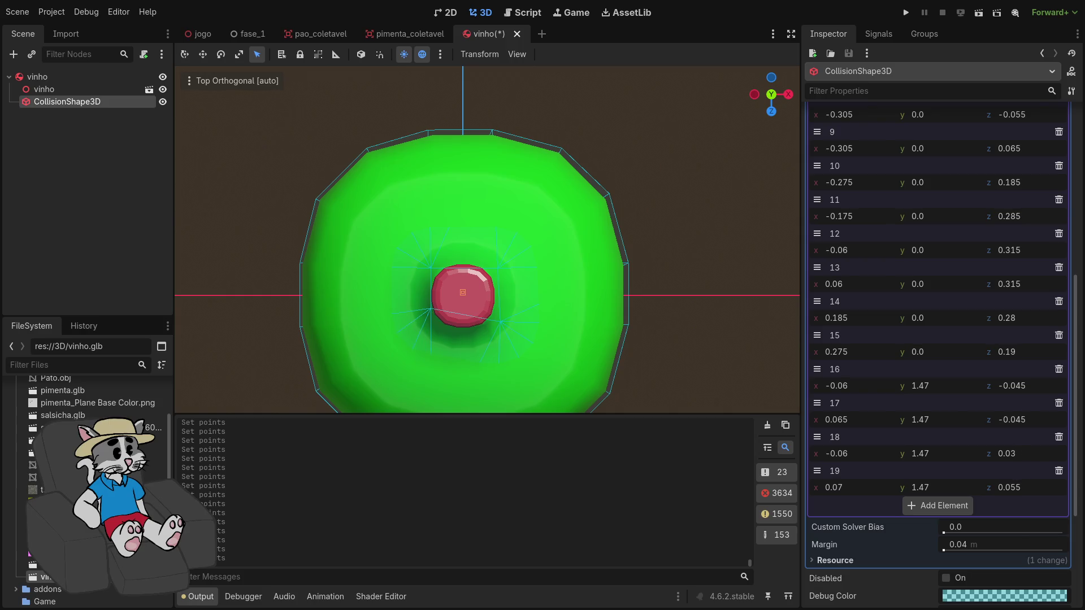
key("ctrl+z")
left_click(1018, 387)
key("ctrl+z")
left_click(862, 388)
key("ctrl+z")
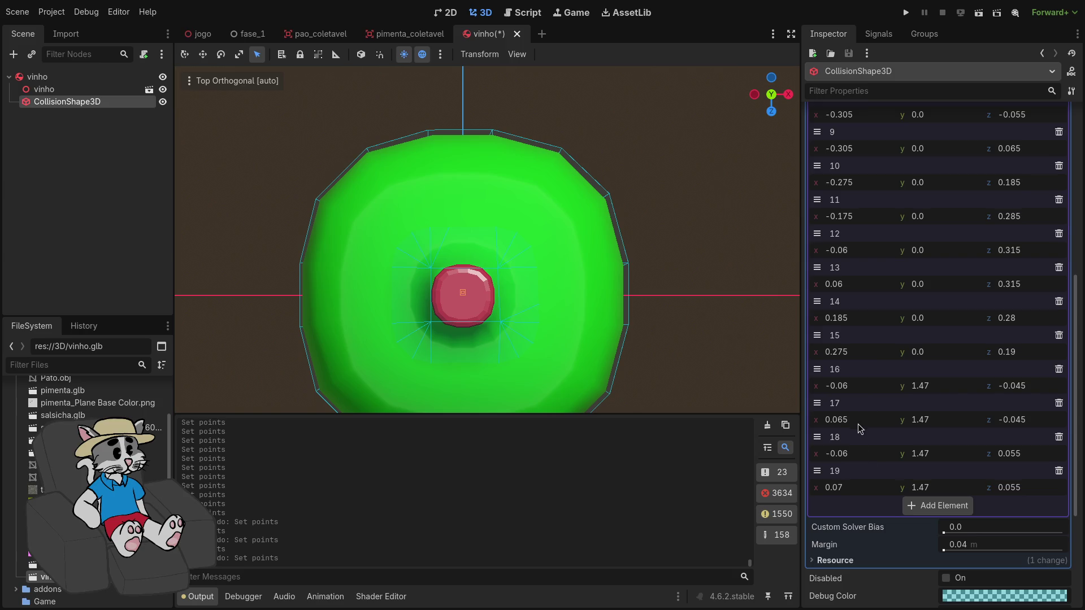
left_click_drag(847, 420, 843, 419)
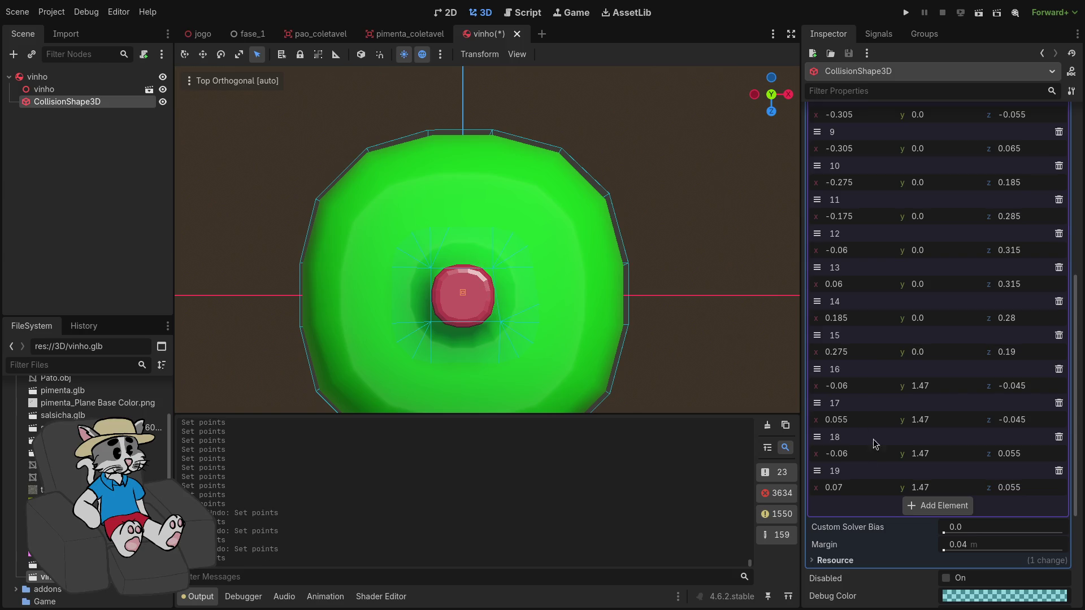
mouse_move(863, 491)
left_mouse_down()
mouse_move(846, 490)
mouse_move(881, 490)
left_mouse_up()
left_click_drag(851, 424, 864, 424)
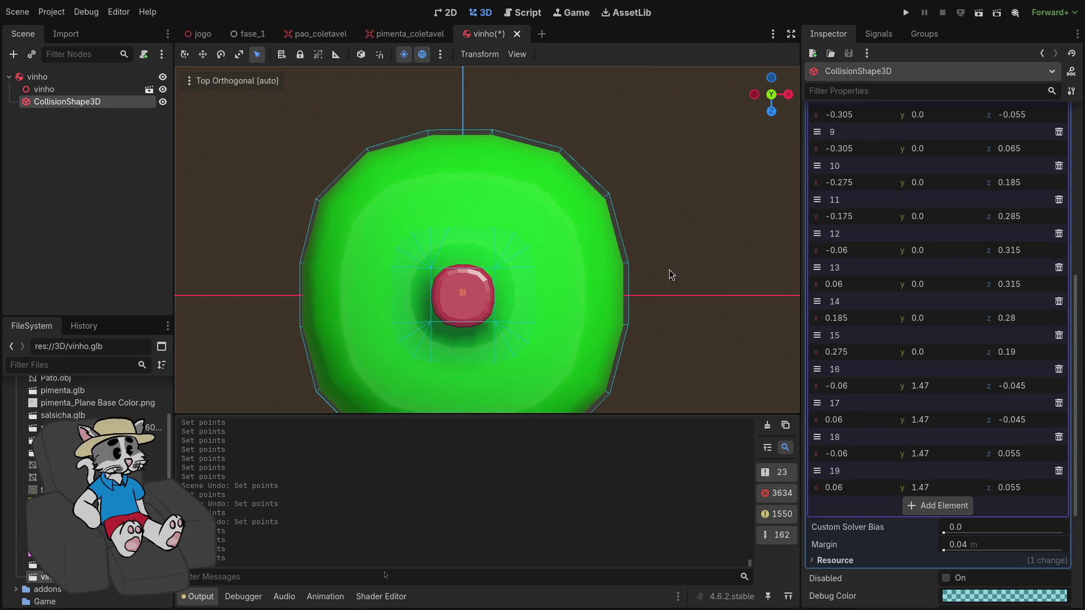
Orbit back to a tilted perspective of the bottle and save the vinho scene
scroll(667, 272, "down", 3)
mouse_move(671, 271)
left_mouse_down()
mouse_move(648, 211)
mouse_move(647, 225)
left_mouse_up()
scroll(649, 199, "down", 5)
key("ctrl+s")
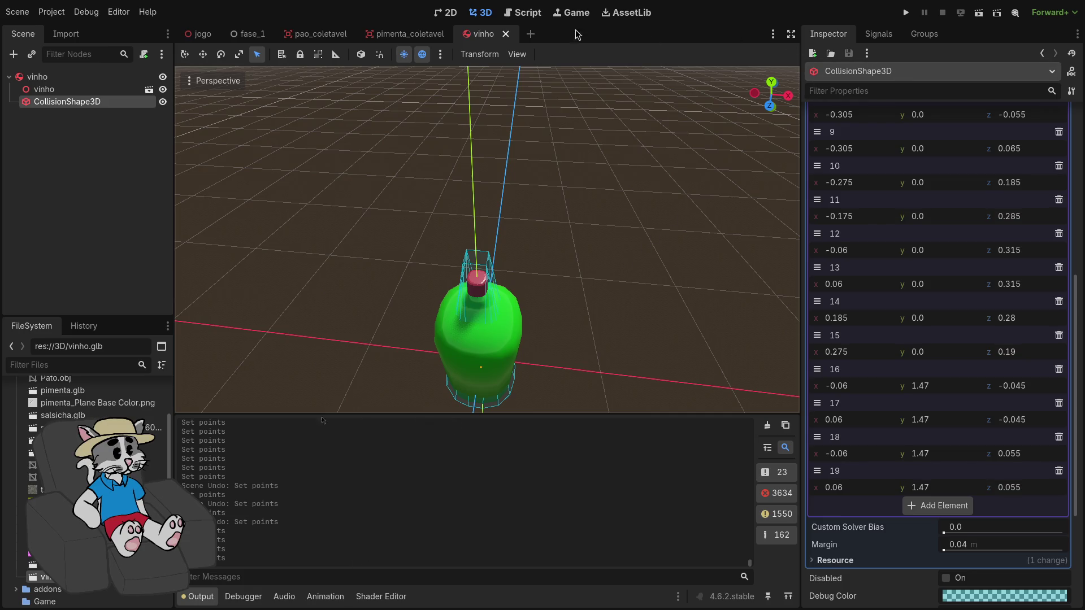
left_click(906, 12)
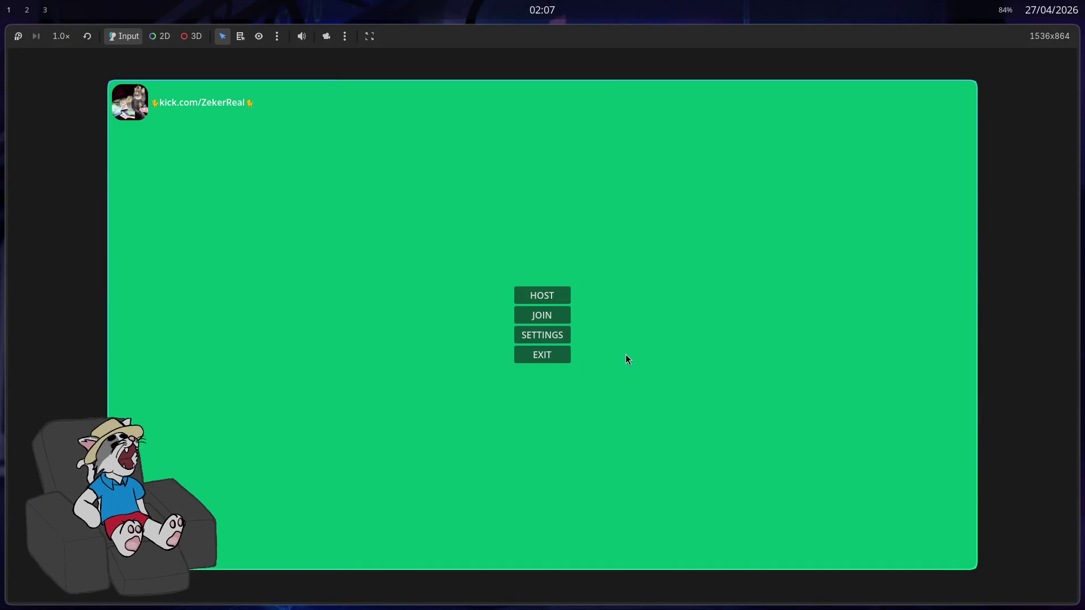
left_click(551, 295)
left_click(852, 559)
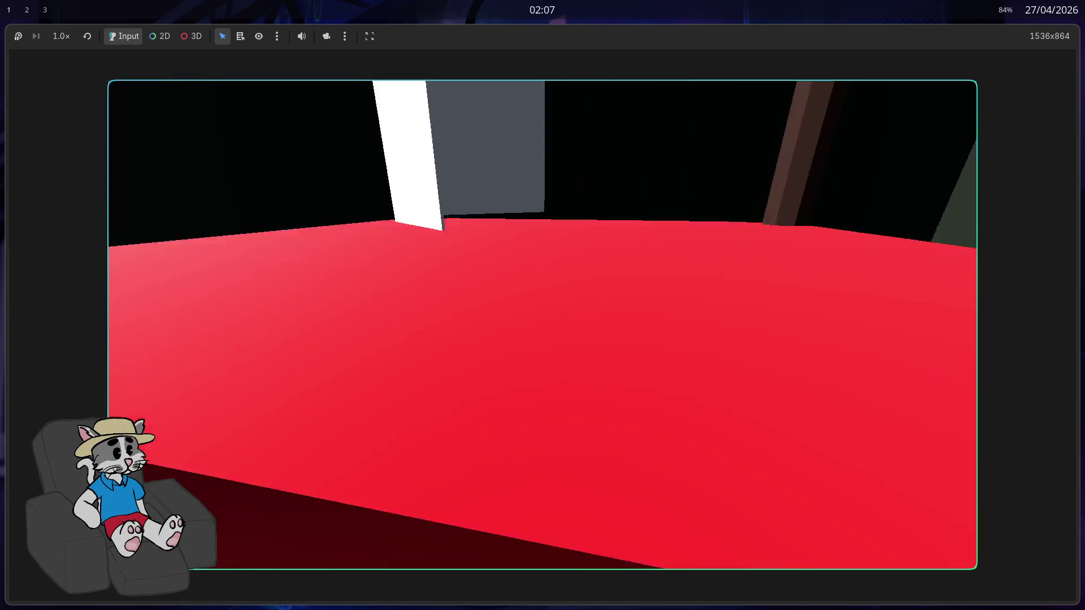
key("w")
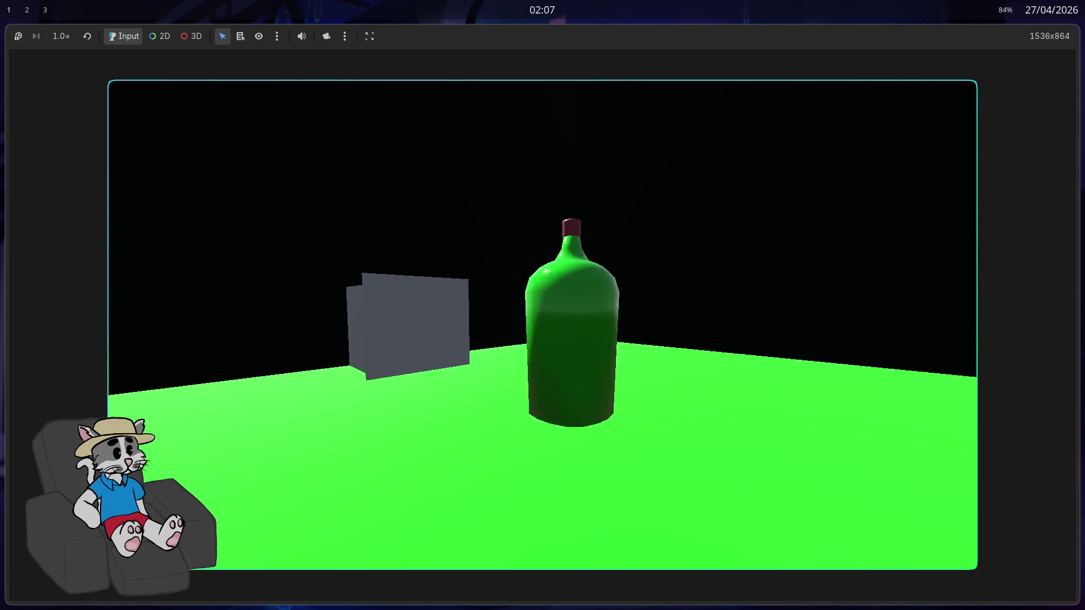
key("w")
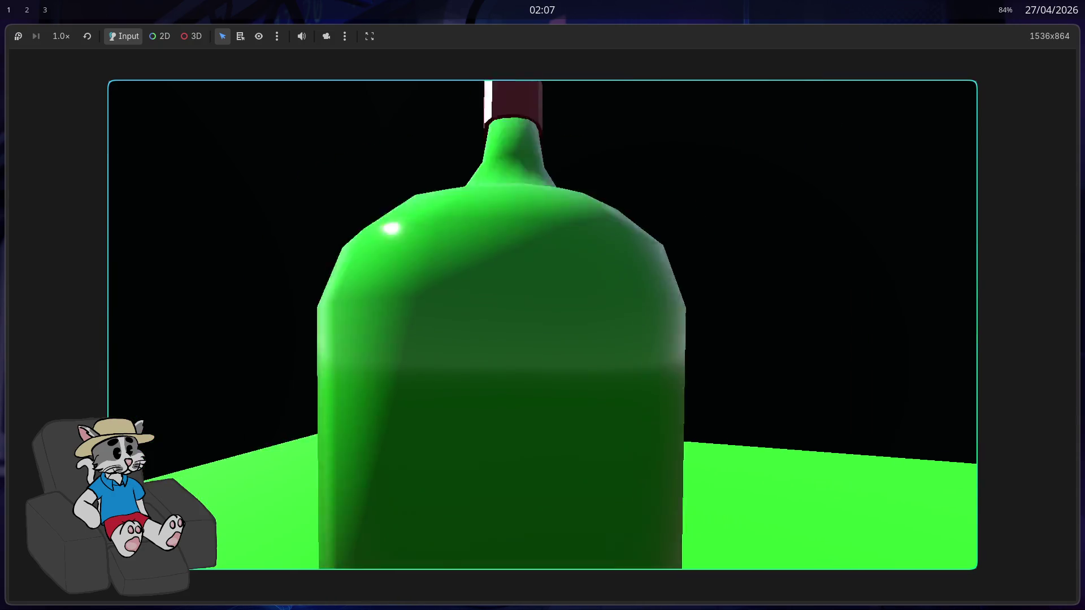
key("s")
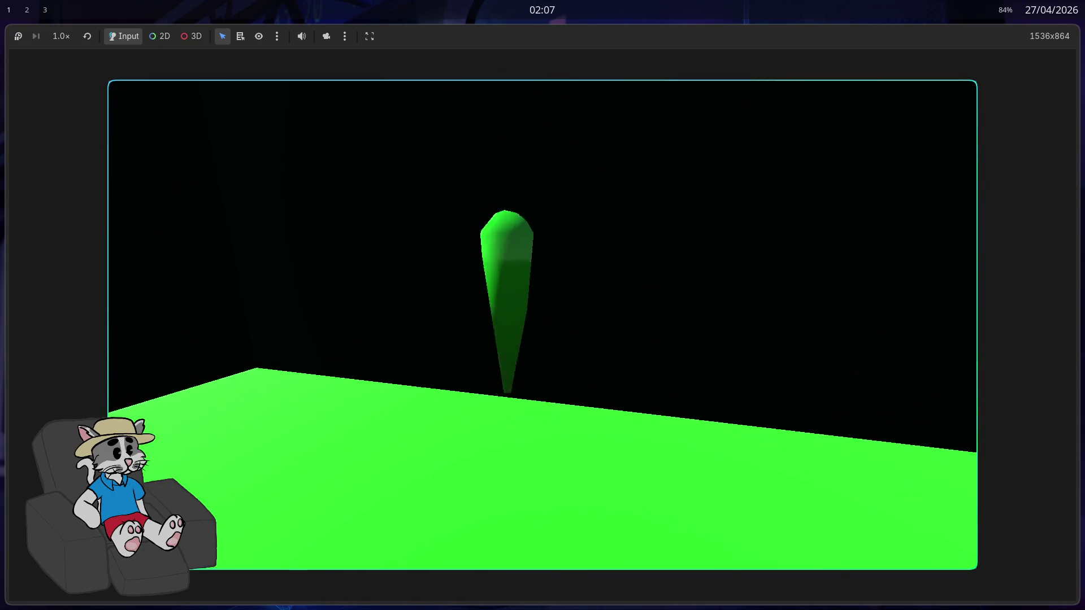
key("w")
key("s")
key("w")
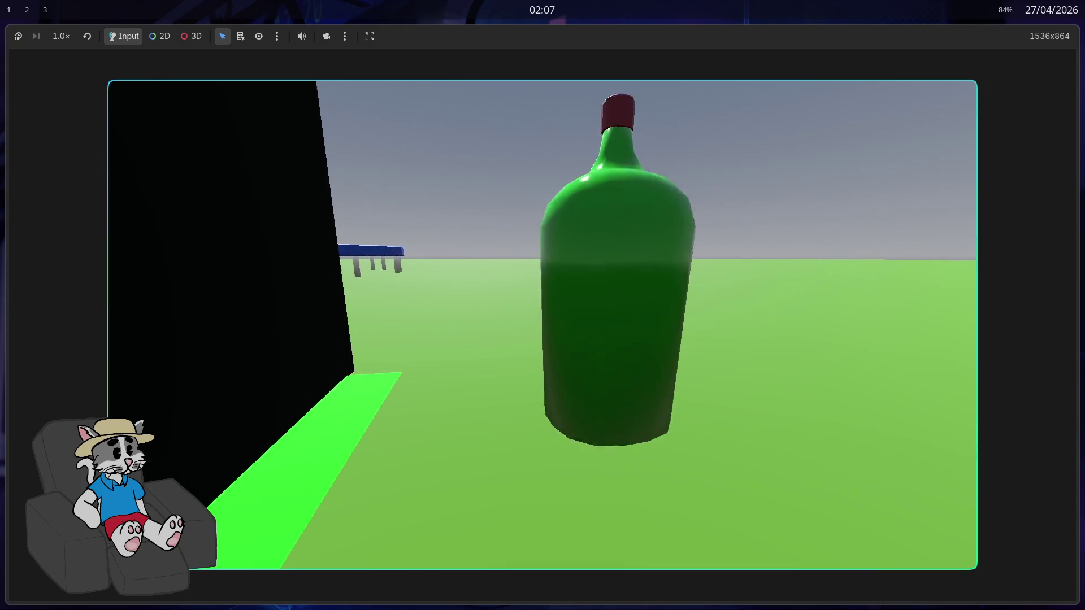
key("s")
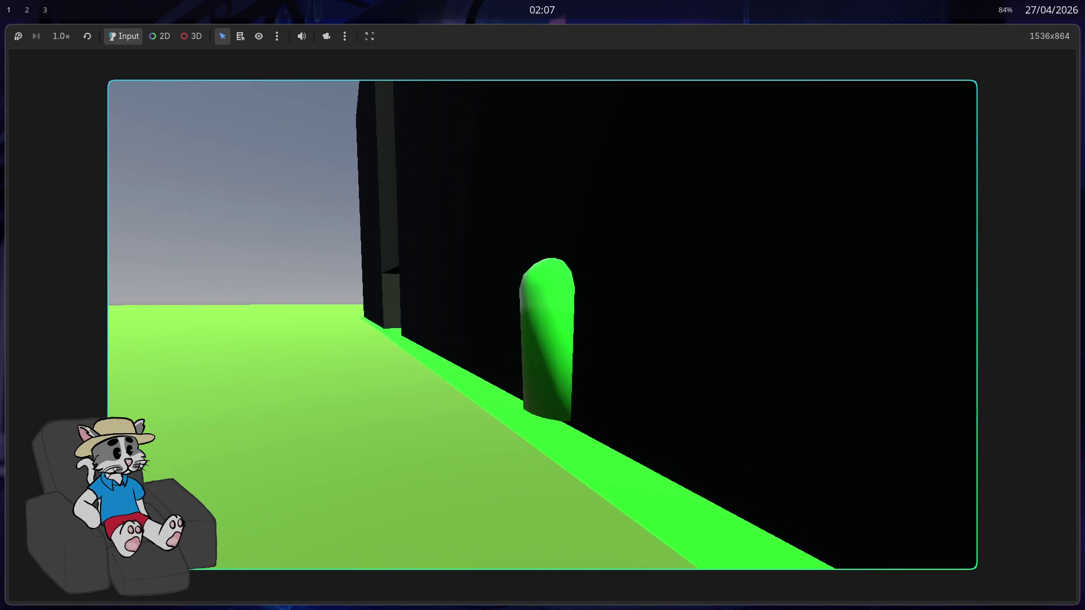
key("s")
key("w")
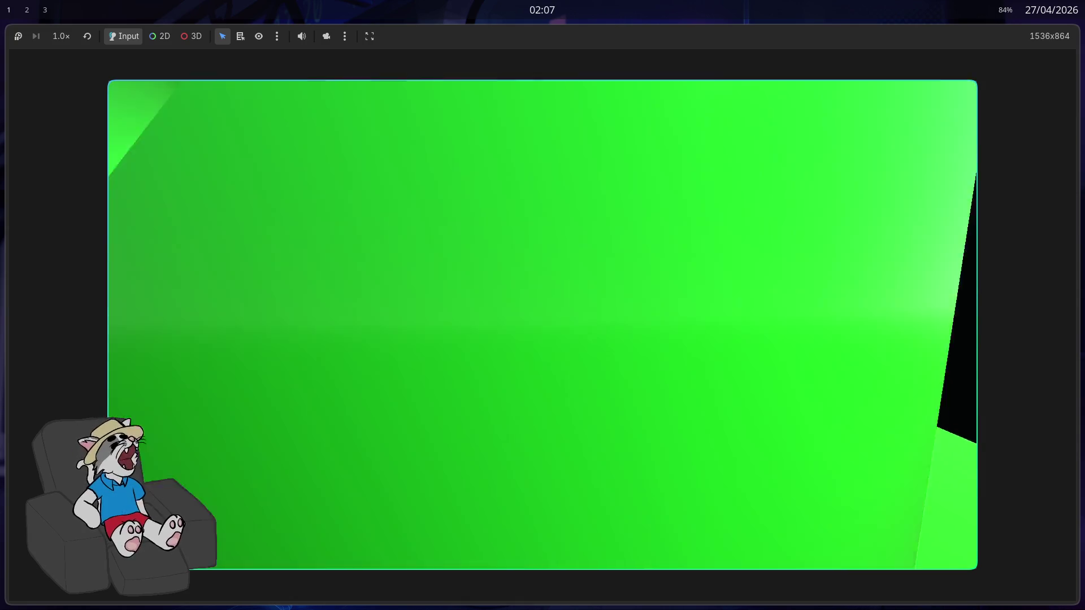
key("s")
key("w")
key("s")
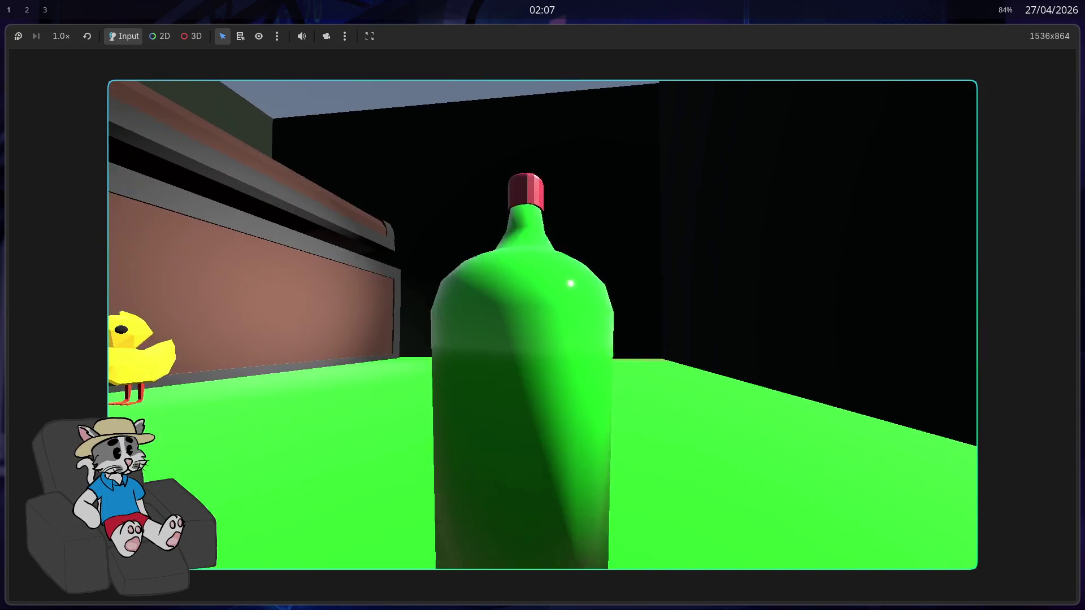
key("w")
key("s")
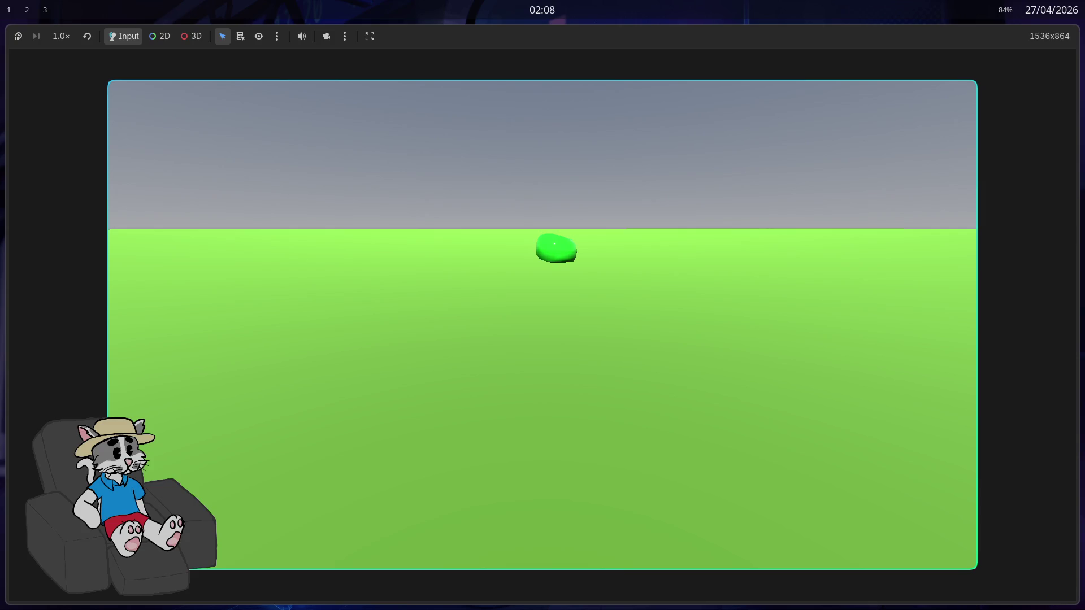
key("F8")
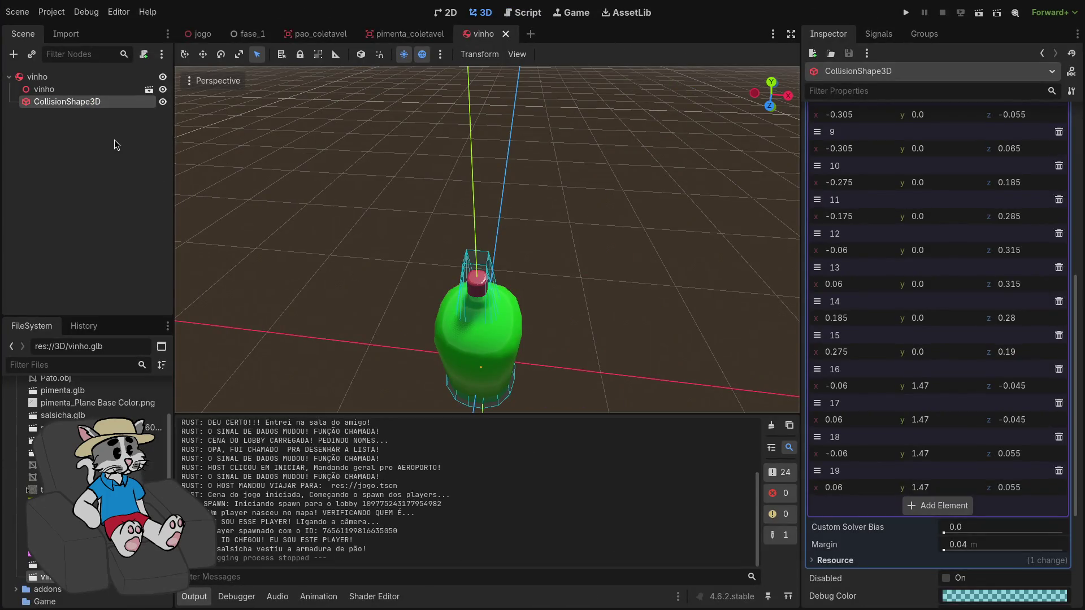
Reselect the CollisionShape3D node and clear its existing Shape
left_click(103, 140)
left_click(91, 104)
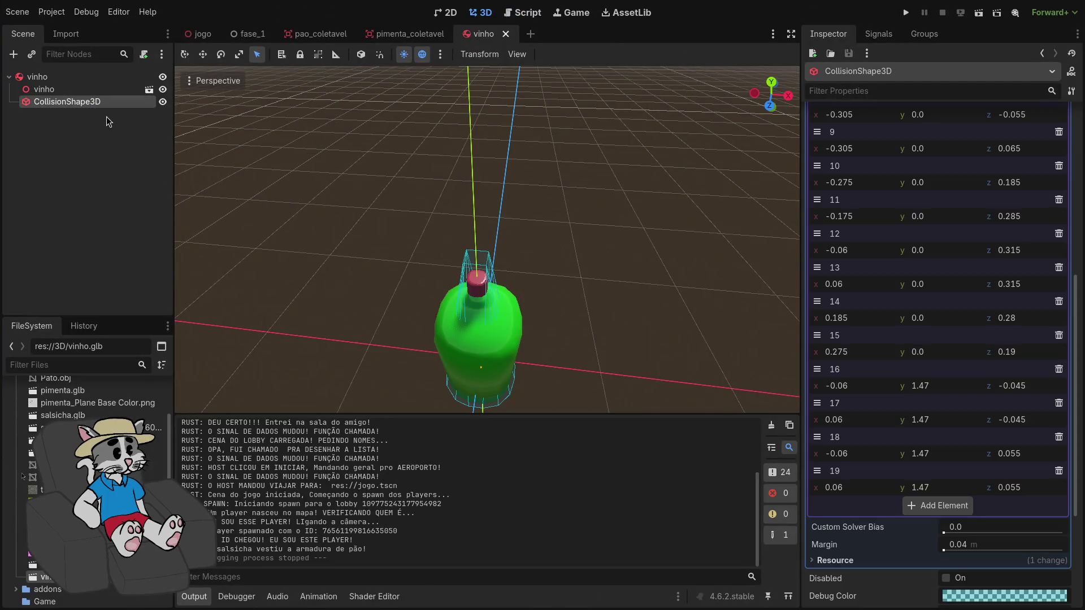
scroll(921, 133, "up", 10)
left_click(933, 134)
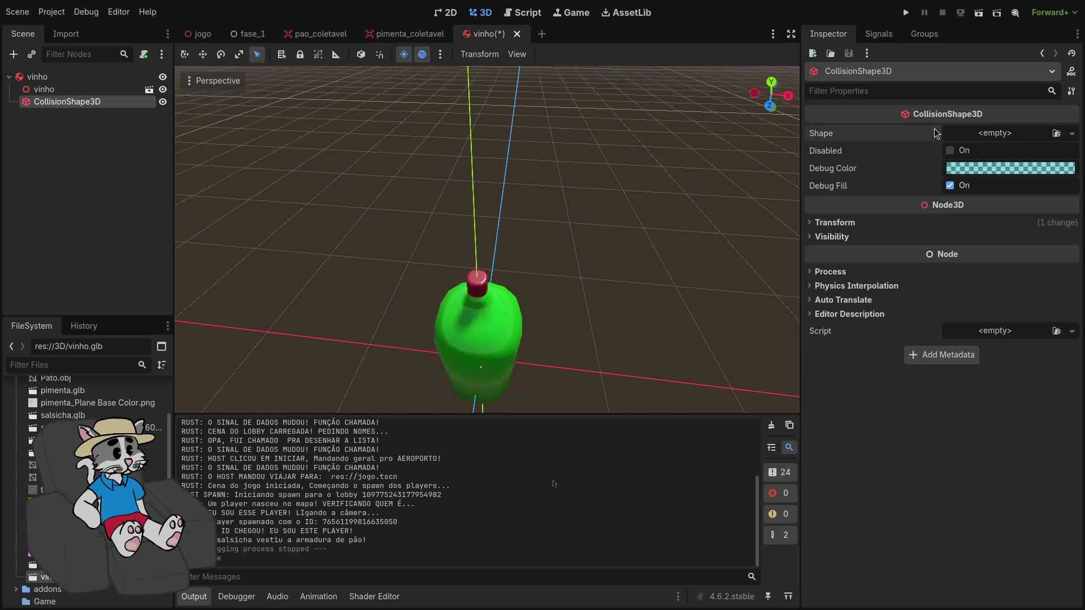
left_click(1011, 133)
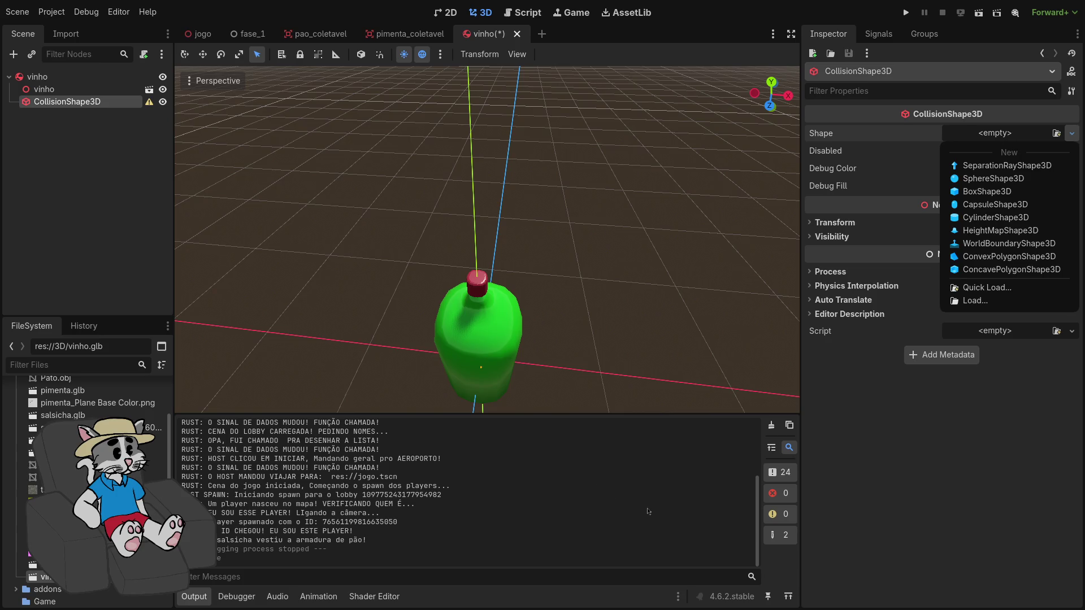
left_click(905, 142)
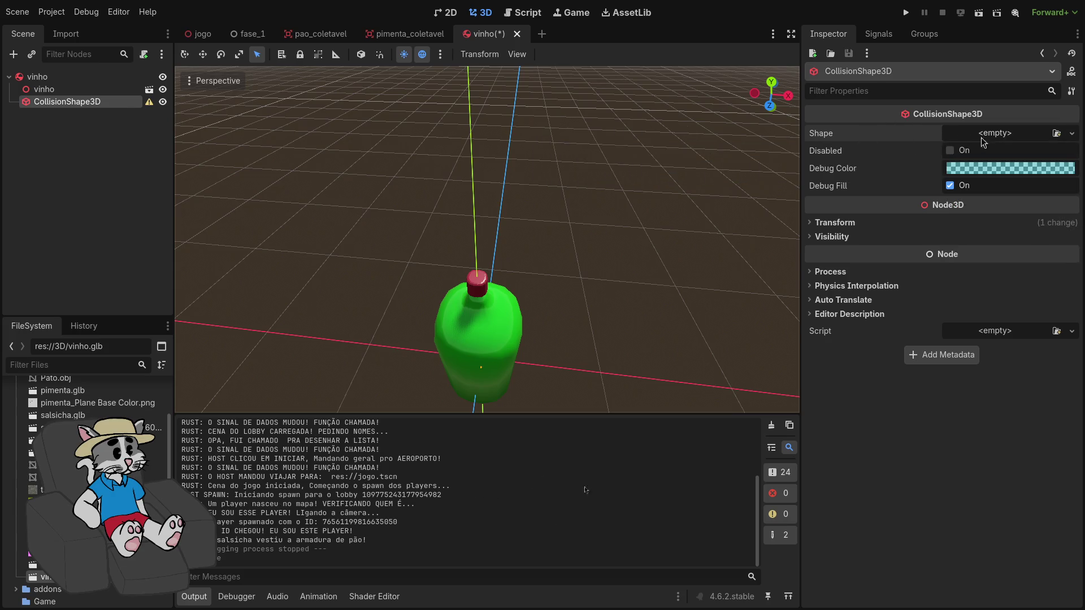
Try ConvexPolygonShape3D and ConcavePolygonShape3D as the Shape, then revert it to empty
left_click(1027, 141)
left_click(1007, 260)
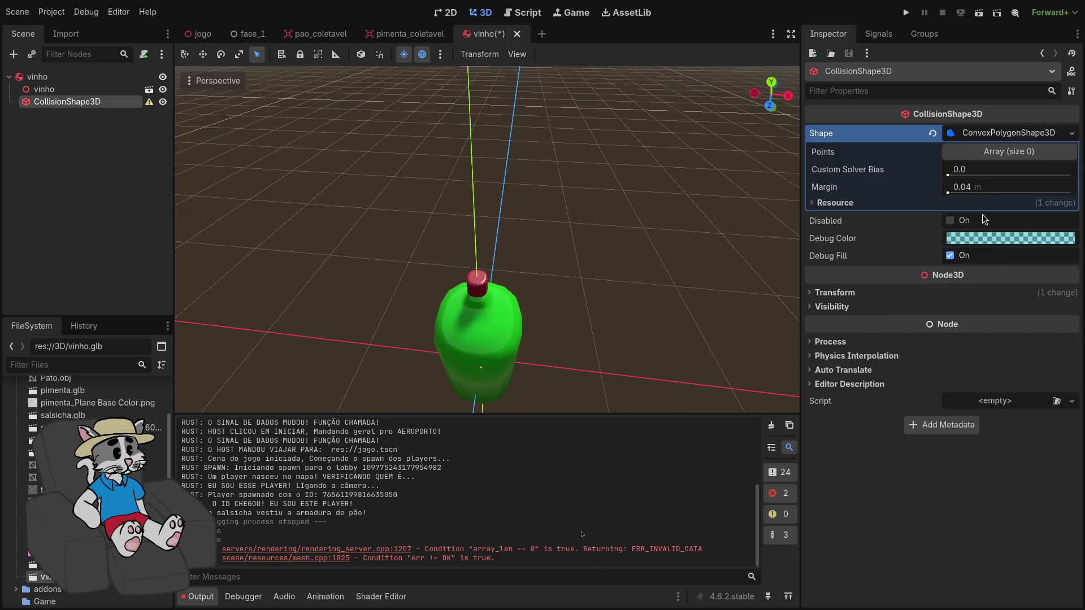
left_click(984, 136)
left_click(987, 136)
left_click(1072, 133)
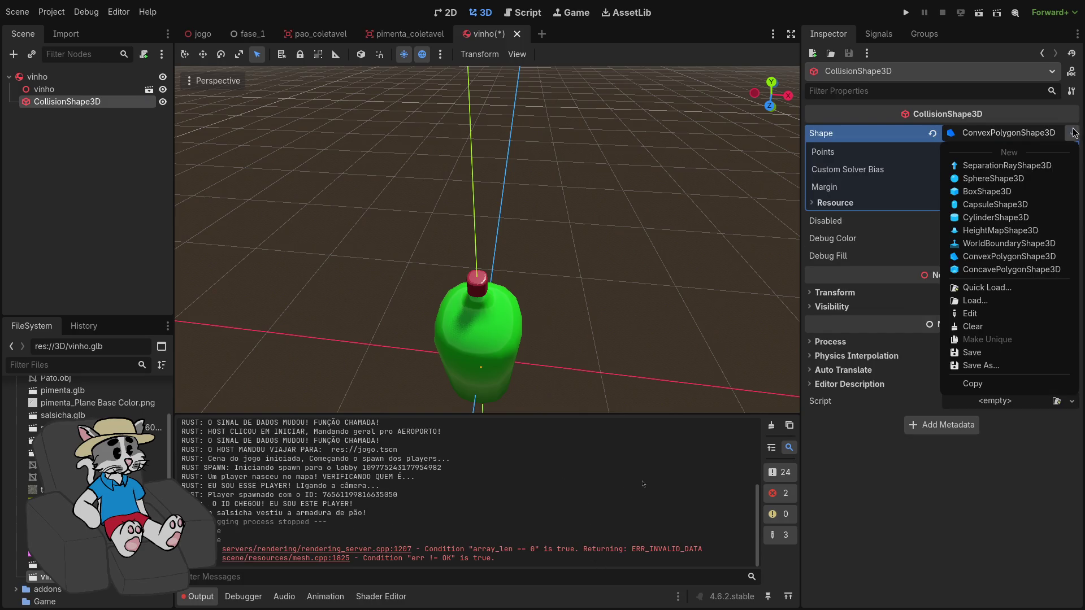
left_click(1007, 273)
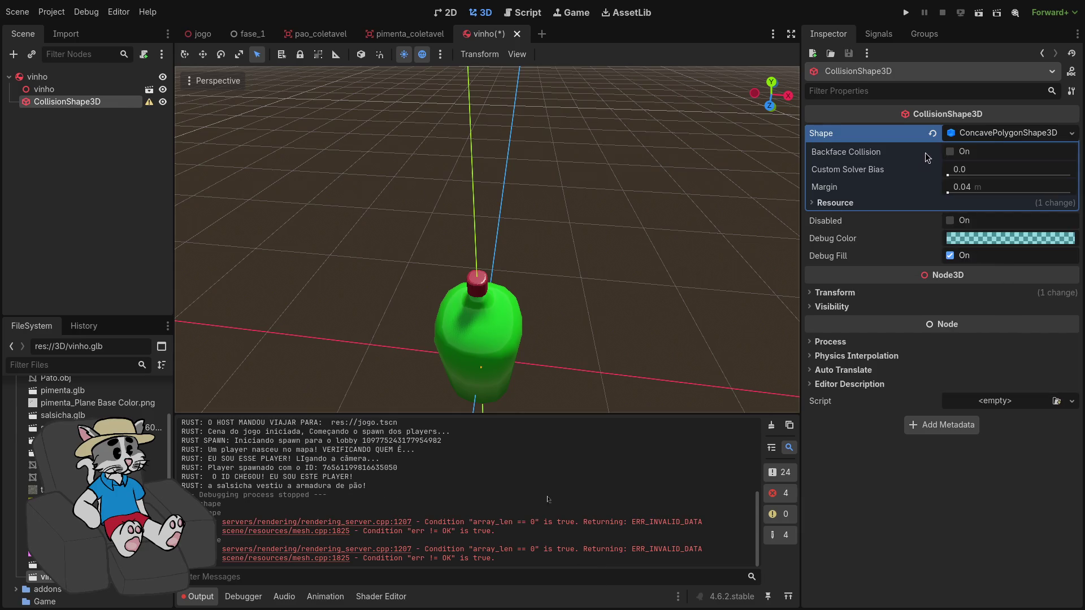
left_click(939, 133)
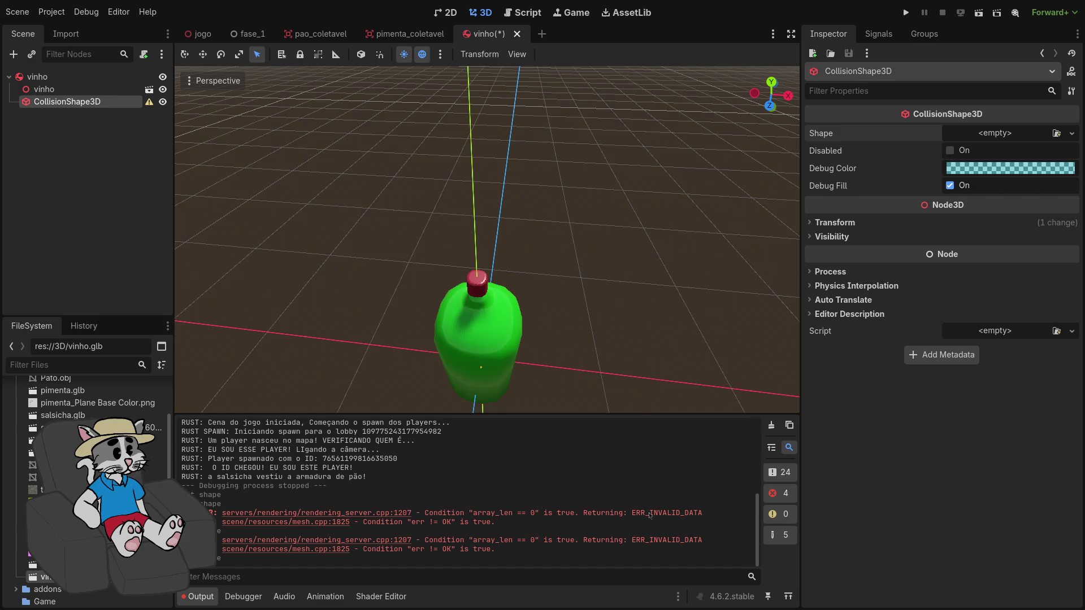
Select the vinho model node and open its imported vinho.glb scene in the editor
left_click(104, 104)
left_click(84, 90)
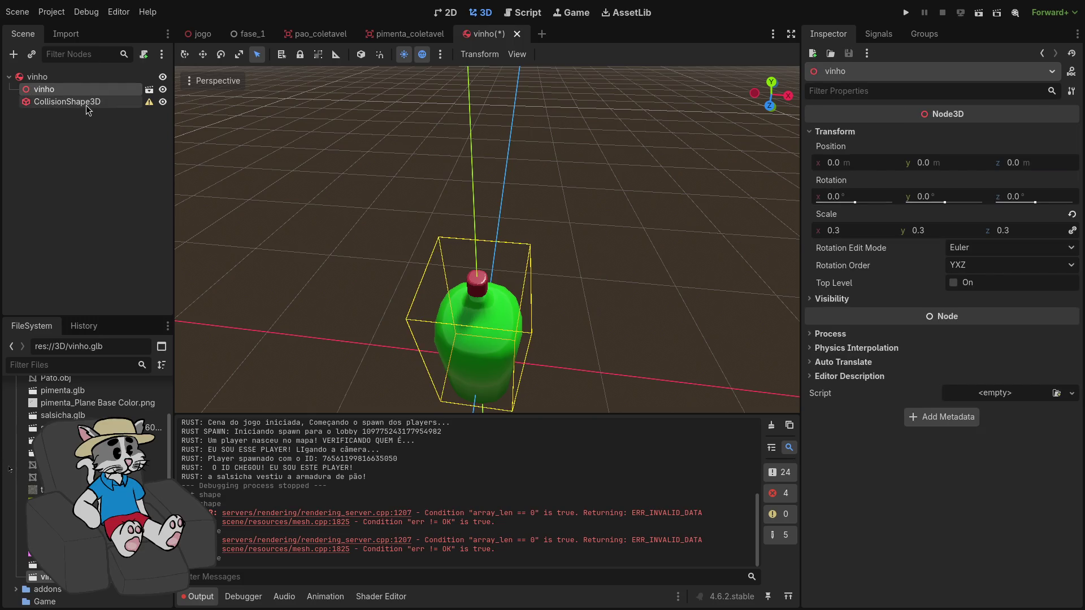
left_click(73, 103)
left_click(73, 93)
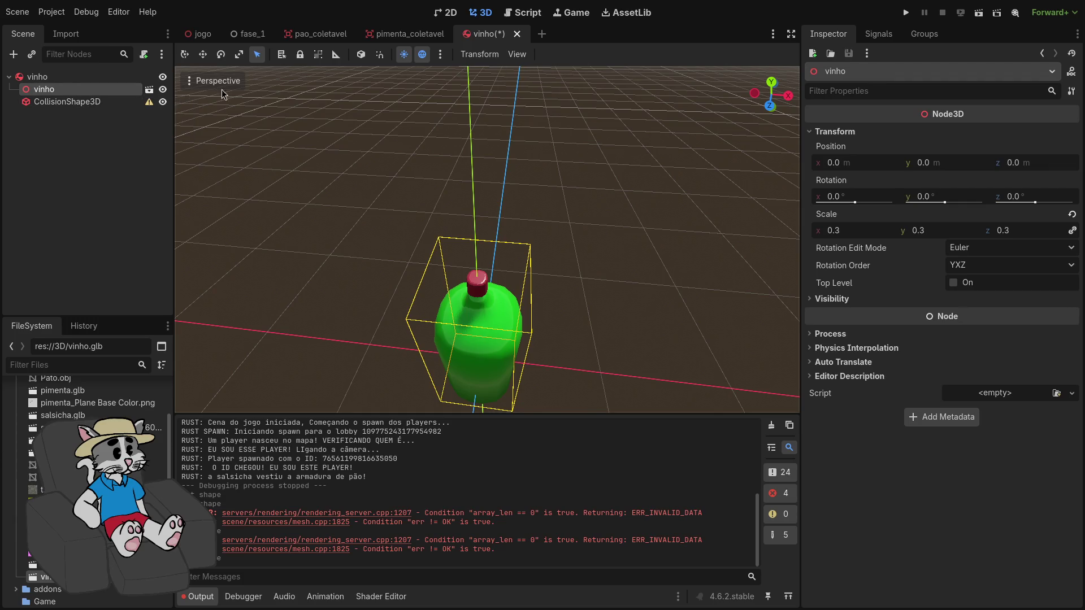
left_click(149, 90)
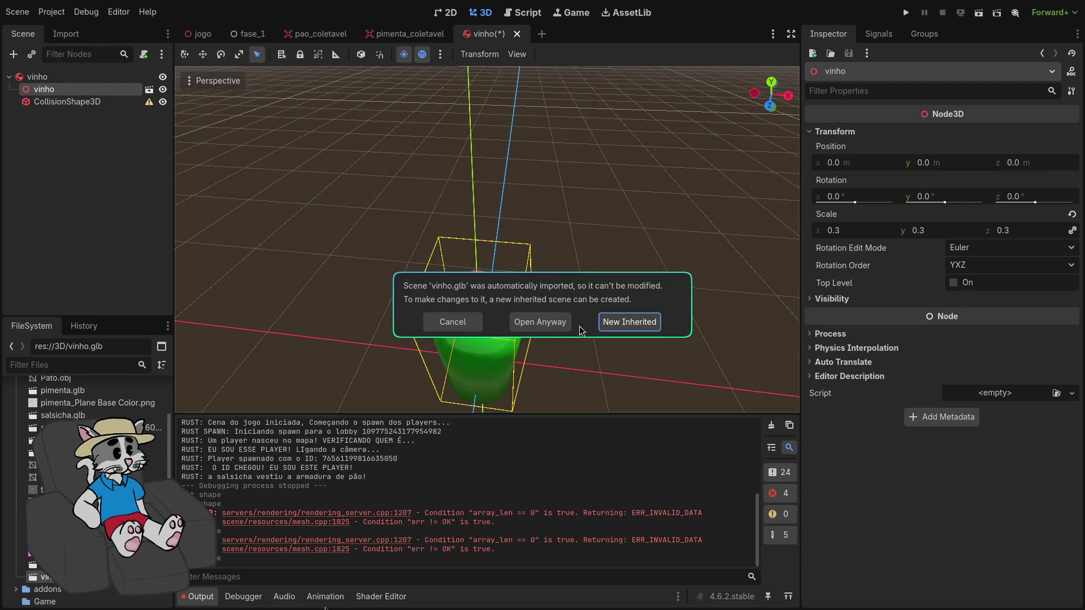
Create a new inherited scene from vinho.glb and select the Cube mesh
left_click(629, 323)
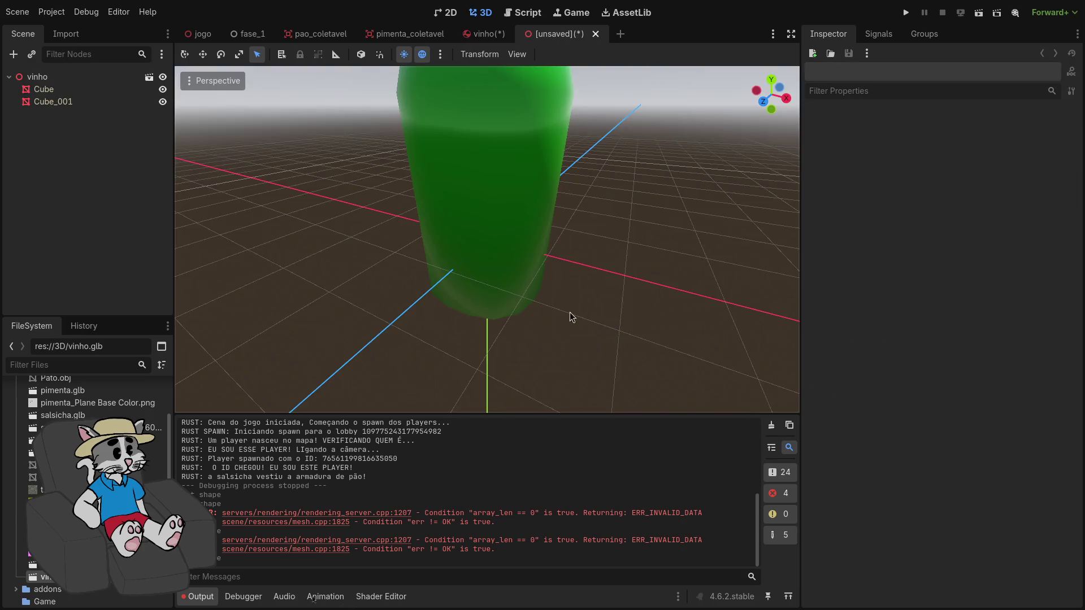
left_click(123, 88)
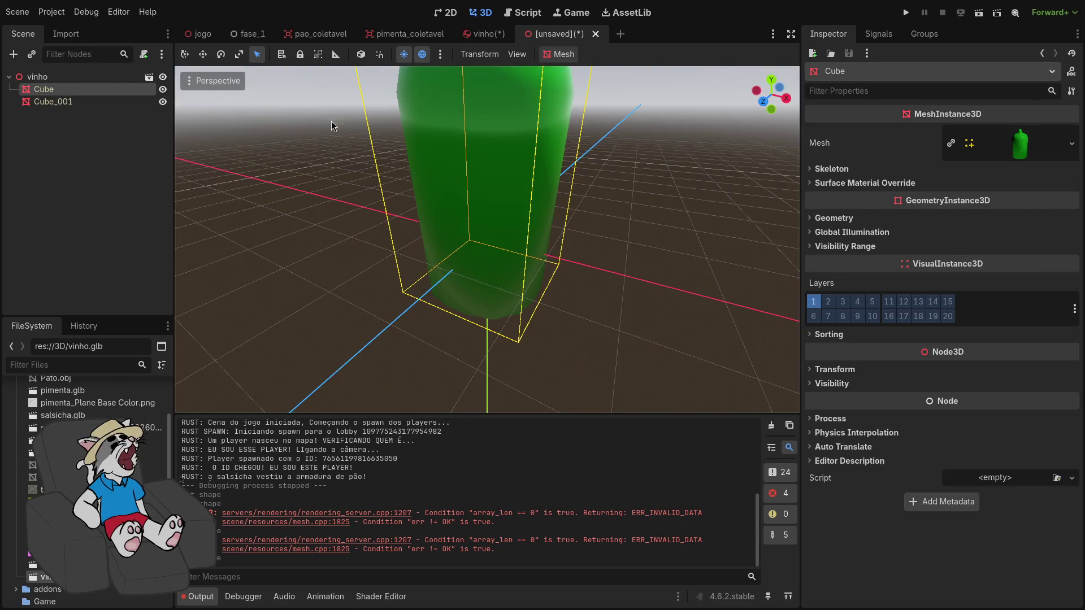
left_click(112, 78)
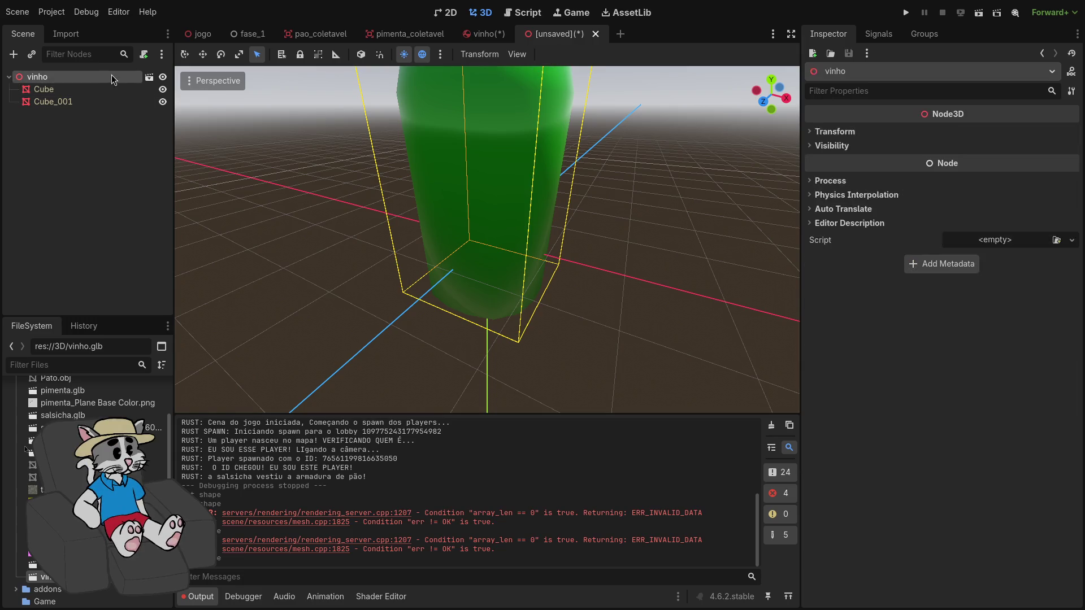
left_click(113, 88)
Generate a Simplified Convex collision shape for Cube, placed as a sibling, and select it
left_click(562, 54)
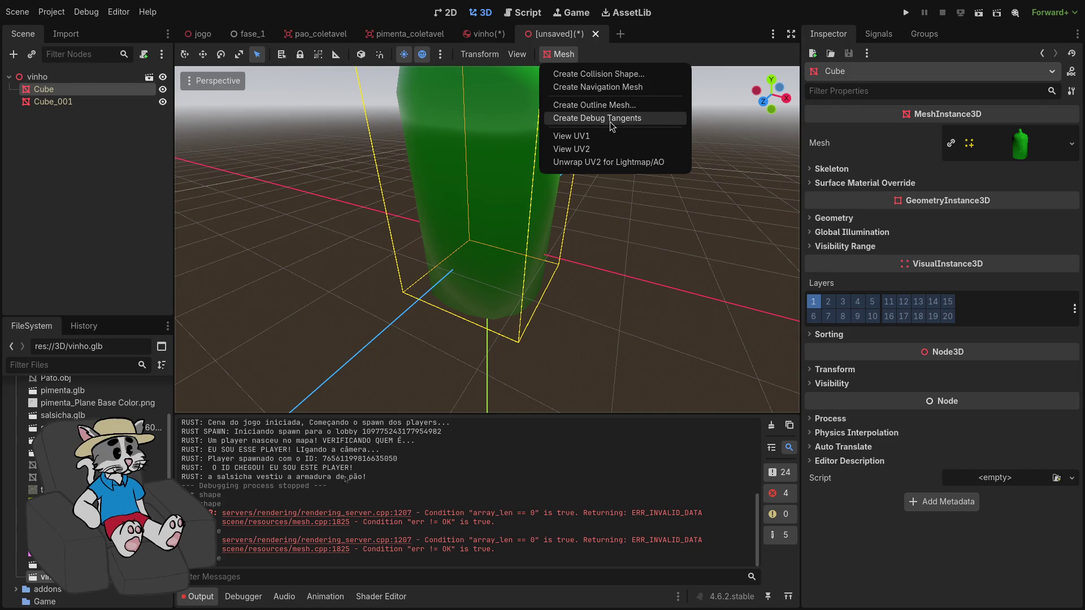
left_click(638, 77)
left_click(585, 263)
left_click(581, 261)
left_click(585, 304)
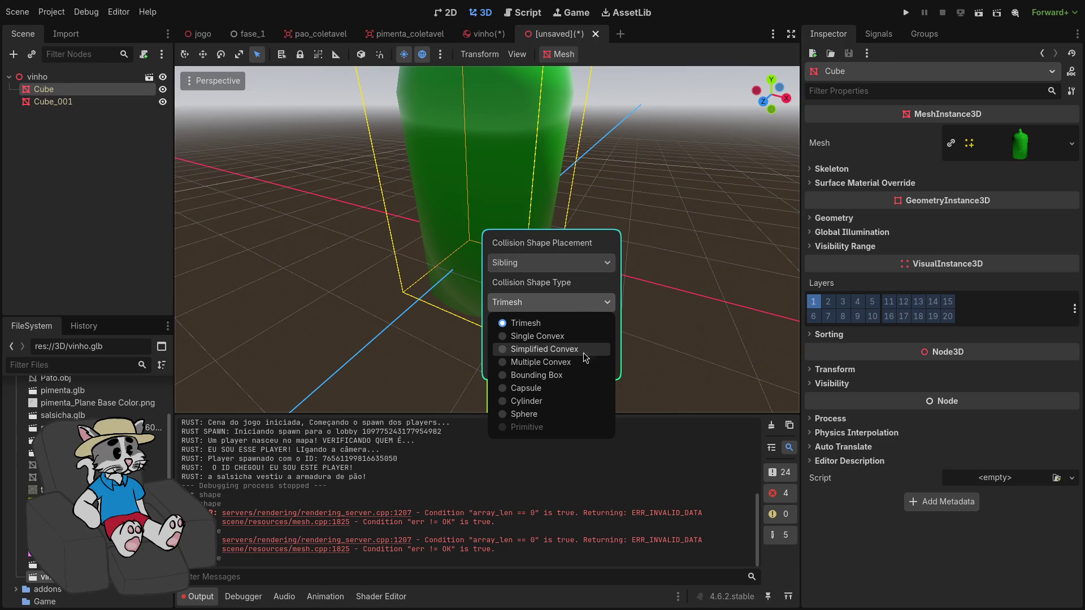
left_click(564, 356)
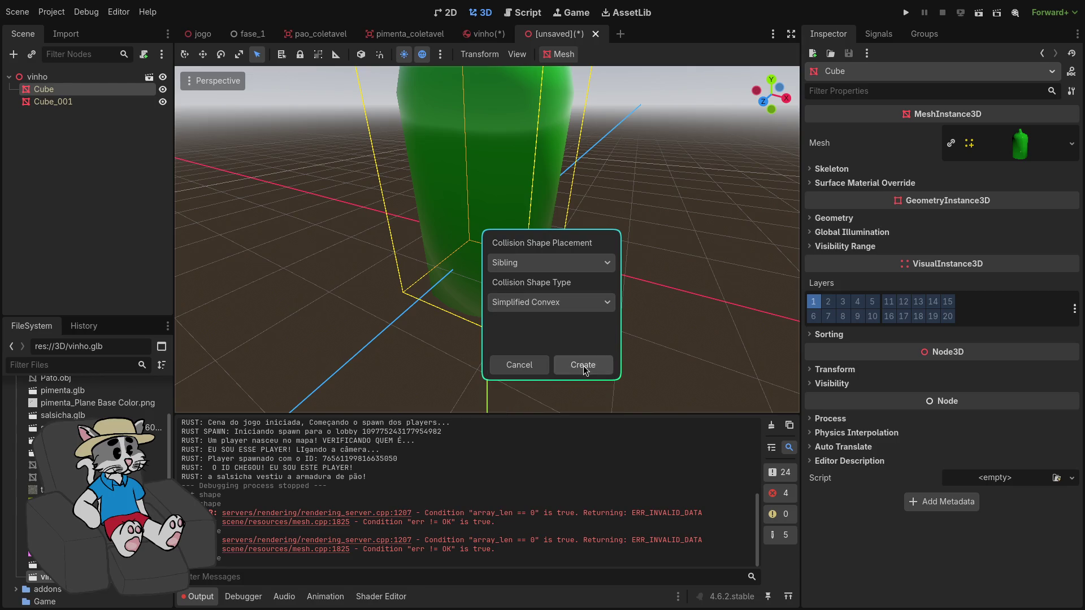
left_click(587, 370)
scroll(375, 227, "down", 6)
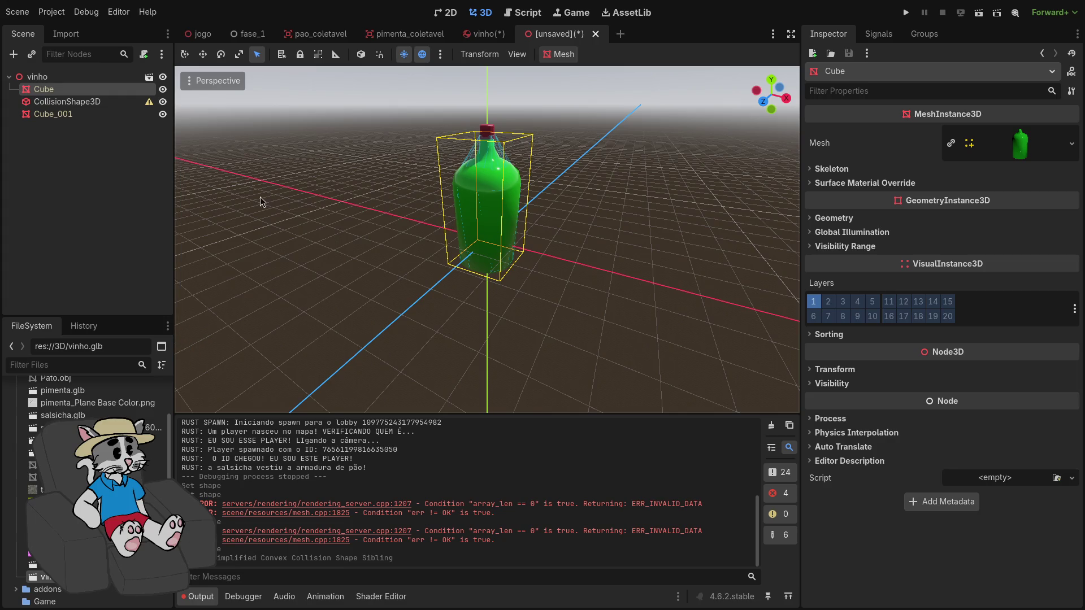
left_click(104, 103)
Cut the generated collision shape and paste it under the root vinho node in the vinho scene
key("ctrl+x")
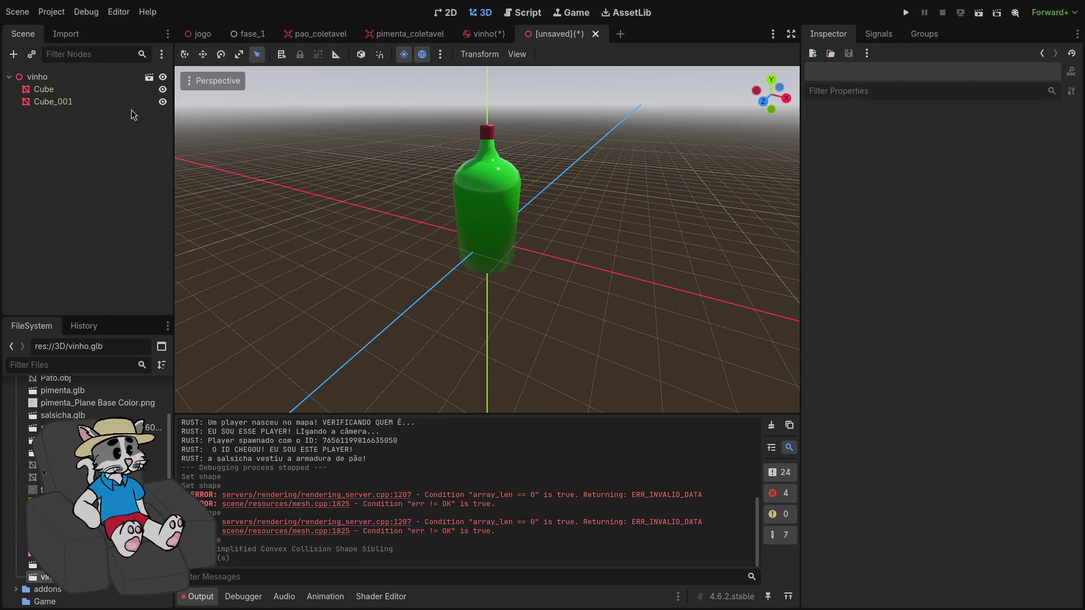
left_click(483, 34)
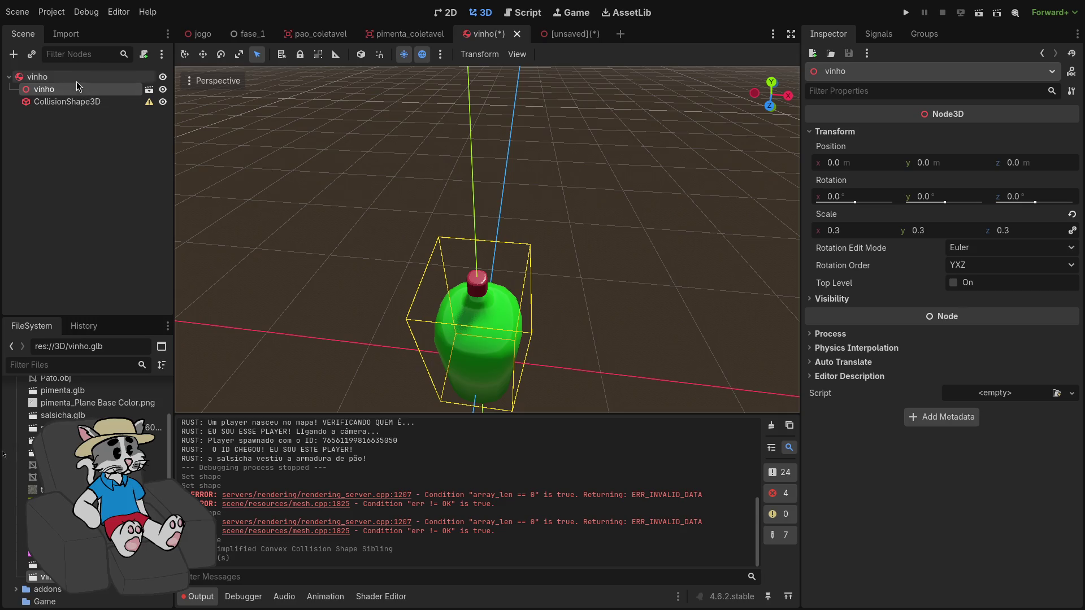
key("ctrl+v")
key("ctrl+z")
left_click(79, 80)
key("ctrl+v")
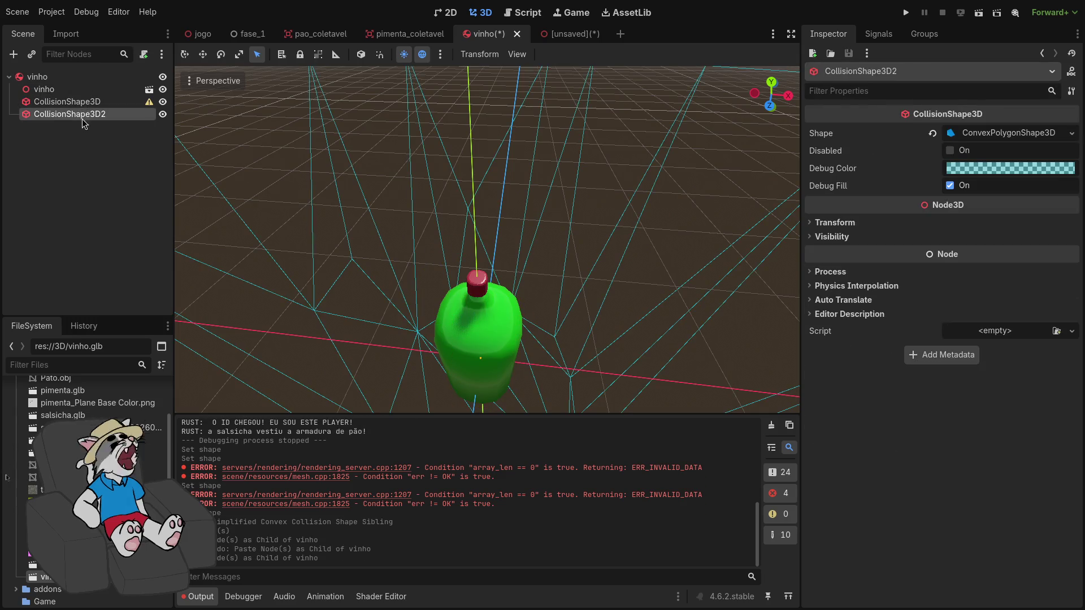
Delete the old empty CollisionShape3D and select the pasted CollisionShape3D2
left_click(85, 102)
scroll(228, 171, "down", 3)
scroll(230, 174, "down", 2)
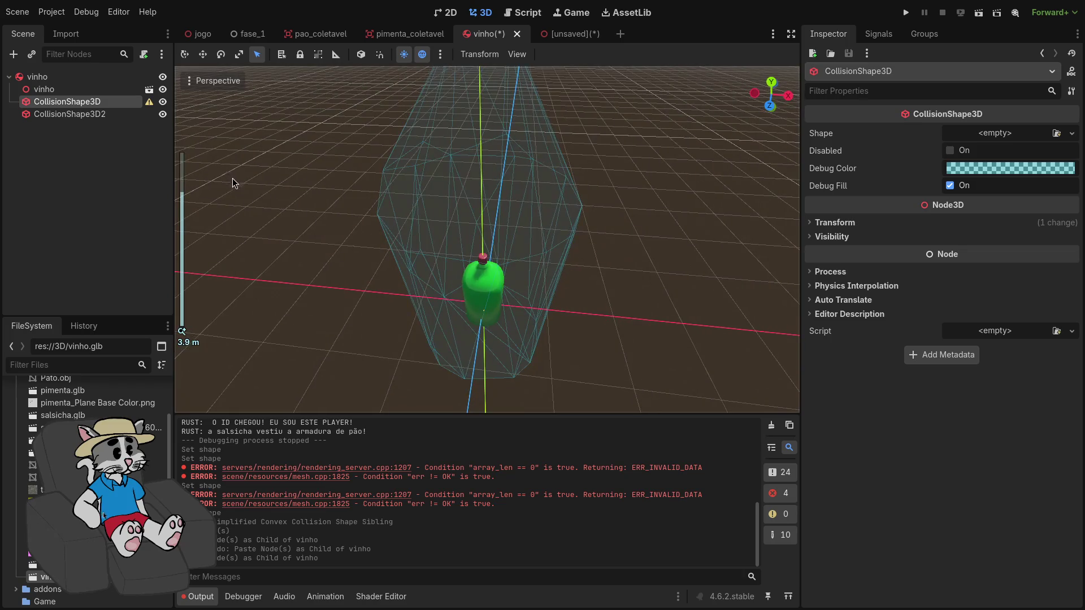
key("Delete")
left_click(565, 315)
scroll(402, 183, "down", 3)
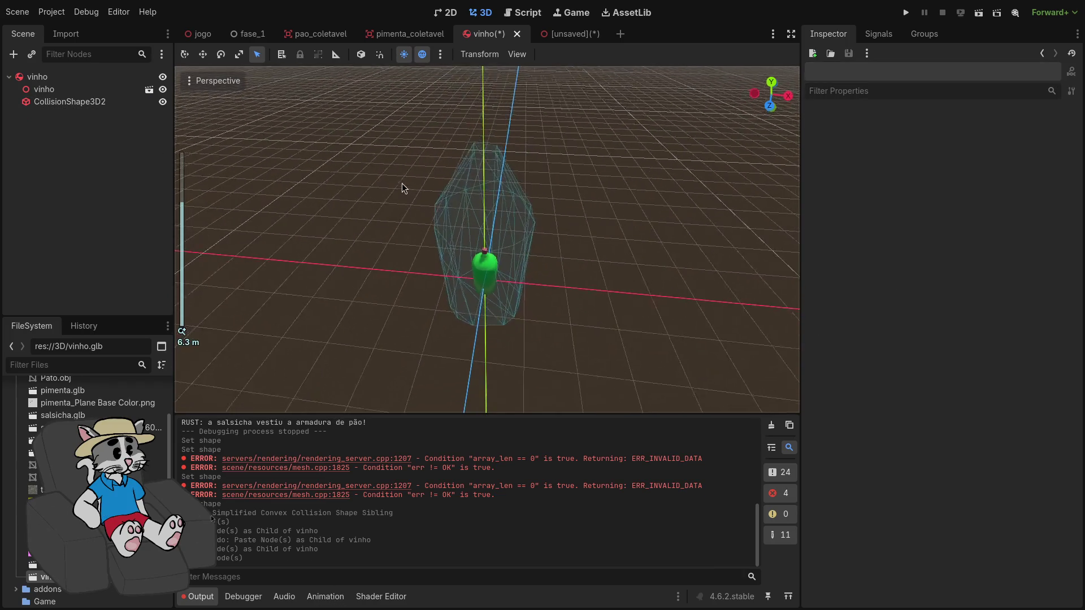
left_click(113, 101)
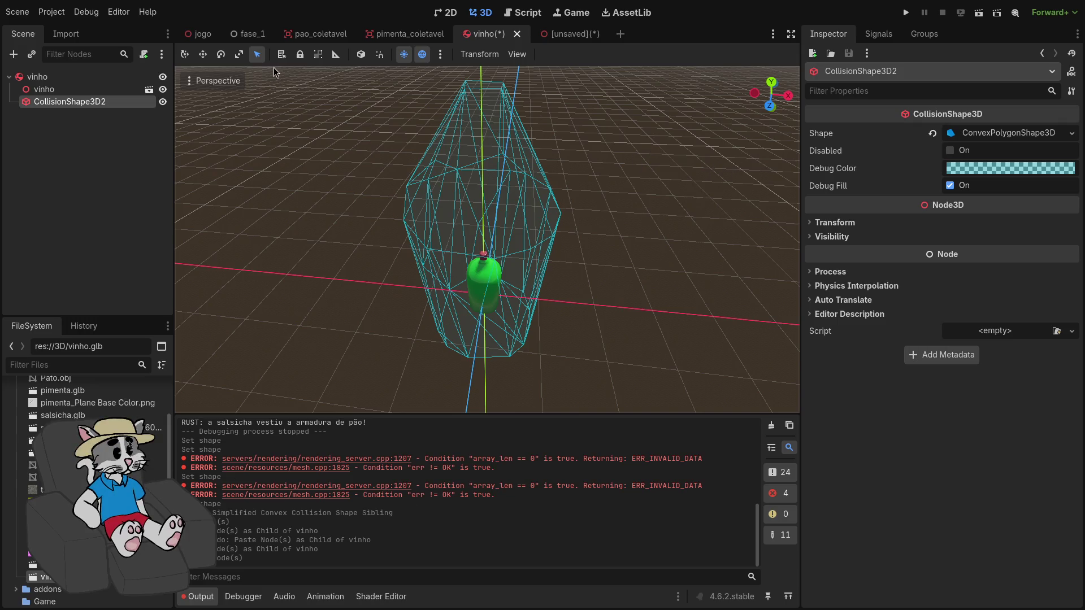
Test-scale CollisionShape3D2, undo the resize, and return to the unsaved inherited scene
left_click(204, 55)
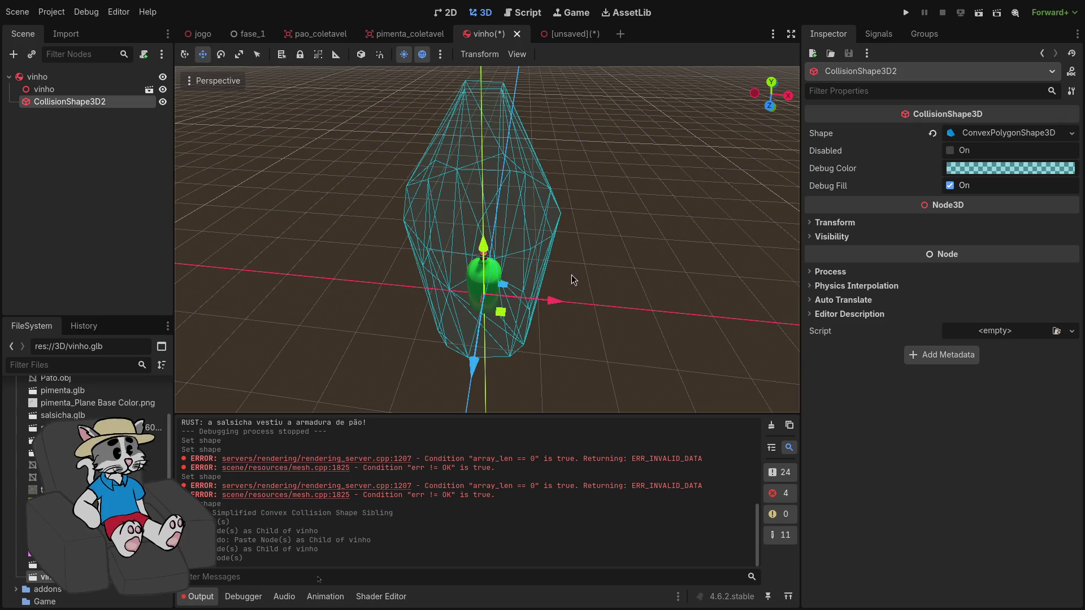
left_click(240, 54)
mouse_move(554, 305)
left_mouse_down()
mouse_move(539, 301)
mouse_move(552, 301)
left_mouse_up()
key("ctrl+z")
key("ctrl+z")
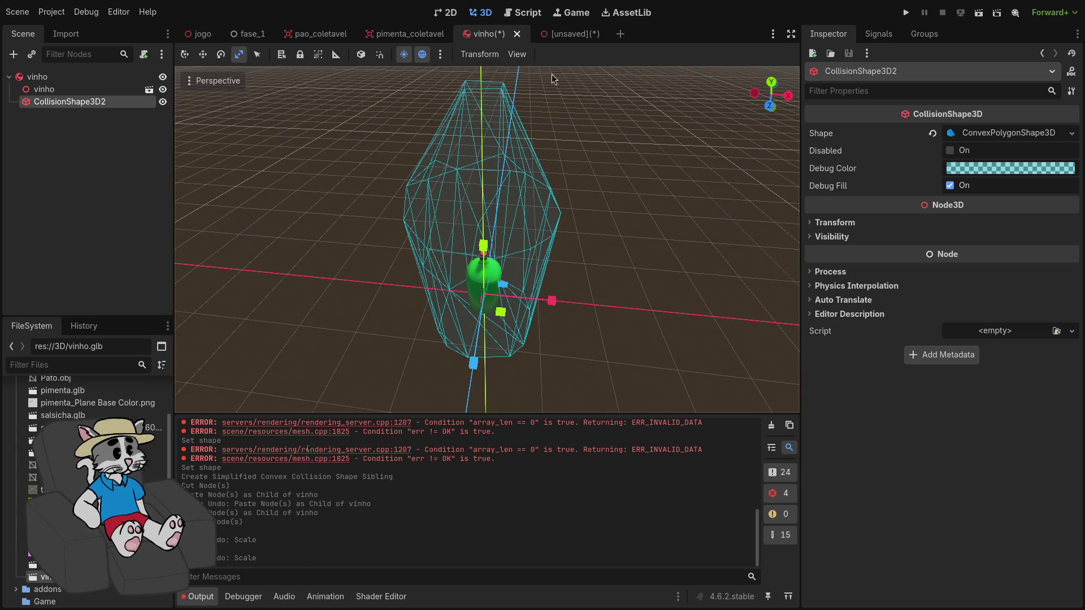
left_click(556, 40)
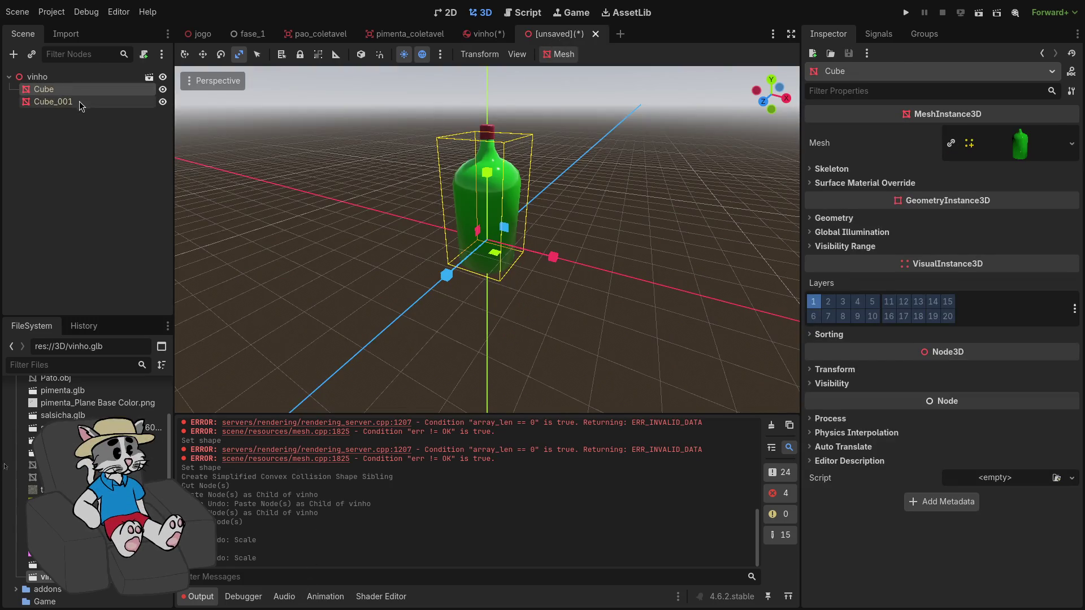
Set the root vinho node's scale to 0.3
left_click(38, 76)
left_click(835, 131)
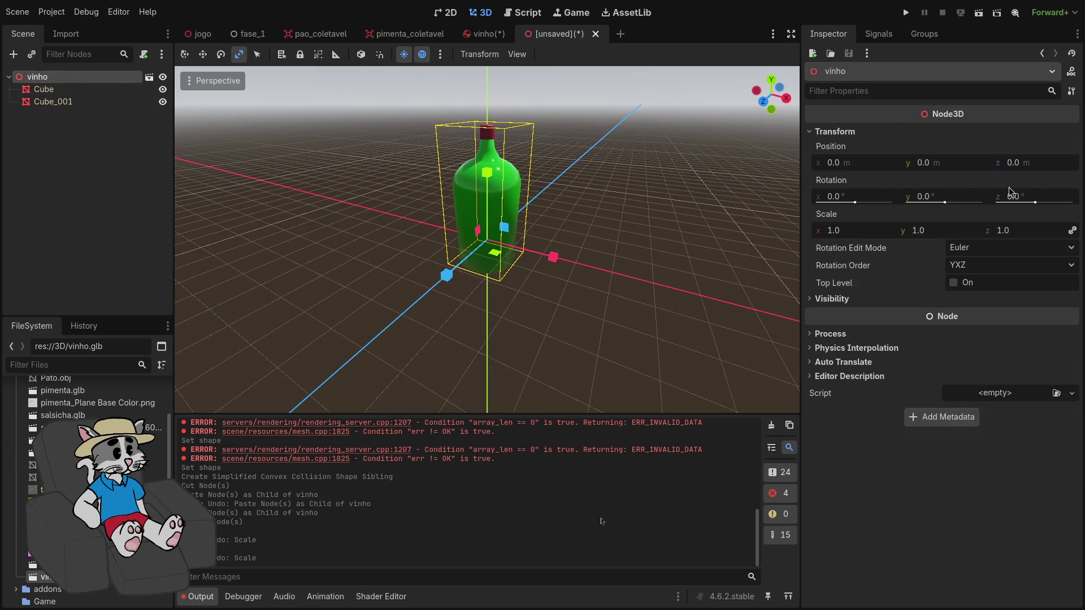
left_click(853, 230)
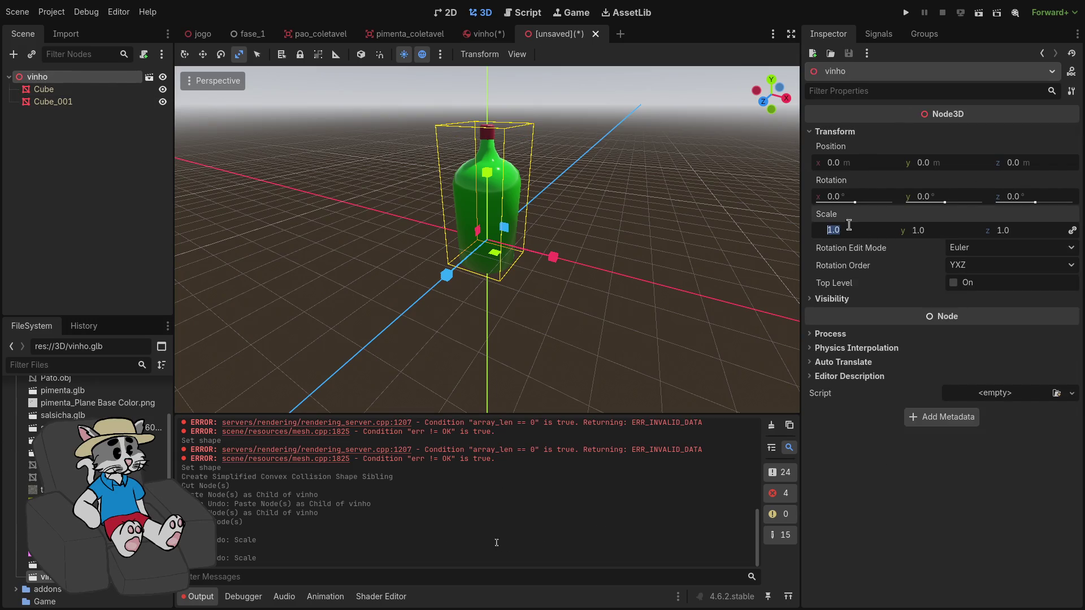
type("0.5")
key("Return")
Create a Single Convex collision shape from the Cube mesh, placed as a sibling
scroll(578, 235, "up", 5)
left_click(74, 102)
left_click(74, 91)
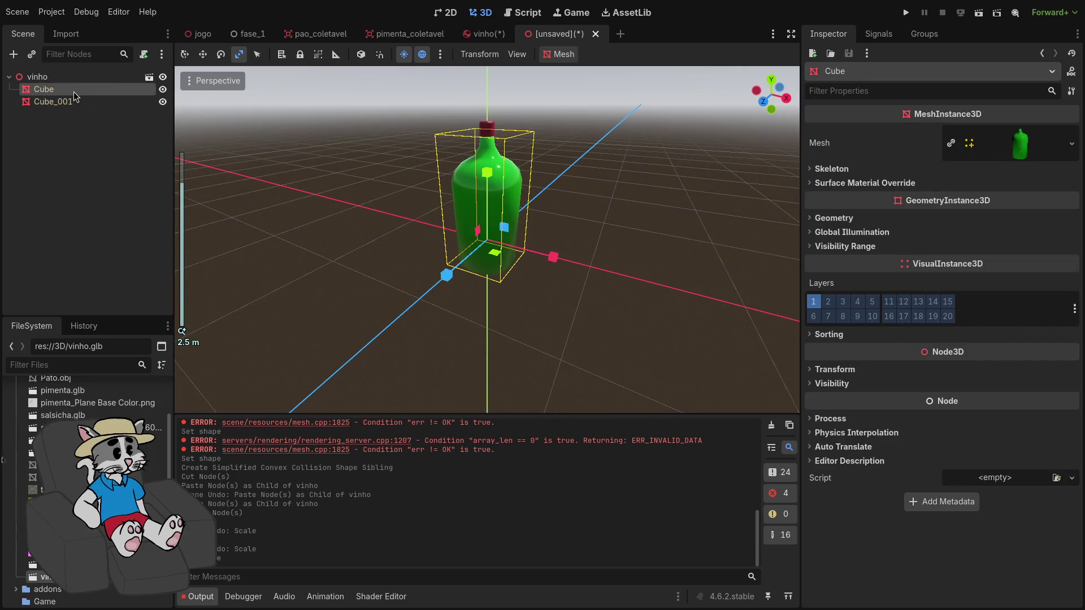
left_click(551, 54)
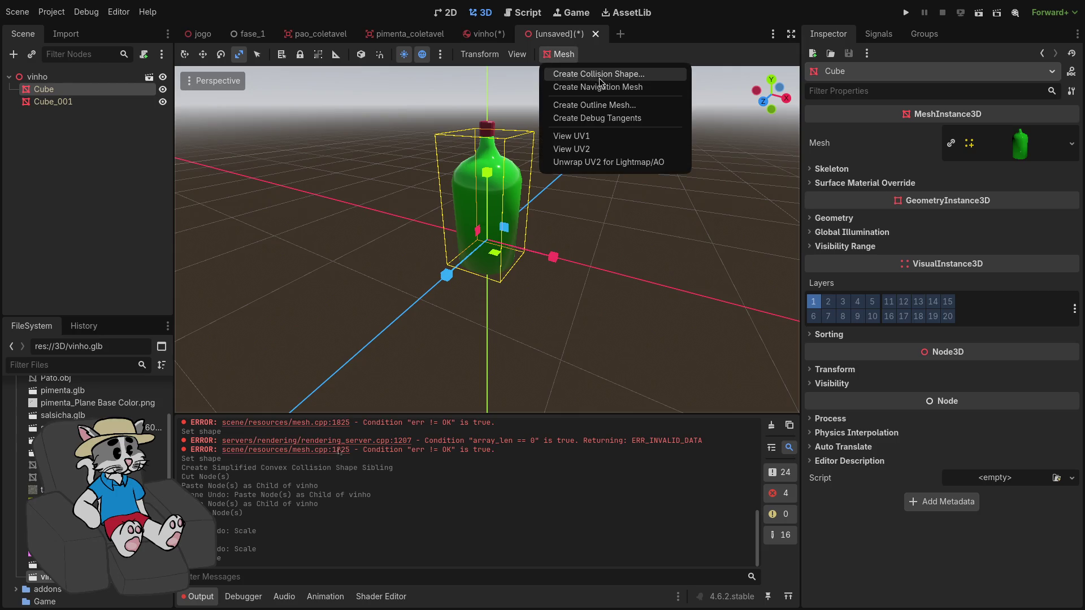
left_click(557, 71)
left_click(553, 264)
left_click(554, 265)
left_click(555, 296)
left_click(554, 266)
left_click(554, 266)
left_click(556, 303)
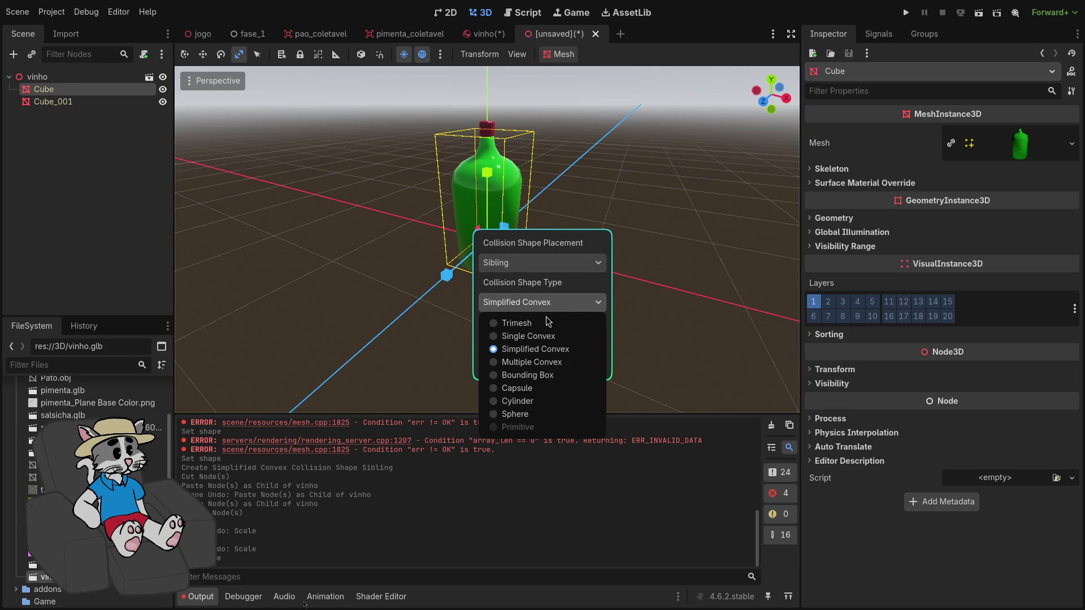
left_click(542, 336)
left_click(574, 366)
Inspect the new convex collision shape's details, then undo it
scroll(537, 216, "up", 5)
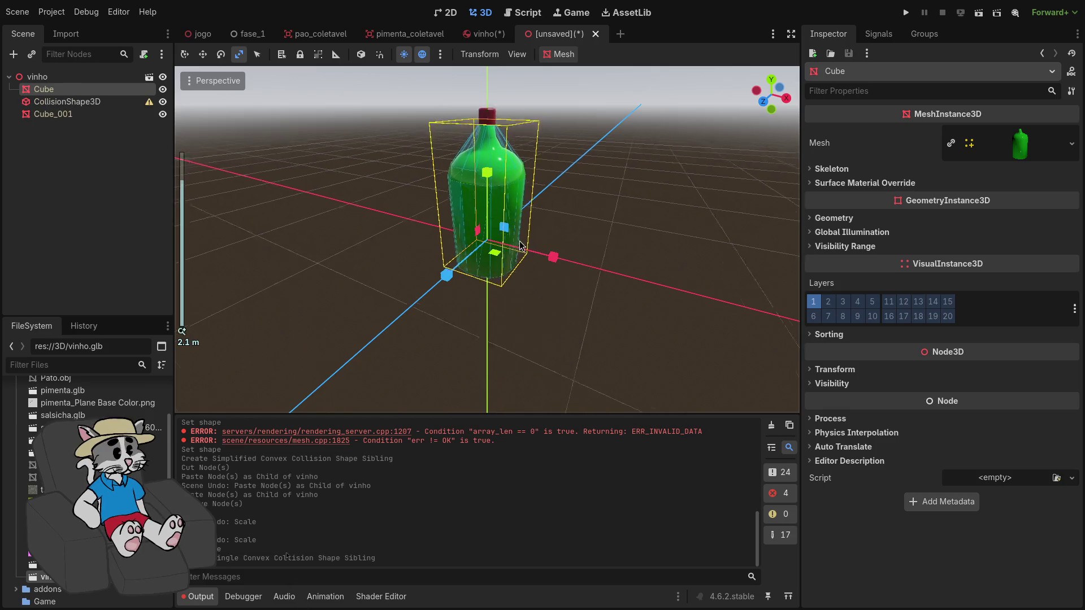
scroll(537, 216, "up", 3)
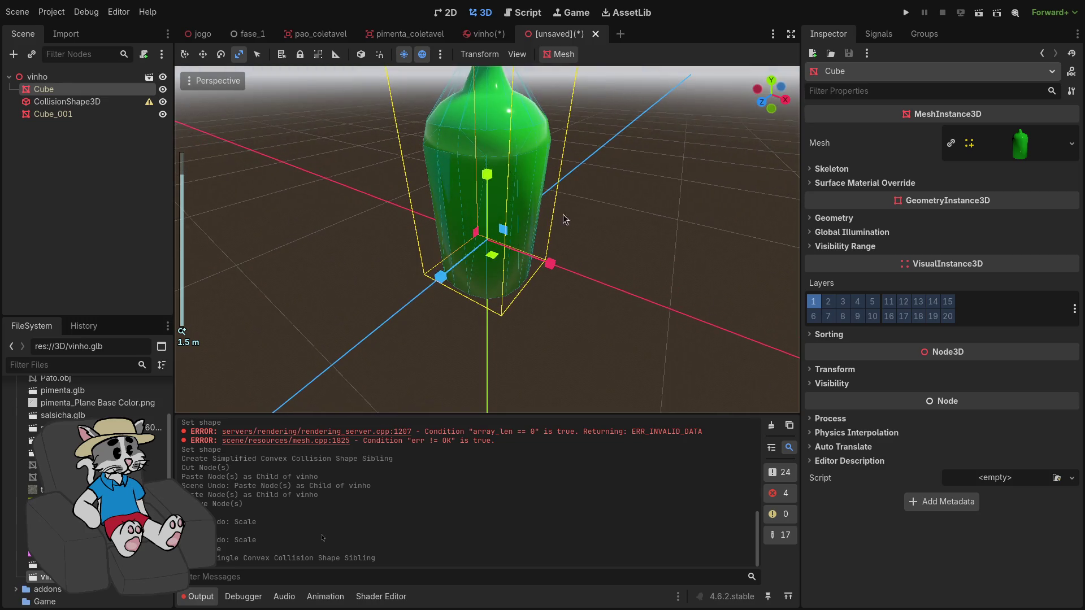
left_click(88, 113)
left_click(87, 103)
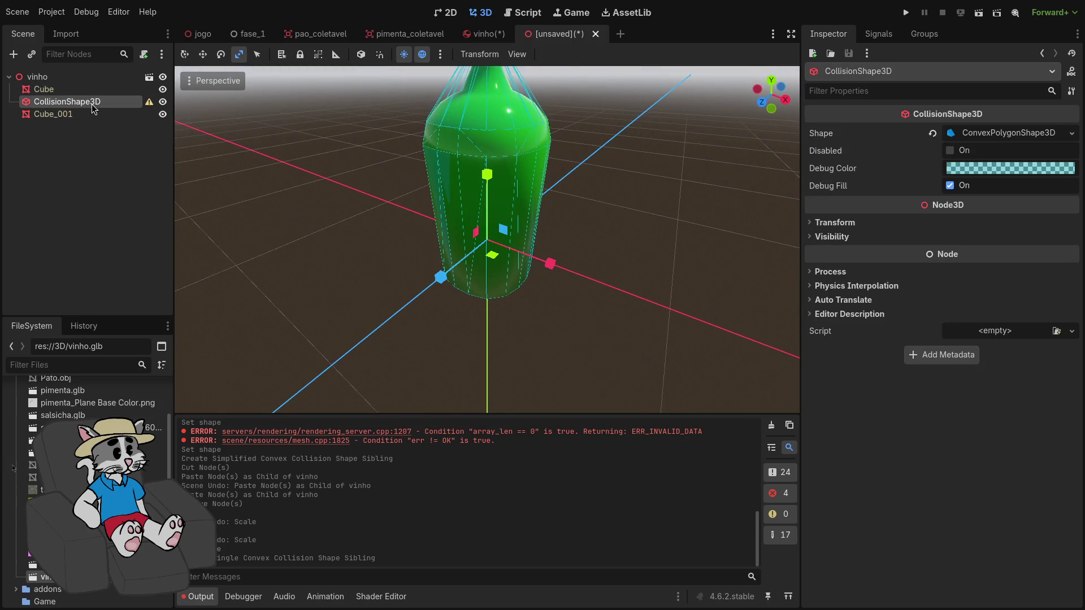
left_click(1001, 135)
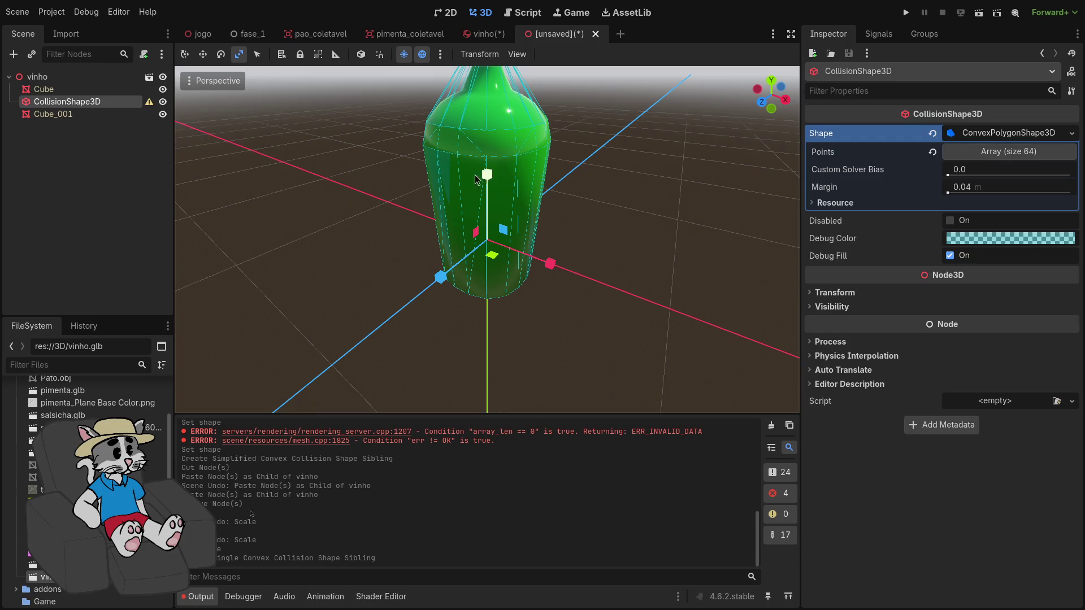
key("ctrl+z")
Create a Trimesh collision shape from the Cube mesh
left_click(93, 91)
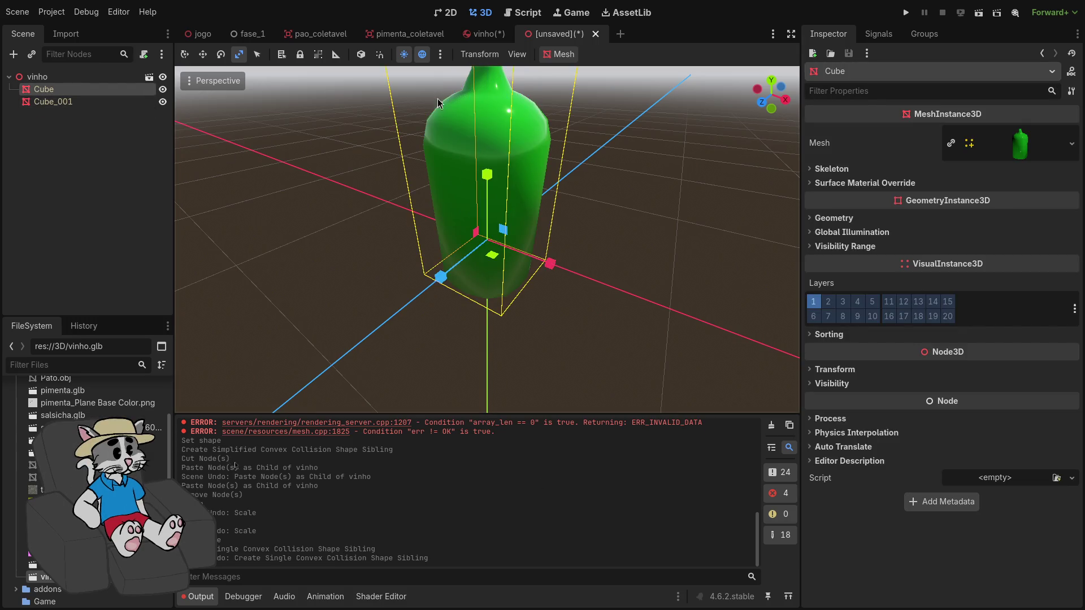
scroll(333, 102, "down", 5)
left_click(562, 54)
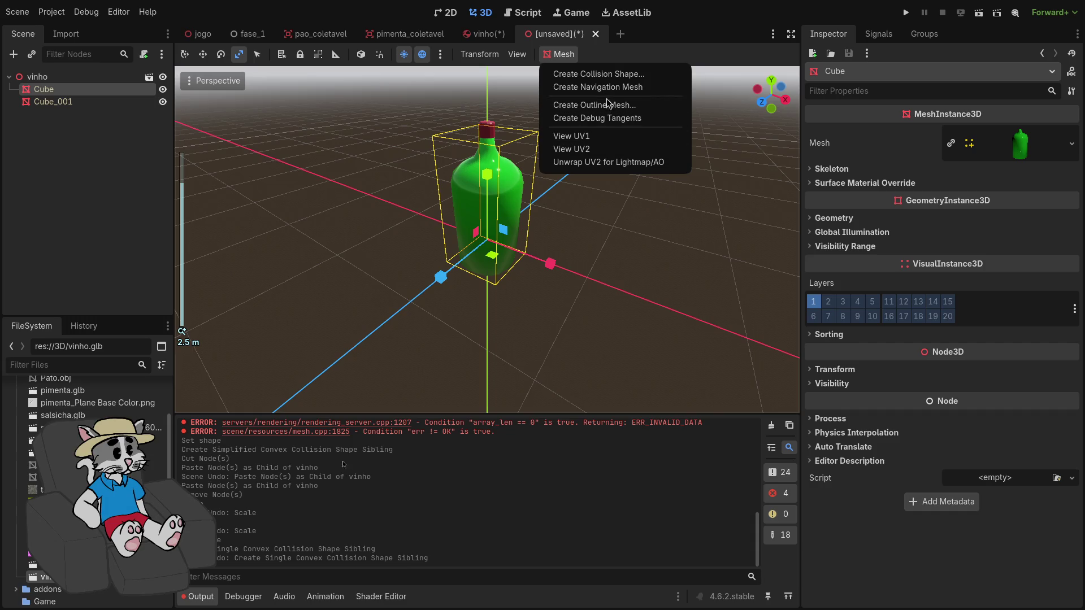
left_click(598, 74)
left_click(561, 300)
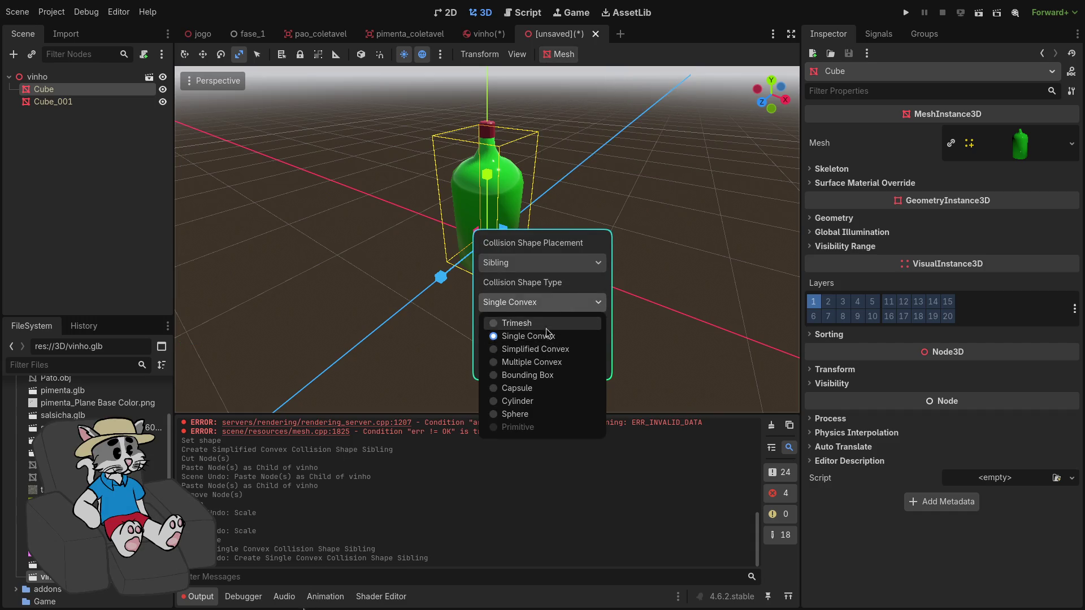
left_click(548, 323)
left_click(570, 367)
Inspect the trimesh shape's concave details, then undo it
left_click(120, 108)
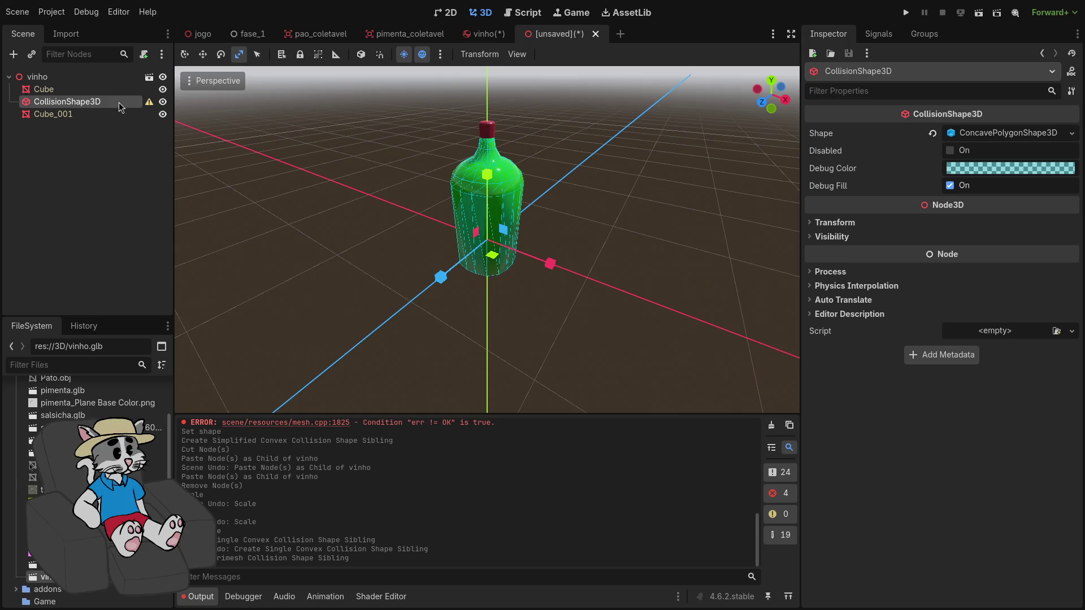
left_click(1012, 133)
left_click(1012, 134)
left_click(1012, 134)
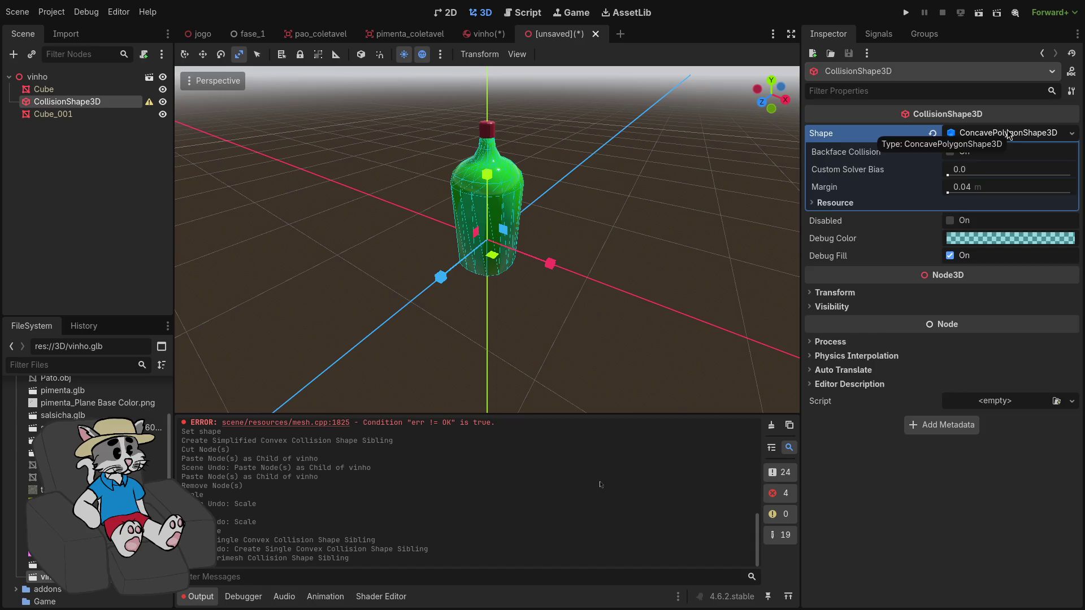
left_click(1009, 133)
scroll(311, 202, "up", 3)
key("ctrl+z")
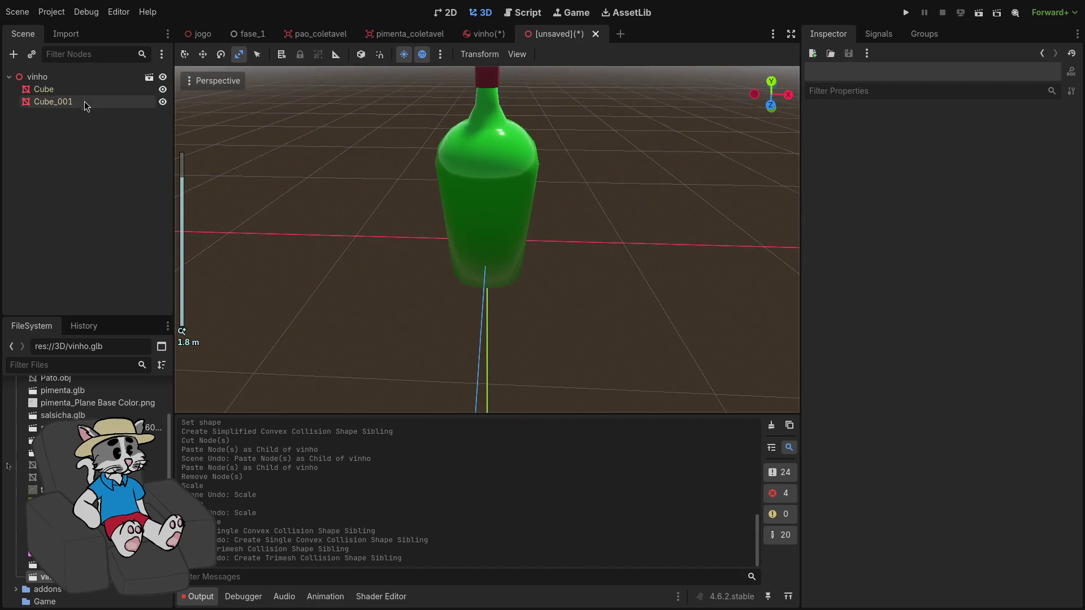
Create a Simplified Convex collision shape from the Cube mesh
left_click(79, 89)
left_click(559, 55)
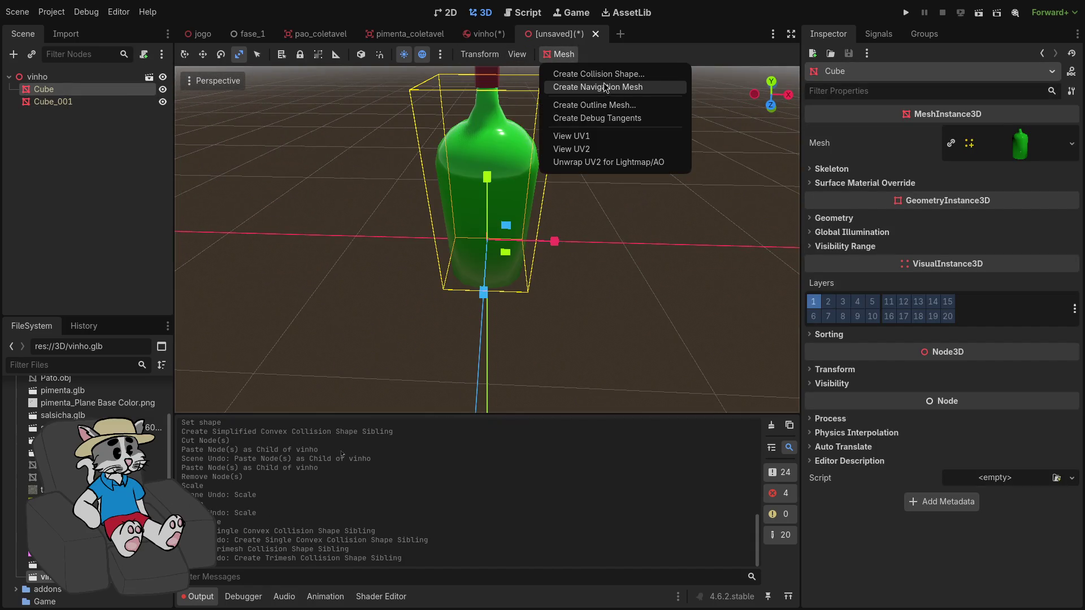
left_click(599, 74)
left_click(542, 303)
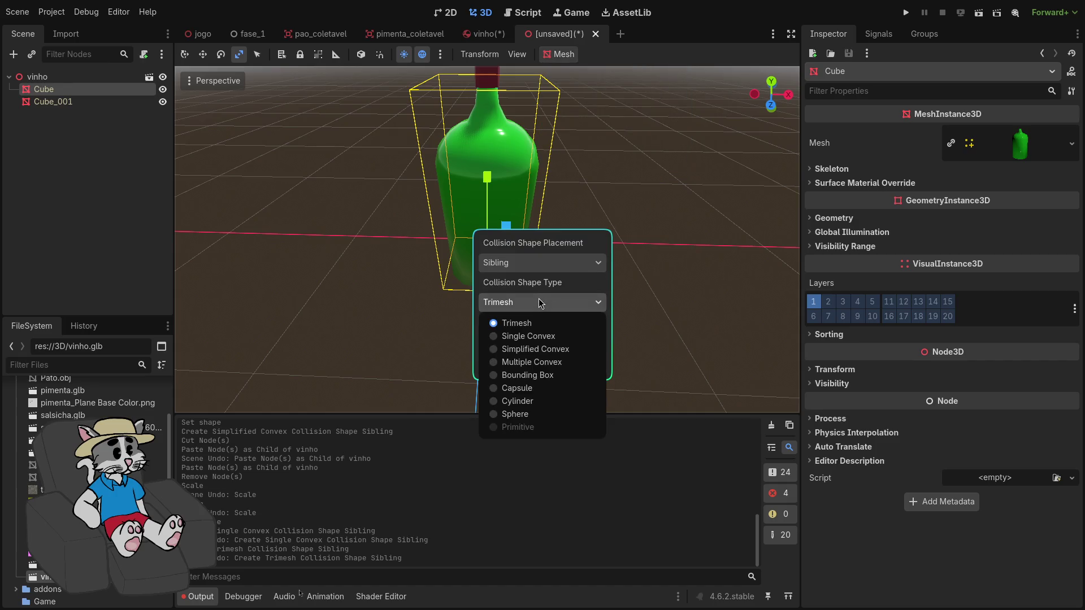
left_click(541, 349)
left_click(576, 368)
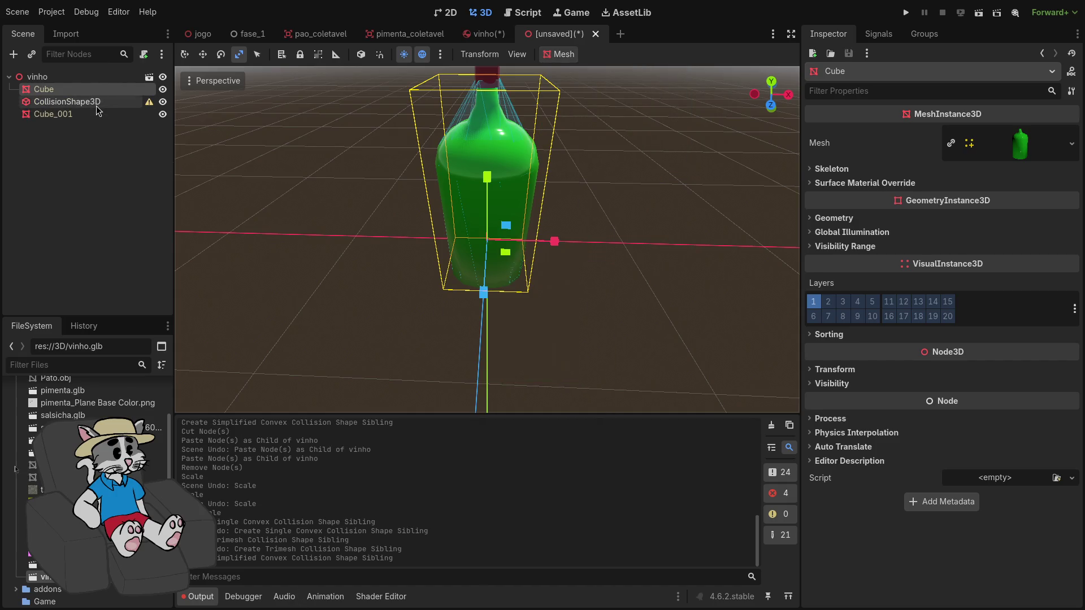
Check the simplified convex shape, delete it, and close the scratch scene
left_click(116, 102)
left_click(1003, 135)
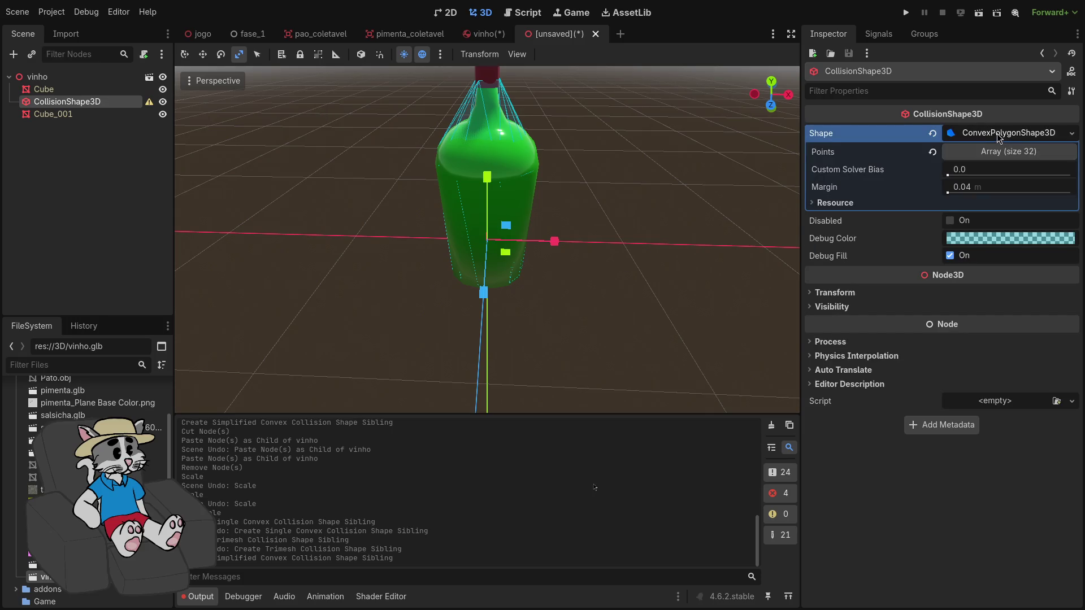
left_click(997, 133)
key("Delete")
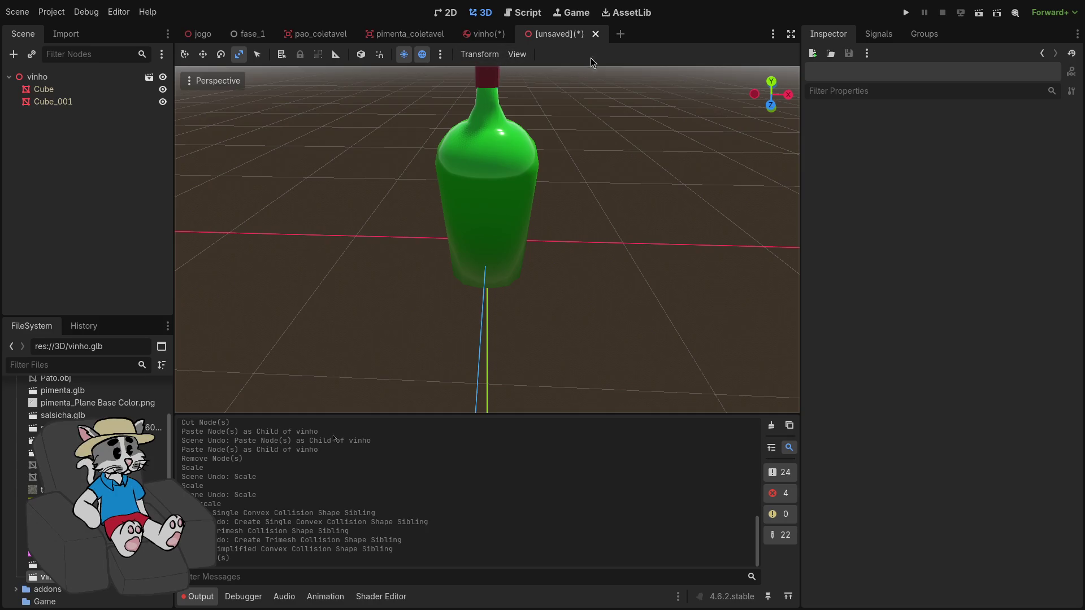
left_click(596, 34)
Discard the scratch scene, delete CollisionShape3D2, and paste the collision shape under vinho
left_click(466, 328)
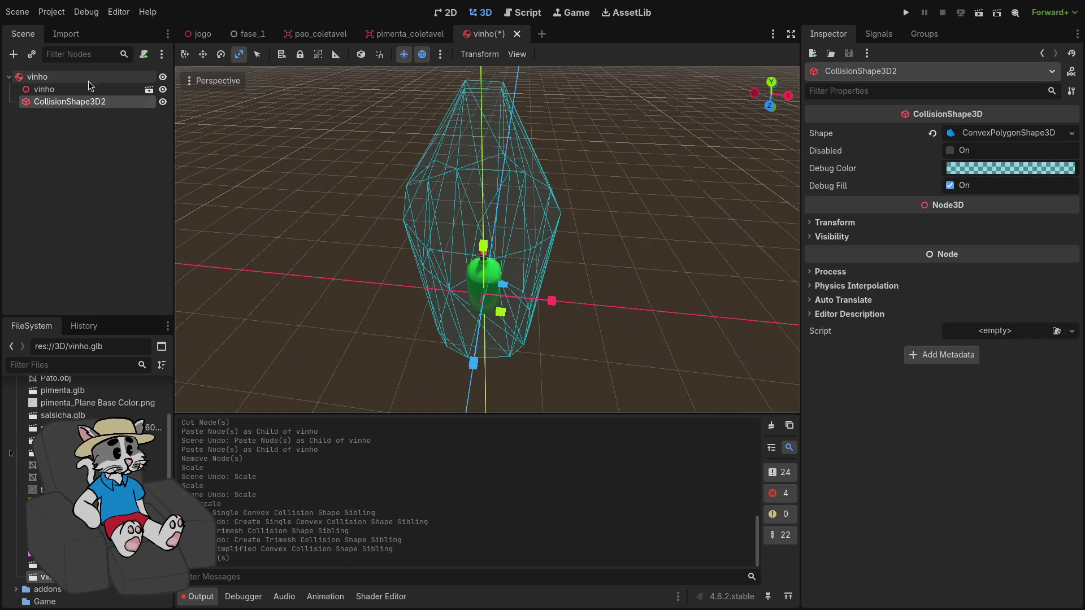
key("Delete")
left_click(568, 314)
left_click(63, 77)
key("ctrl+v")
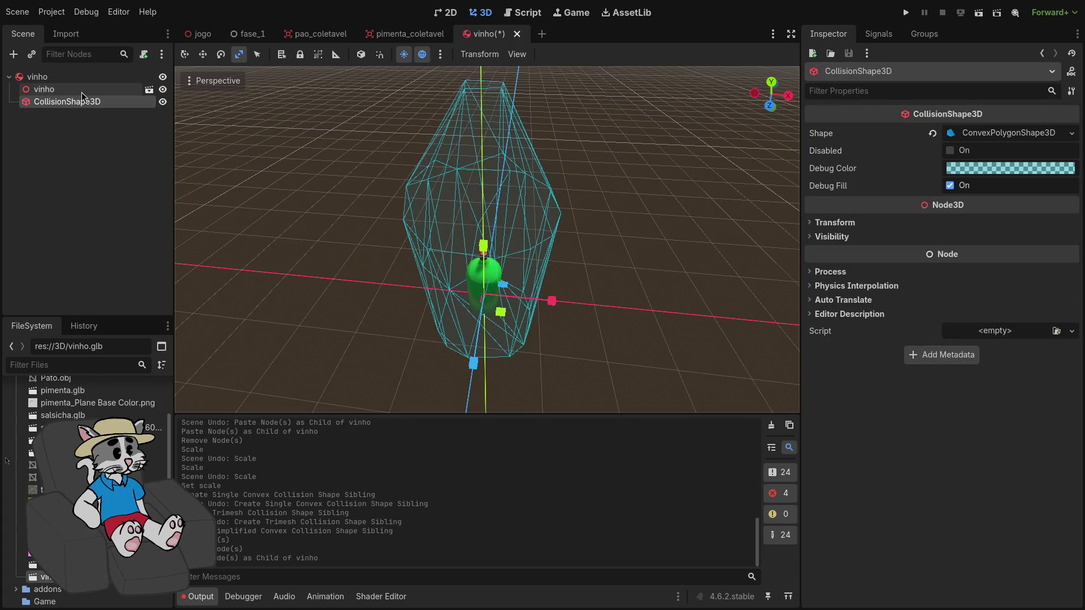
Try a 0.3 scale on the root vinho body, then undo it
left_click(81, 92)
left_click(79, 103)
left_click(72, 90)
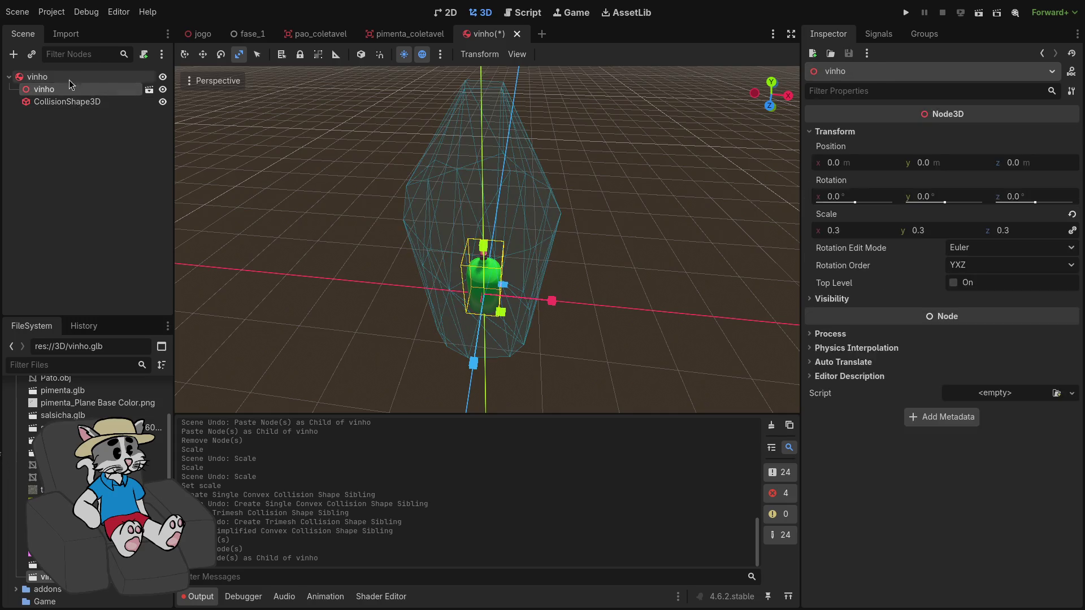
left_click(68, 78)
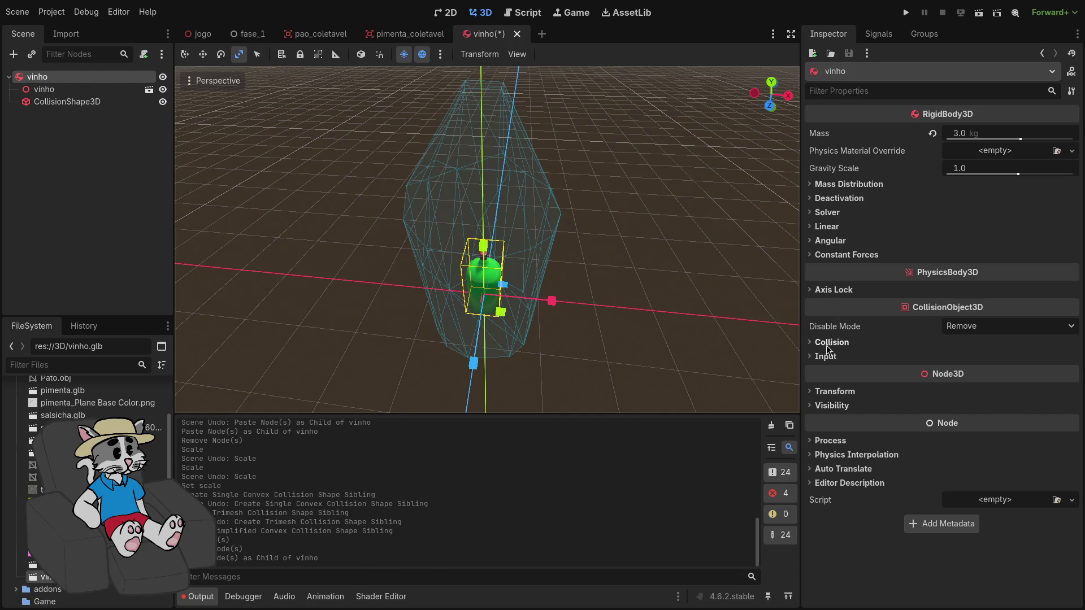
left_click(830, 392)
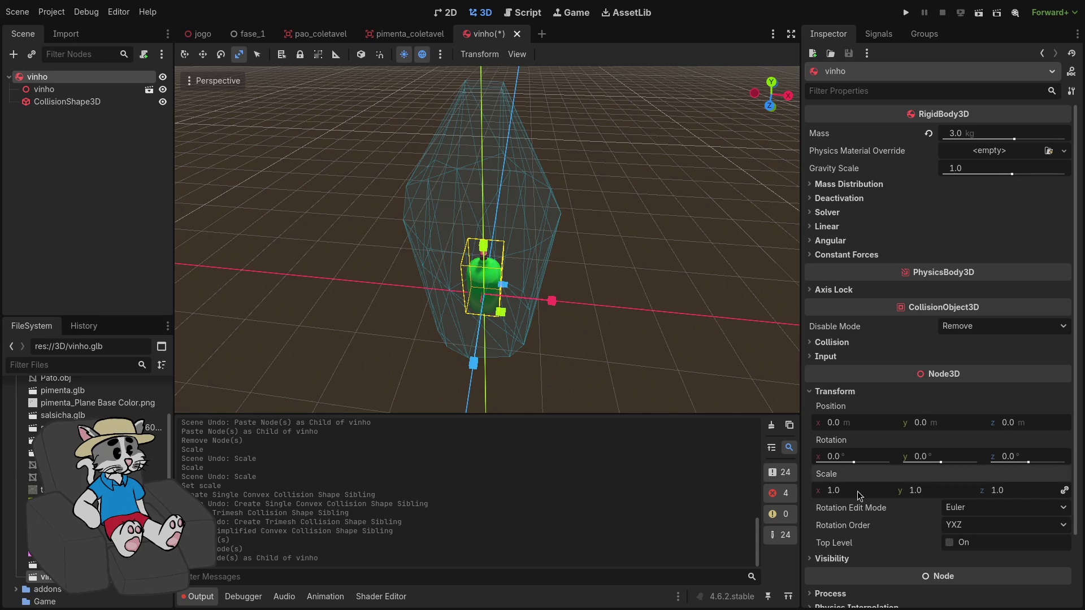
type("3")
key("Return")
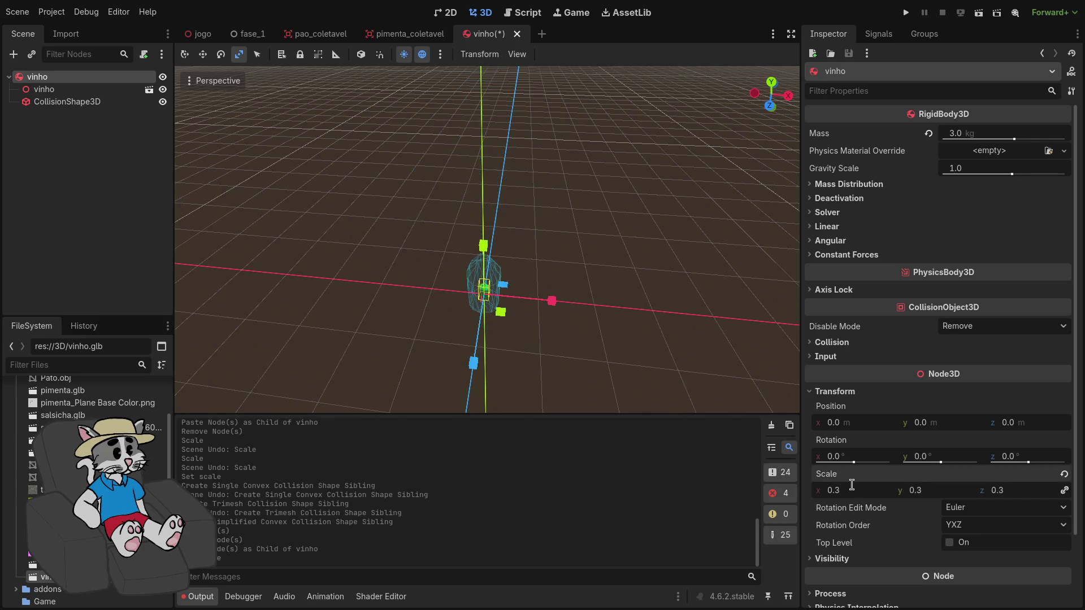
key("ctrl+z")
Paste another collision shape copy under vinho and undo it
scroll(549, 320, "up", 4)
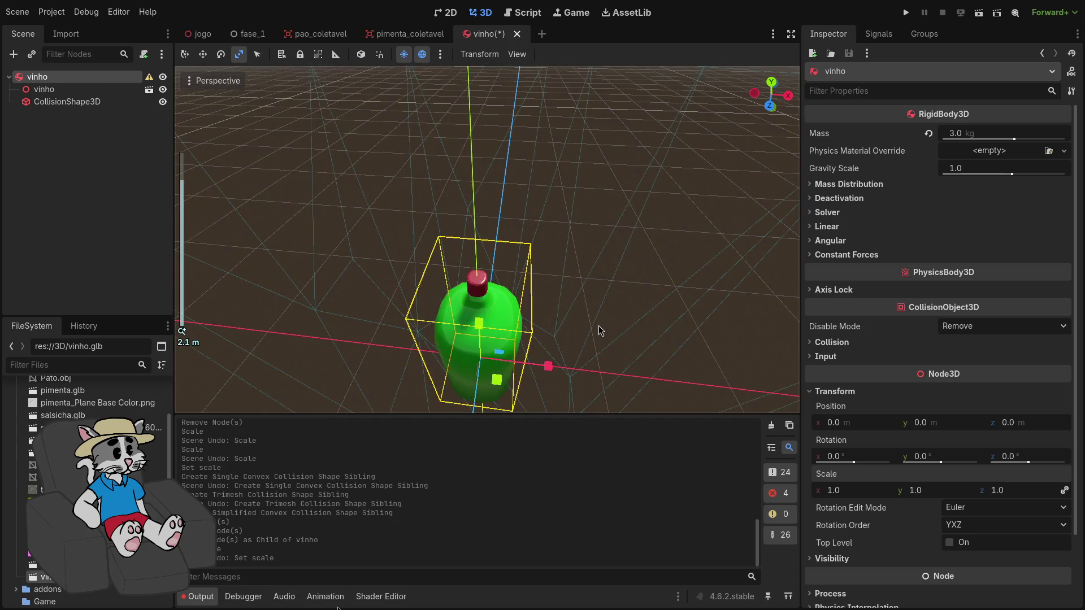
scroll(599, 330, "down", 5)
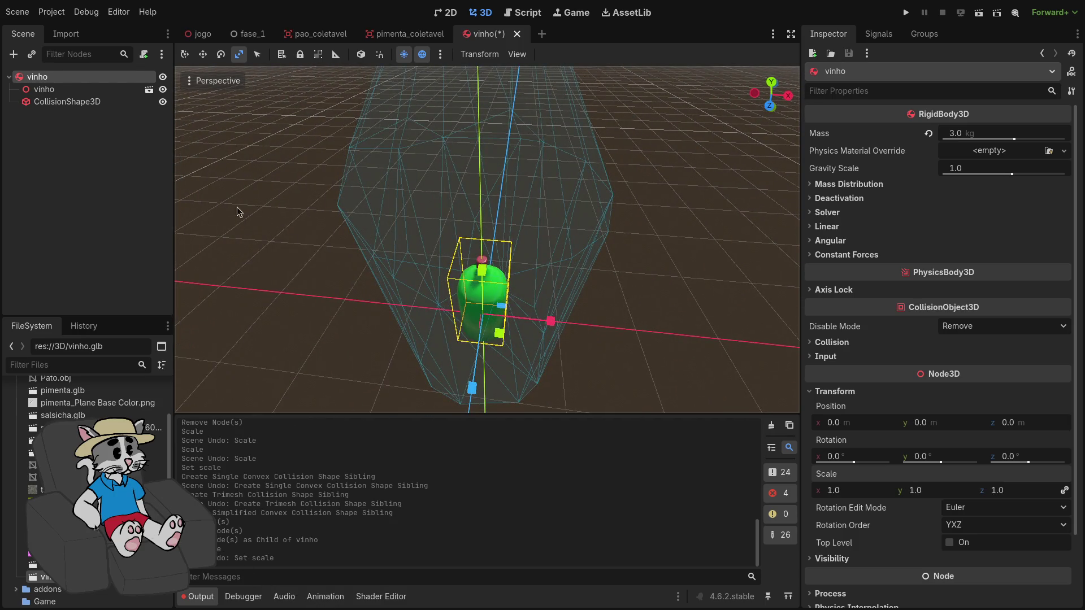
left_click(53, 79)
key("ctrl+v")
key("ctrl+z")
Reset the child vinho model's scale to 1.0 and select the CollisionShape3D node
left_click(84, 102)
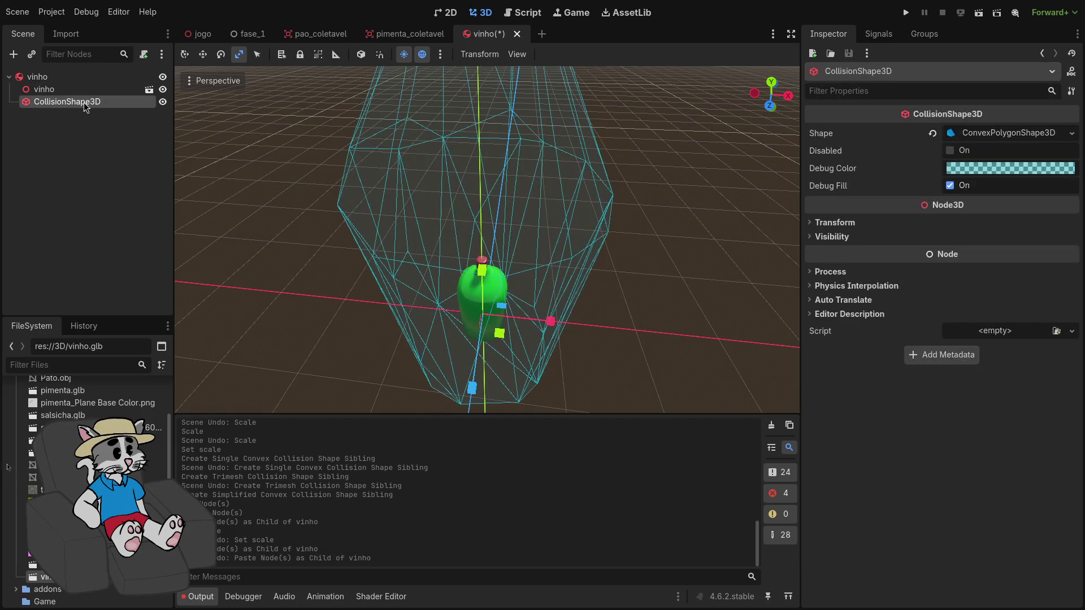
left_click(81, 94)
left_click(70, 82)
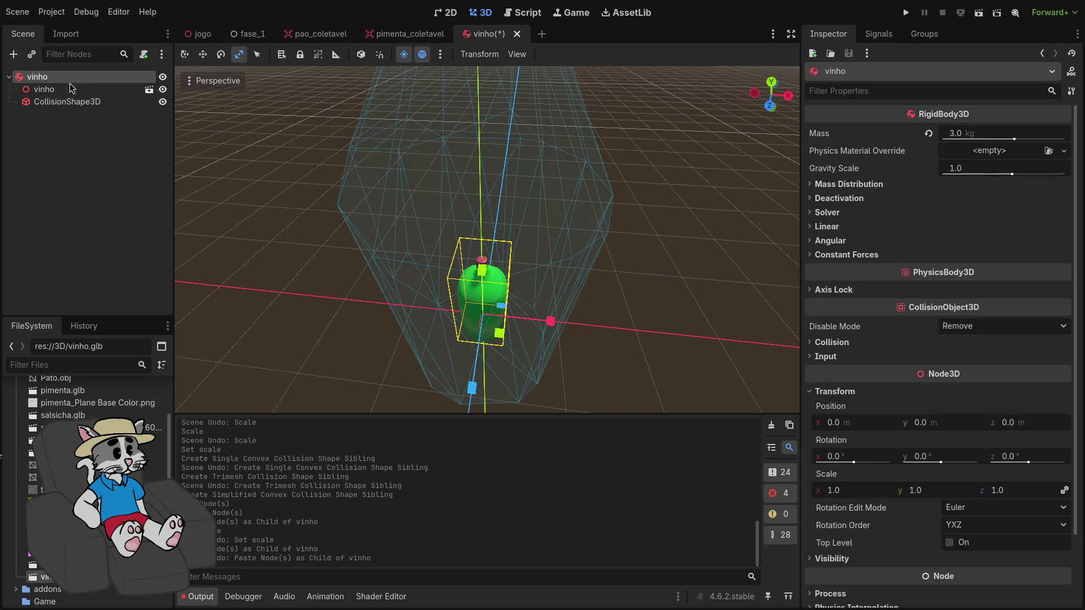
left_click(81, 93)
left_click(79, 100)
left_click(76, 88)
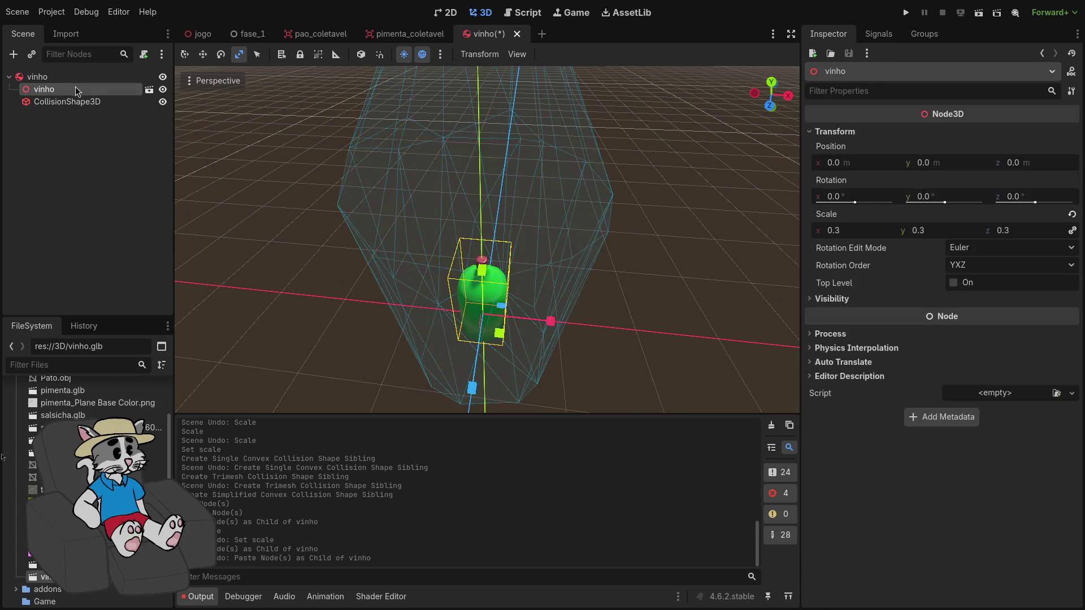
scroll(601, 282, "down", 4)
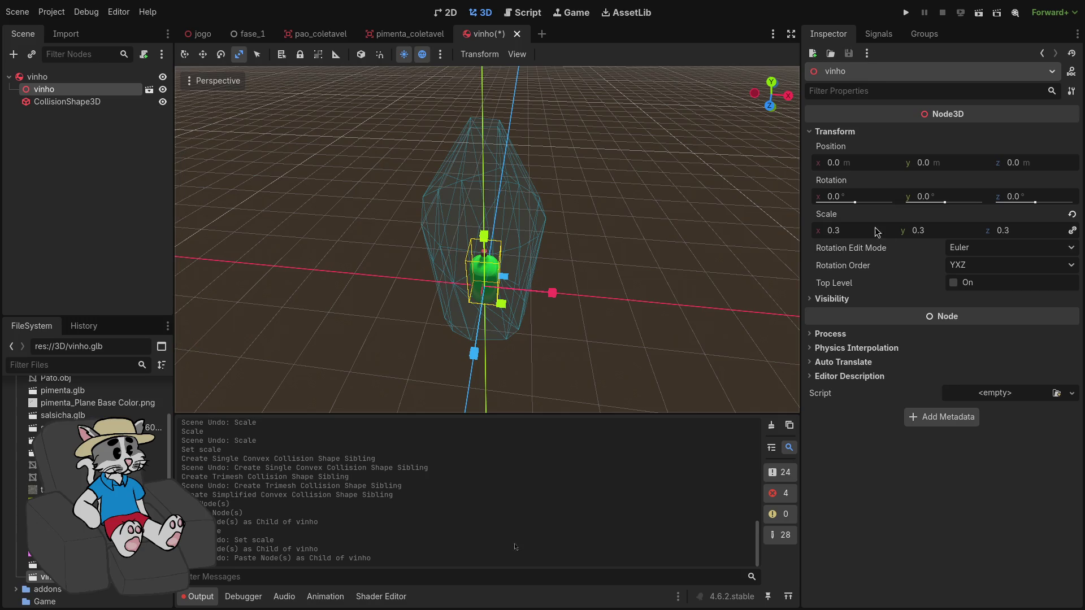
left_click(1072, 214)
scroll(652, 236, "down", 2)
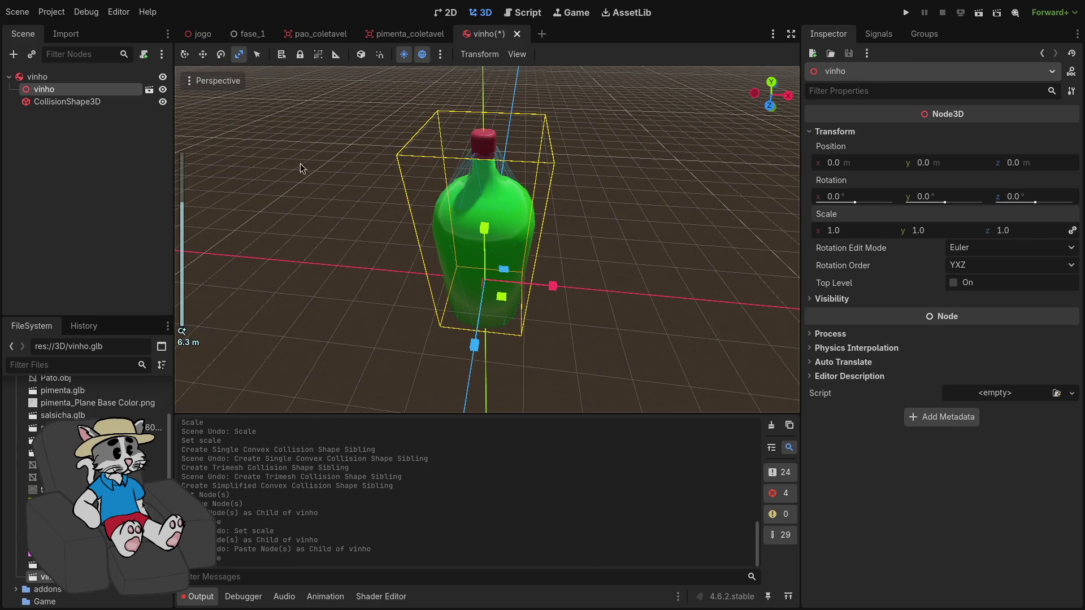
left_click(59, 77)
left_click(67, 89)
left_click(80, 101)
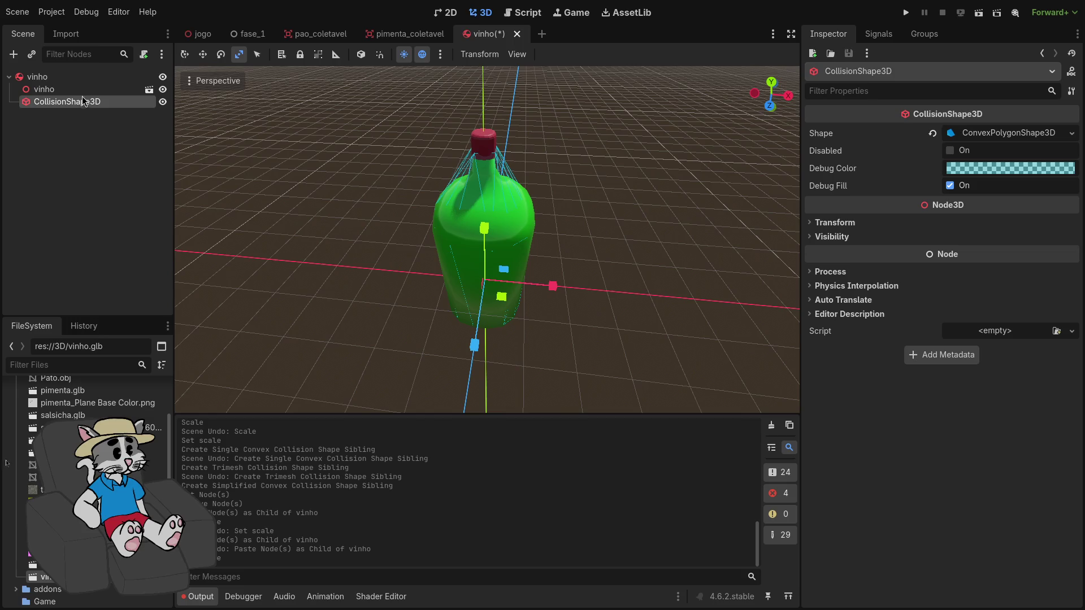
scroll(687, 153, "up", 2)
Expand the convex shape's 32-point Points array and page through both pages
left_click(989, 133)
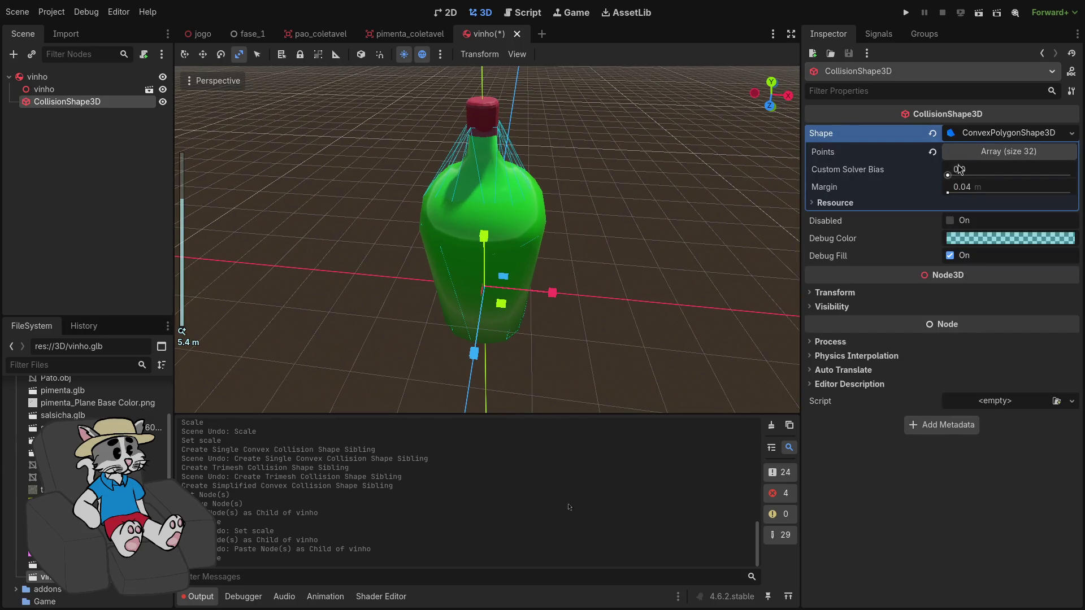
left_click(961, 154)
scroll(964, 241, "down", 8)
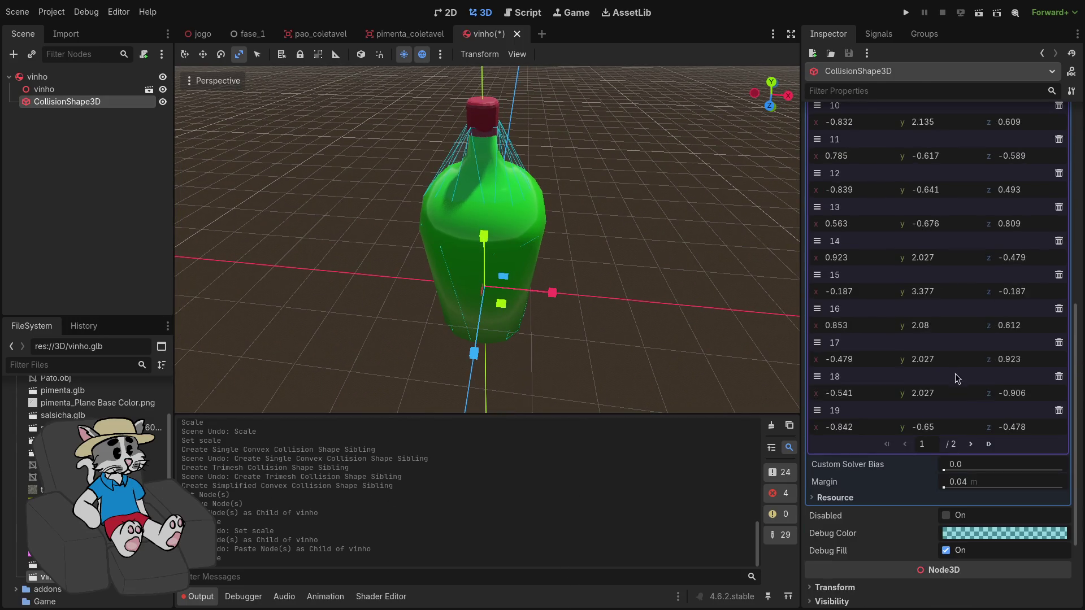
left_click(970, 444)
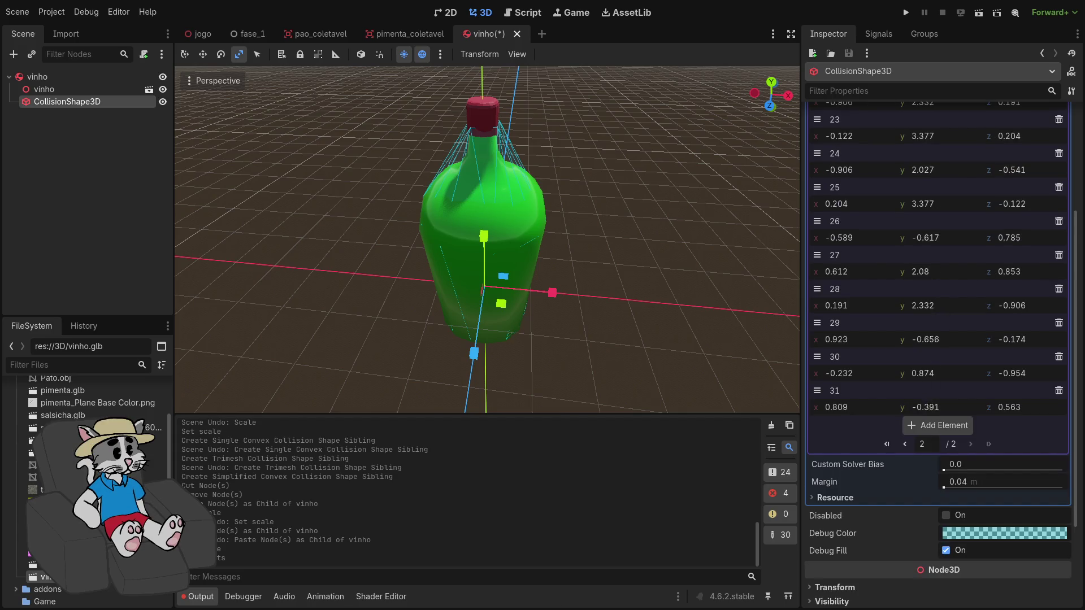
key("Return")
left_click(915, 428)
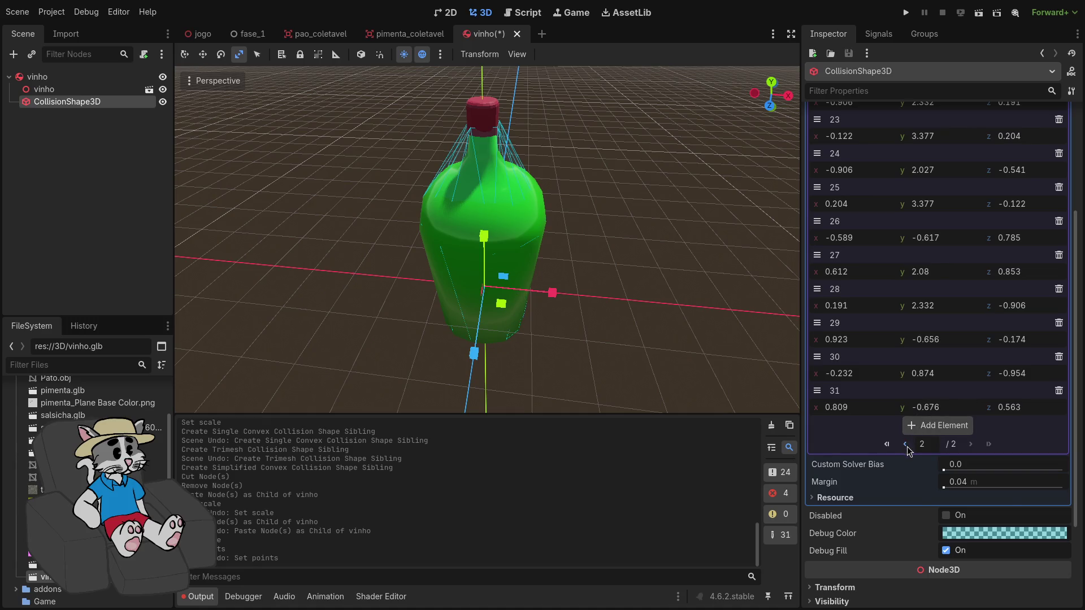
Try dragging points 0, 3 and a shoulder point, undoing the trial changes
left_click_drag(927, 204, 904, 204)
scroll(945, 246, "down", 8)
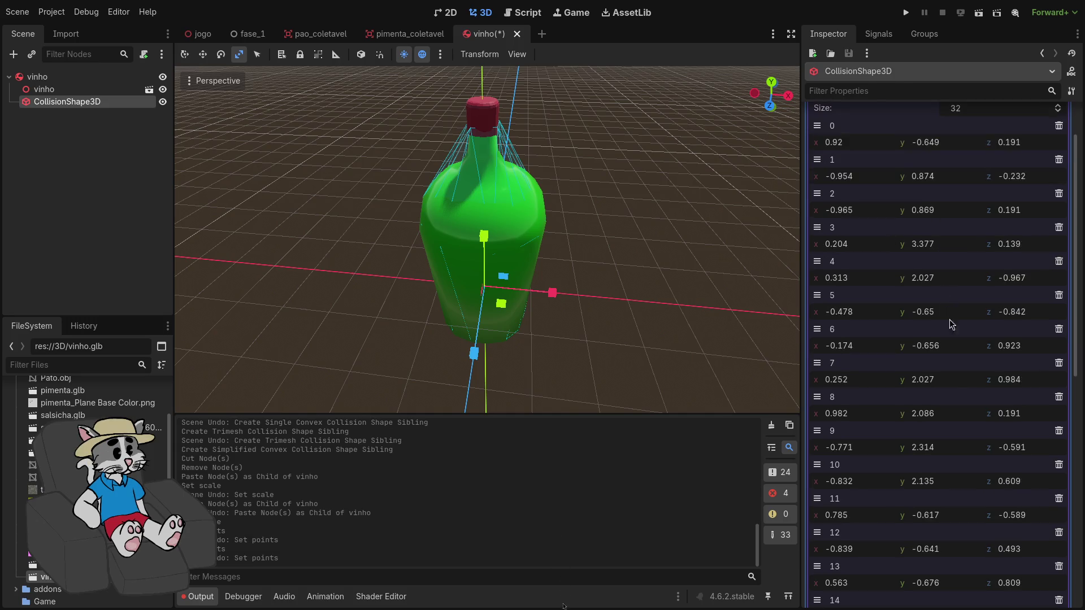
left_click_drag(936, 409, 935, 421)
key("ctrl+z")
scroll(950, 495, "up", 6)
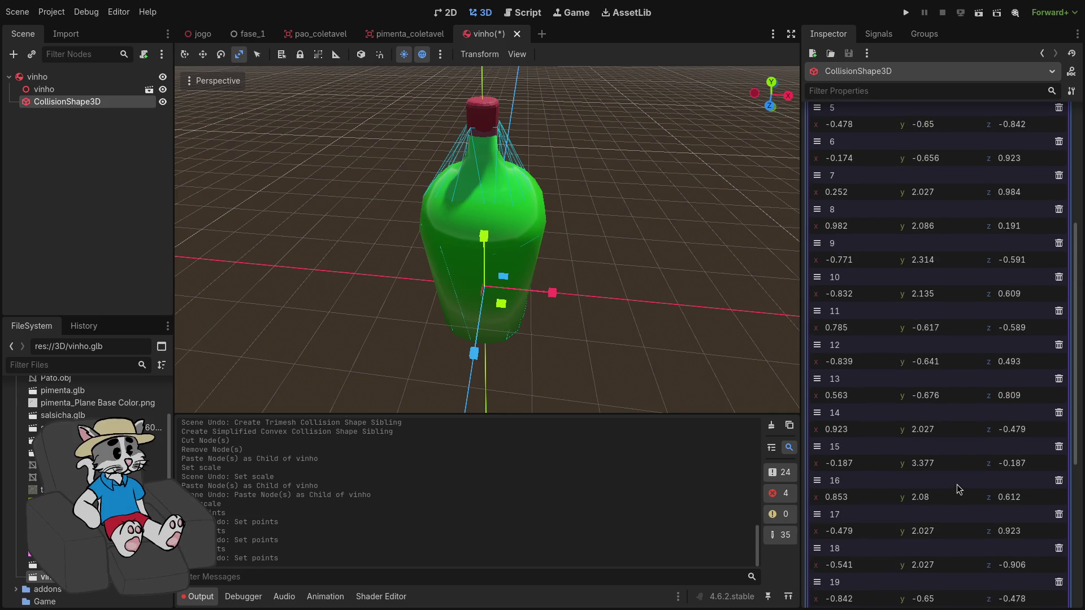
left_click_drag(935, 244, 960, 244)
key("ctrl+z")
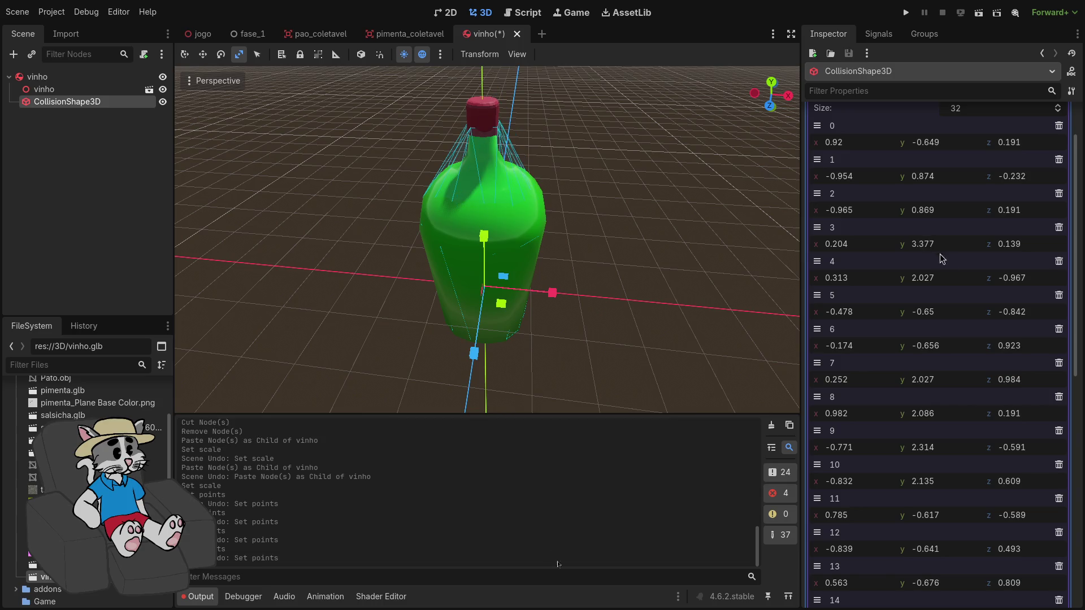
On page 2, type 3.617 as point 23's y value
scroll(955, 316, "down", 6)
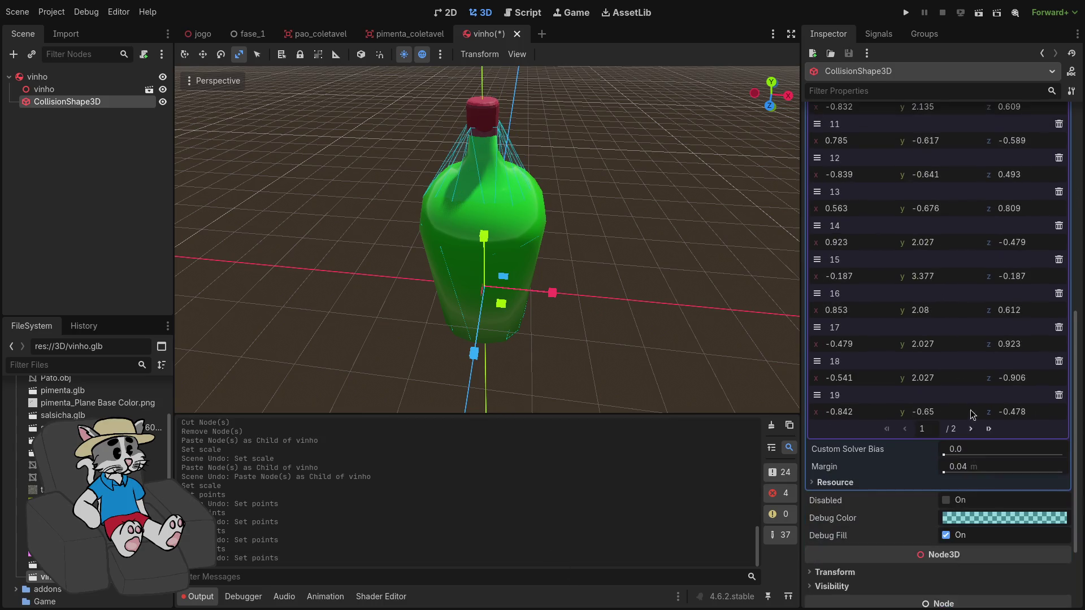
left_click(971, 429)
scroll(963, 409, "up", 4)
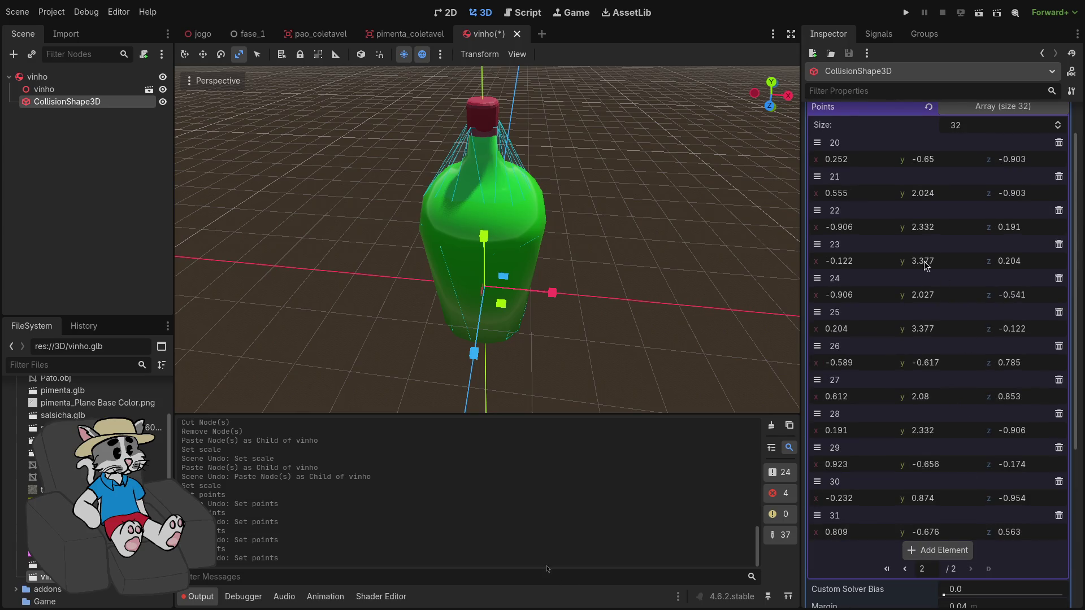
mouse_move(922, 261)
left_mouse_down()
mouse_move(905, 262)
mouse_move(954, 263)
left_mouse_up()
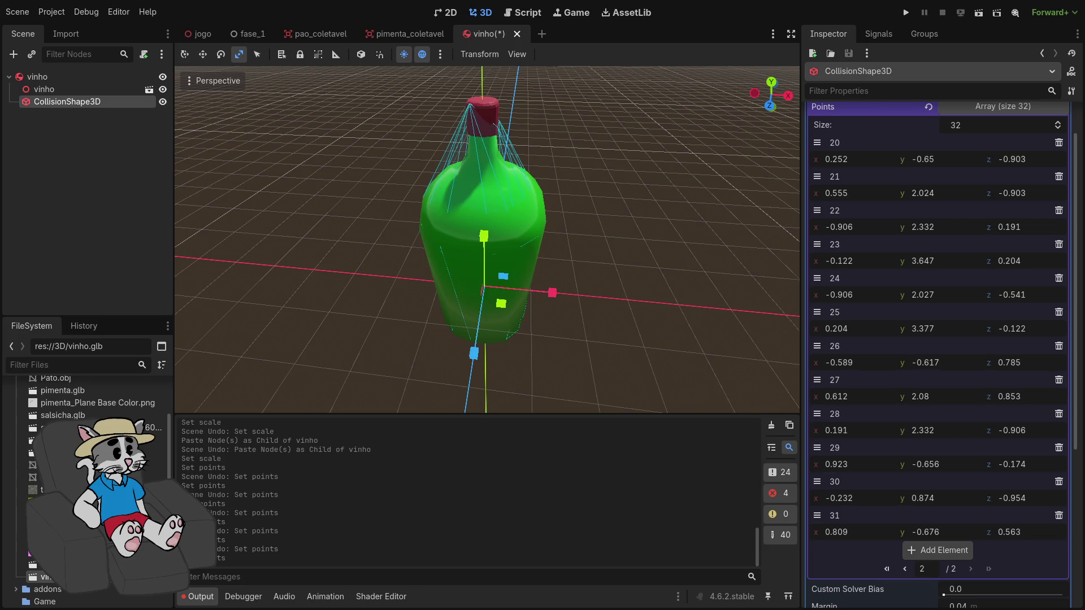
key("ctrl+z")
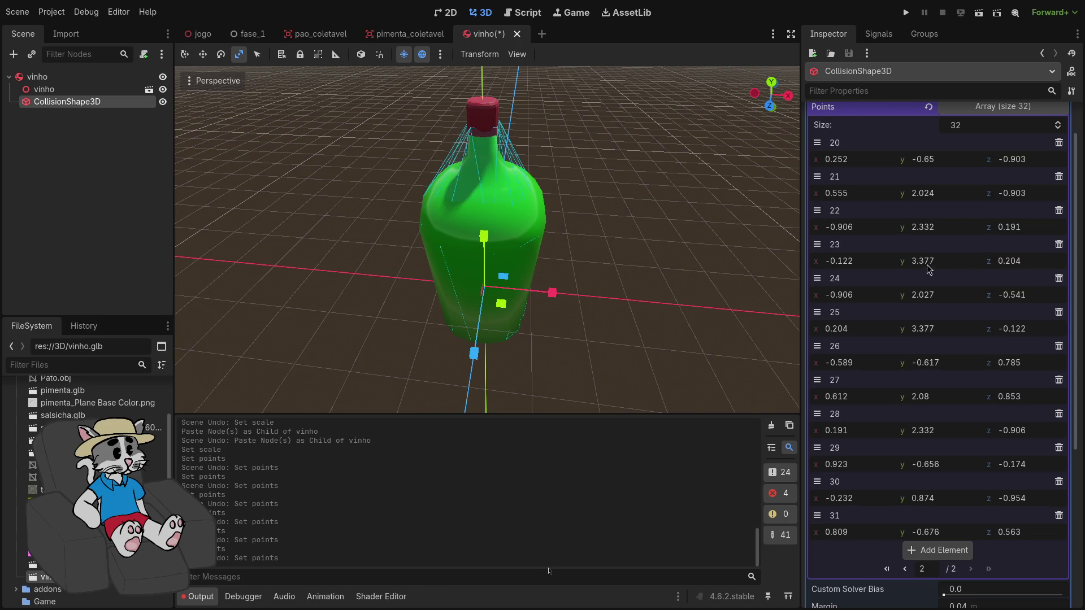
left_click(931, 263)
key("ctrl+a")
type("3.617")
key("Return")
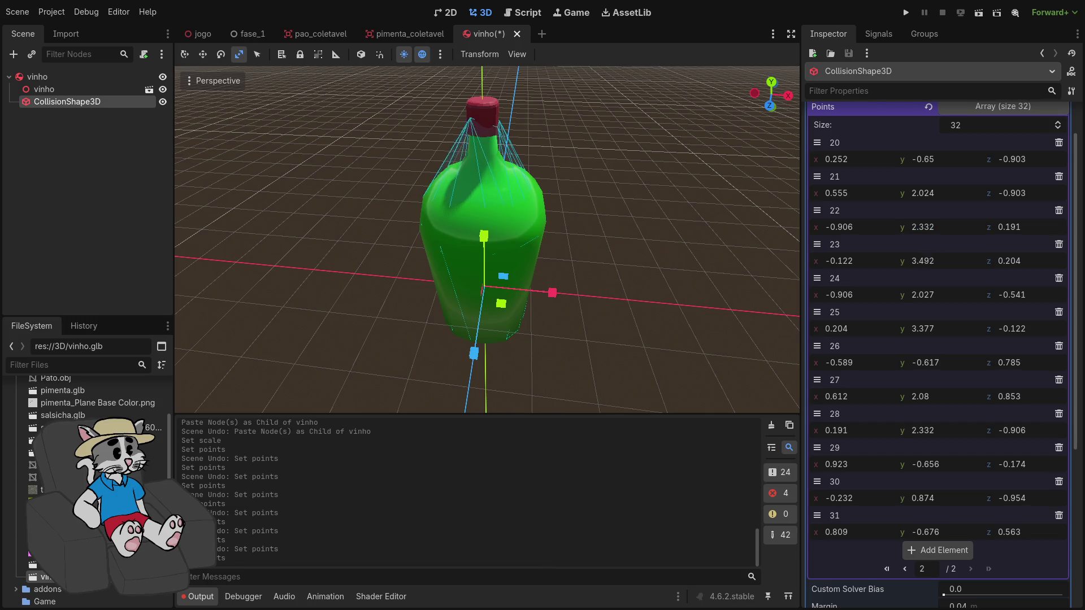
Fine-tune point 23's height and nudge its z to 0.139 while viewing the cork
scroll(927, 261, "down", 5)
scroll(635, 151, "up", 5)
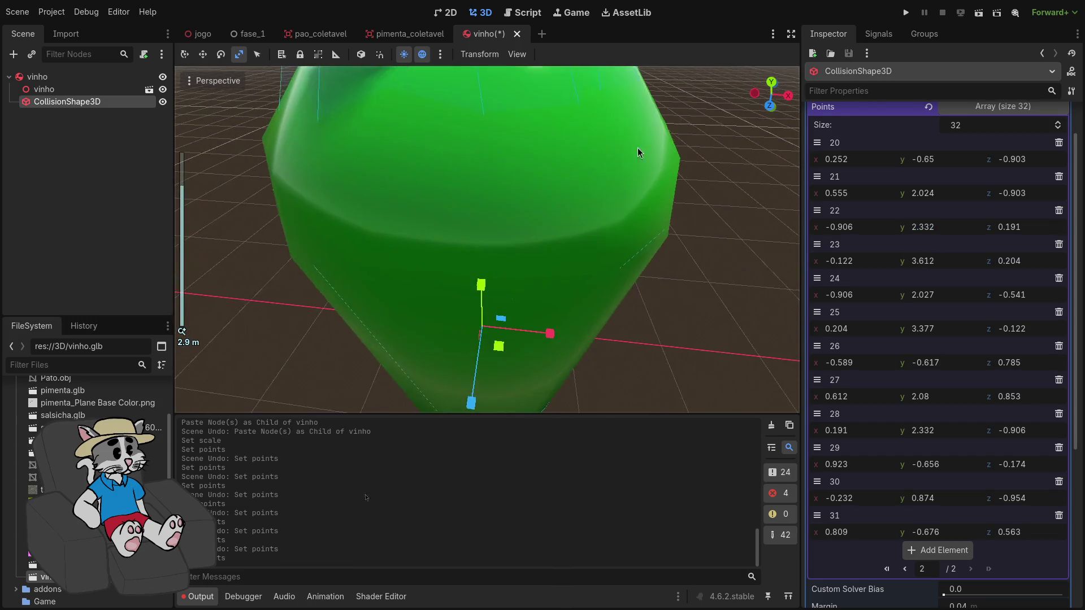
mouse_move(635, 150)
left_mouse_down()
mouse_move(650, 136)
mouse_move(713, 173)
left_mouse_up()
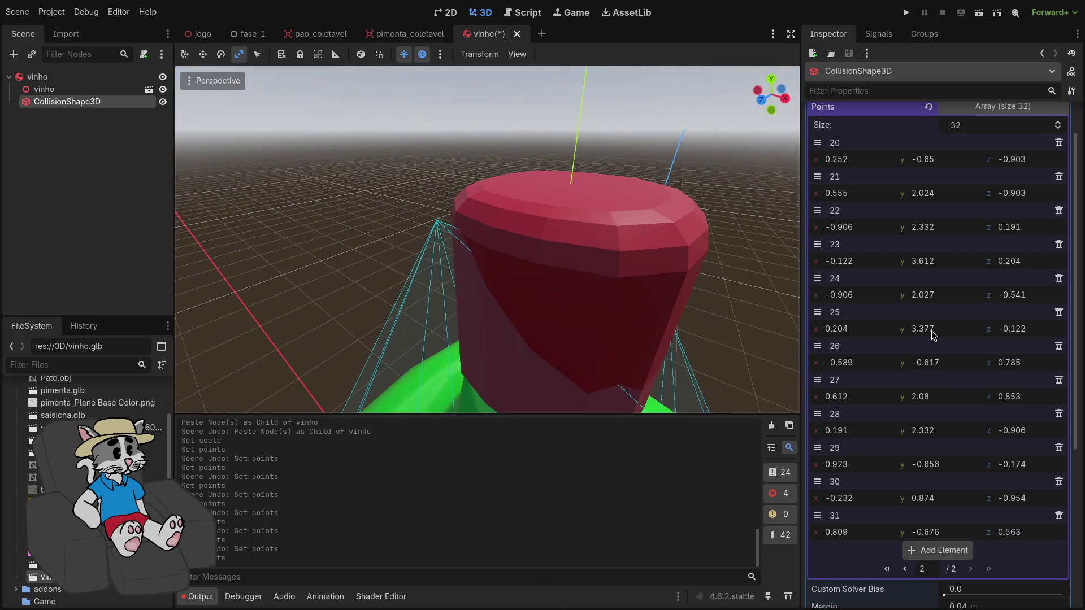
mouse_move(934, 268)
left_mouse_down()
mouse_move(961, 267)
mouse_move(883, 263)
mouse_move(904, 263)
left_mouse_up()
key("ctrl+z")
key("ctrl+z")
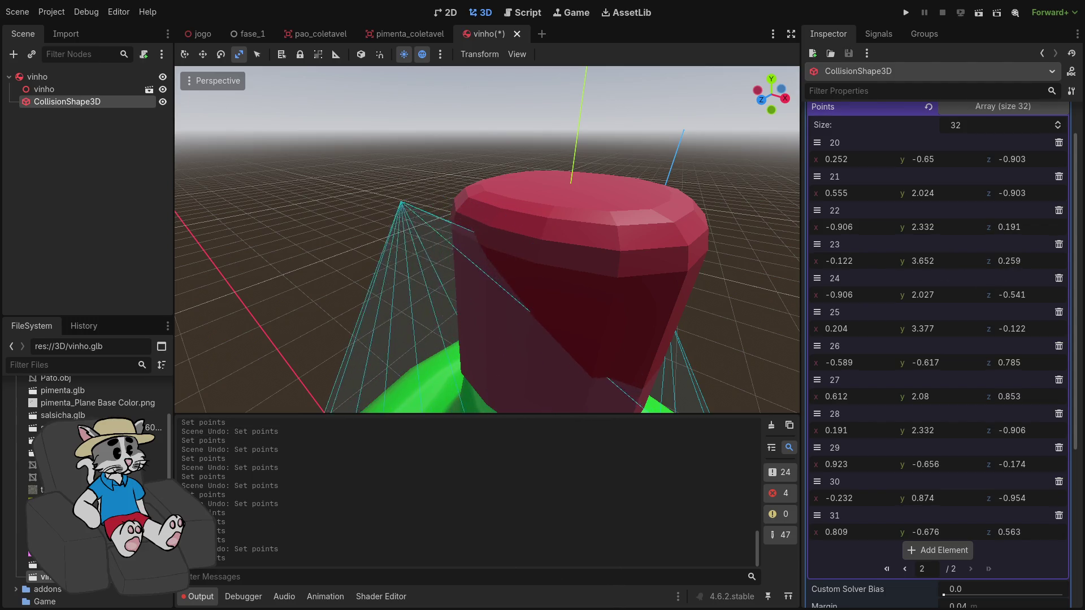
left_click_drag(1012, 261, 1015, 260)
type("0.139")
left_click_drag(856, 257, 855, 258)
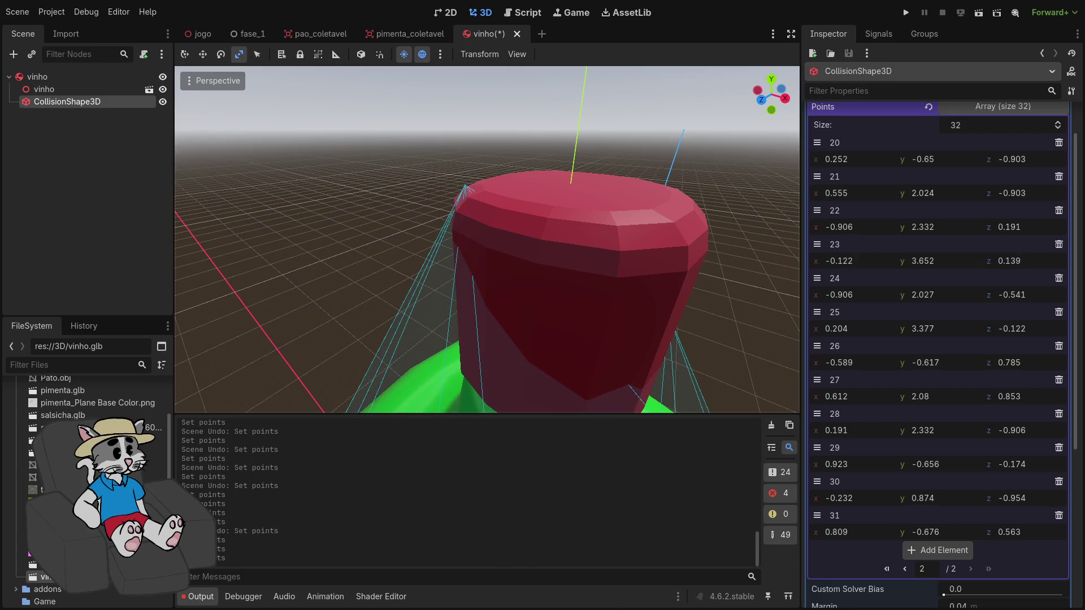
left_click_drag(695, 282, 733, 282)
Copy point 23's y value 3.652 into point 25's y field
left_click(927, 264)
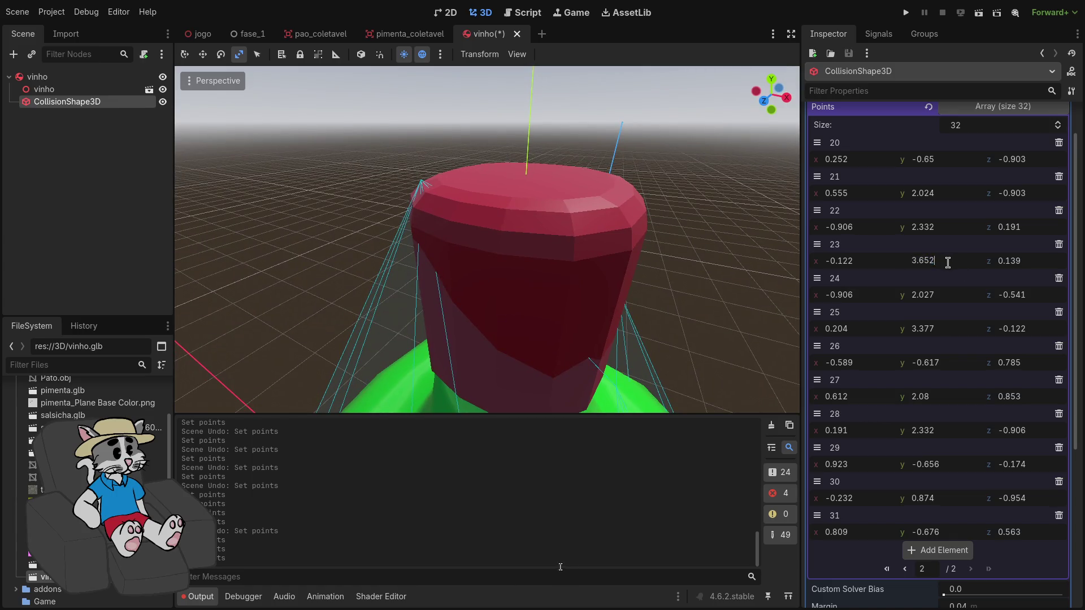
key("ctrl+a")
key("ctrl+c")
left_click(943, 327)
key("ctrl+v")
key("Return")
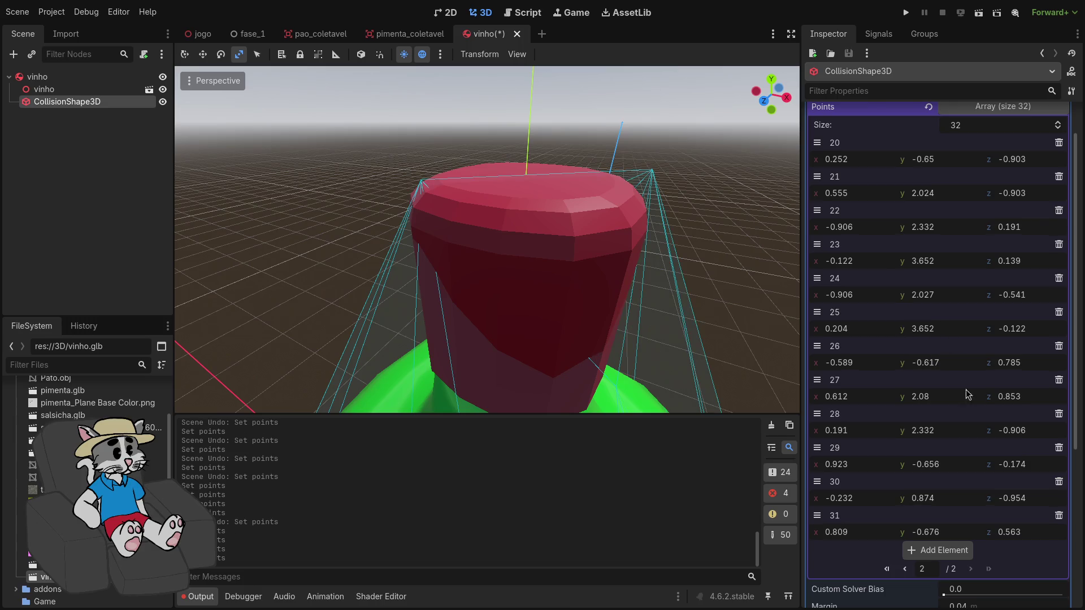
On the first page of points, set point 3's y to 3.652
scroll(967, 384, "down", 3)
scroll(950, 423, "up", 5)
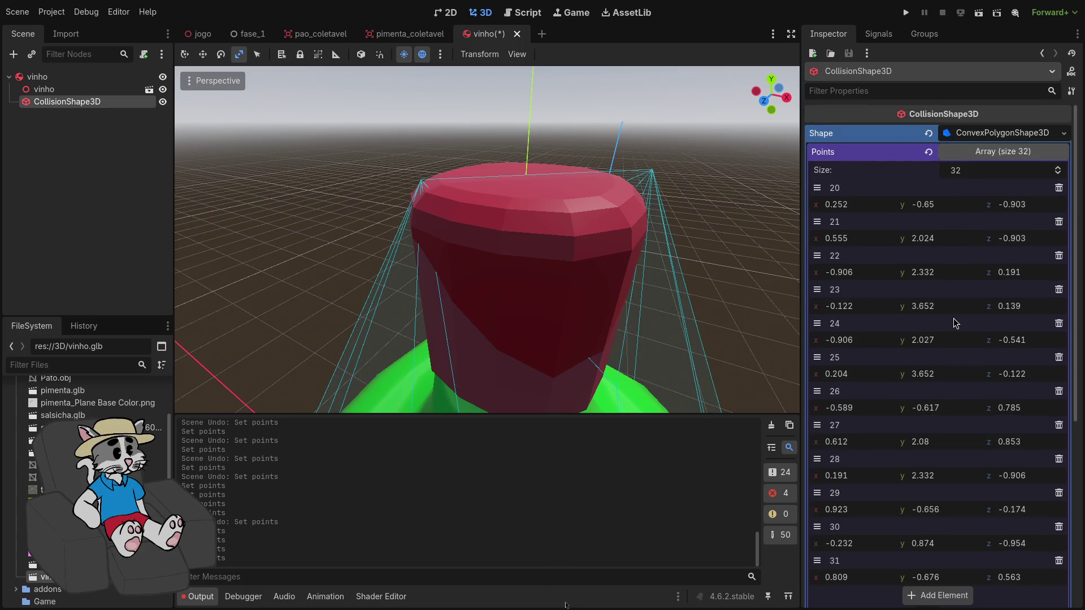
scroll(945, 316, "down", 3)
left_click(905, 490)
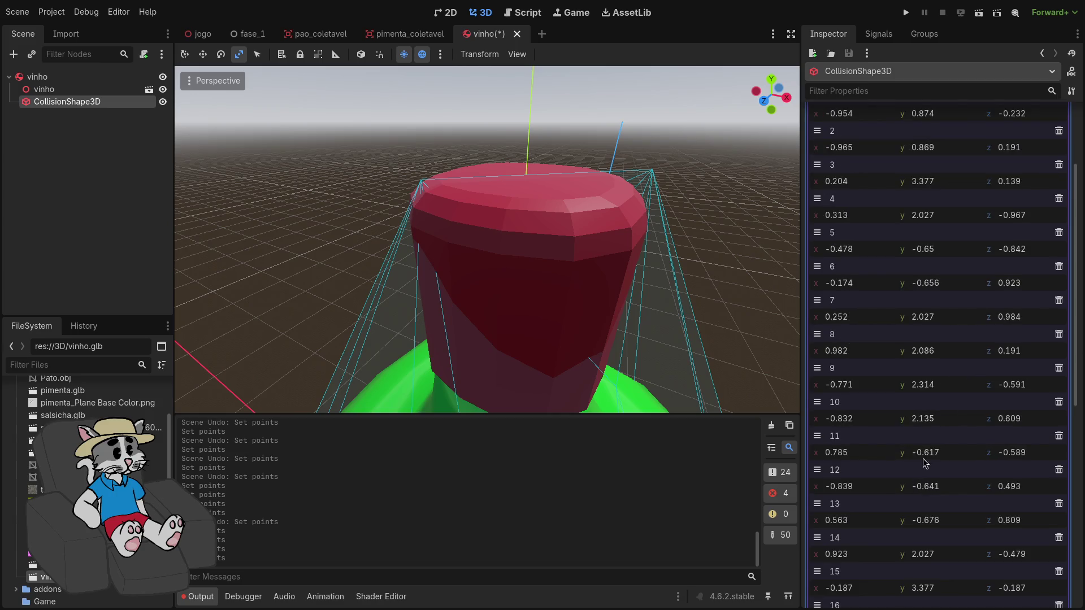
scroll(935, 279, "up", 3)
scroll(950, 260, "down", 2)
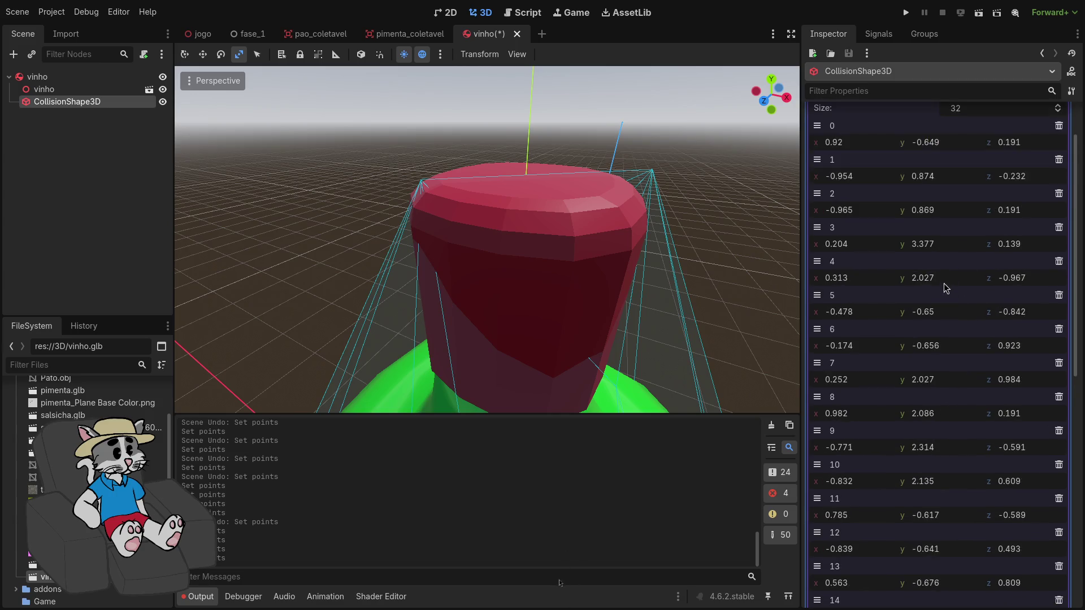
type("3.652")
key("Return")
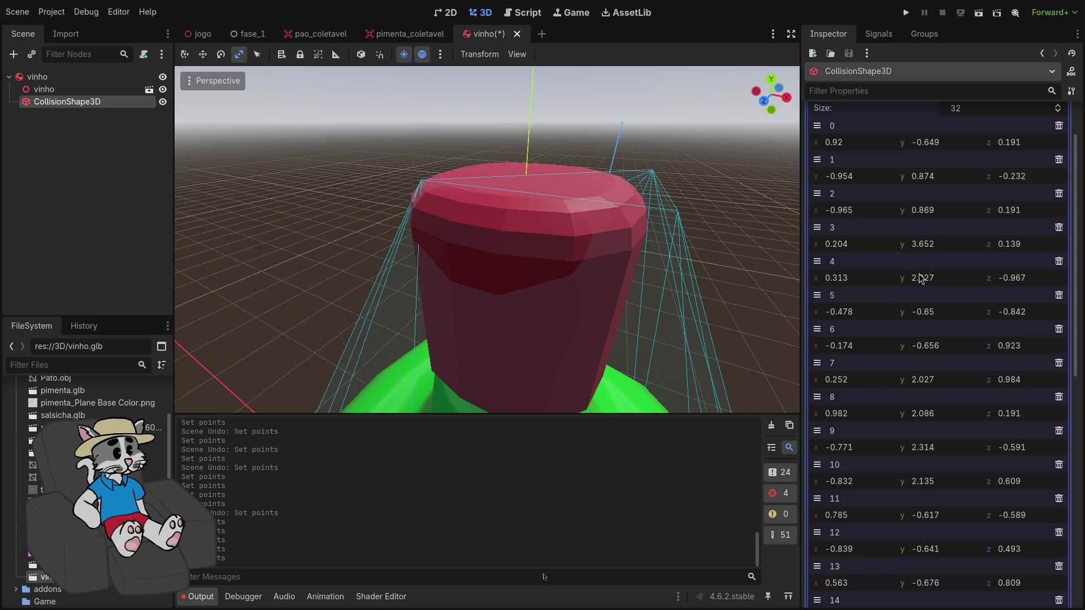
Set point 15's y to 3.652 and shift it slightly along z
scroll(940, 321, "down", 2)
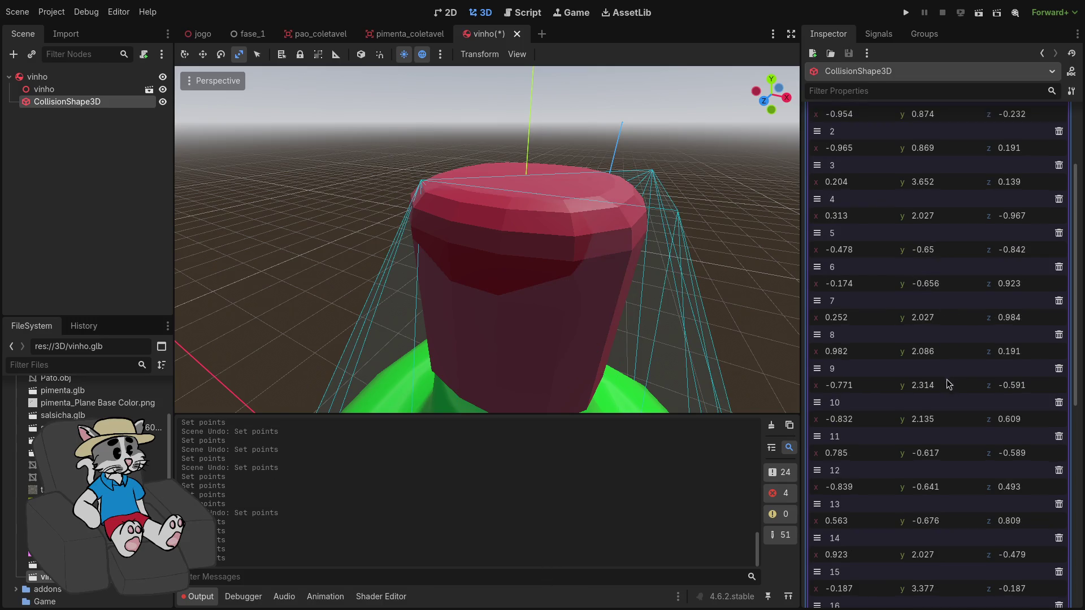
scroll(948, 384, "down", 5)
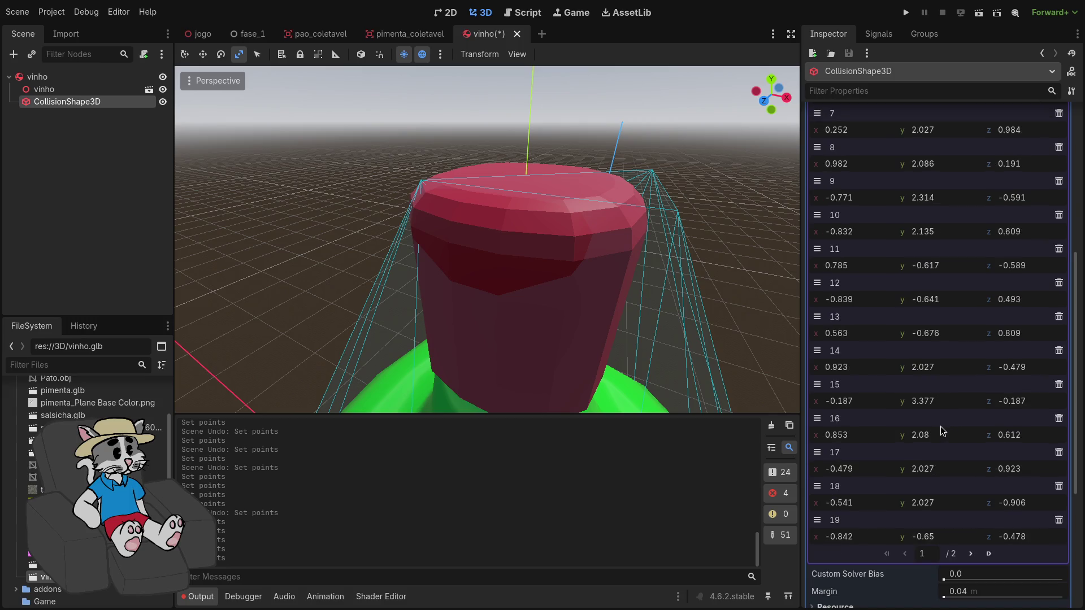
left_click(938, 406)
type("3.652")
key("Return")
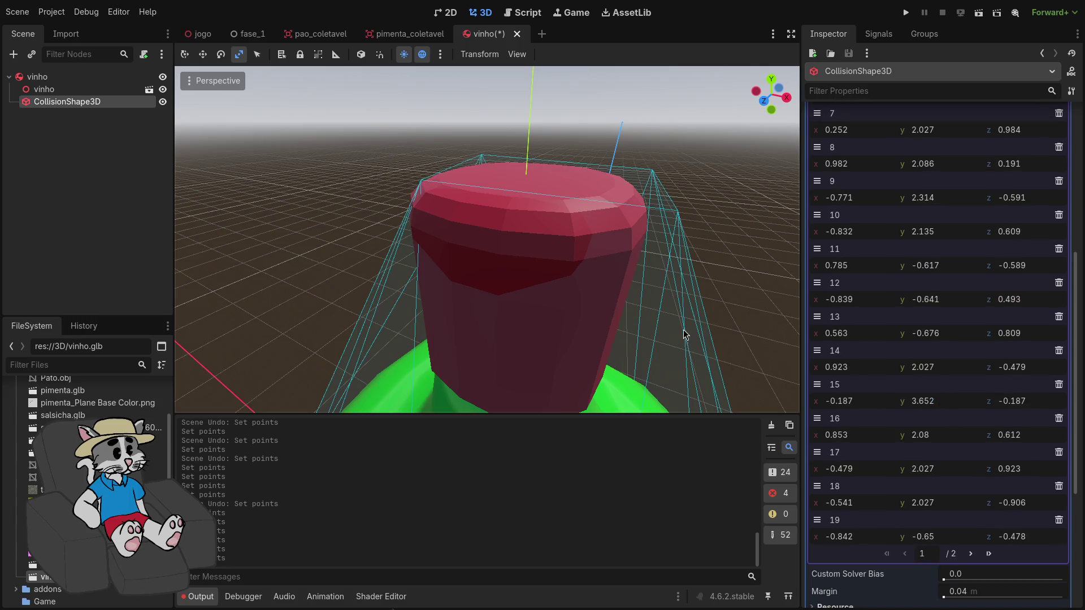
scroll(917, 428, "down", 2)
scroll(949, 424, "up", 4)
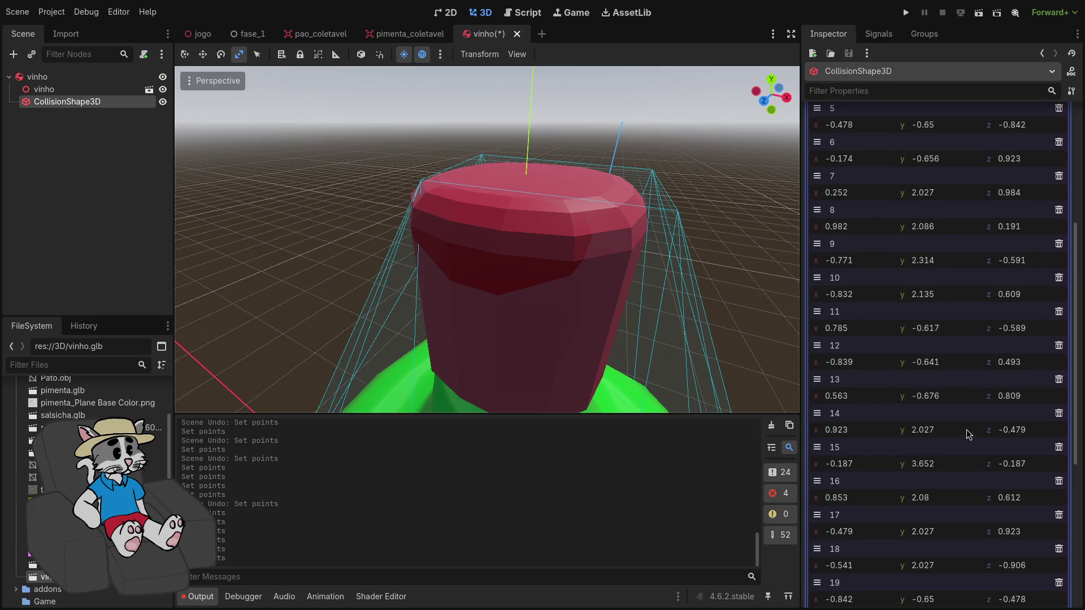
left_click_drag(1017, 470, 1040, 470)
Check the cork from Top view focused on the shape, nudging point 15's z to -0.132
left_click(772, 78)
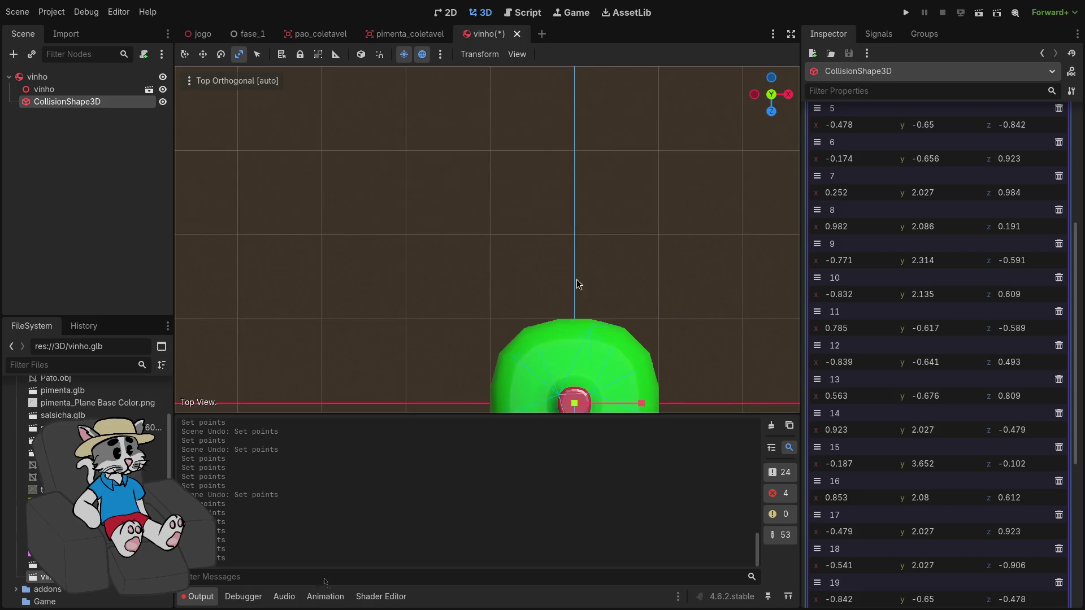
key("f")
scroll(626, 232, "up", 5)
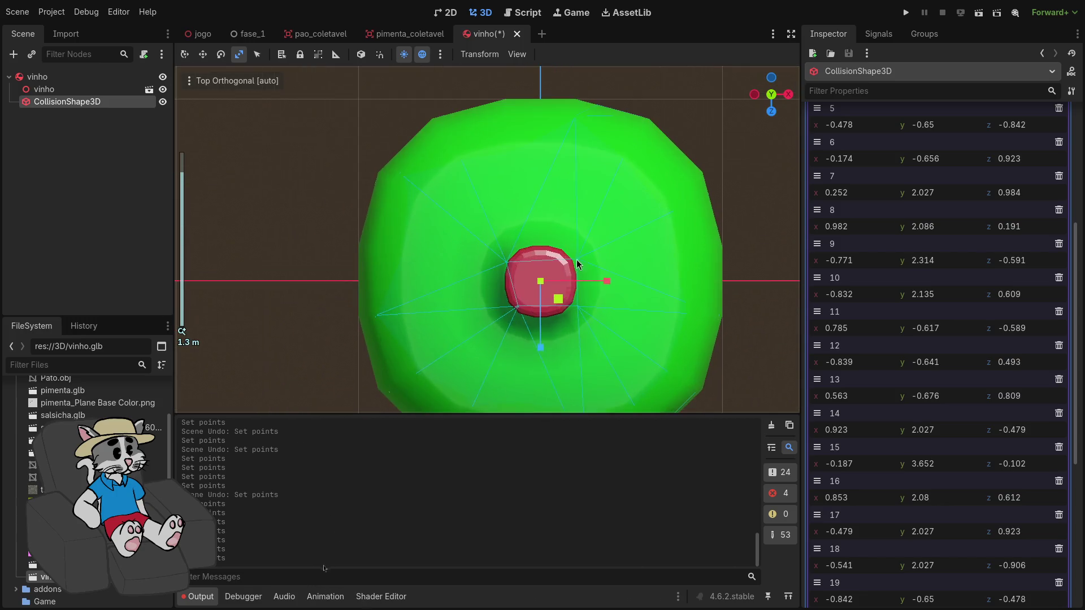
key("q")
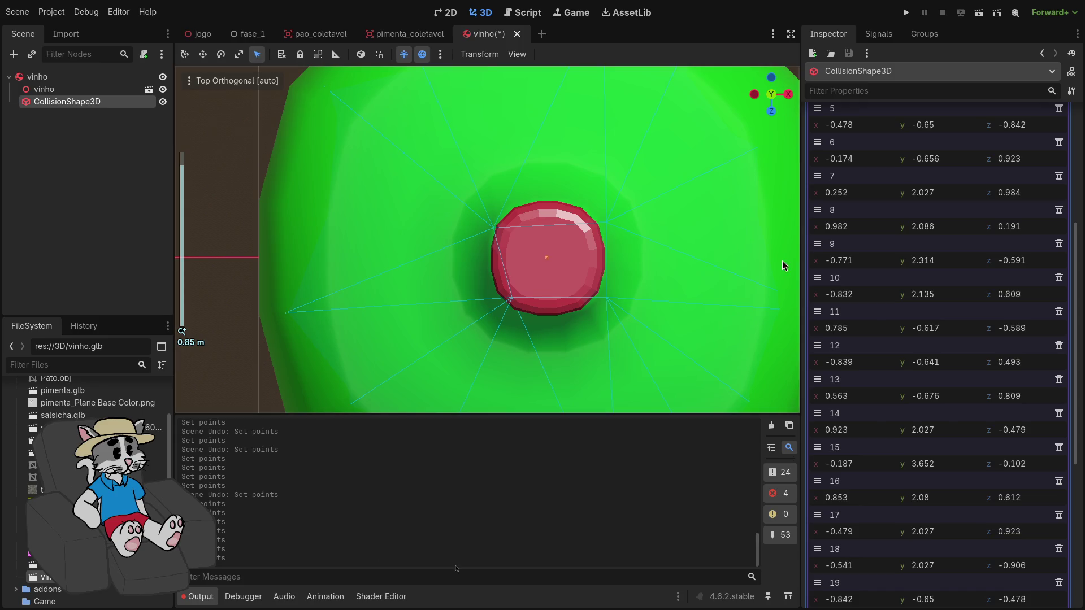
left_click_drag(976, 477, 959, 476)
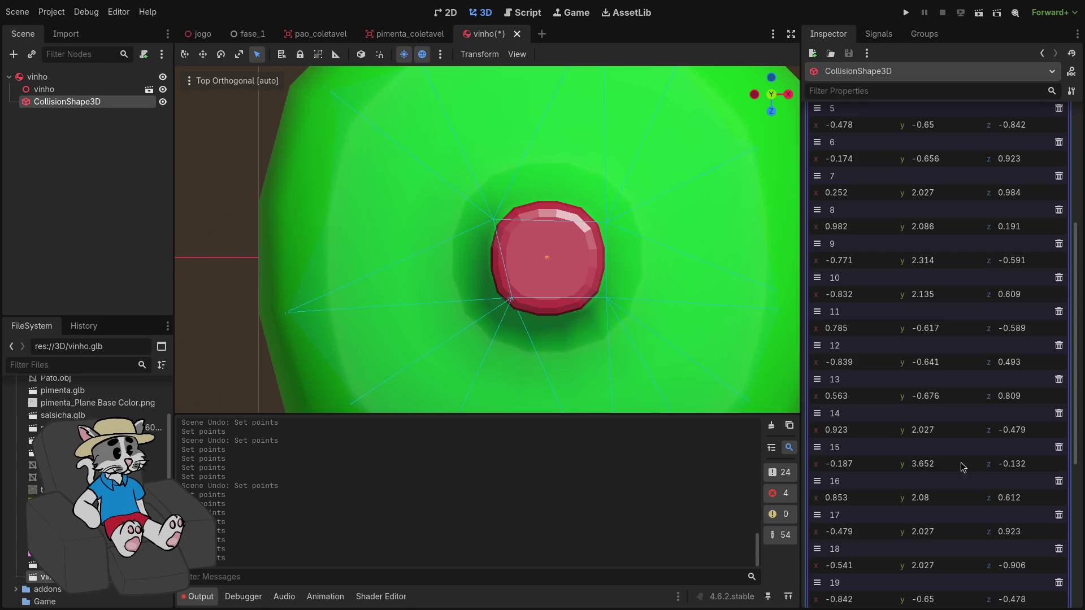